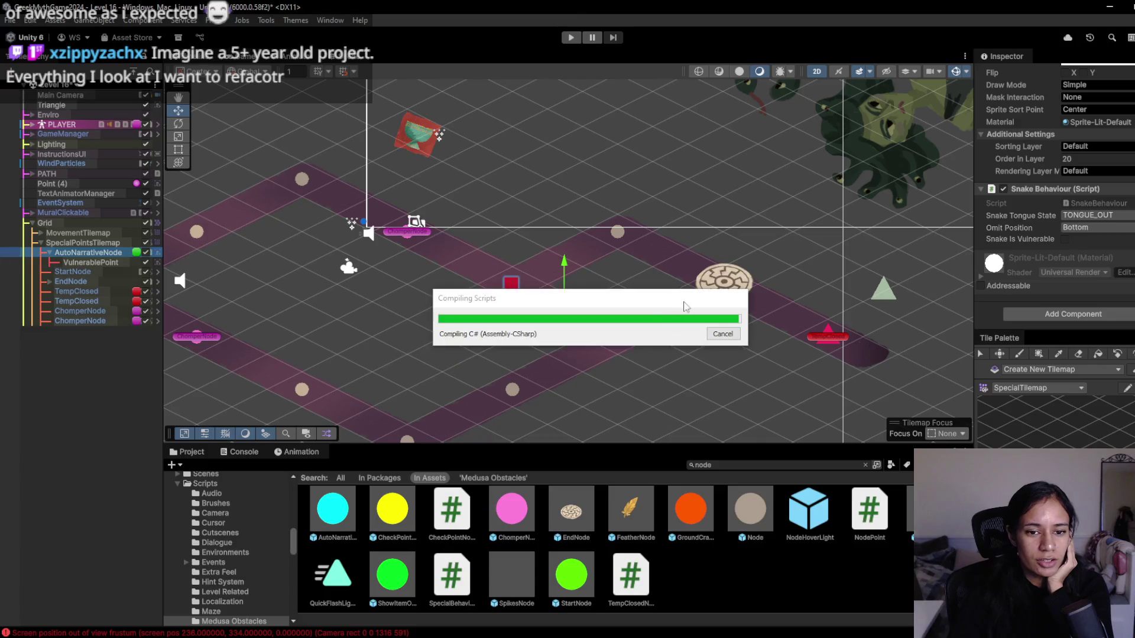
- Switch the bottom panel from the Console to the Project assets matching 'node'
left_click(185, 451)
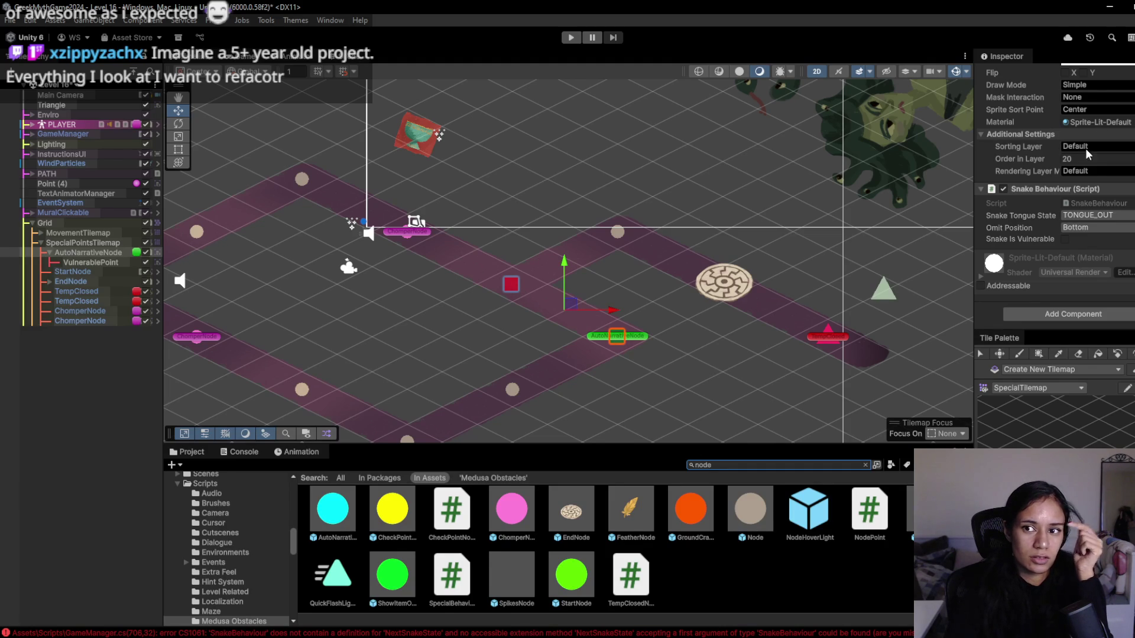
scroll(1005, 201, "up", 2)
- Rename AutoNarrativeNode to SnakeNode in the Inspector
scroll(964, 205, "up", 1)
scroll(1058, 172, "up", 2)
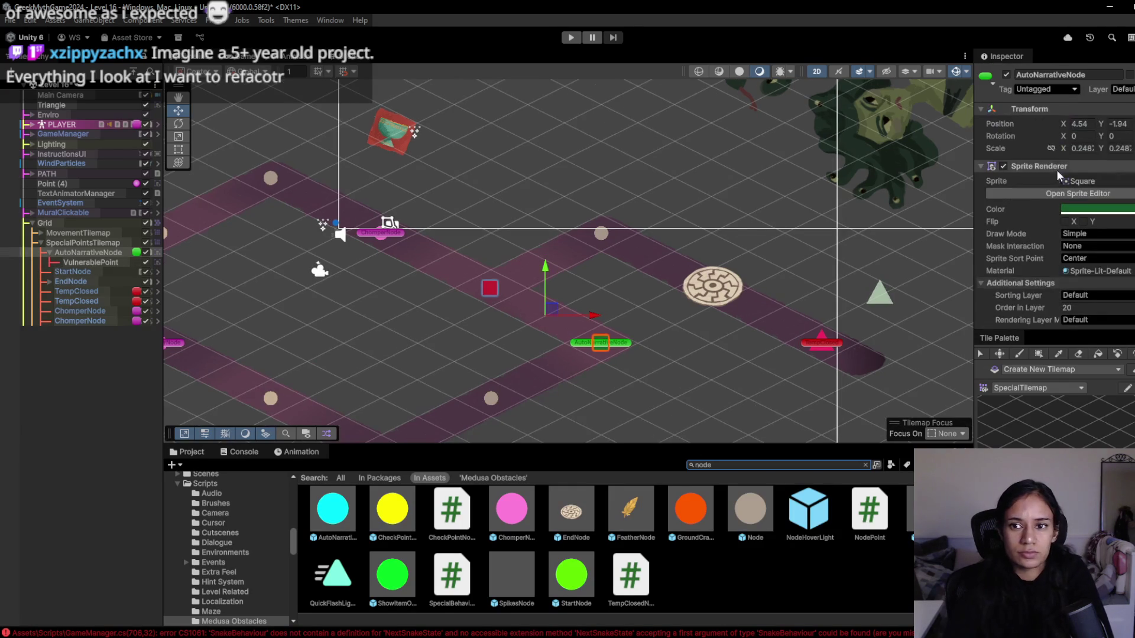
left_click(1067, 77)
type("Snake")
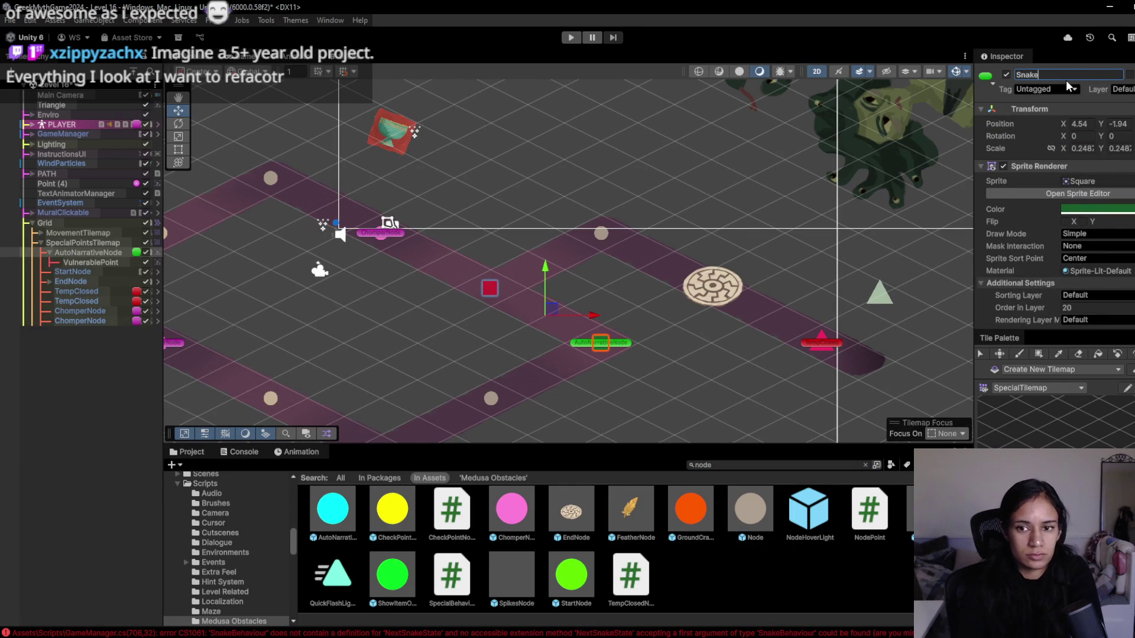
type("Node")
key("Return")
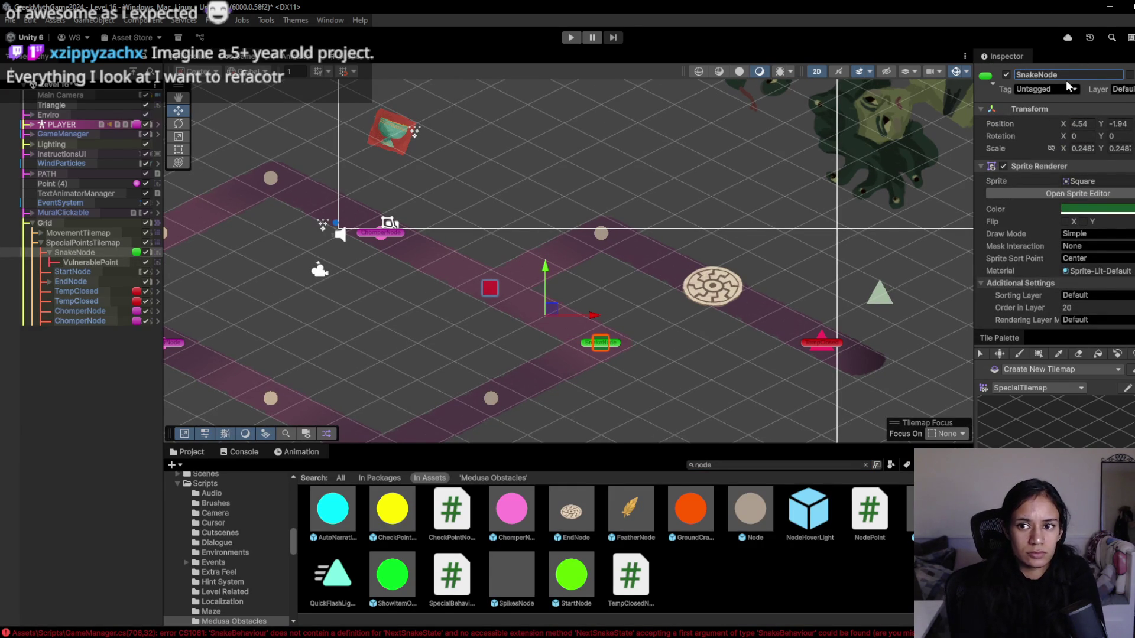
- Rename the VulnerablePoint object to TongueDangerPoint
left_click(118, 261)
left_click(1031, 75)
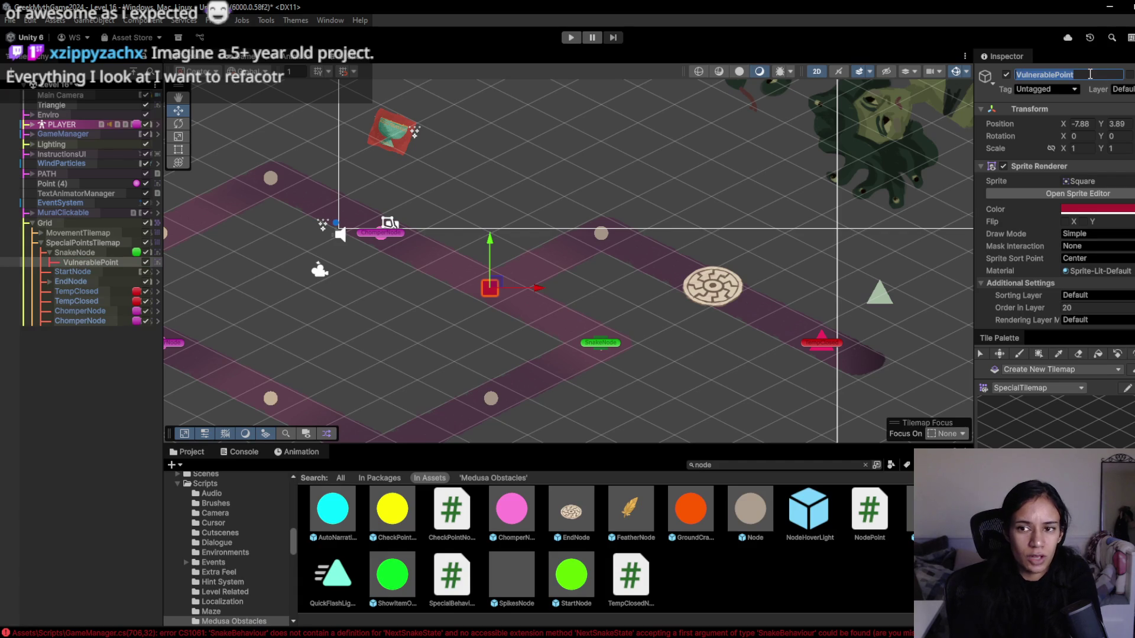
type("TongueDangerPoint")
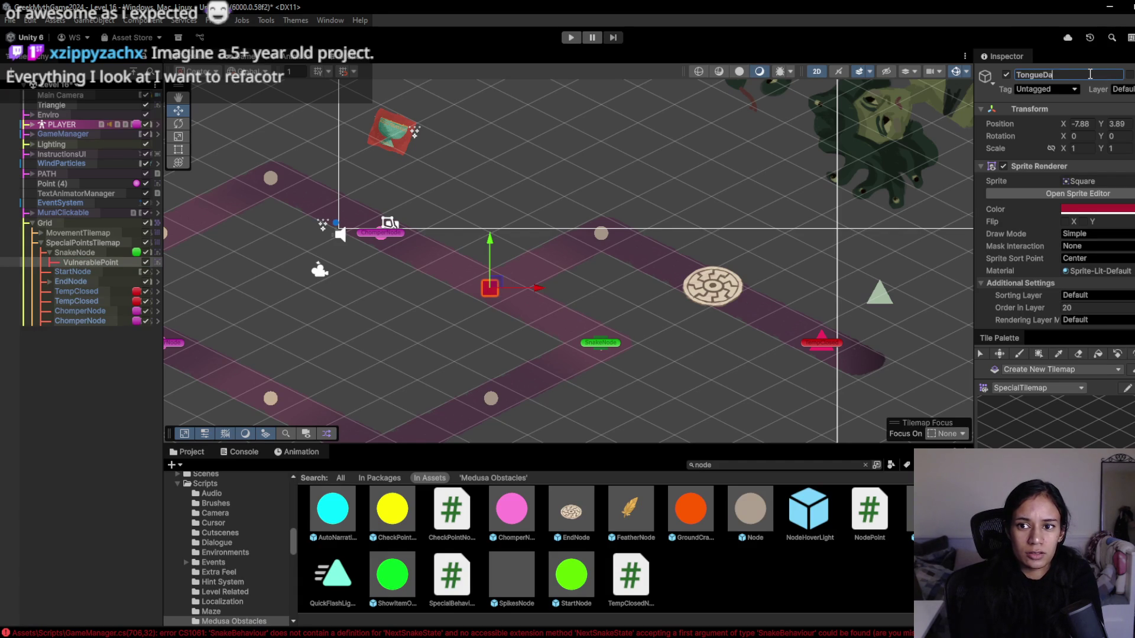
key("Return")
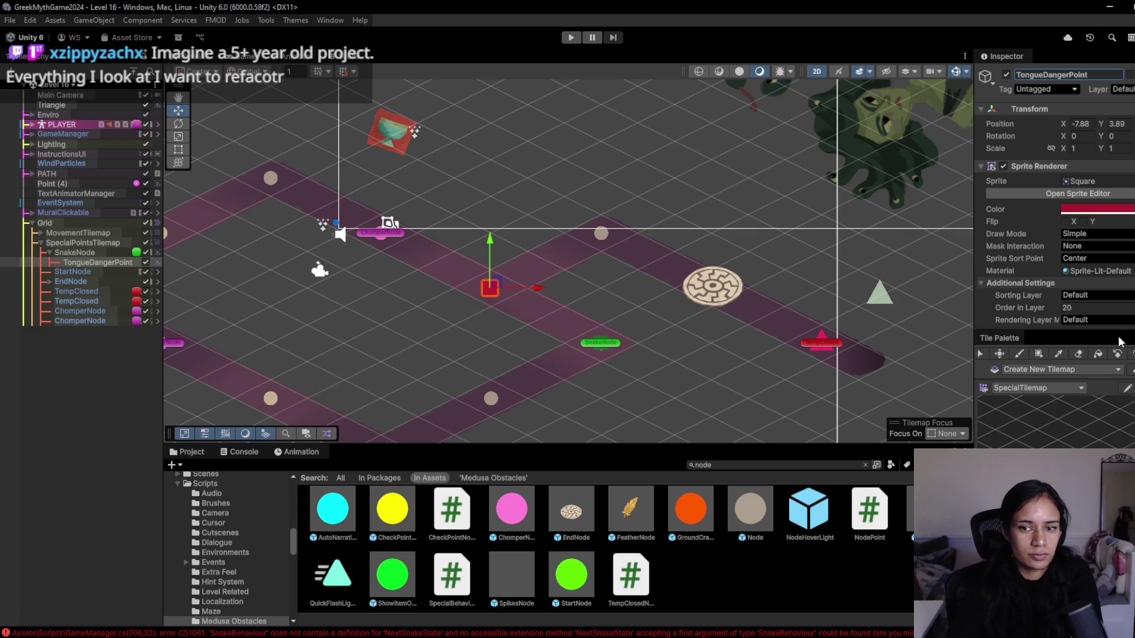
scroll(1084, 261, "down", 3)
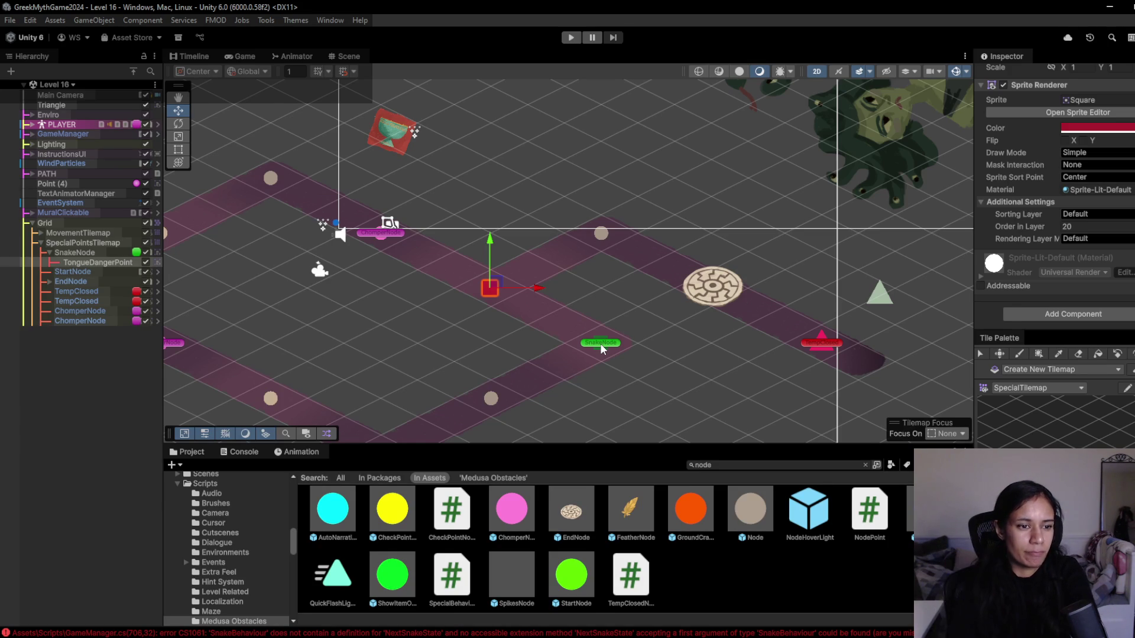
- Clear the node search and create a World 1 folder inside V2
left_click(737, 530)
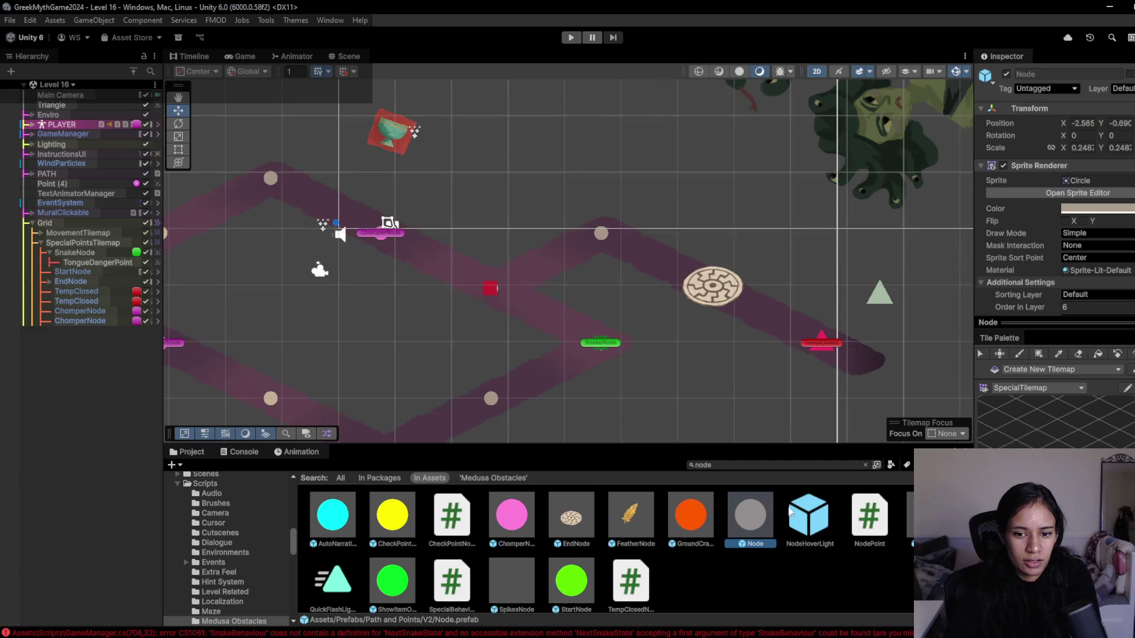
left_click(865, 465)
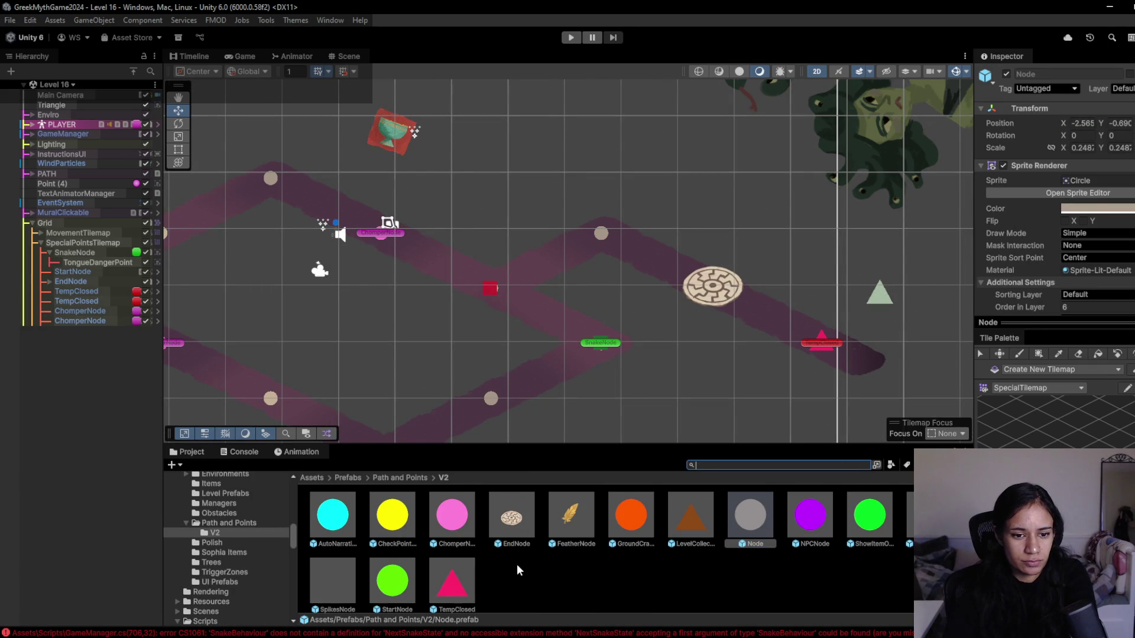
right_click(559, 592)
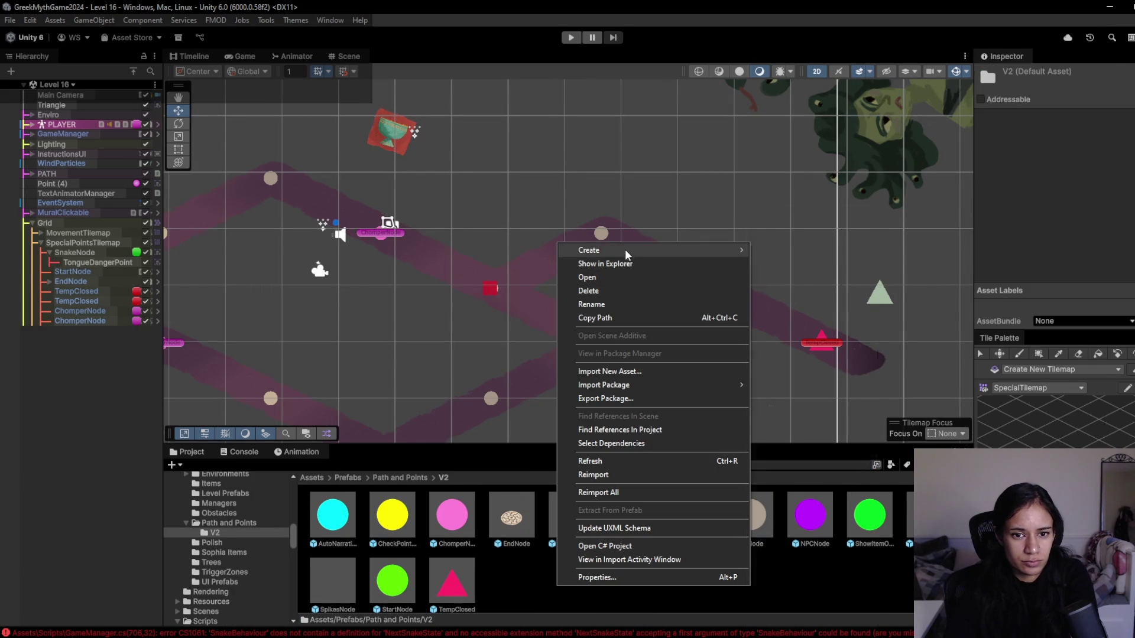
mouse_move(629, 251)
left_click(820, 216)
type("Wo")
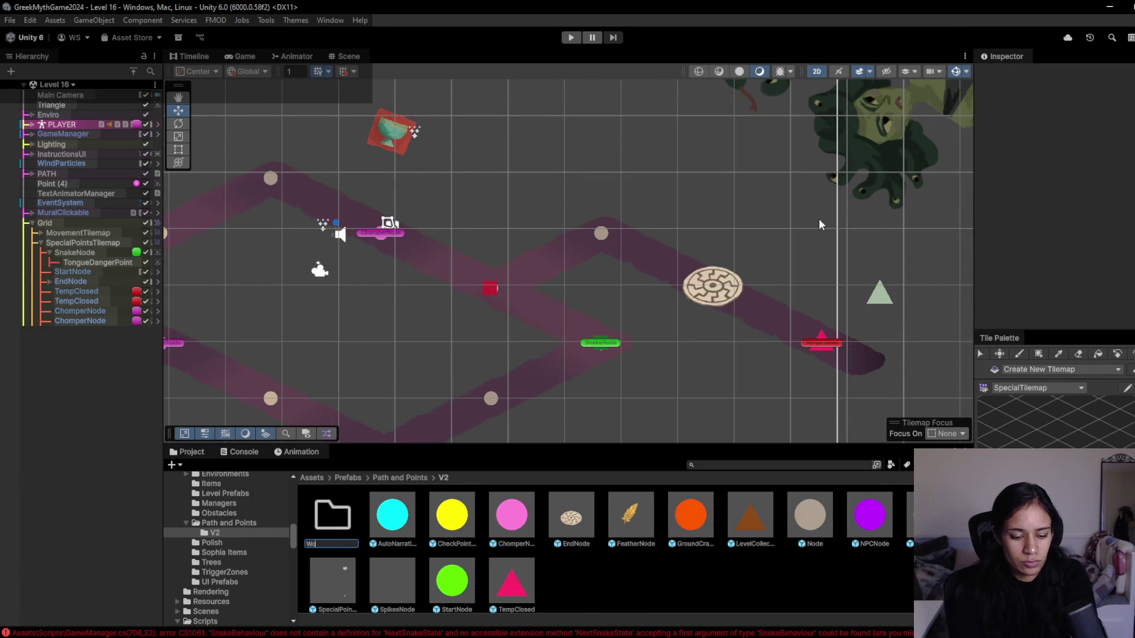
type("rld 1")
key("Return")
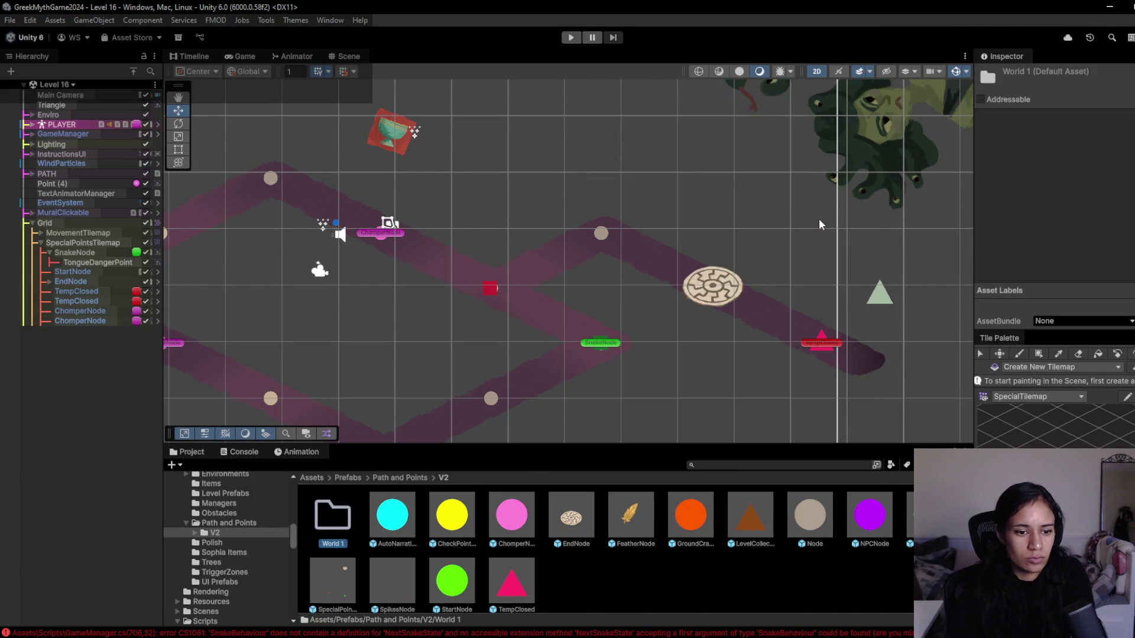
- Add General and World 2 folders inside V2
right_click(584, 577)
mouse_move(658, 237)
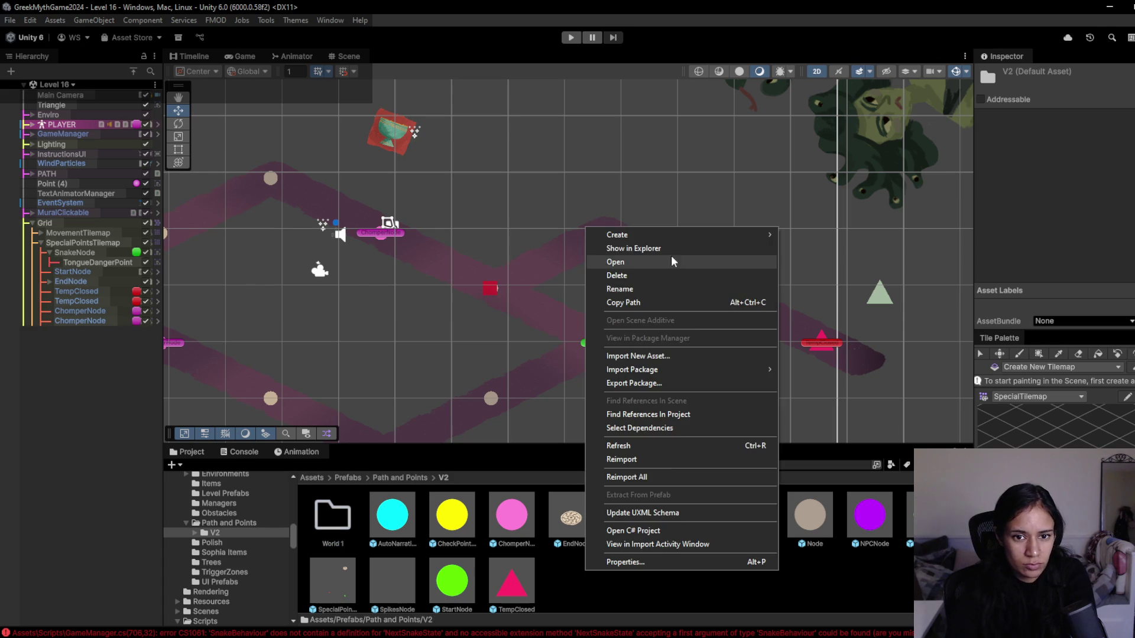
left_click(807, 214)
type("General")
key("Return")
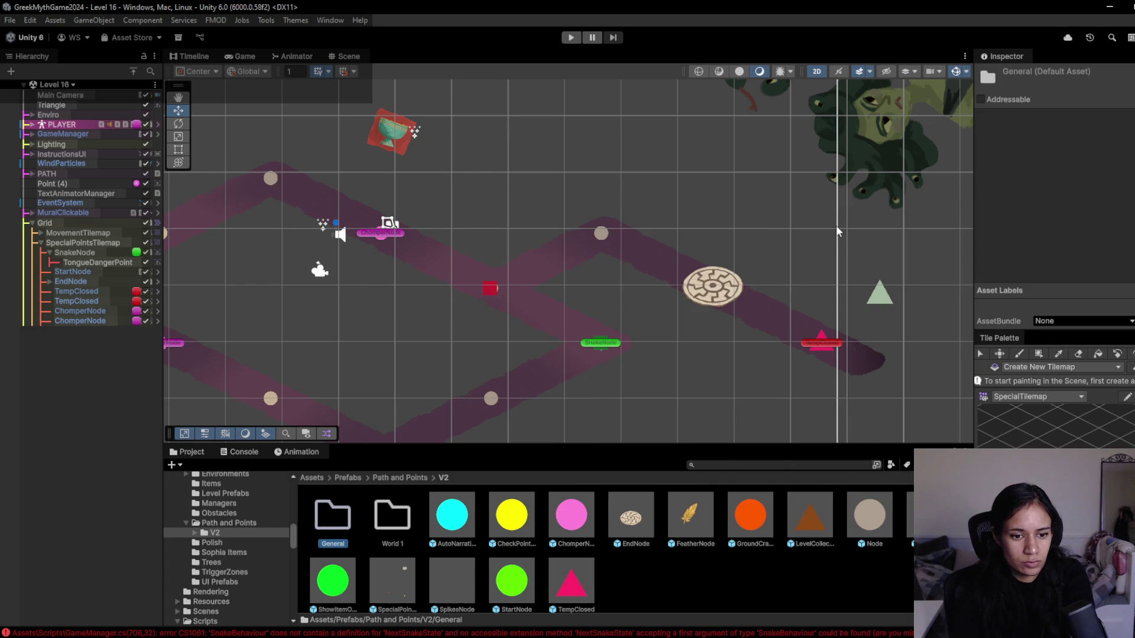
right_click(678, 602)
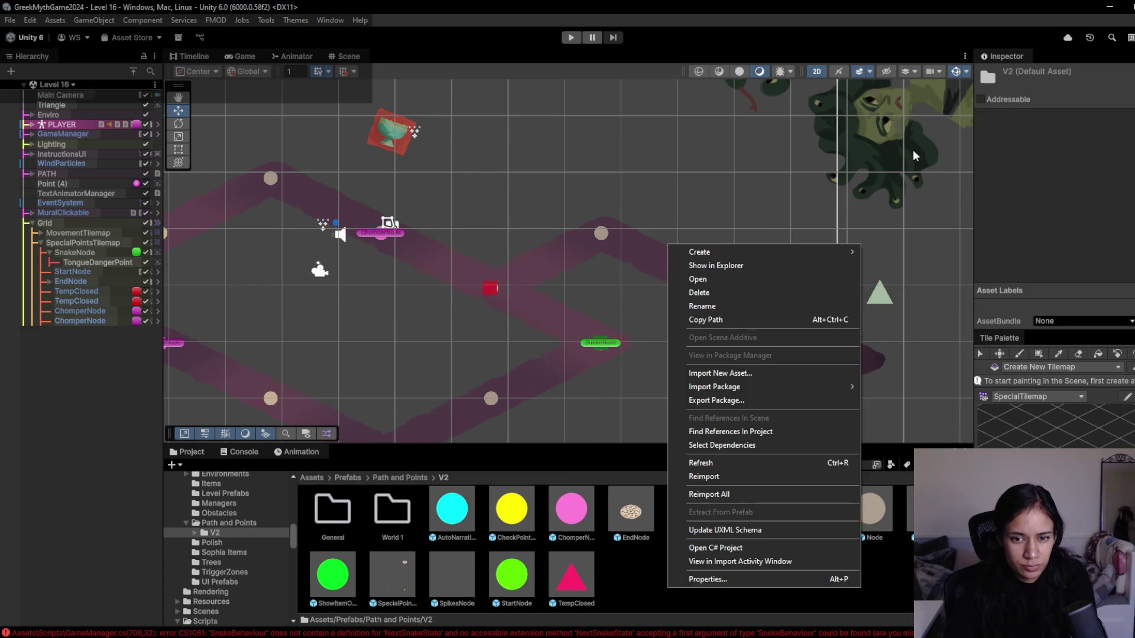
mouse_move(781, 255)
left_click(914, 215)
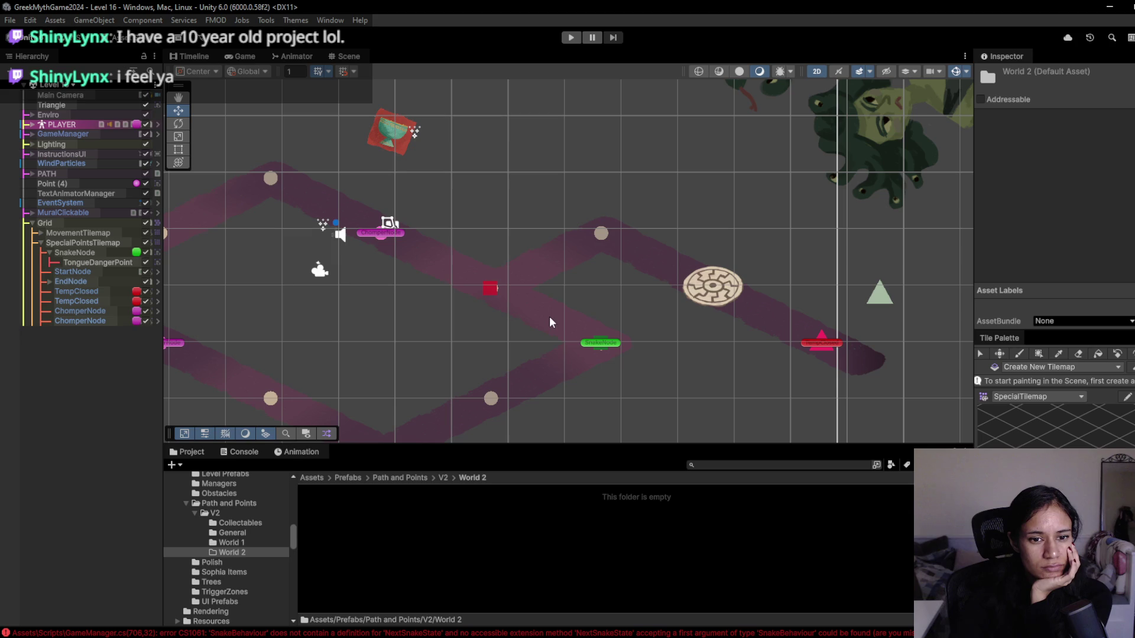
- Move TongueDangerPoint out from under SnakeNode to sit directly under SpecialPointsTilemap
key("q")
left_click_drag(492, 273, 535, 218)
key("w")
left_click(113, 264)
left_click_drag(101, 261, 108, 255)
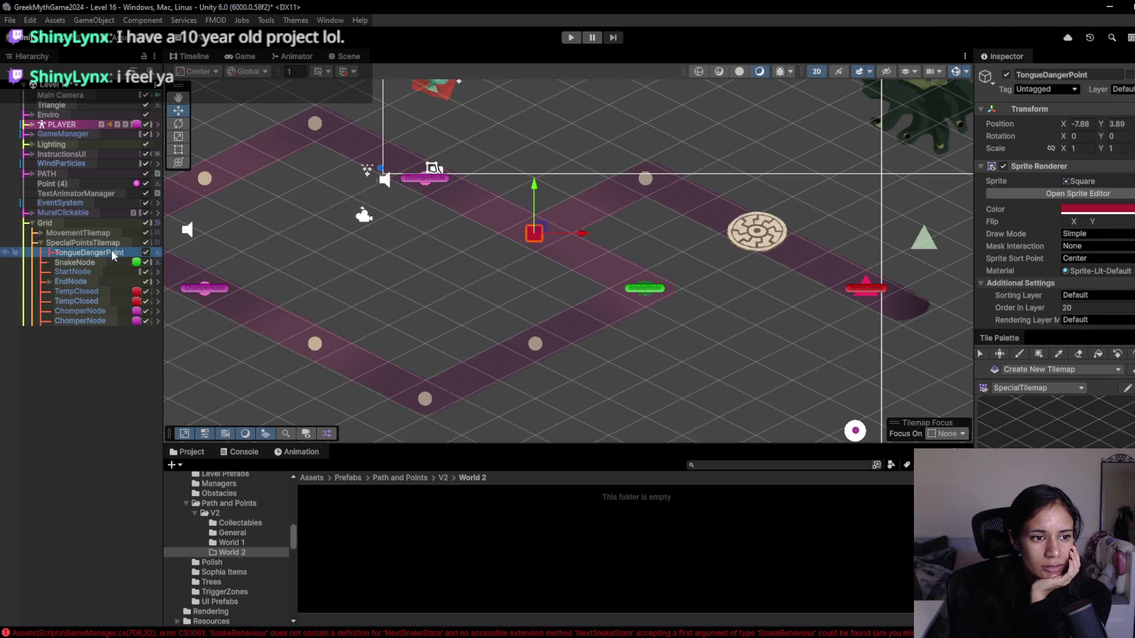
- Rename TongueDangerPoint to SnakeTongueNode
left_click(1091, 69)
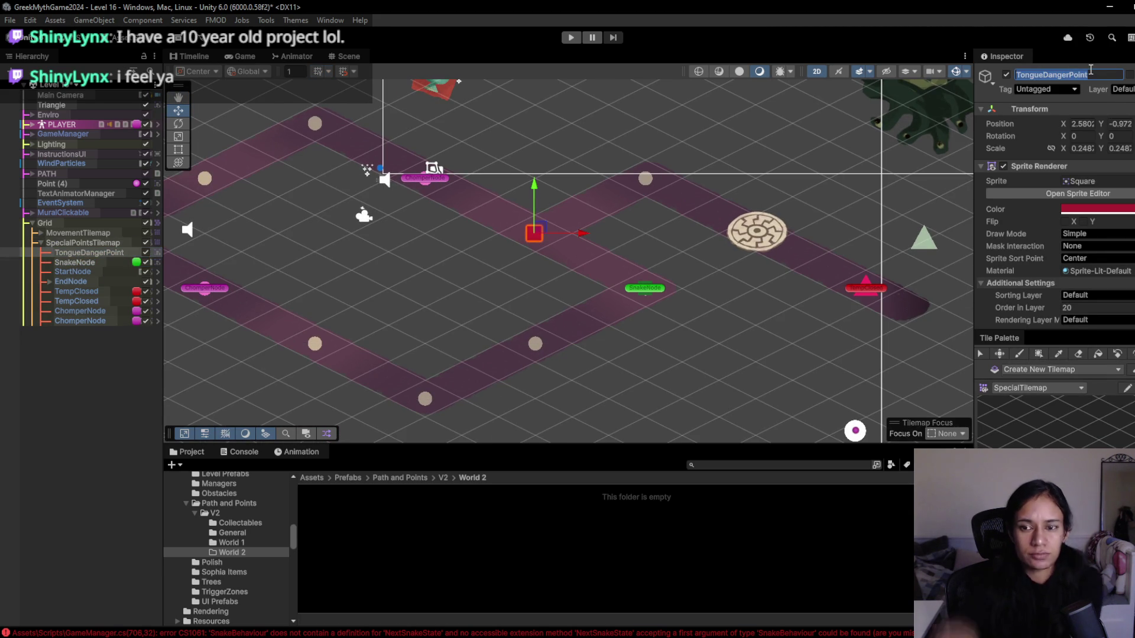
type("Snake")
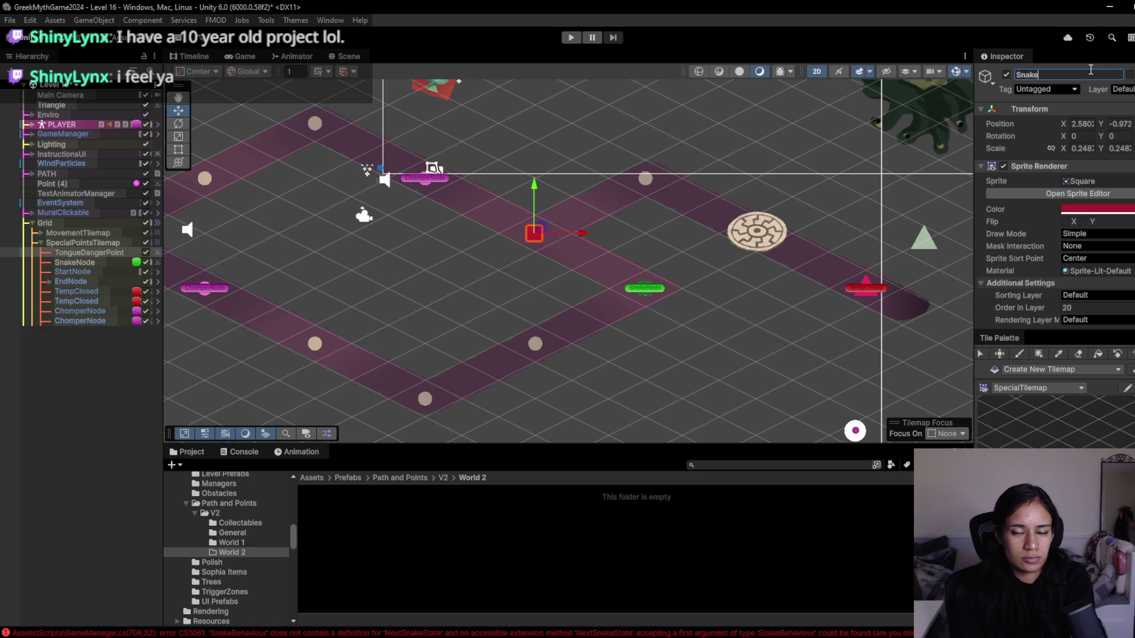
type("Tonu")
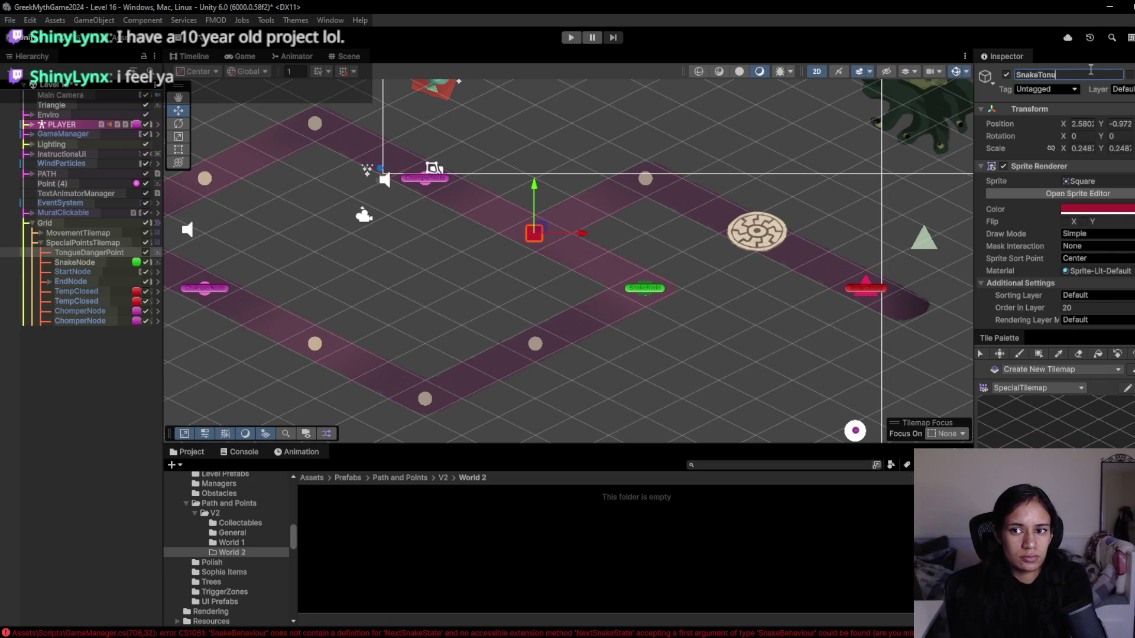
key("BackSpace")
type("gueNode")
key("Return")
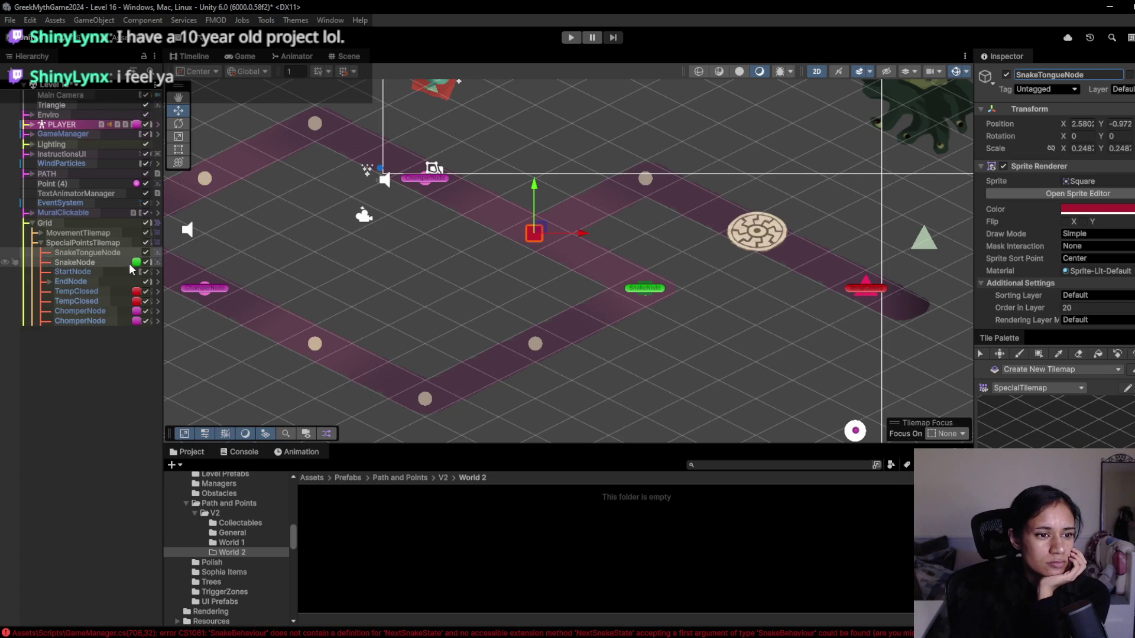
left_click(104, 254)
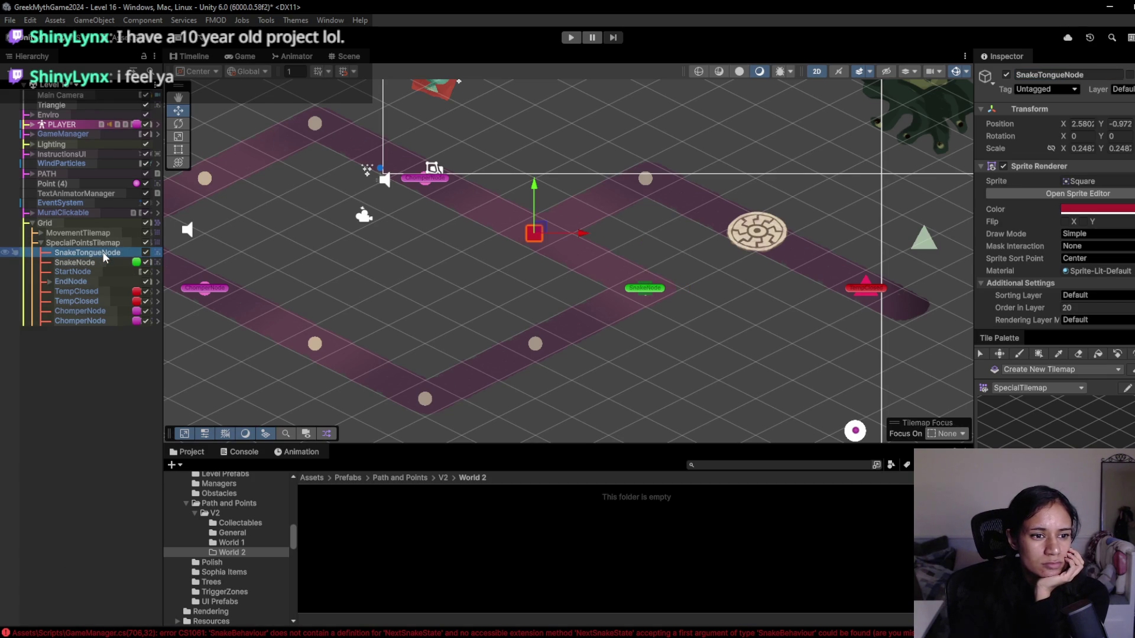
scroll(1022, 316, "down", 3)
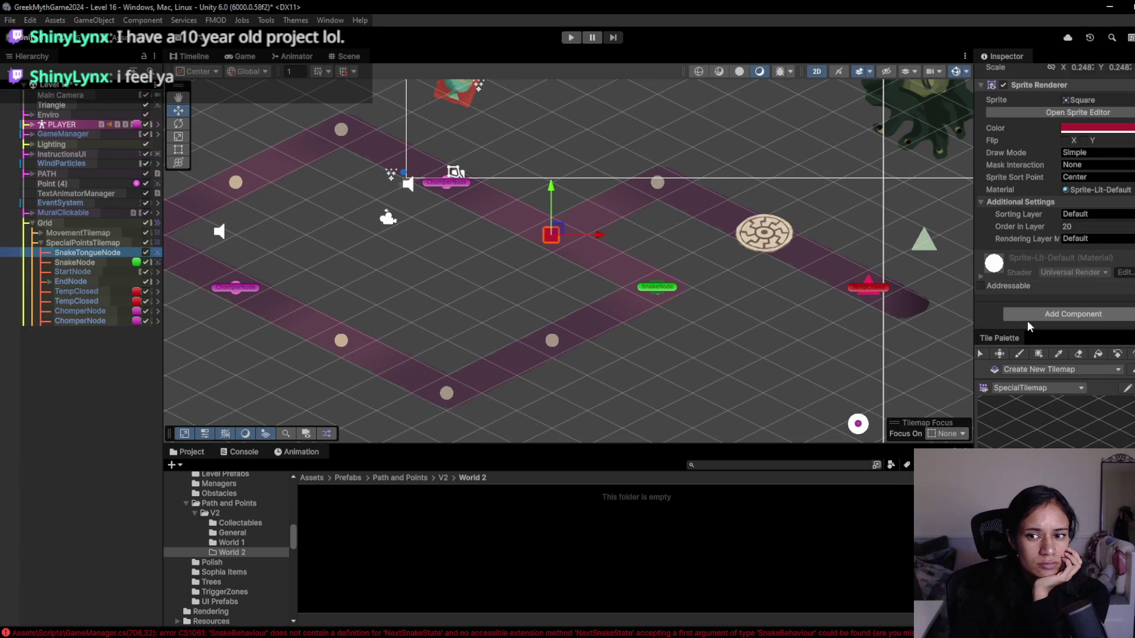
scroll(707, 277, "down", 1)
left_click_drag(708, 277, 664, 285)
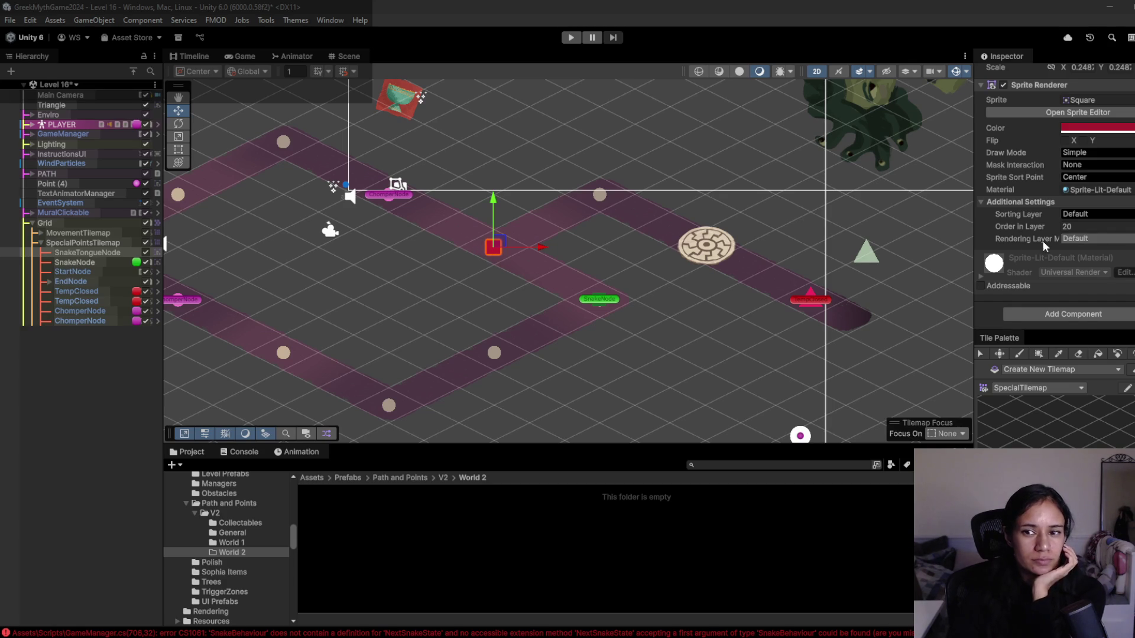
- Rename SnakeTongueNode to SnakeLookOutNode in the Inspector name field
scroll(1013, 249, "up", 3)
left_click(1033, 75)
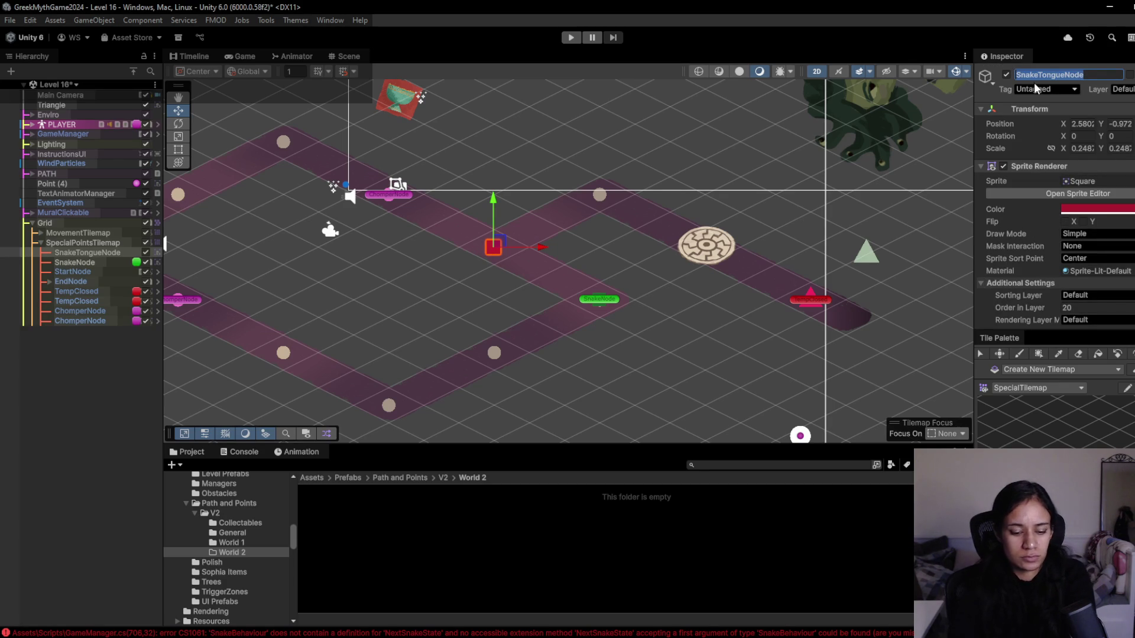
type("SnakeLookOutNode")
key("Return")
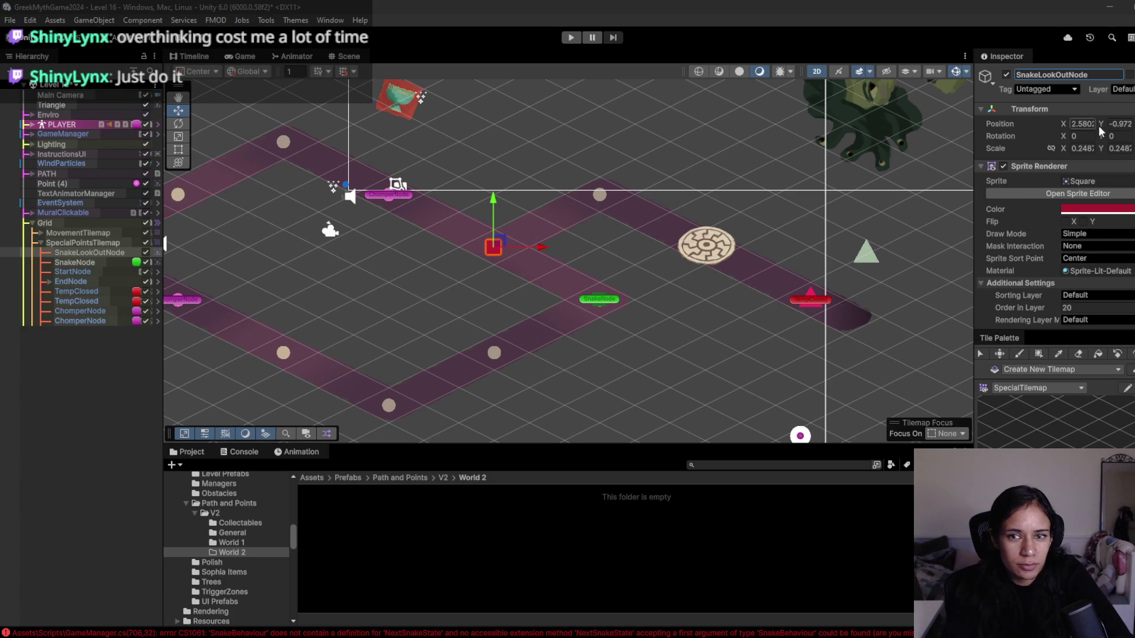
- Give SnakeLookOutNode a green icon label
left_click(995, 83)
left_click(1030, 119)
left_click(1050, 109)
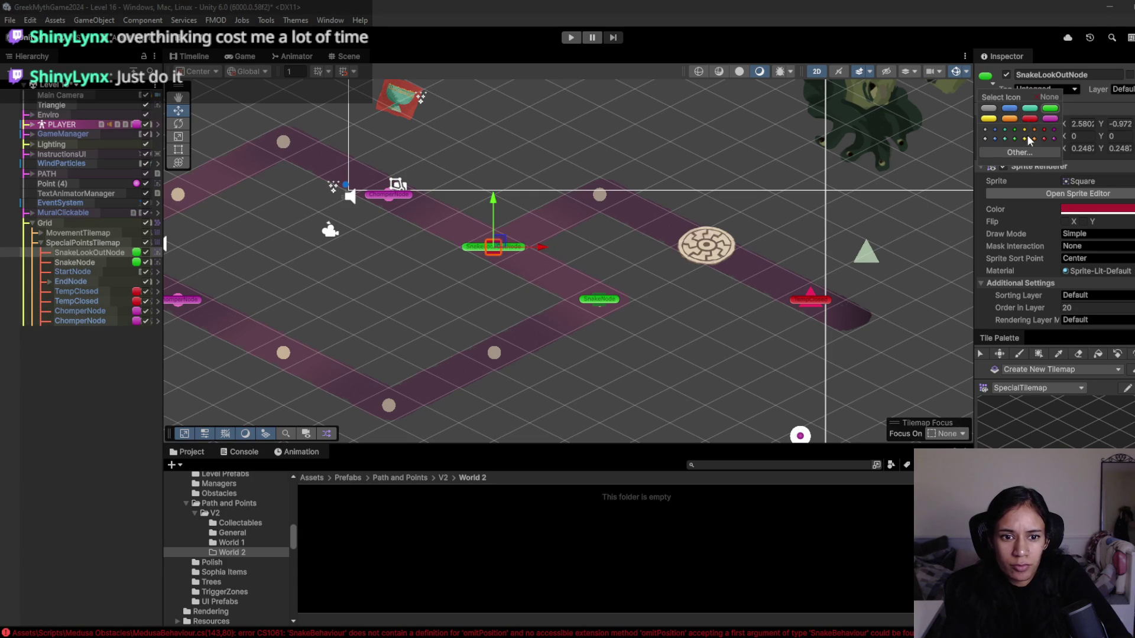
left_click(69, 389)
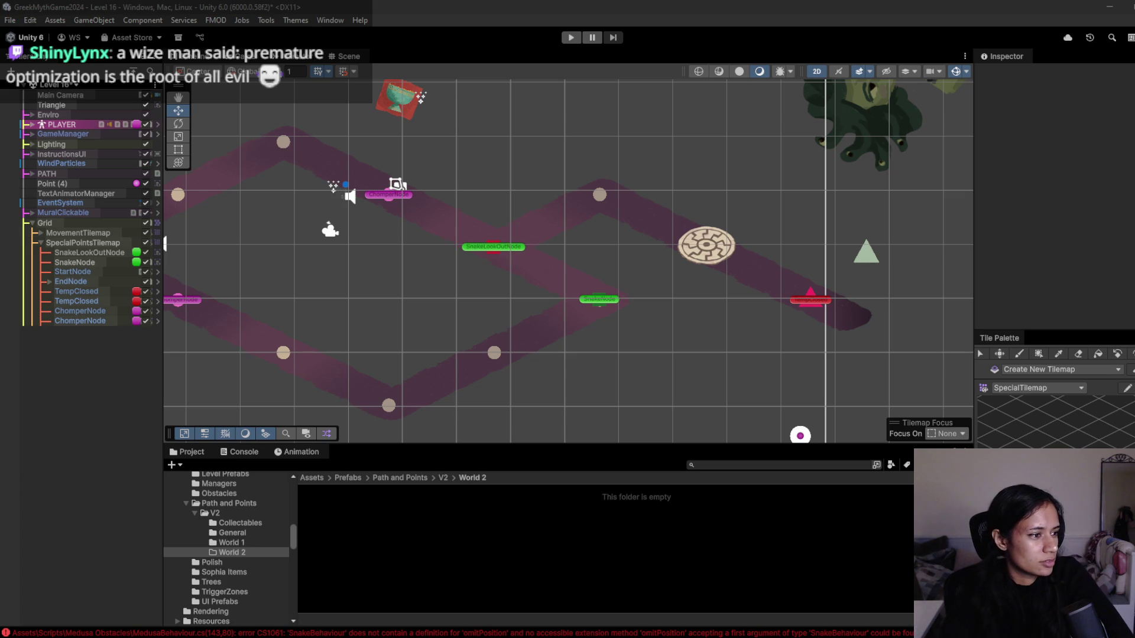
- Inspect SnakeNode, clear the Console, and read the omitPosition CS1061 error
left_click(113, 261)
scroll(1027, 278, "down", 5)
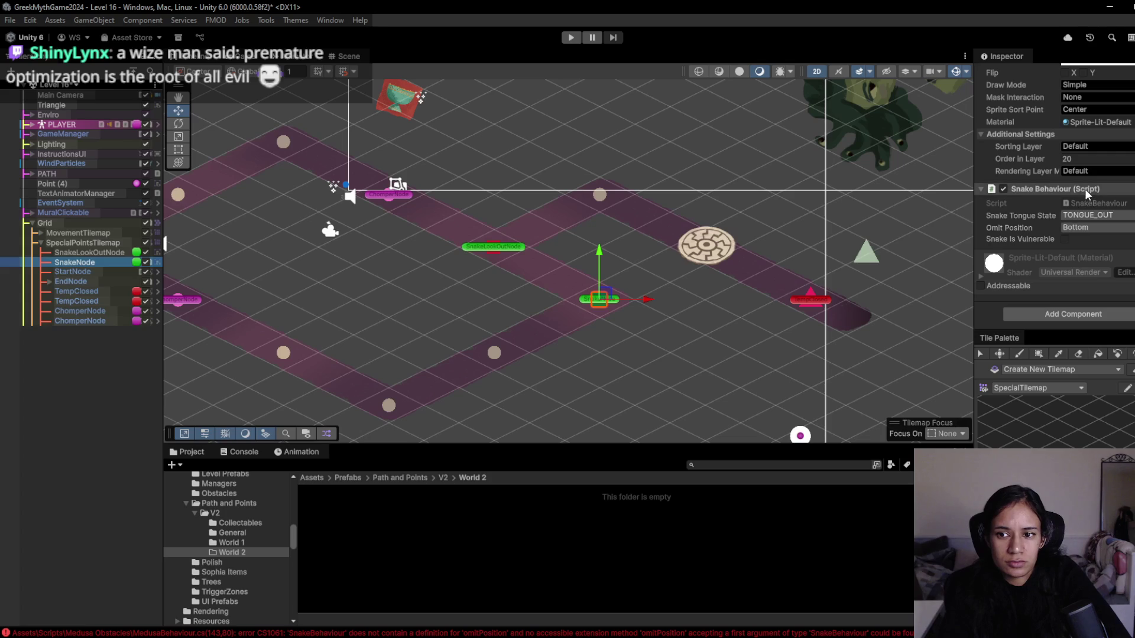
left_click(405, 634)
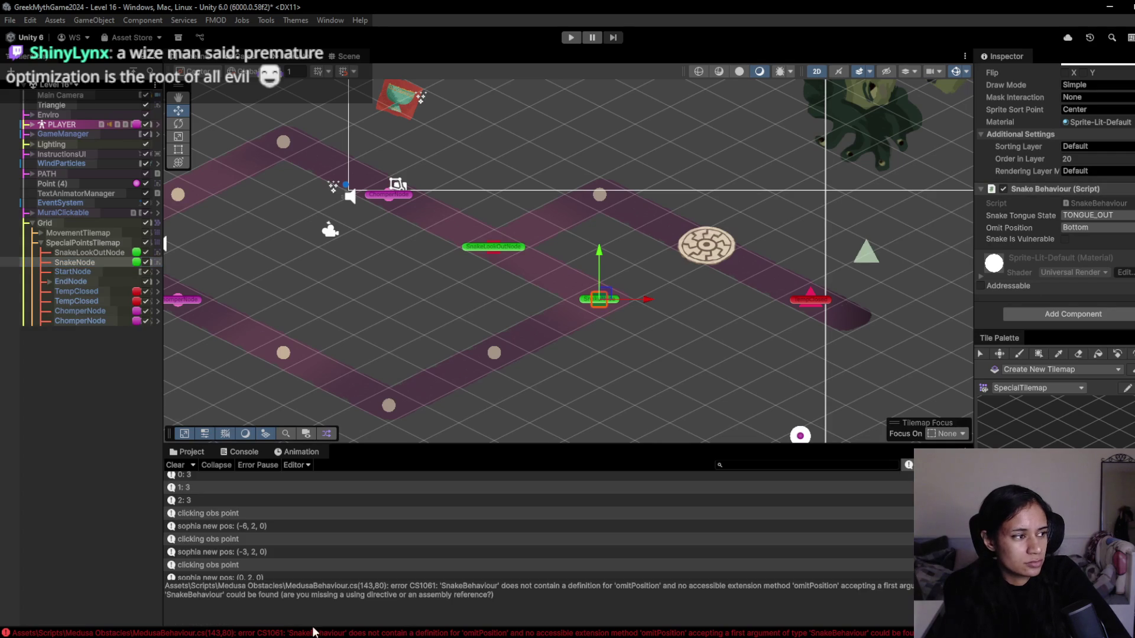
scroll(348, 508, "down", 5)
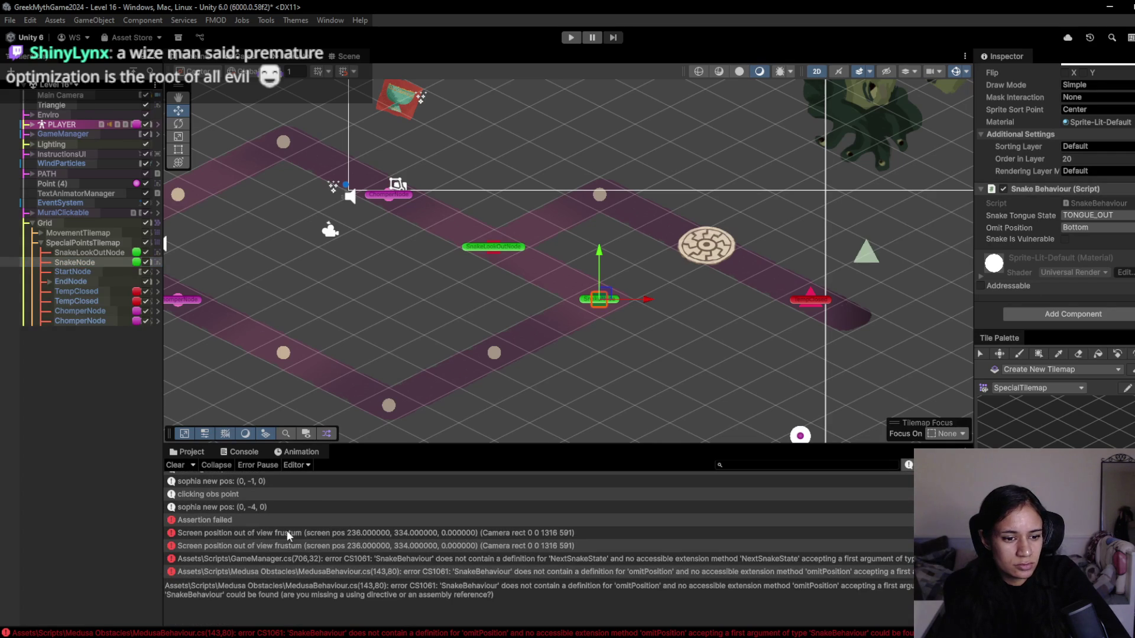
left_click(175, 465)
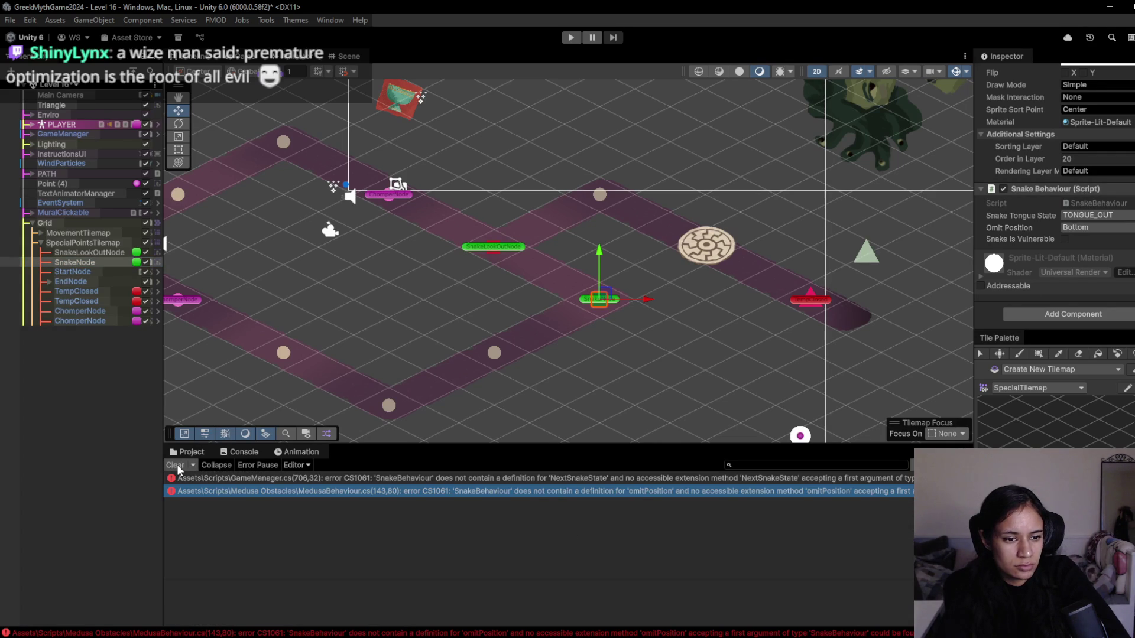
left_click(587, 491)
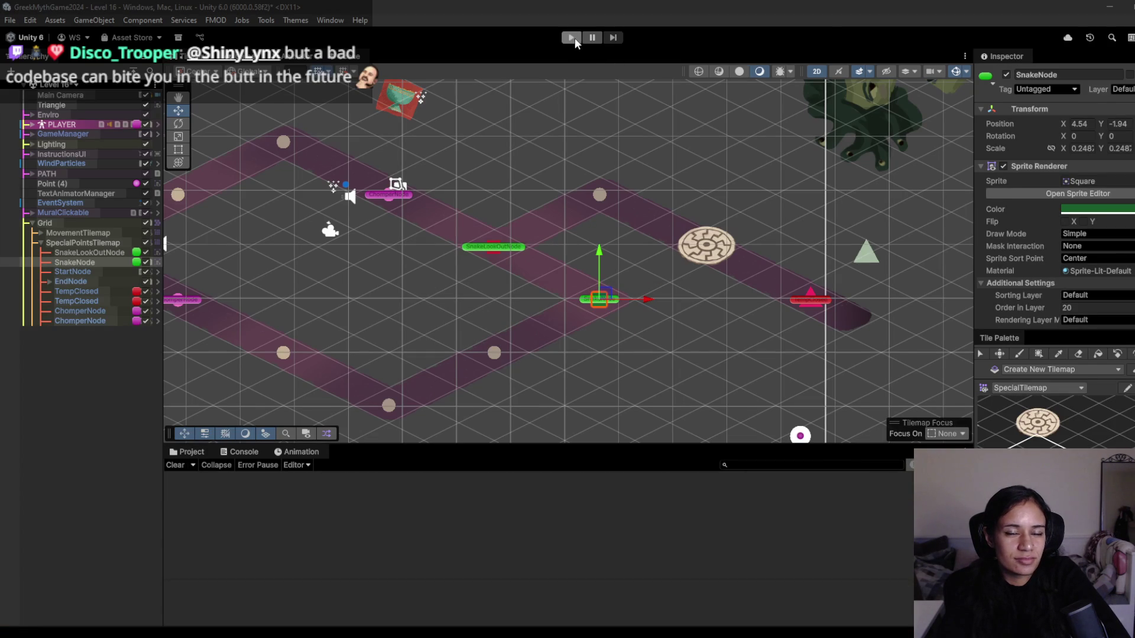
- Add a Snake Behaviour component to SnakeLookOutNode with Is Snake Lookout ticked
left_click(82, 253)
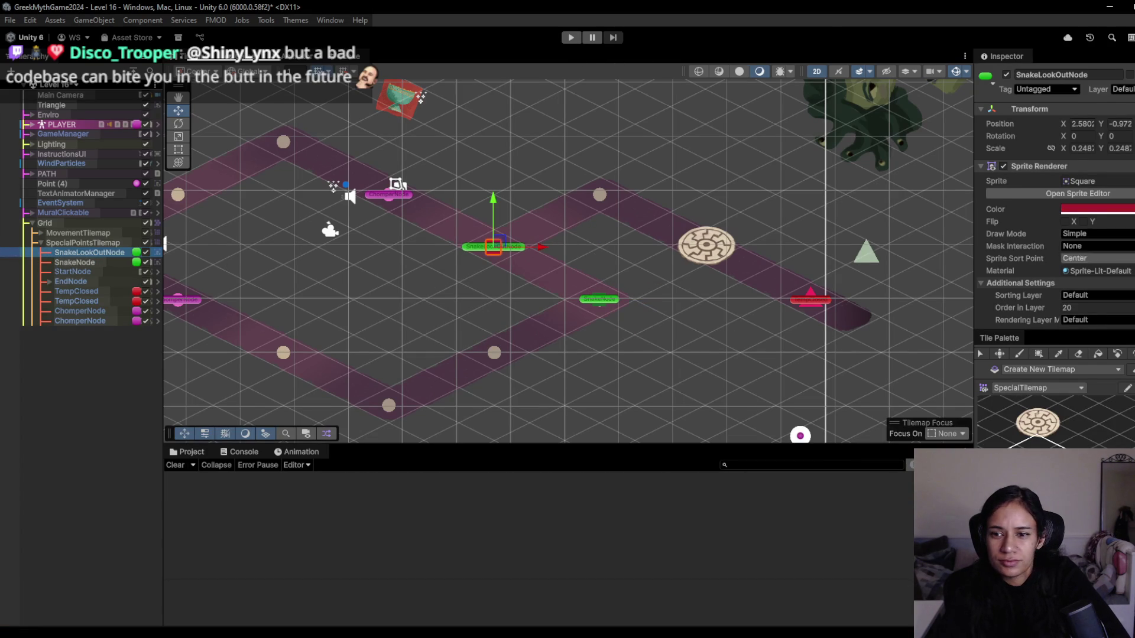
scroll(1086, 255, "down", 3)
left_click(1060, 317)
type("snake")
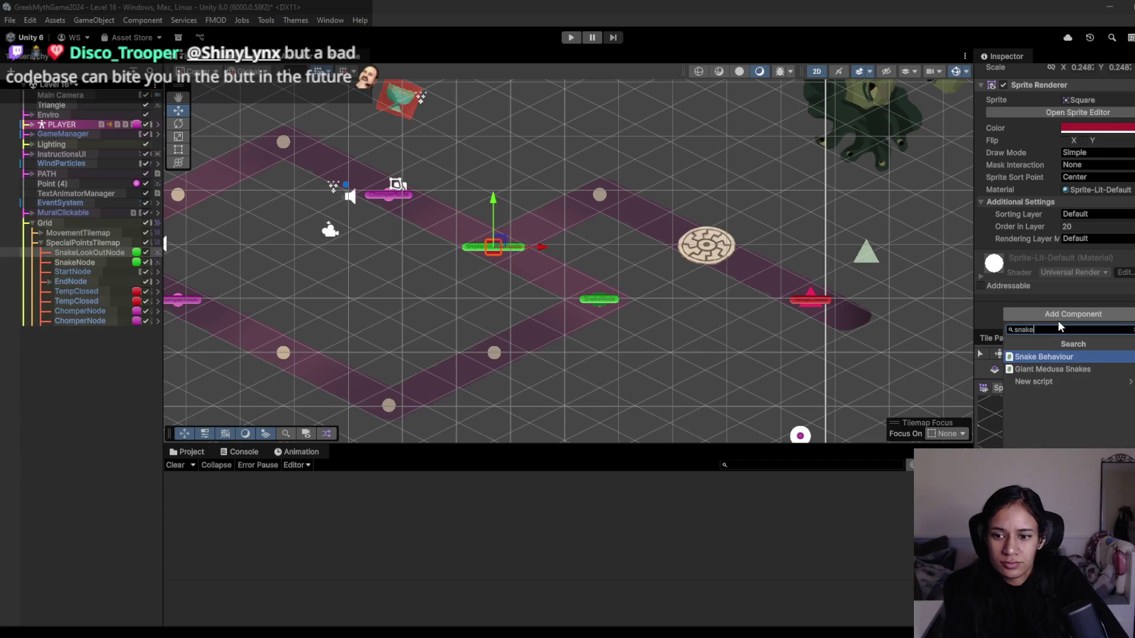
key("Return")
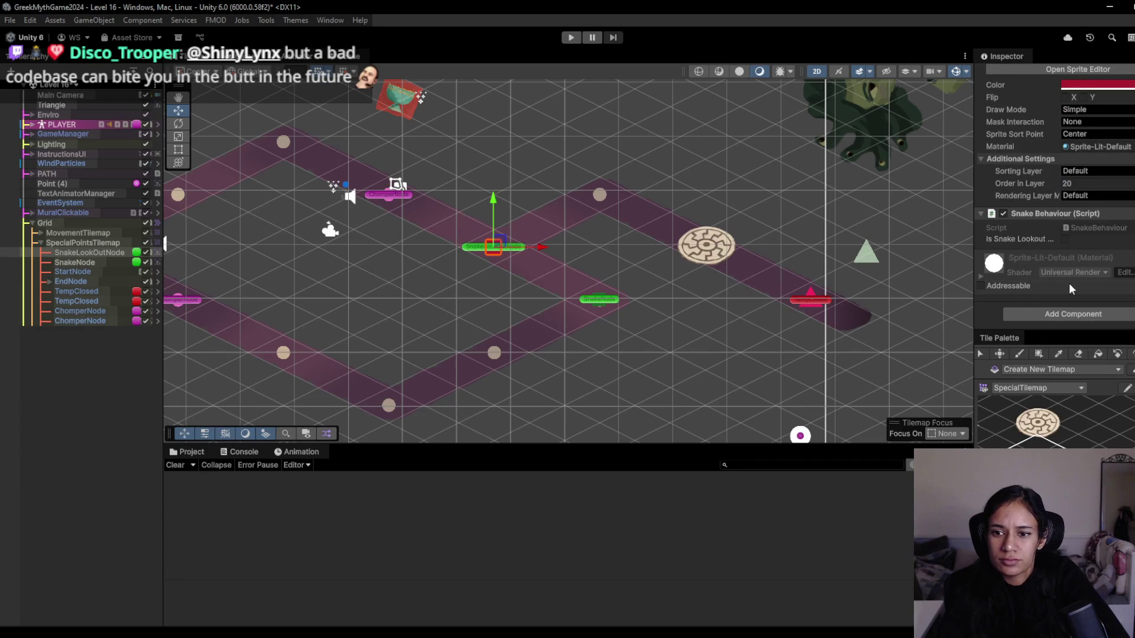
left_click(1064, 239)
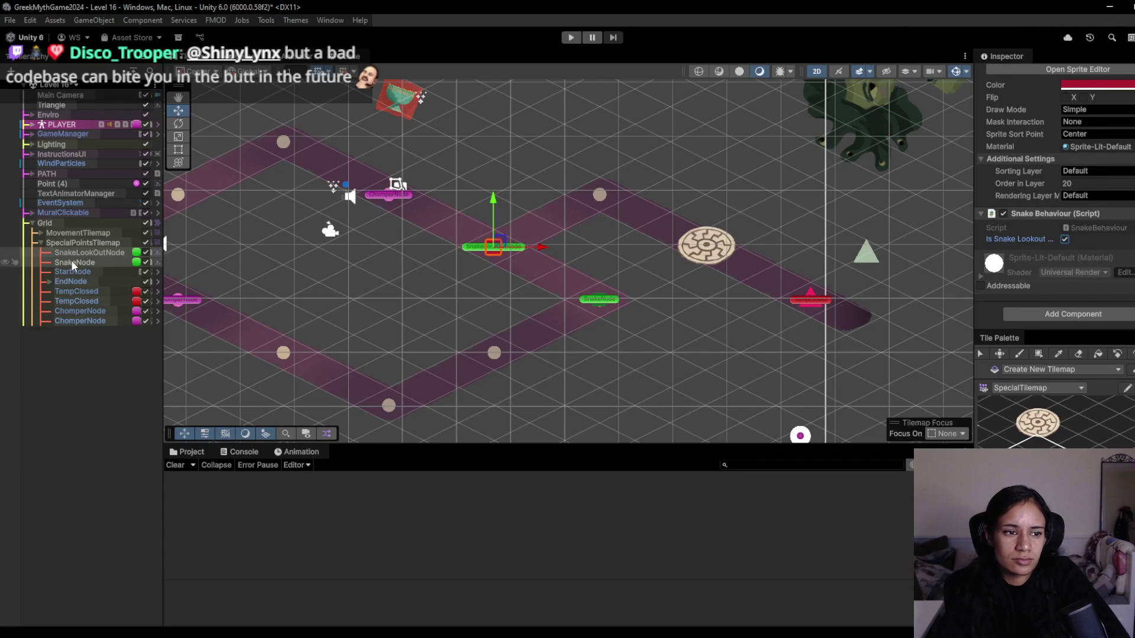
left_click(111, 253)
left_click(108, 261)
left_click(117, 251)
left_click(114, 263)
left_click(118, 253)
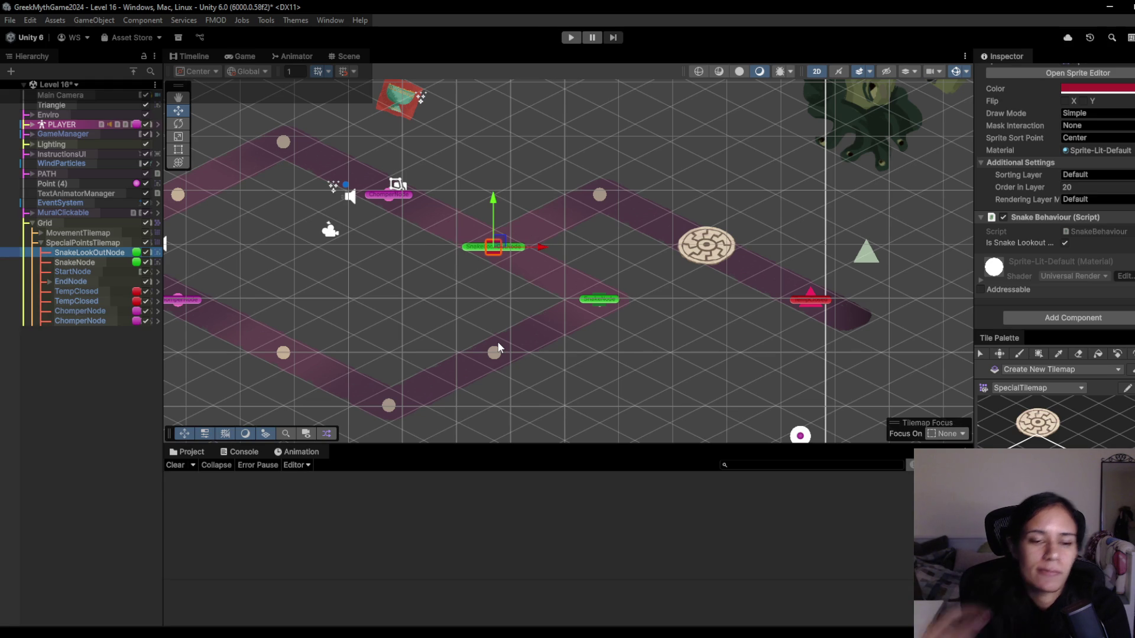
- Playtest by walking Sophia across five path points past the flowers, then stop
left_click(571, 37)
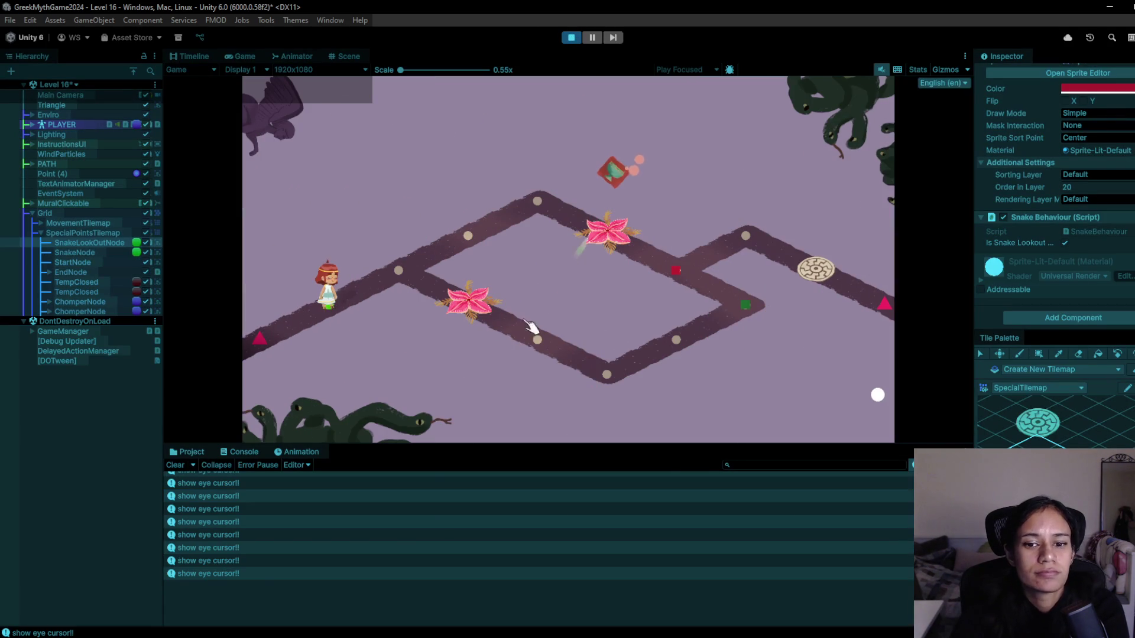
left_click(399, 269)
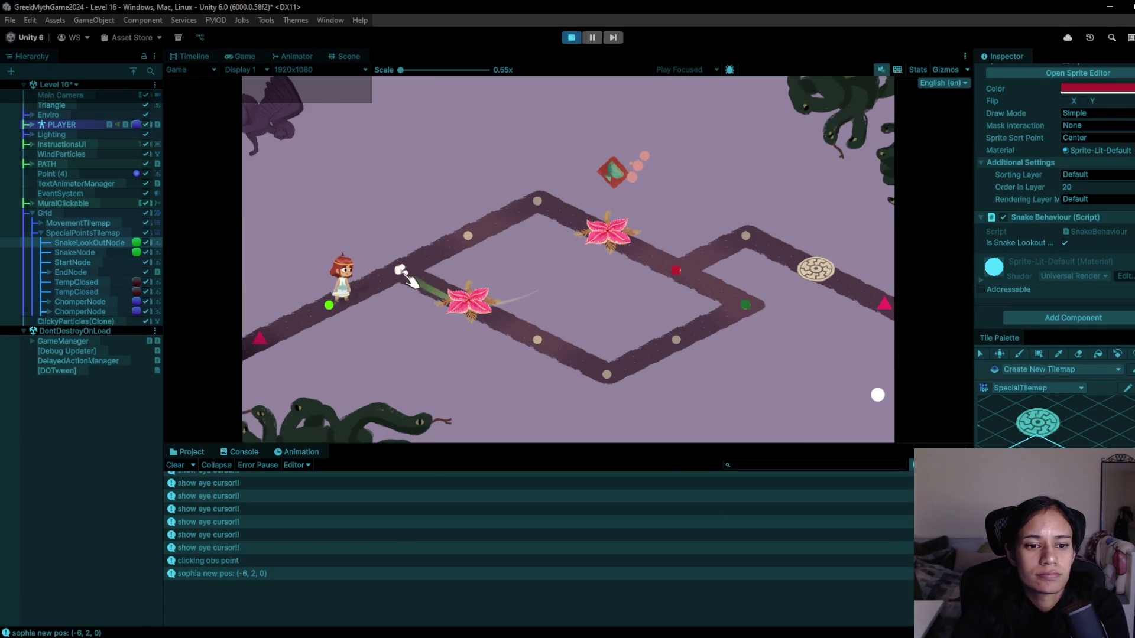
left_click(469, 232)
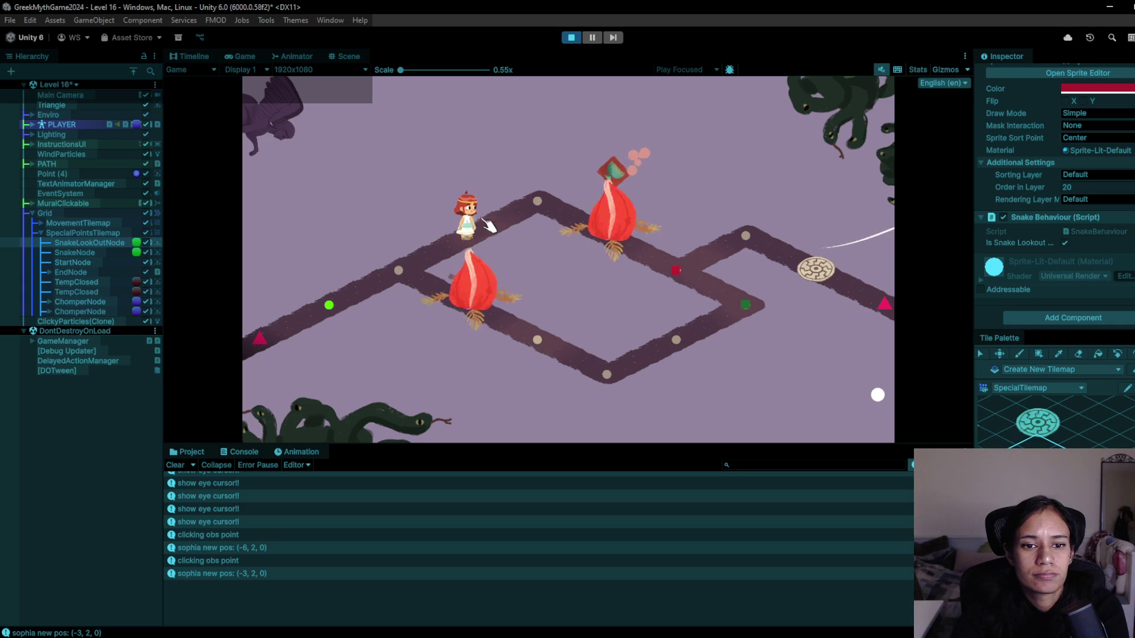
left_click(537, 201)
left_click(624, 247)
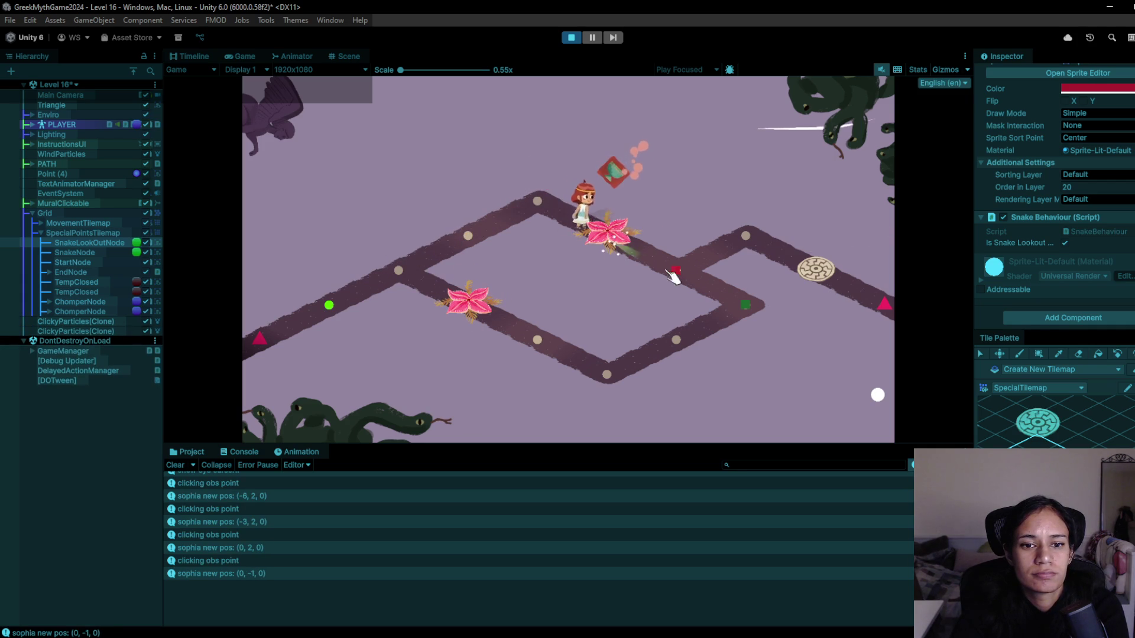
left_click(687, 277)
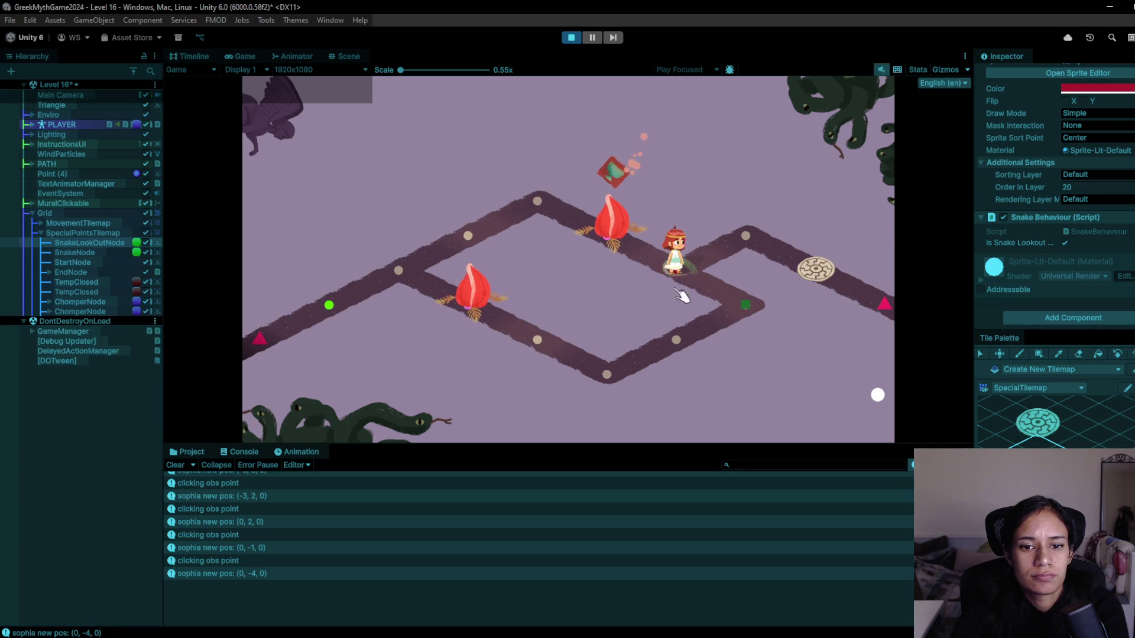
left_click(571, 38)
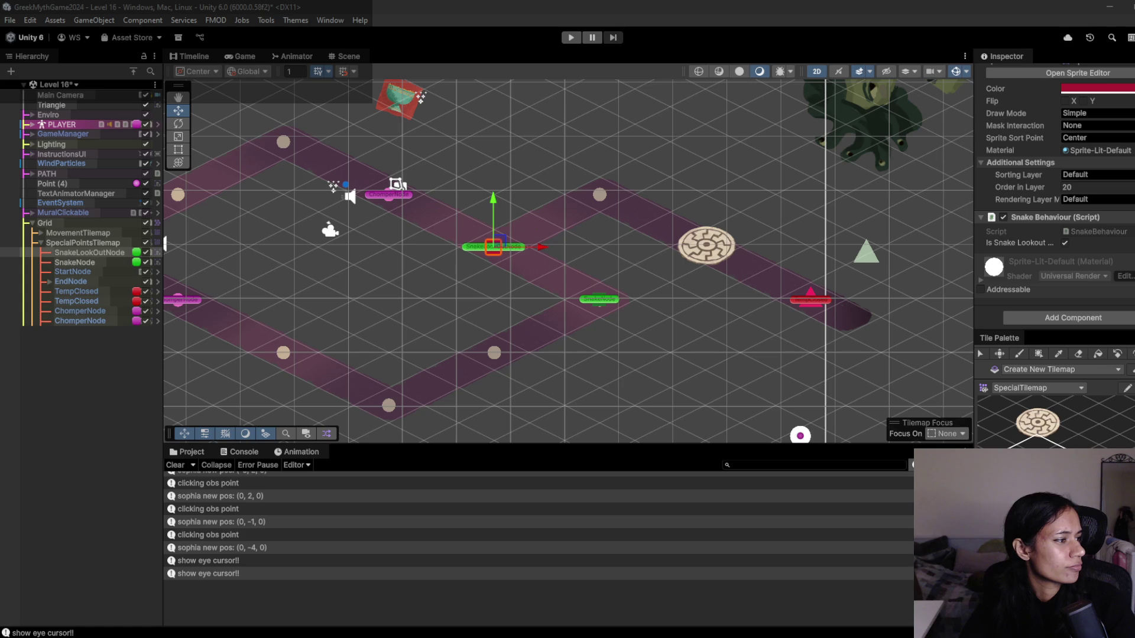
key("alt+Tab")
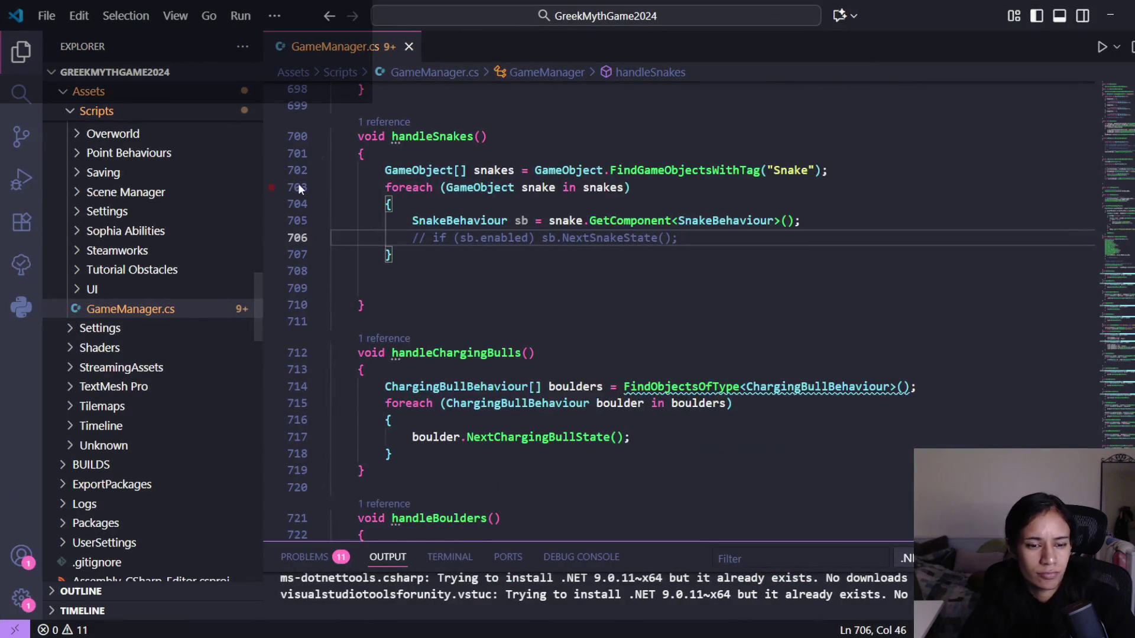
- Browse the project files and open LevelManager.cs
scroll(304, 190, "down", 2)
scroll(190, 333, "up", 2)
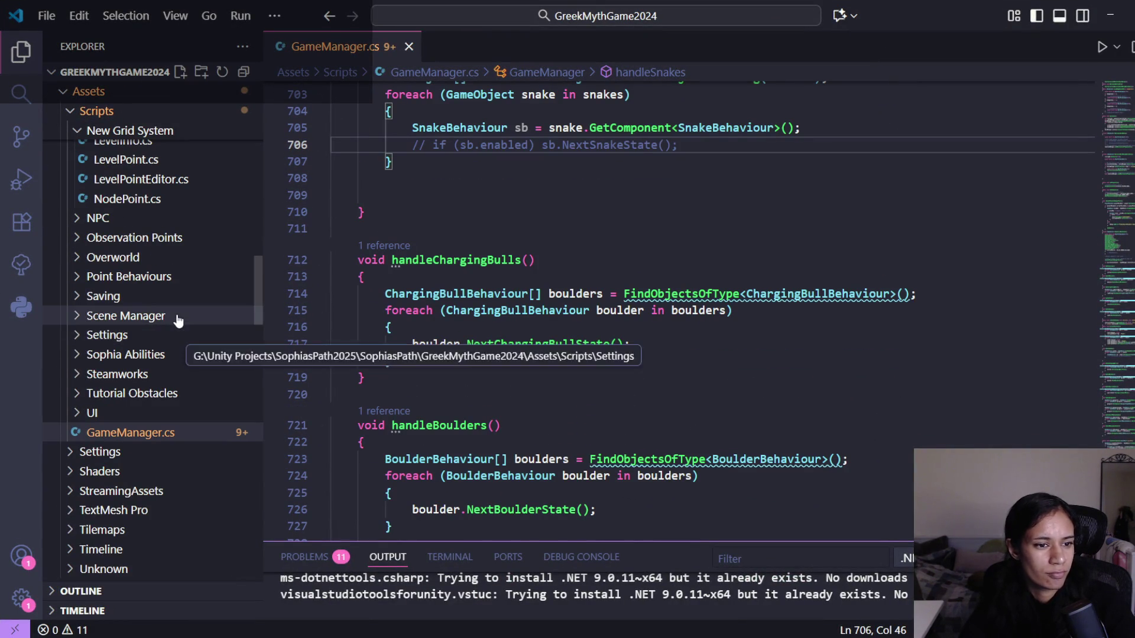
left_click(178, 317)
left_click(175, 319)
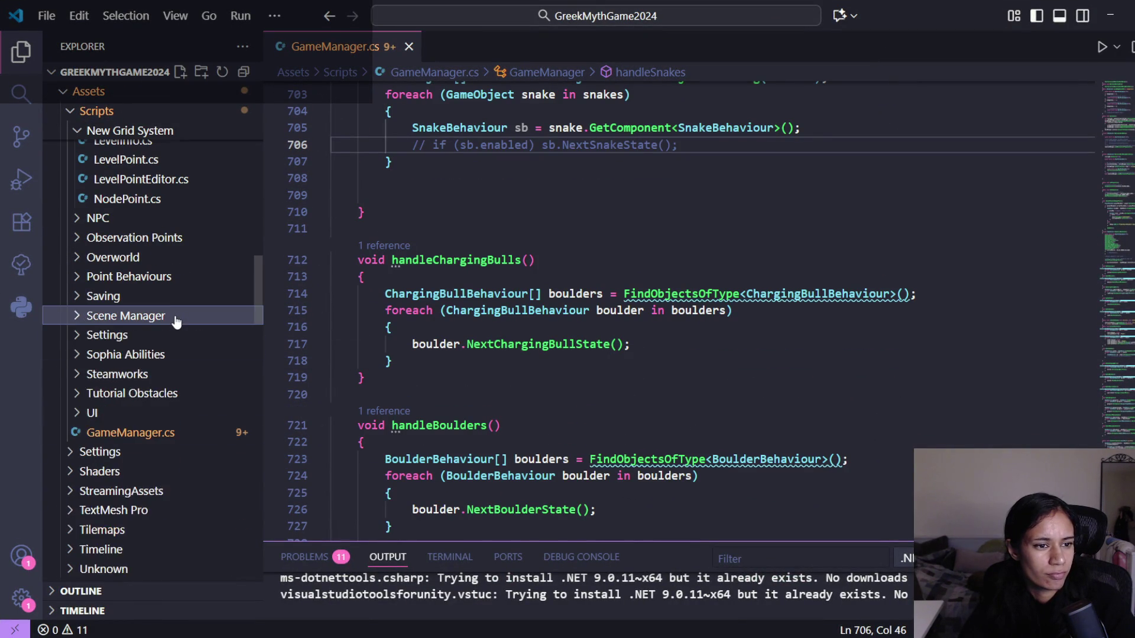
scroll(178, 320, "up", 3)
left_click(175, 247)
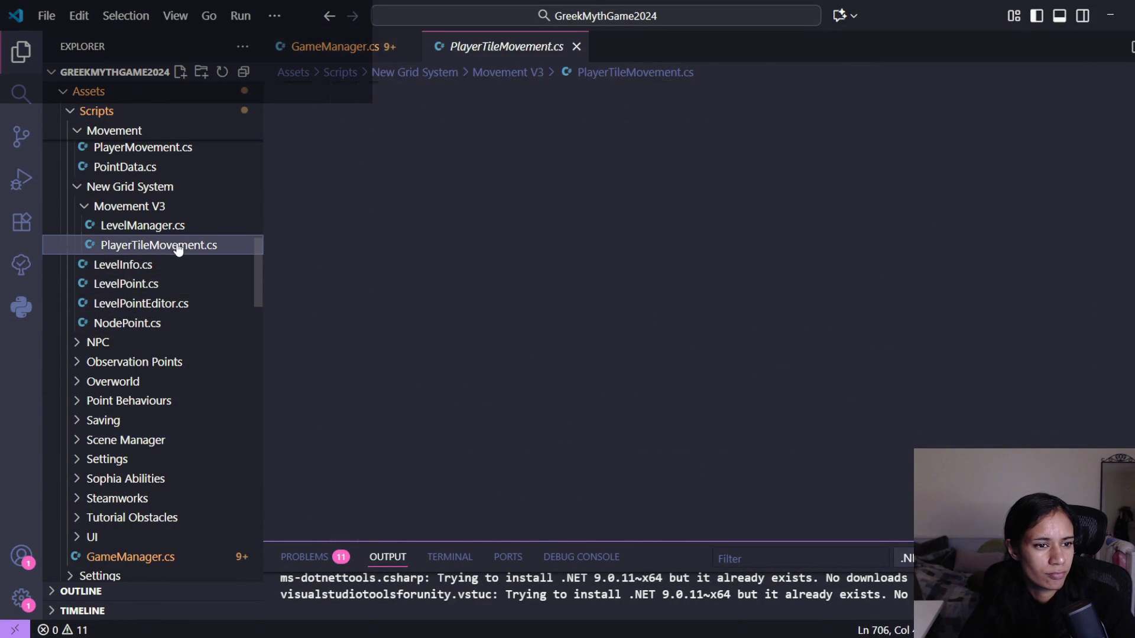
left_click(148, 225)
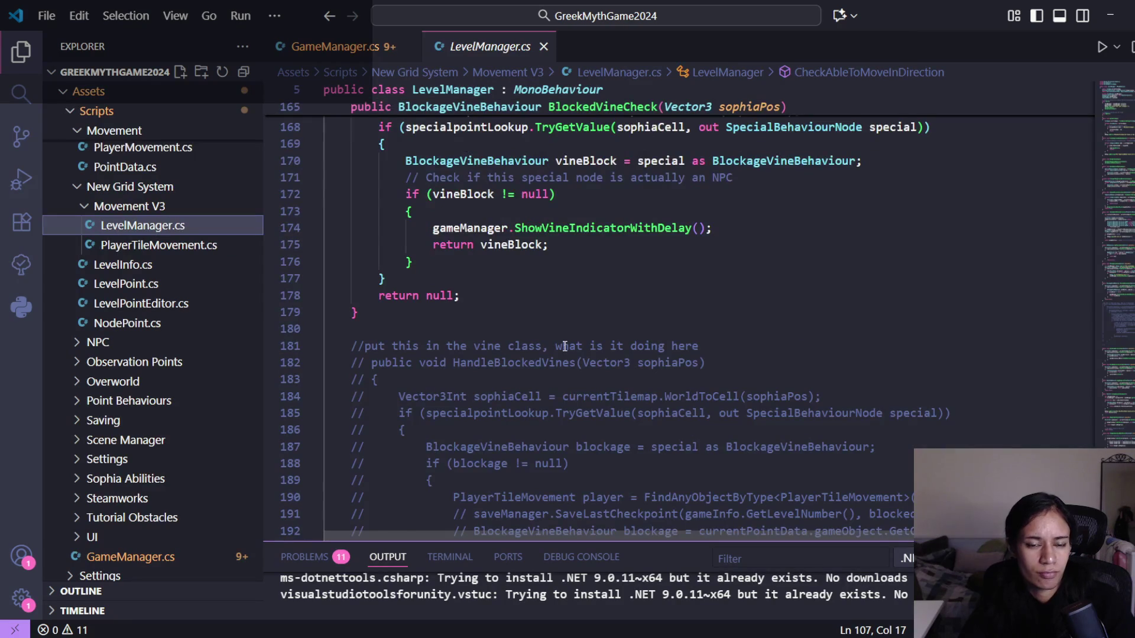
- List CheckpointCheck's references and go to its call in PlayerTileMovement.cs
scroll(621, 300, "up", 3)
scroll(641, 334, "up", 6)
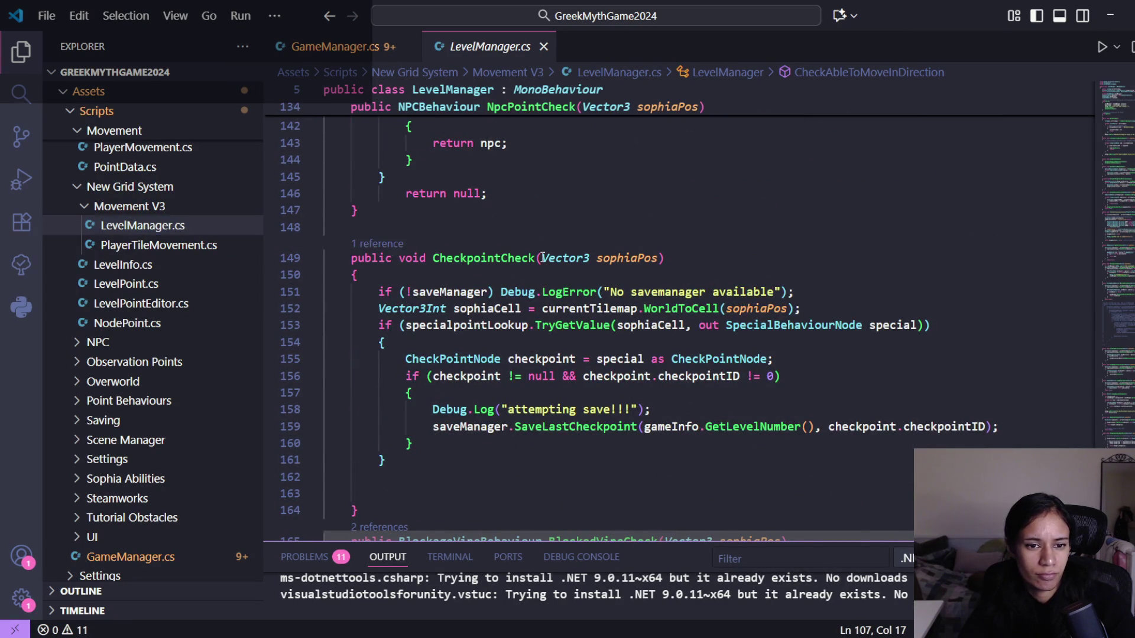
left_click(379, 244)
left_click(910, 280)
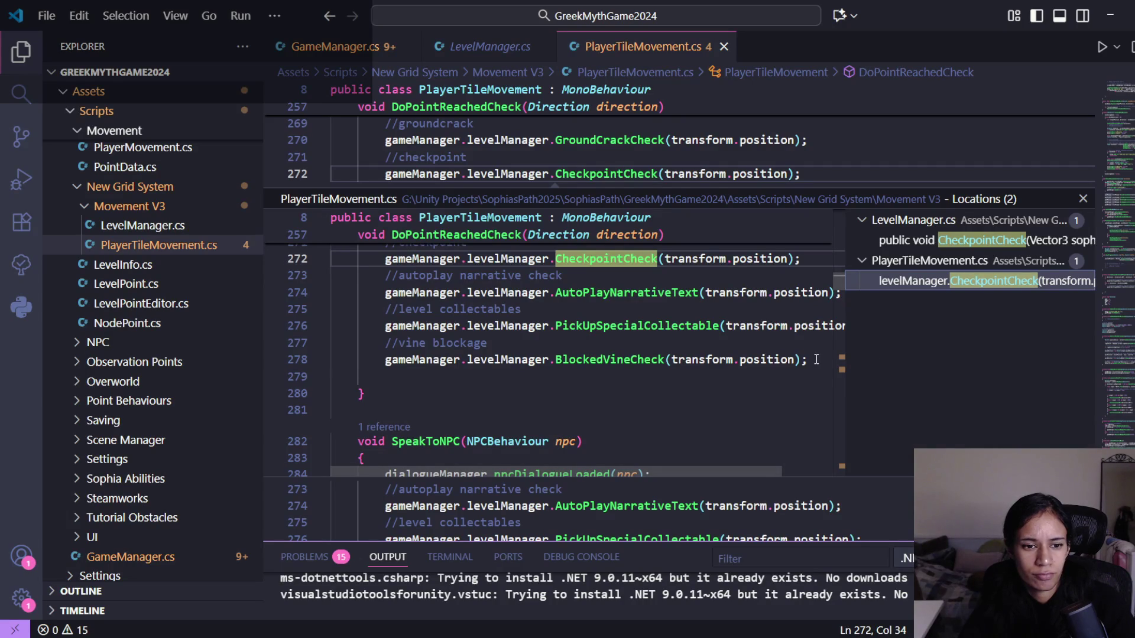
- Add a '//snakes and snake lookouts' comment below the BlockedVineCheck line
left_click(817, 360)
key("Return")
type("//snakes and ")
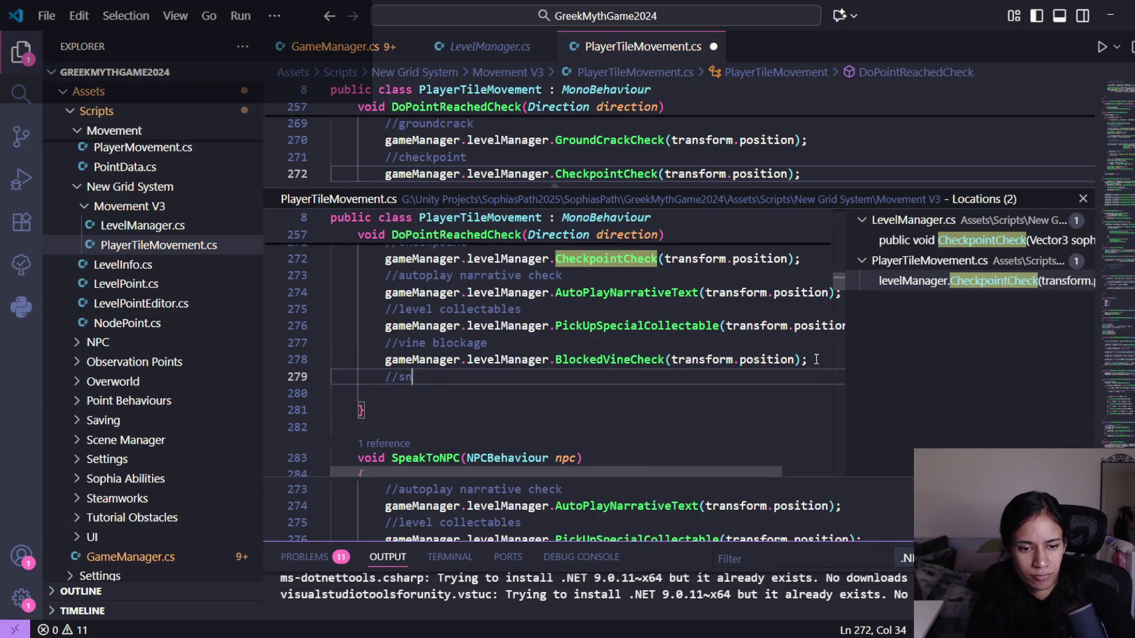
type("akelookouts")
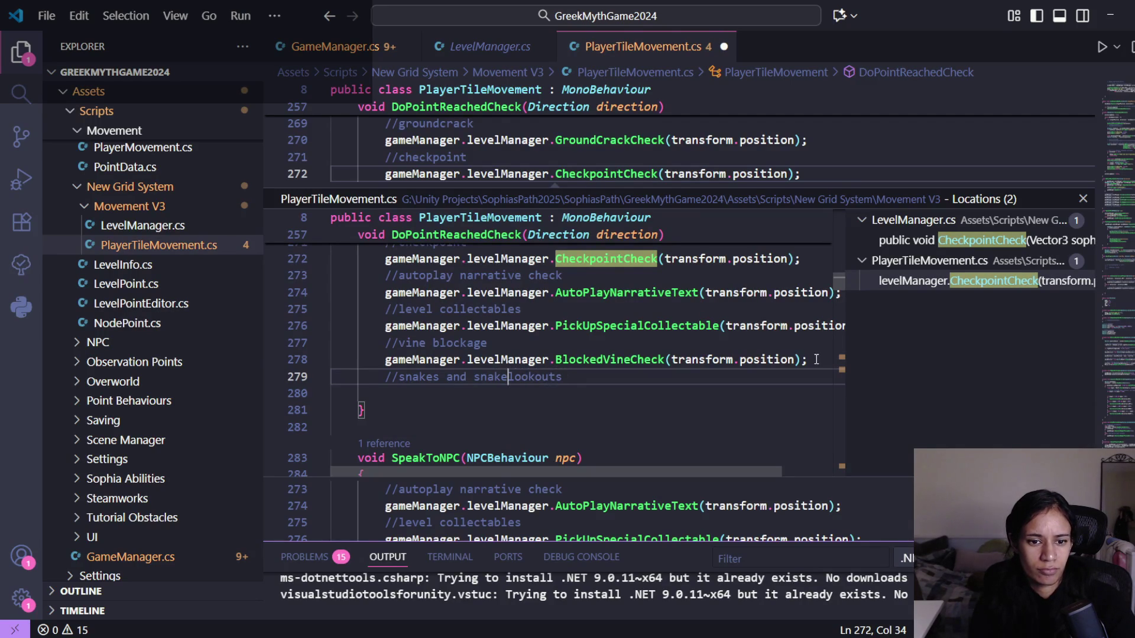
key("End")
- Start a gameManager.levelManager. call under the comment, then view CheckpointCheck's definition
key("Return")
type("game")
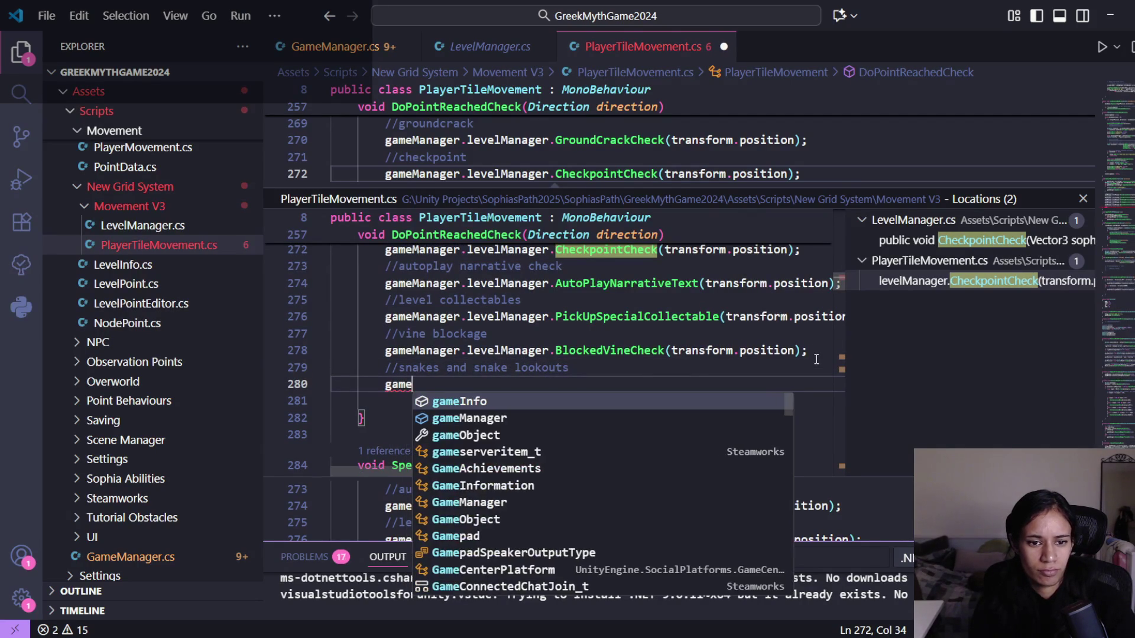
key("Down")
key("Tab")
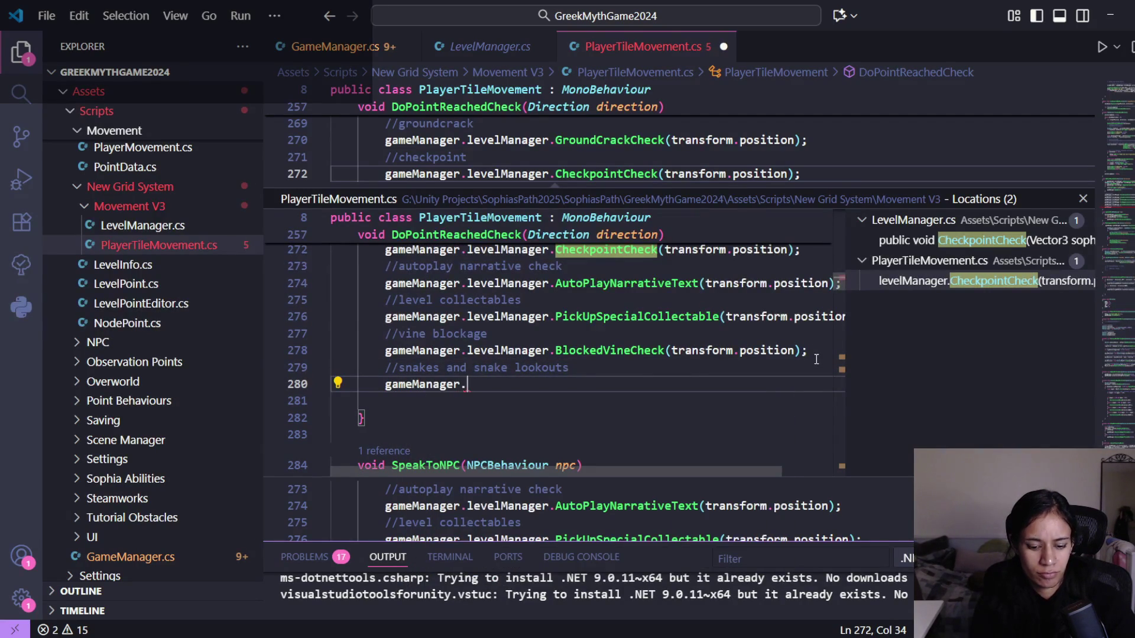
type(".level")
key("Down")
key("Tab")
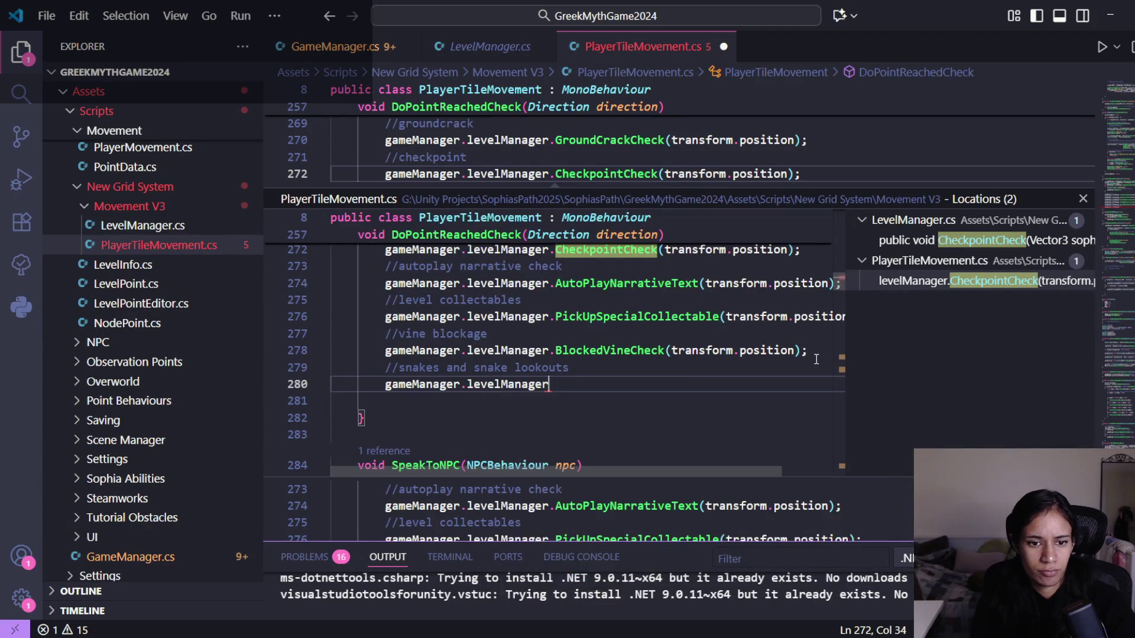
type(".")
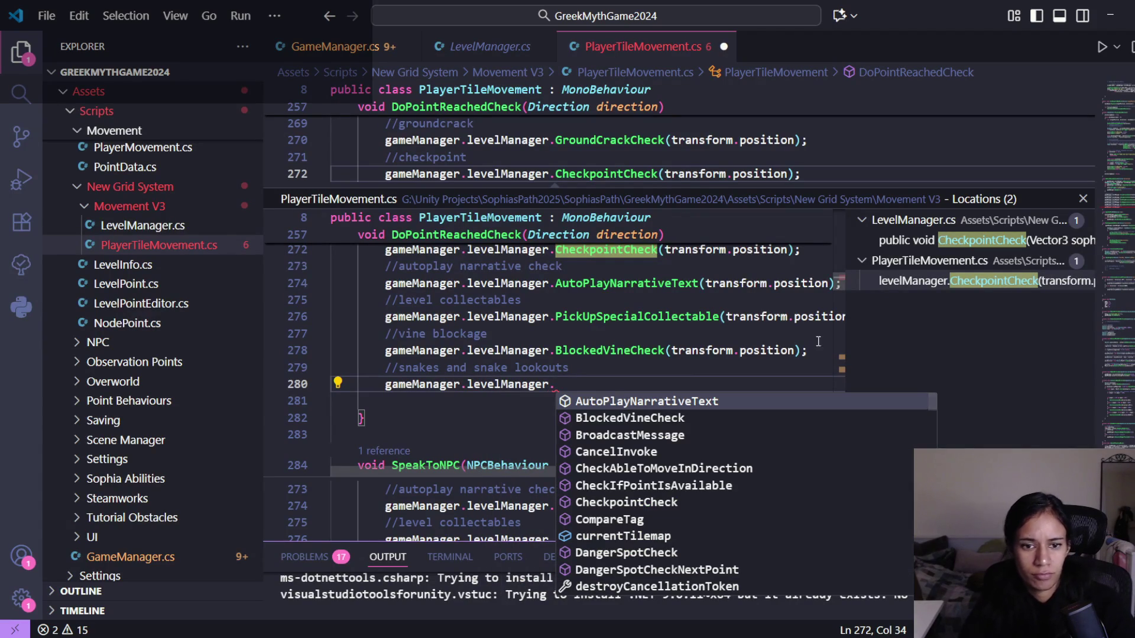
key("F12")
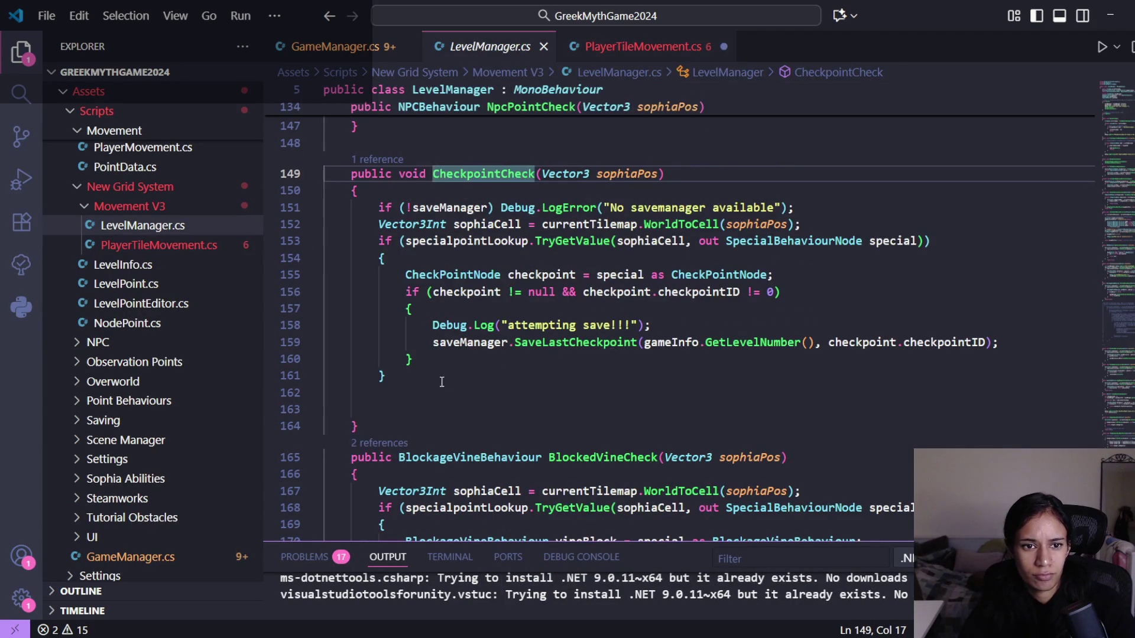
- Duplicate the NpcPointCheck method directly below the original in LevelManager.cs
mouse_move(378, 425)
left_mouse_down()
mouse_move(365, 224)
mouse_move(343, 191)
left_mouse_up()
scroll(431, 263, "down", 5)
scroll(431, 264, "down", 1)
left_click(349, 147)
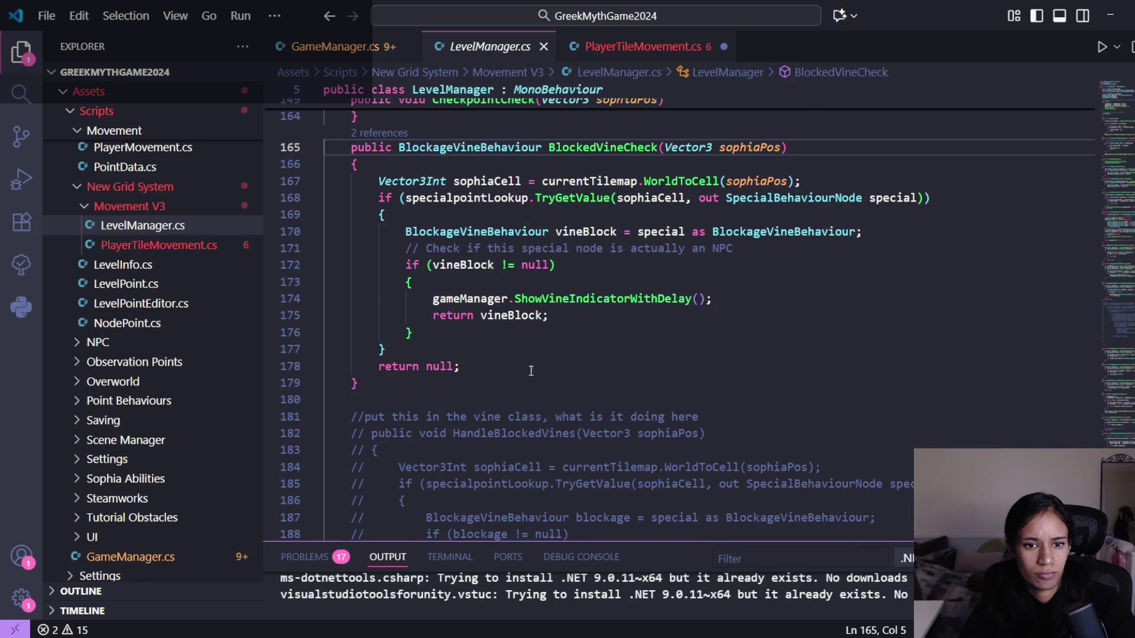
scroll(573, 400, "up", 1)
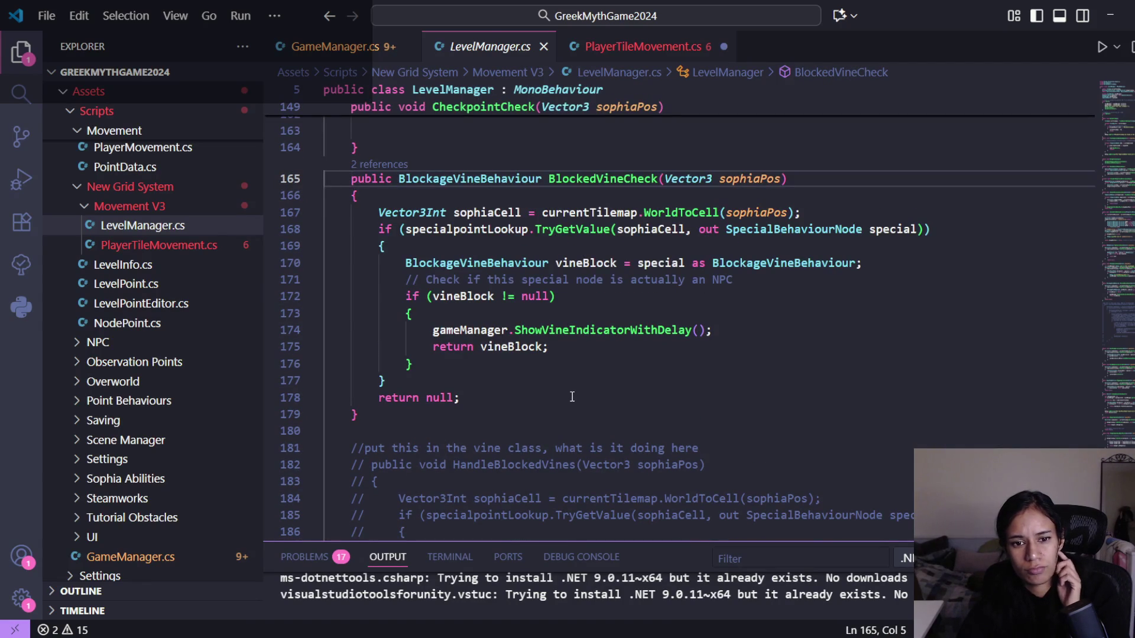
scroll(570, 340, "up", 5)
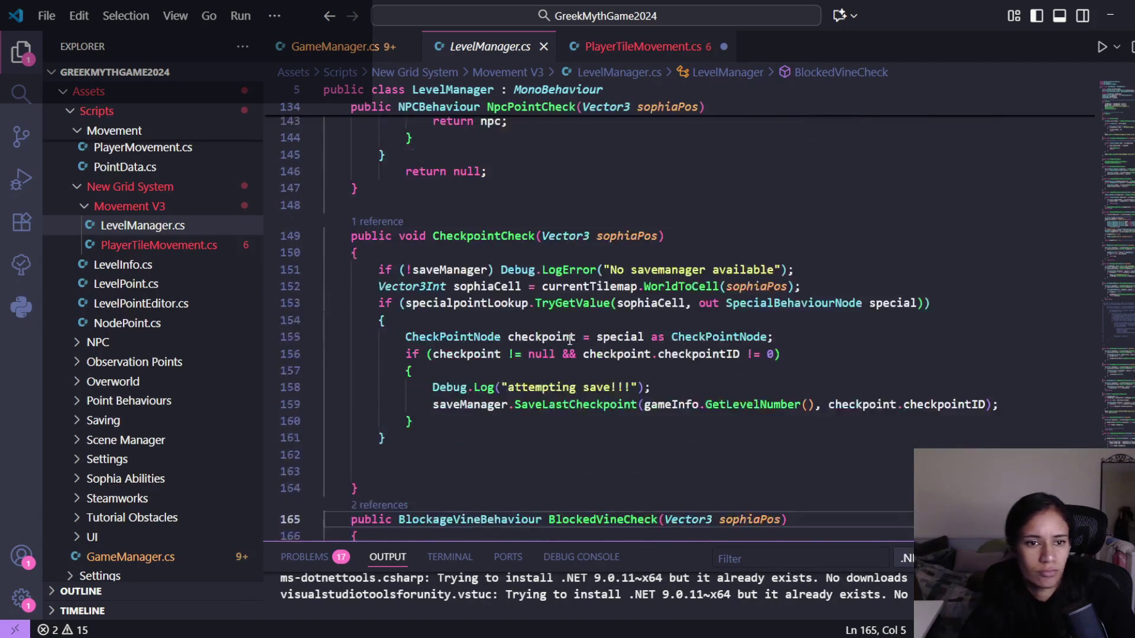
scroll(570, 339, "up", 3)
left_click(353, 185)
left_click_drag(353, 186, 422, 408)
key("ctrl+c")
left_click(421, 408)
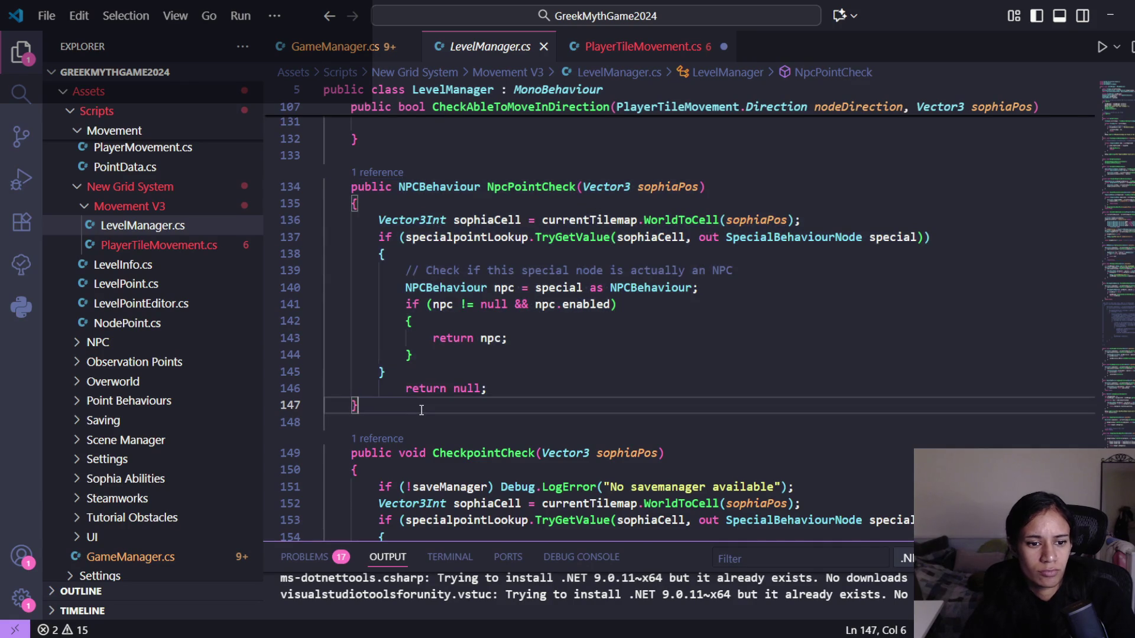
key("Return")
key("ctrl+v")
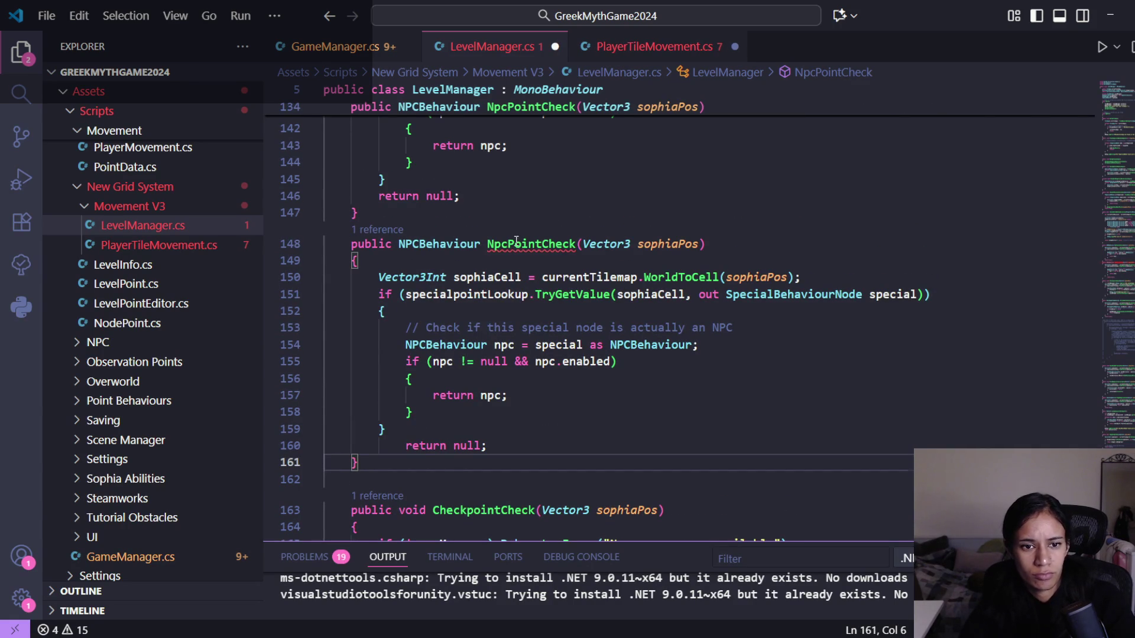
- Make the copy return SnakeBehaviour and rename it SnakeCheck
double_click(438, 246)
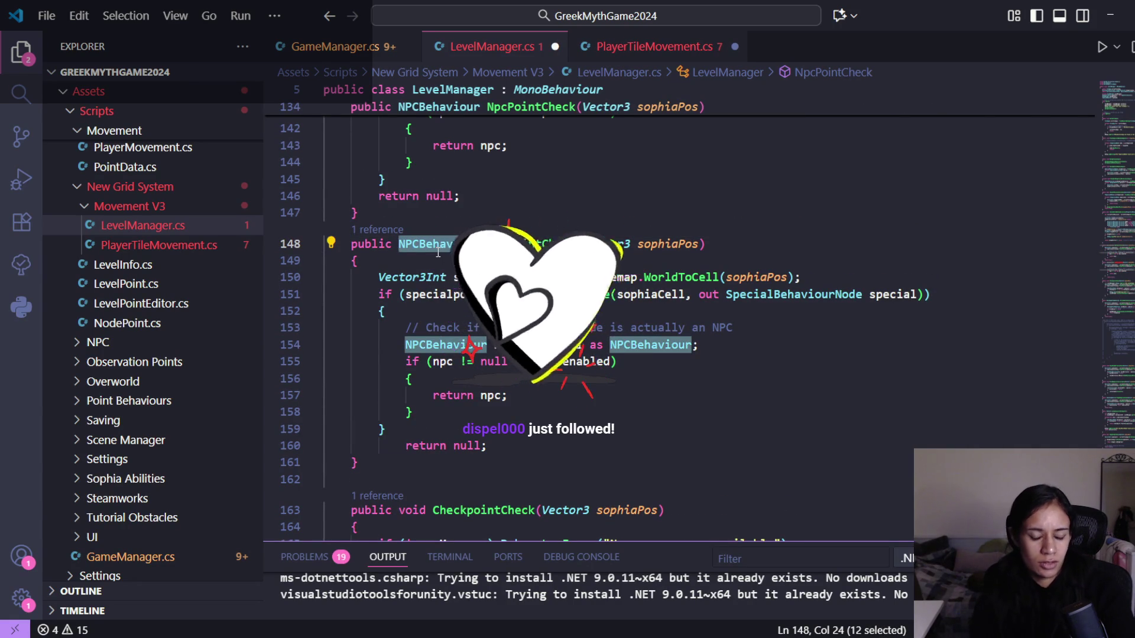
type("Snake")
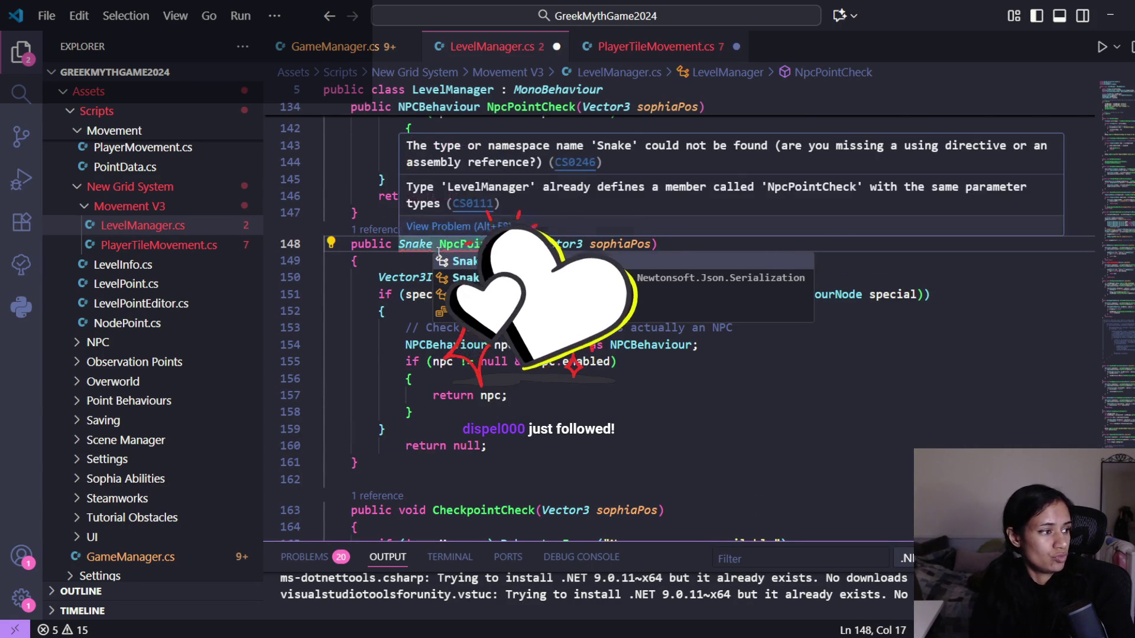
key("Return")
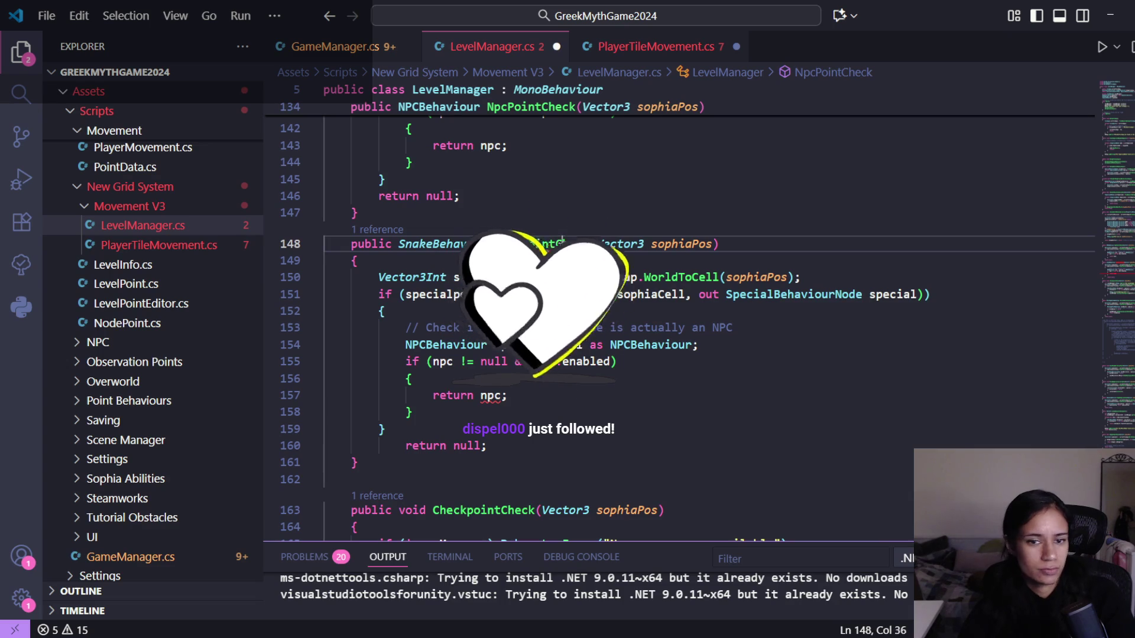
double_click(559, 246)
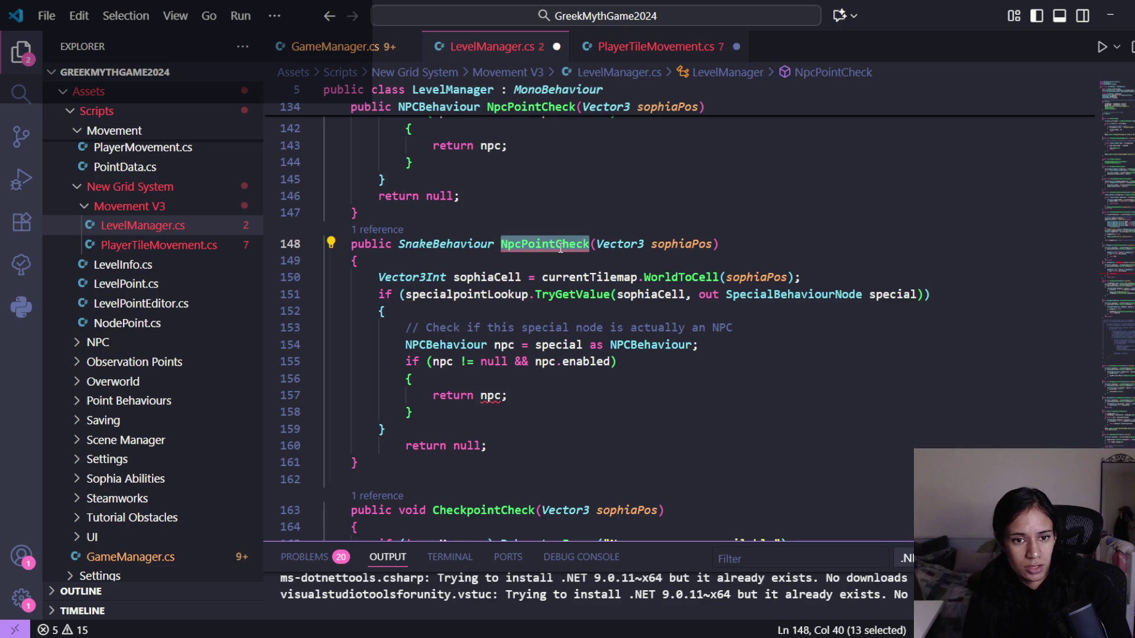
type("Snake")
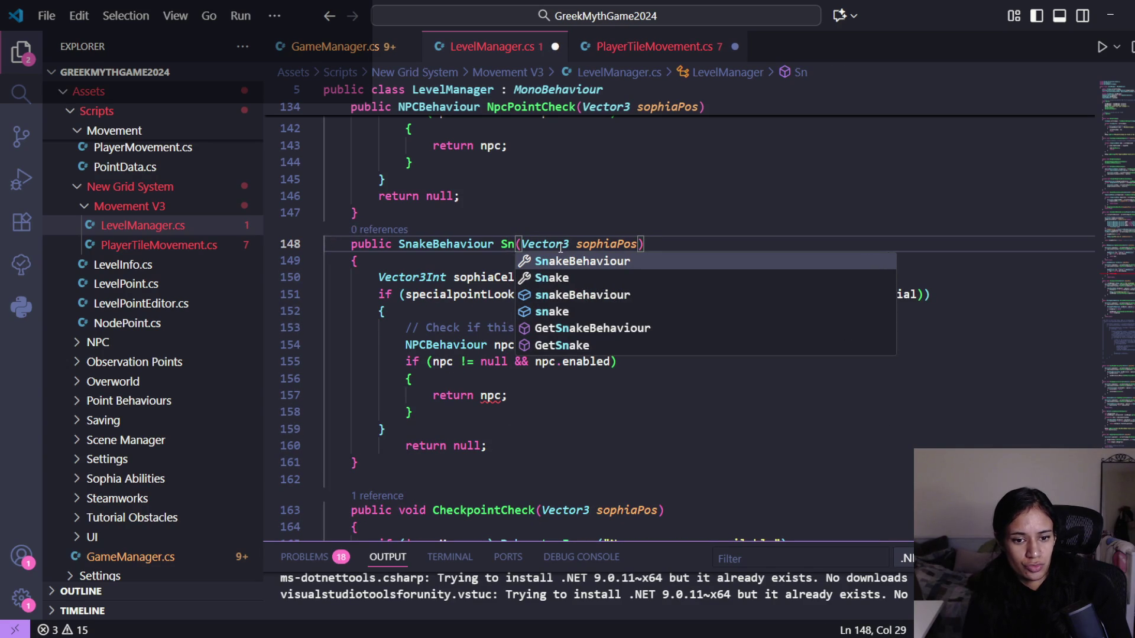
type("Check")
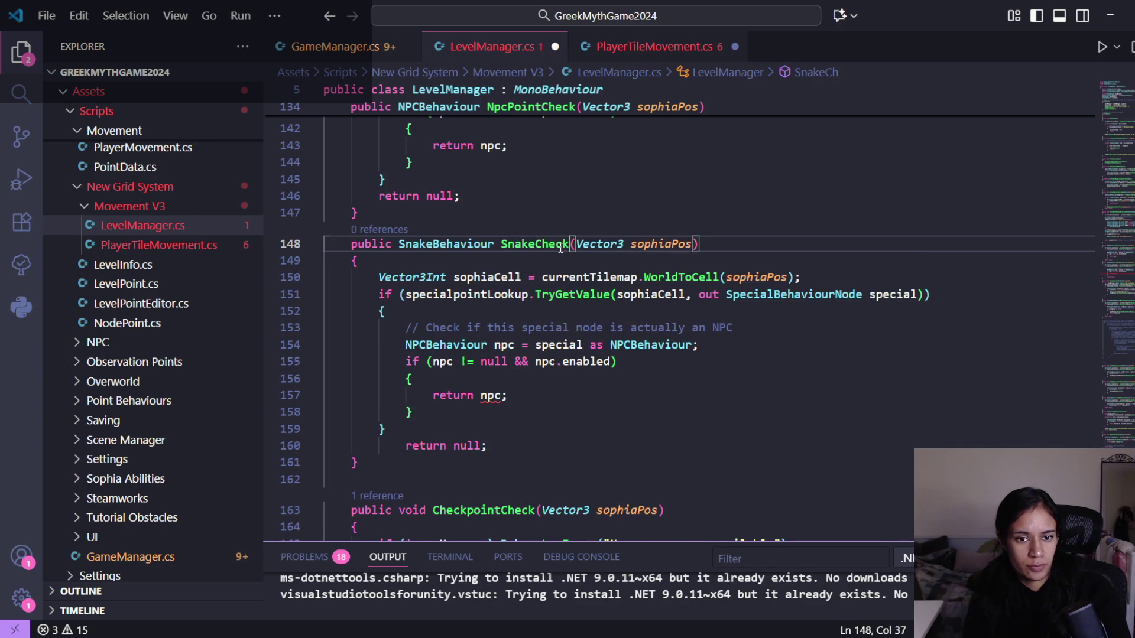
- Keep the copied method's name as SnakeCheck after trying a longer variant
left_click(560, 247)
key("Left")
type("and")
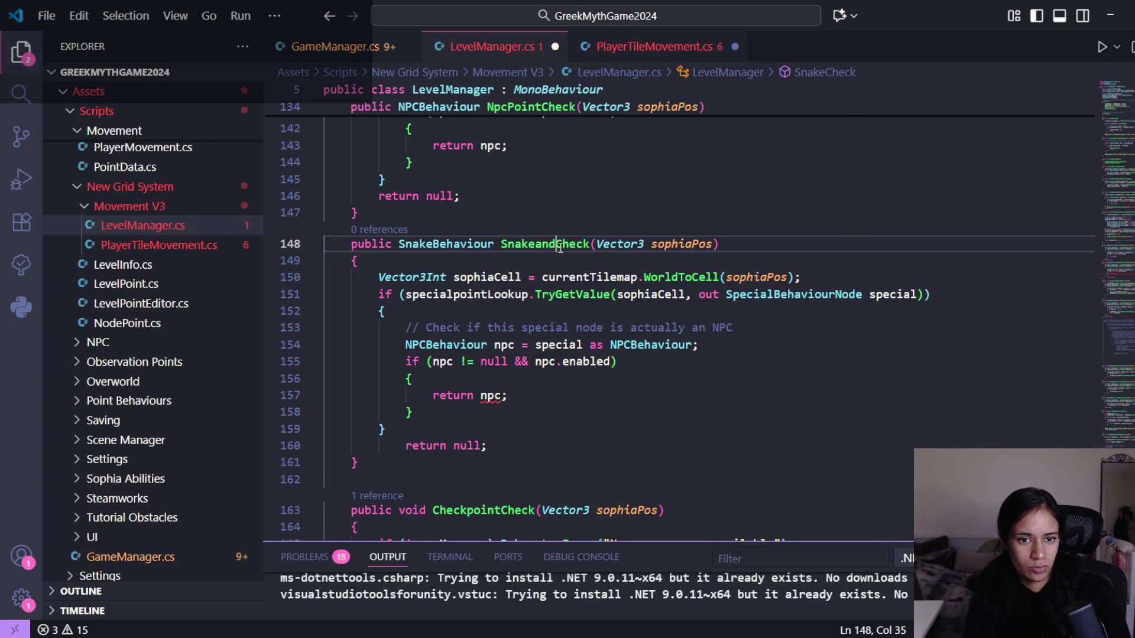
key("BackSpace")
key("BackSpace")
key("BackSpace")
type("AndLoo")
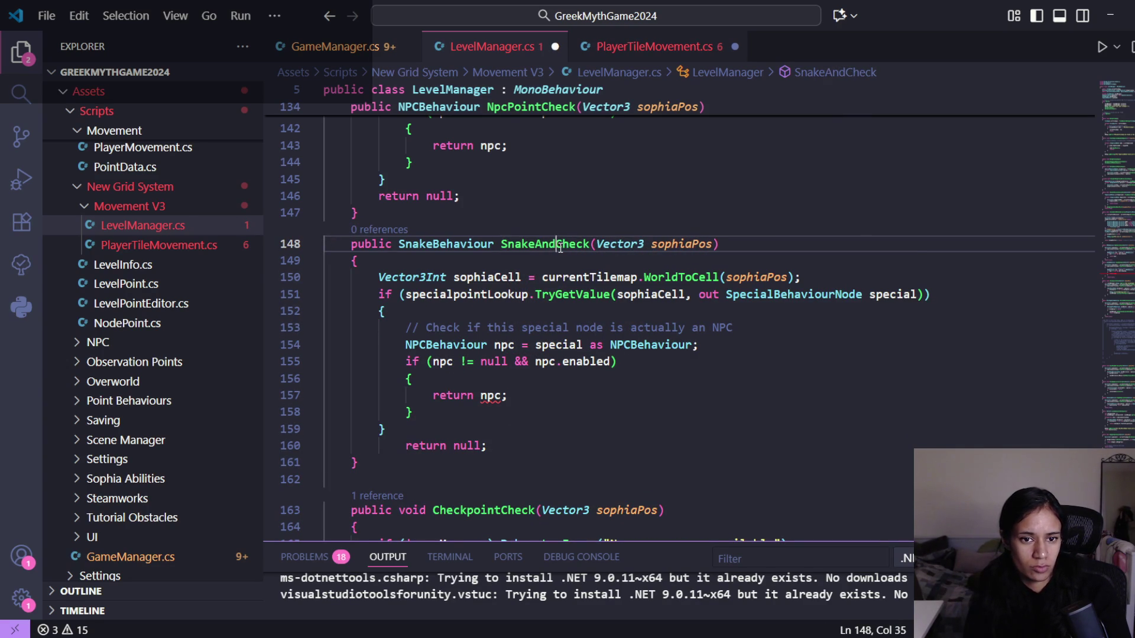
type("k")
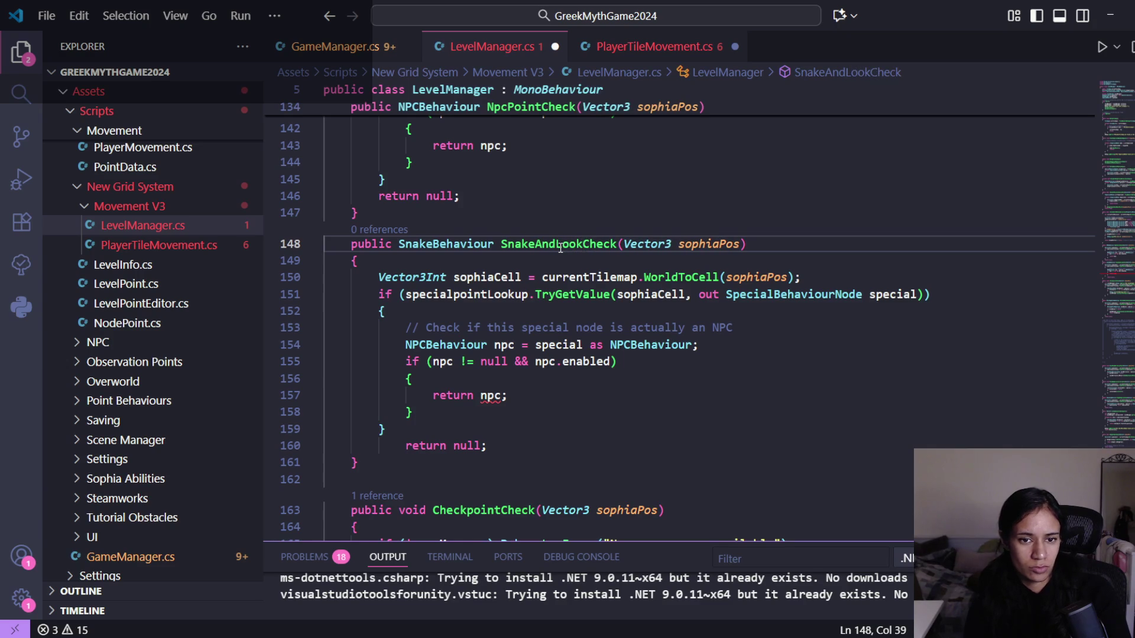
key("BackSpace")
key("BackSpace")
key("BackSpace")
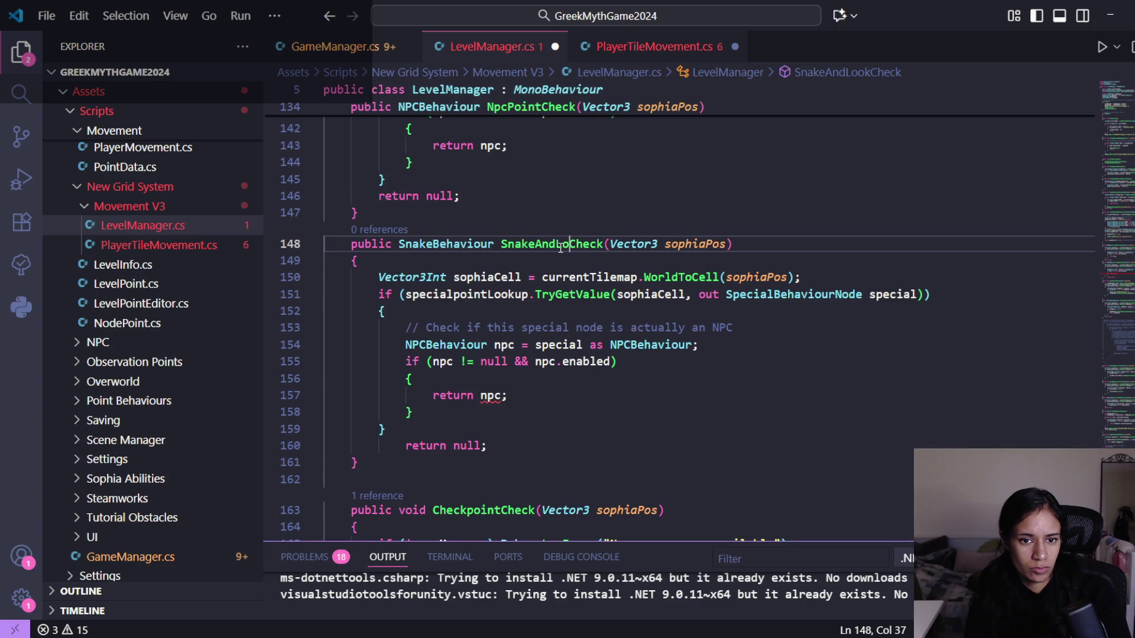
- Change the cast and the variable's declared type from NPCBehaviour to SnakeBehaviour
left_click(700, 294)
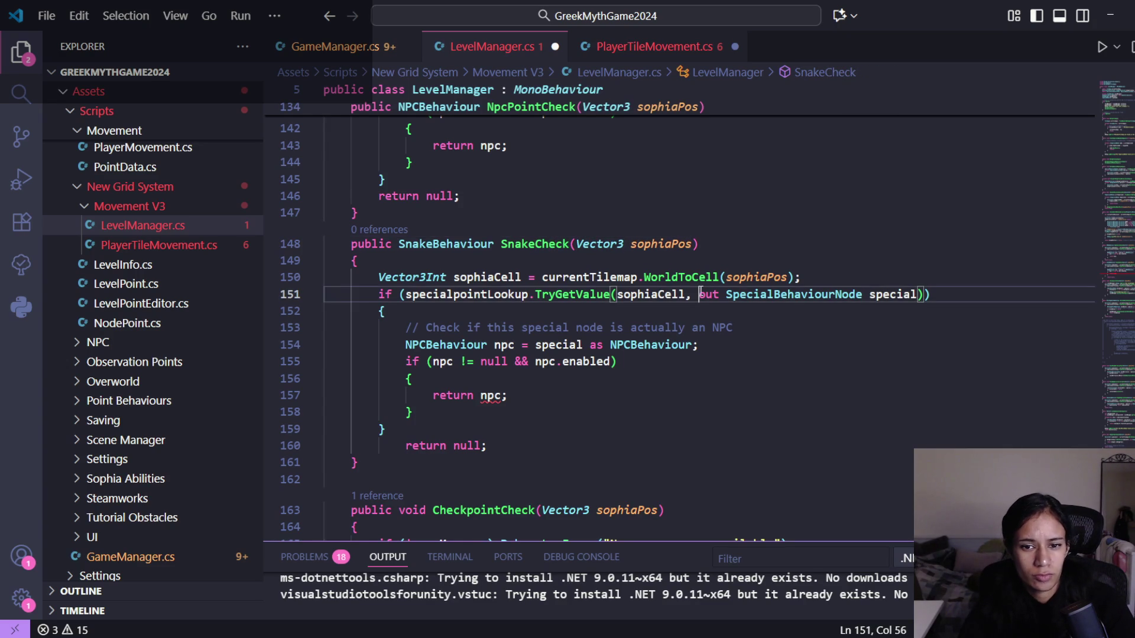
left_click(652, 344)
double_click(652, 344)
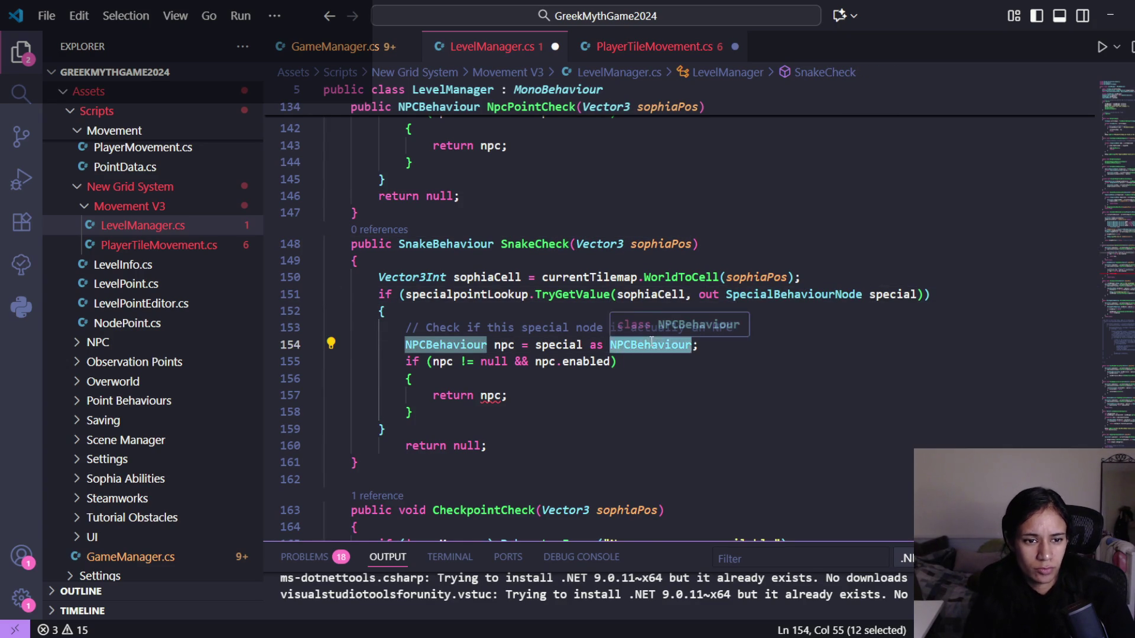
type("Snak")
key("Tab")
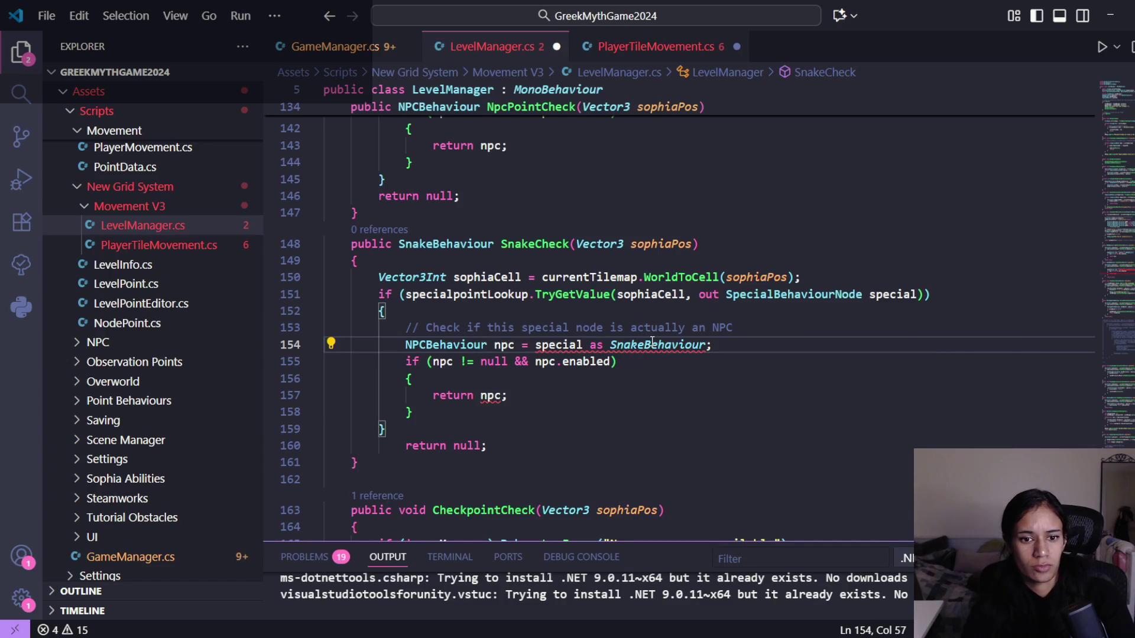
double_click(651, 345)
key("ctrl+c")
double_click(481, 346)
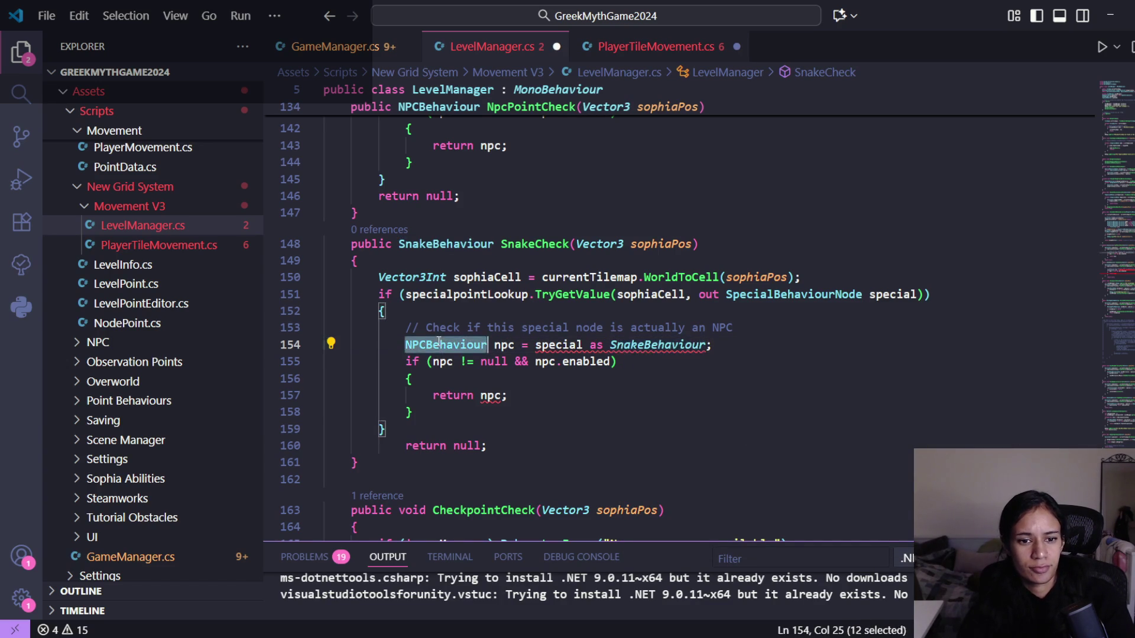
key("ctrl+v")
- Rename the cast variable to snake and save LevelManager.cs
left_click(514, 344)
type("snake")
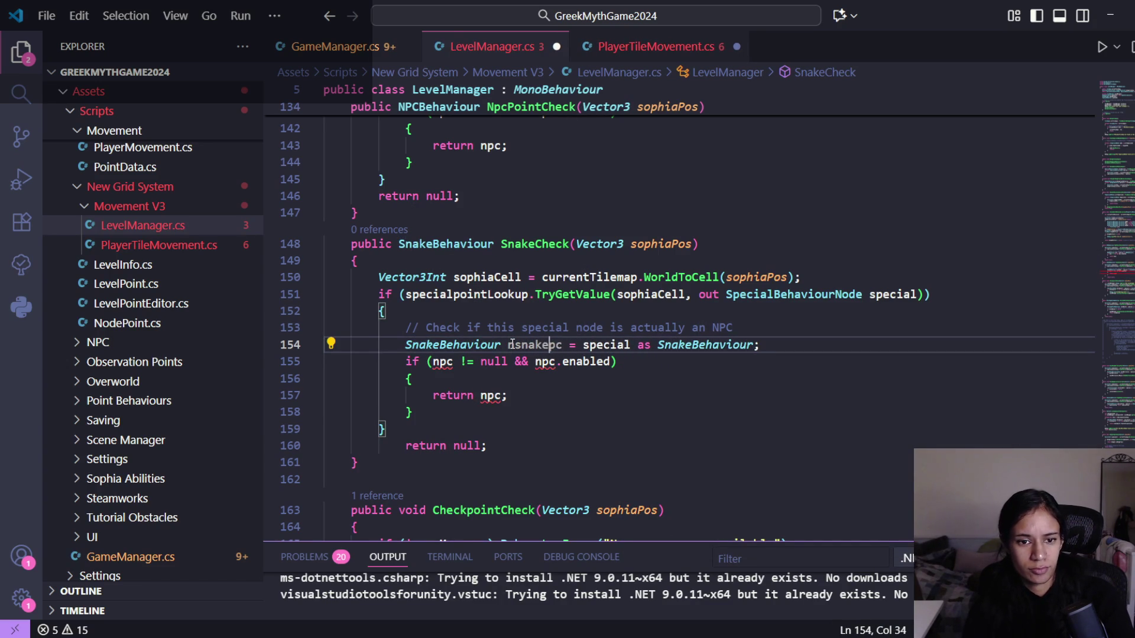
double_click(534, 346)
key("BackSpace")
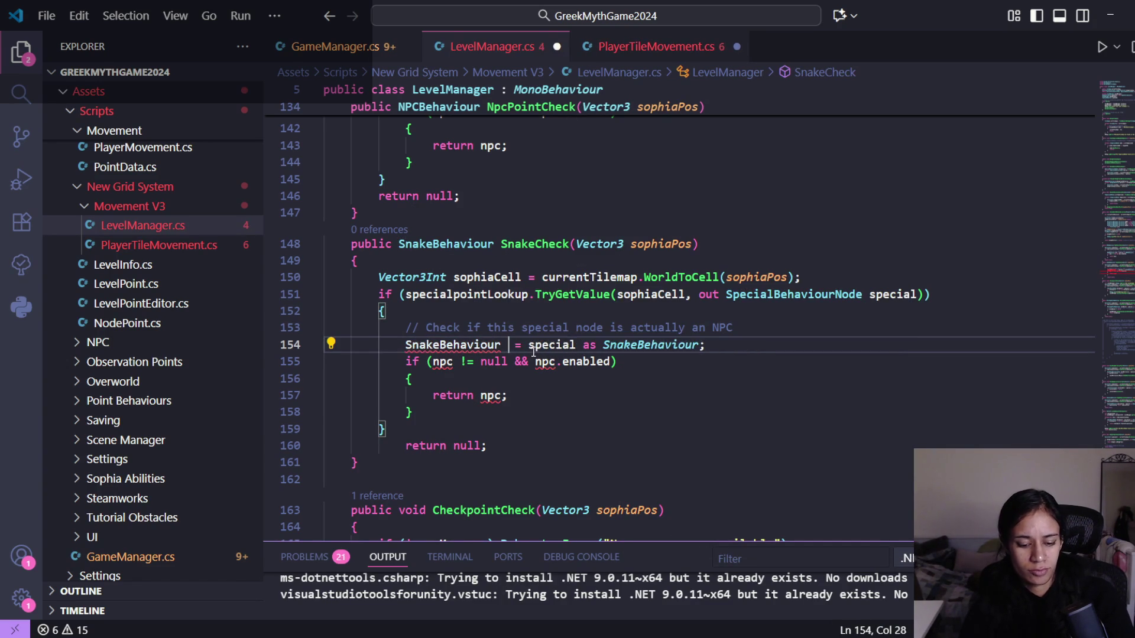
type("snake")
key("ctrl+s")
key("Escape")
- Make the null check test snake and drop the .enabled condition
double_click(525, 345)
double_click(442, 361)
type("snake")
left_click(620, 363)
left_click_drag(623, 363, 549, 367)
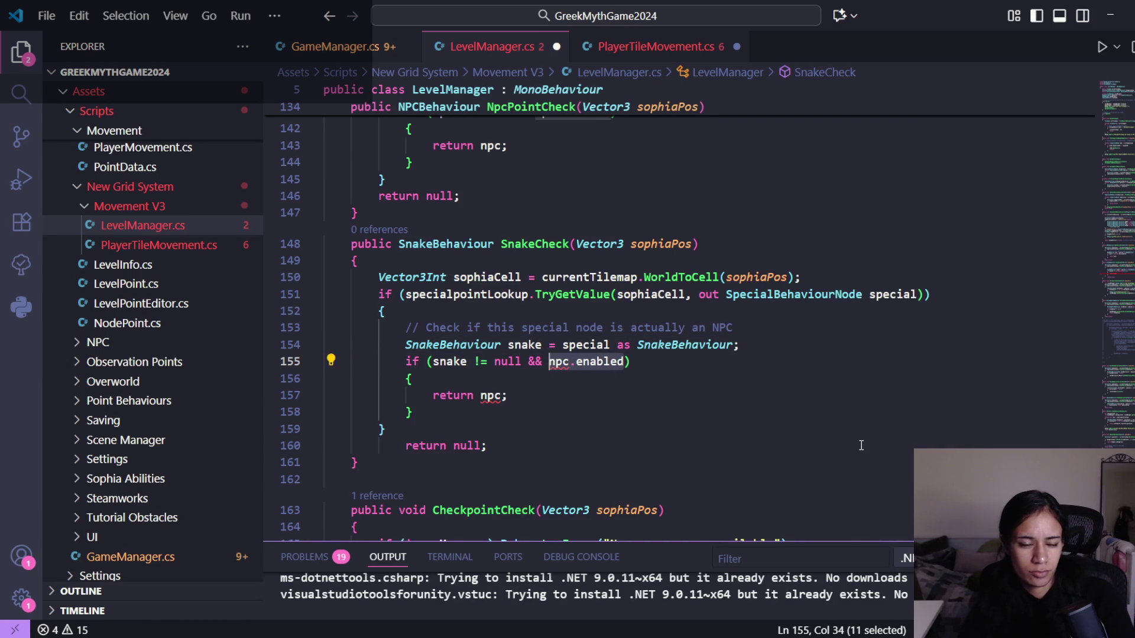
key("BackSpace")
key("BackSpace")
key("BackSpace")
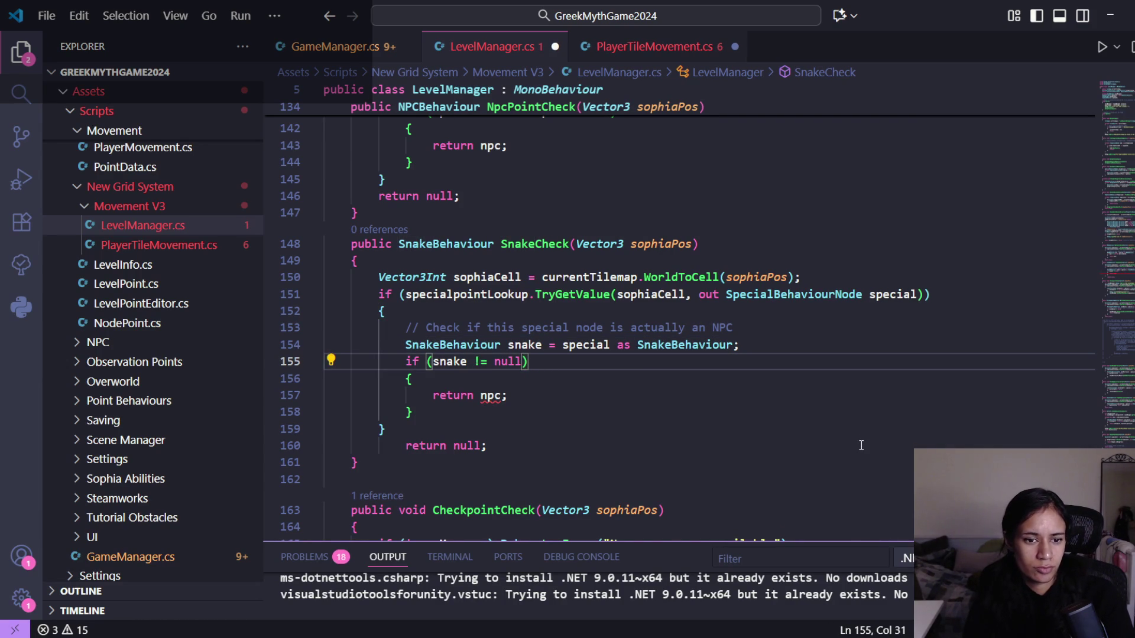
key("Down")
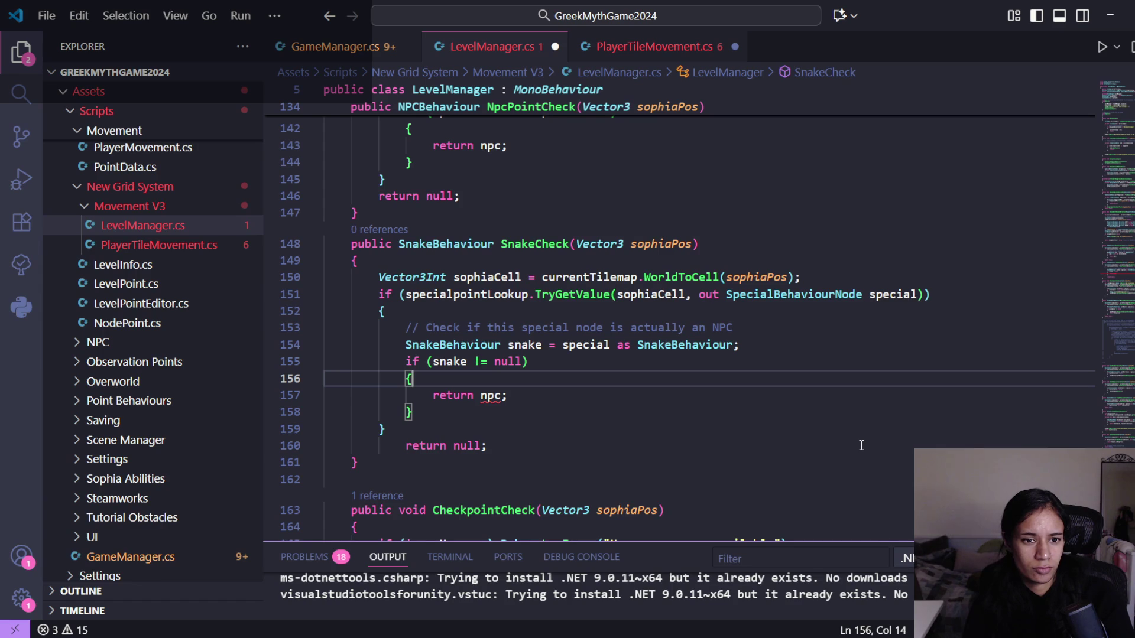
- Add an inner if (snake.isSnakeLookoutNode) that returns snake
key("Return")
type("if ()")
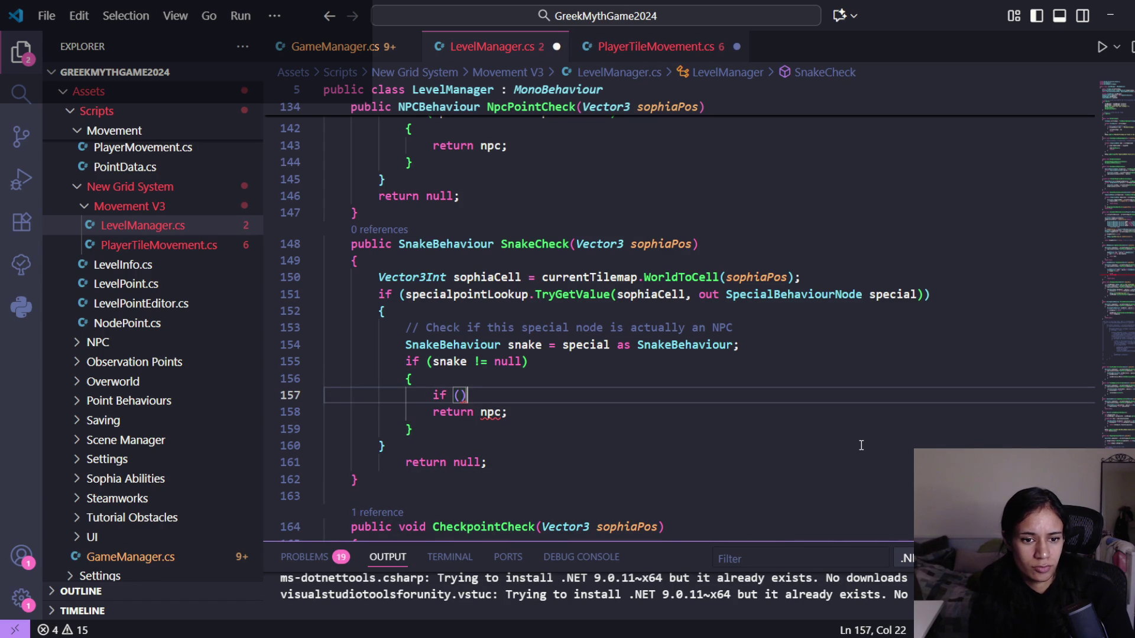
type("snake.")
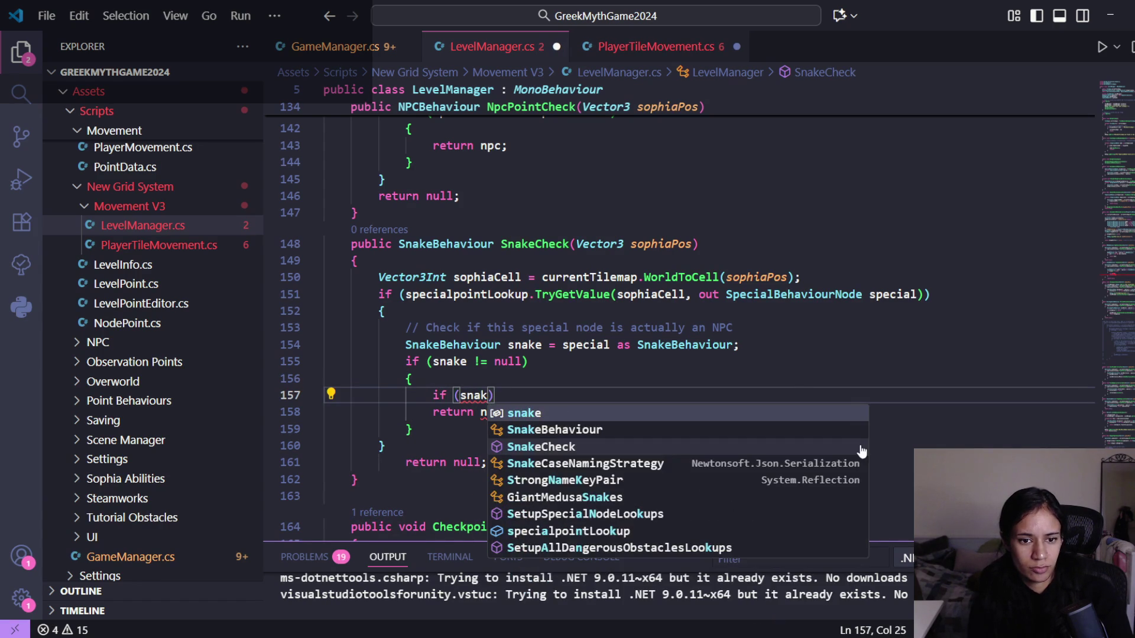
type("is")
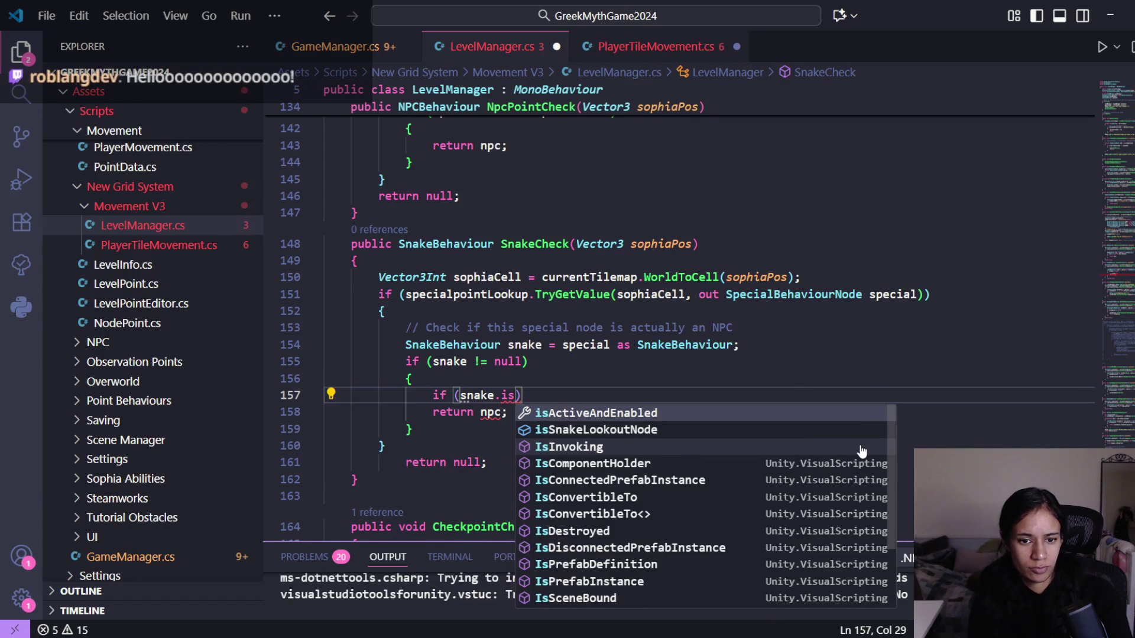
key("Down")
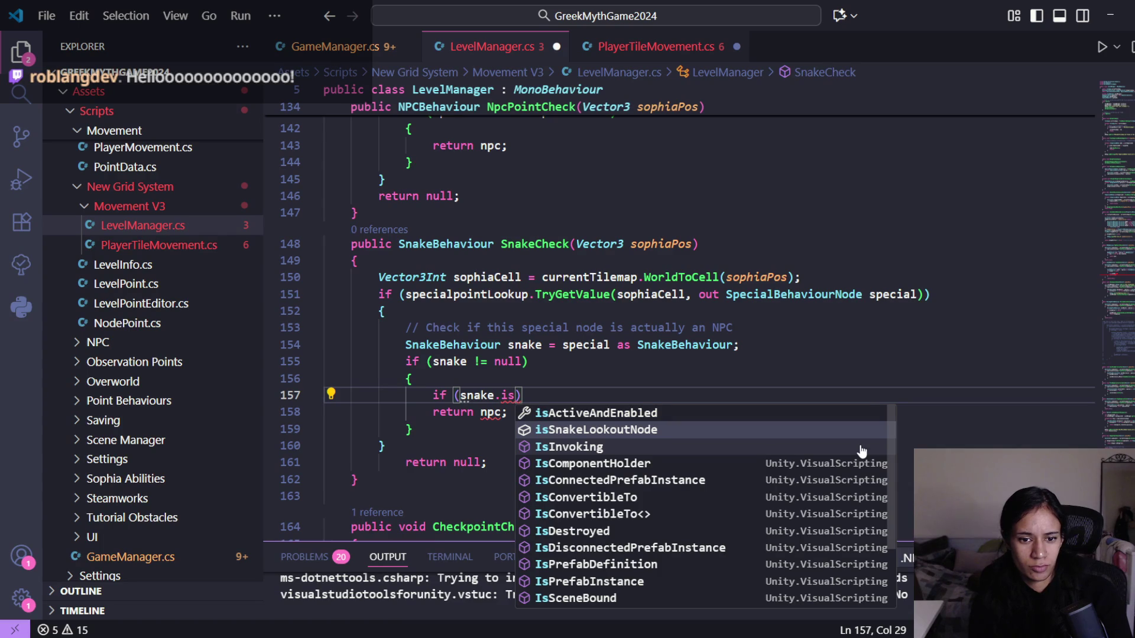
key("Return")
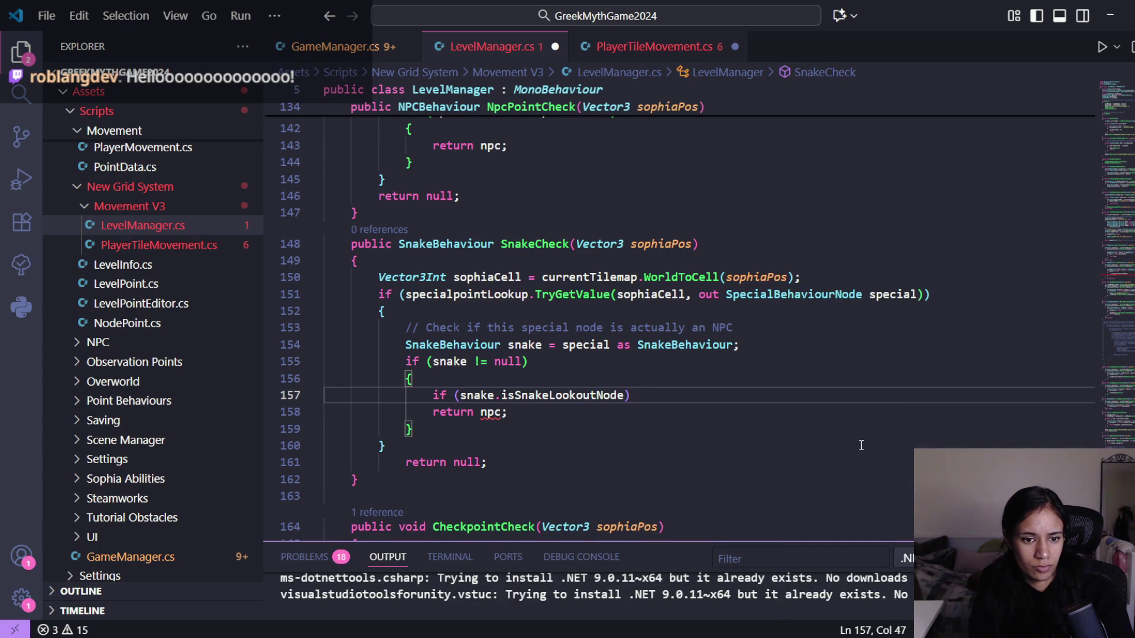
double_click(491, 412)
type("snake")
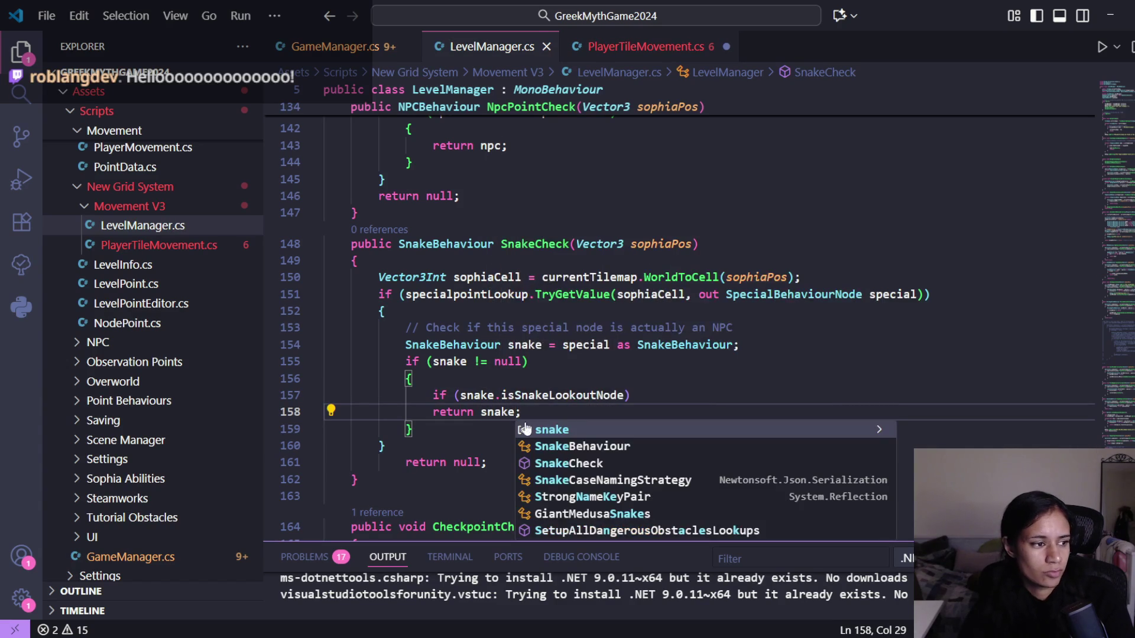
left_click(487, 395)
mouse_move(505, 398)
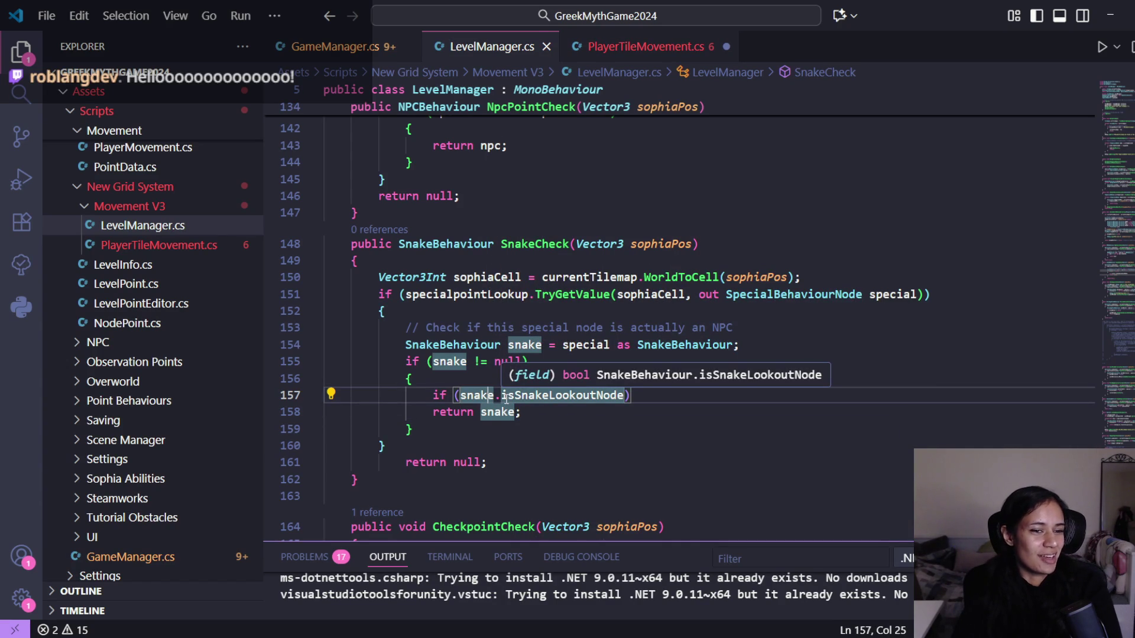
left_click(364, 51)
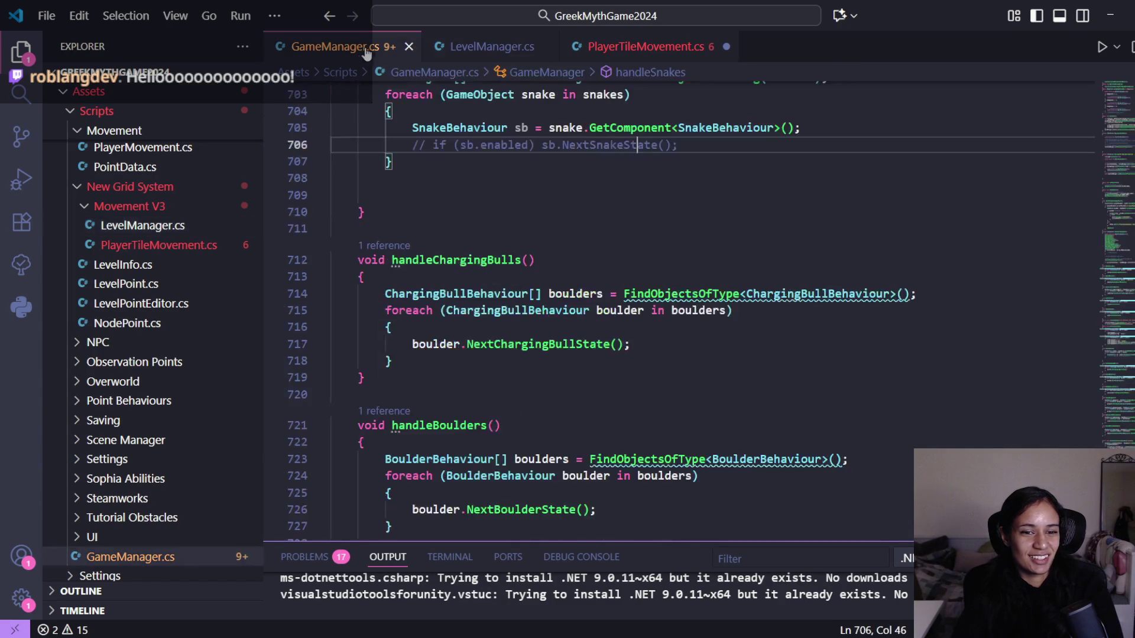
- Write a SnakeCheck(); call on the snakes line of DoPointReachedCheck and save
scroll(574, 314, "up", 2)
scroll(574, 314, "down", 4)
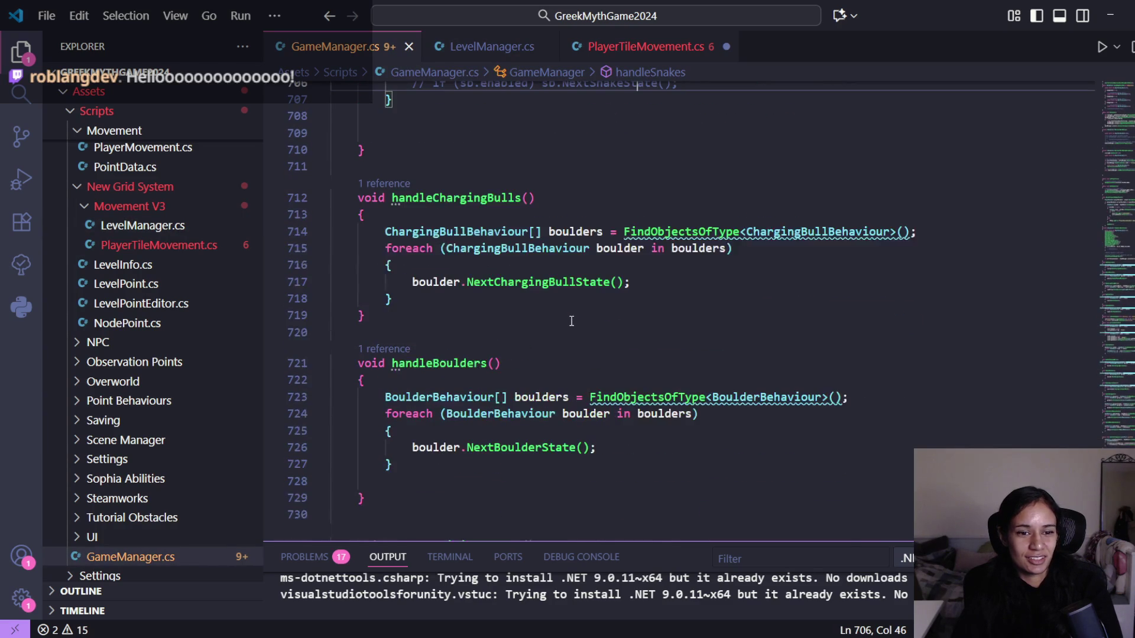
left_click(493, 48)
left_click(642, 48)
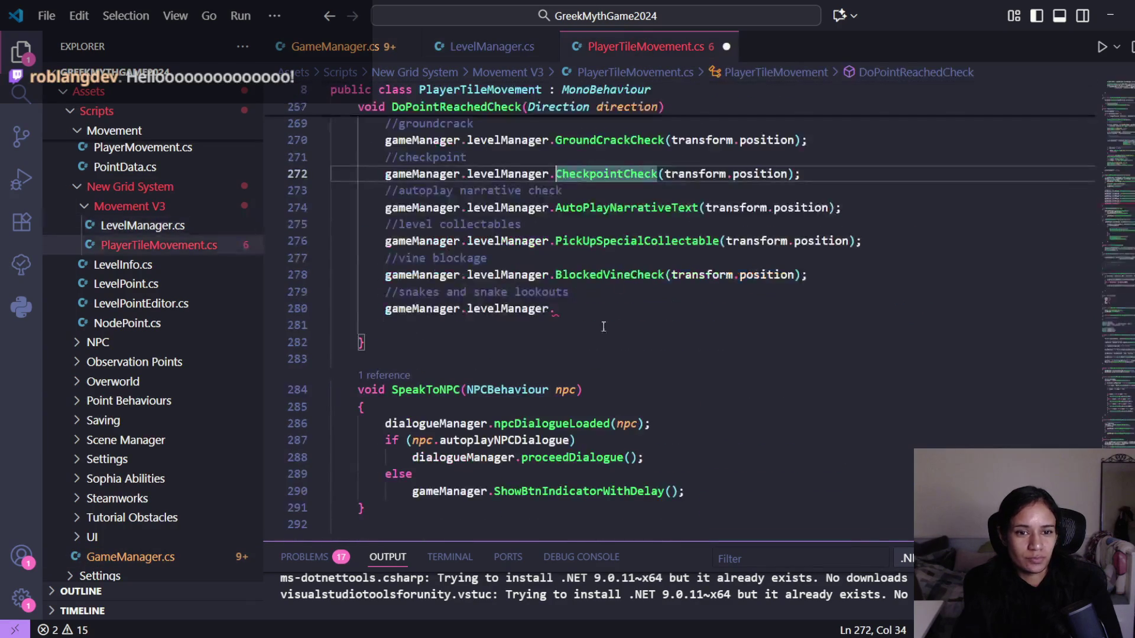
left_click(568, 308)
type("snake")
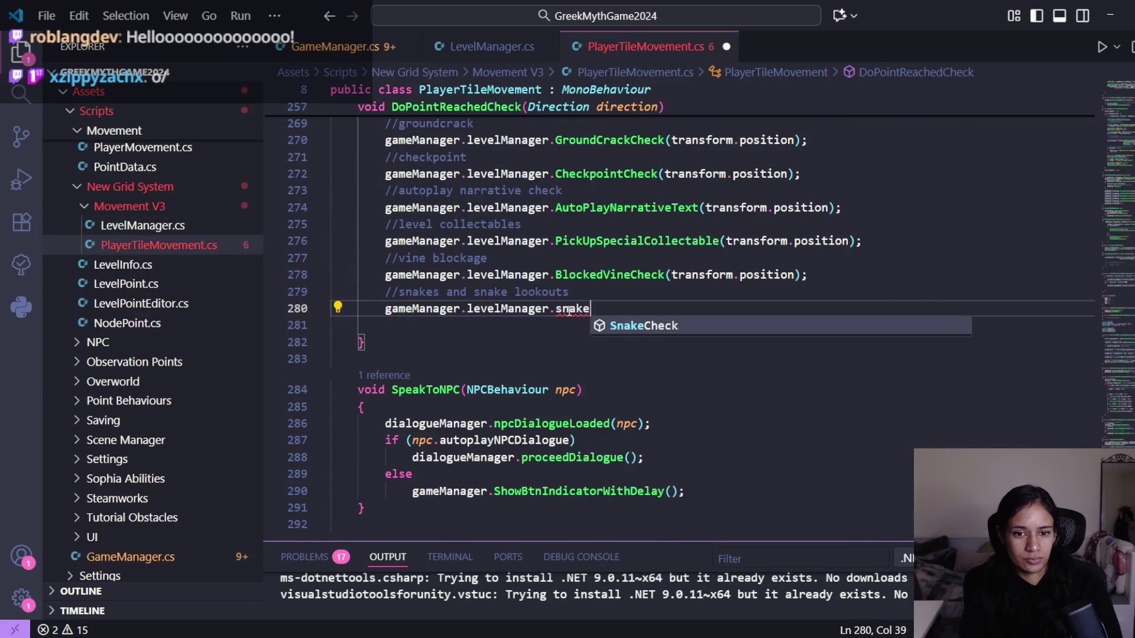
key("Tab")
type("();")
key("ctrl+s")
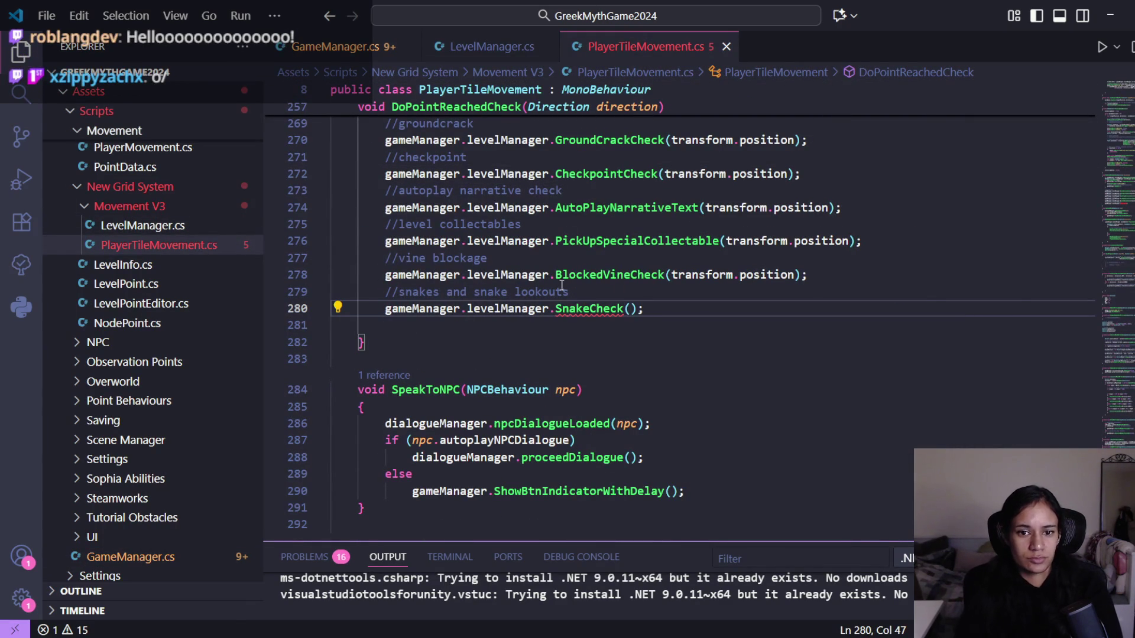
- Pass transform.position into the SnakeCheck call and save the script
left_click_drag(808, 275, 668, 276)
key("ctrl+c")
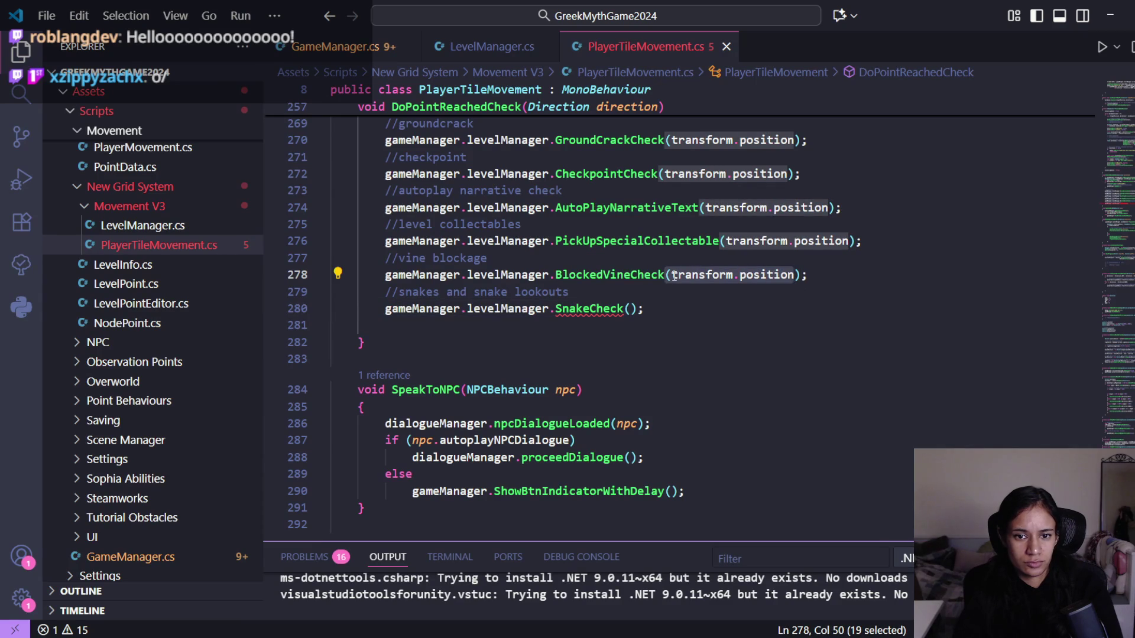
left_click(625, 309)
key("Delete")
key("ctrl+v")
key("ctrl+s")
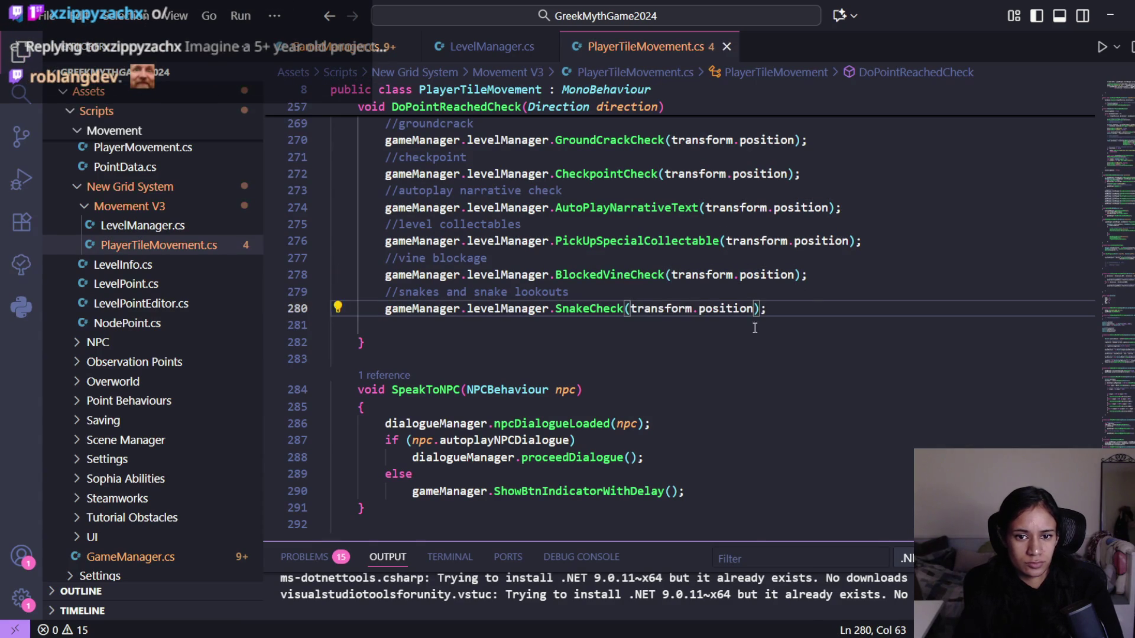
- Add blank lines below DoPointReachedCheck for a new method
scroll(767, 331, "up", 4)
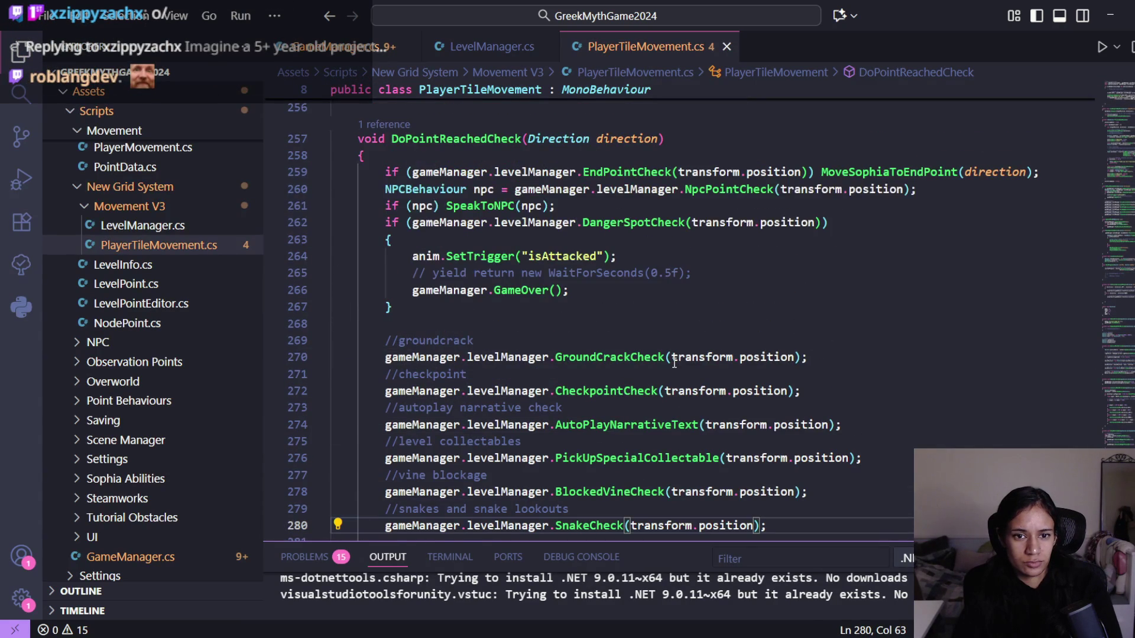
scroll(674, 363, "down", 3)
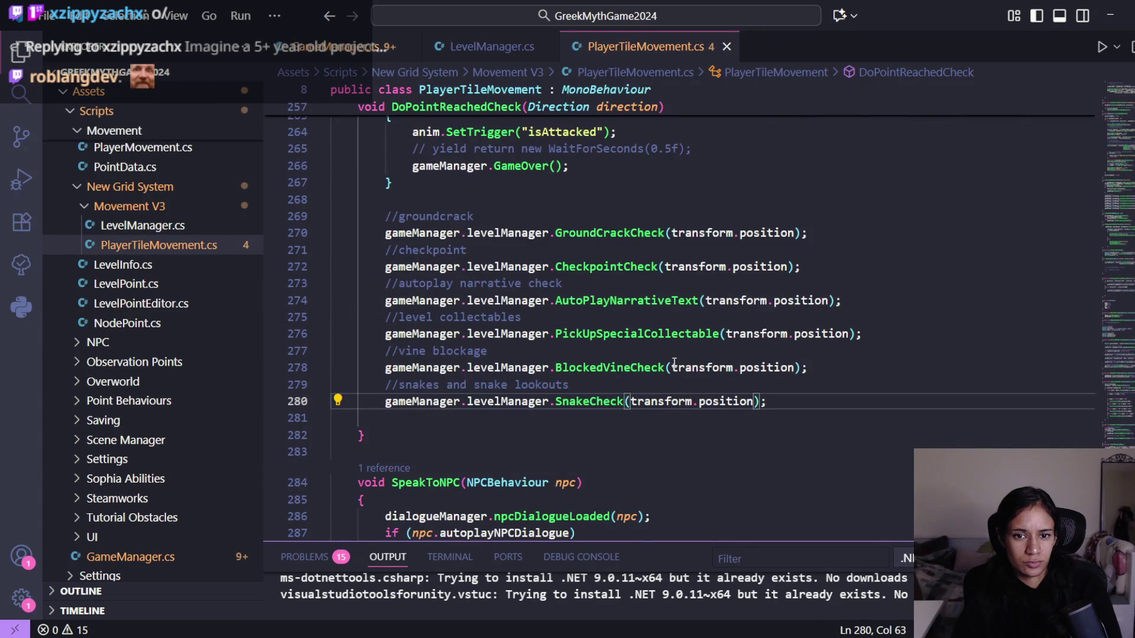
left_click(405, 438)
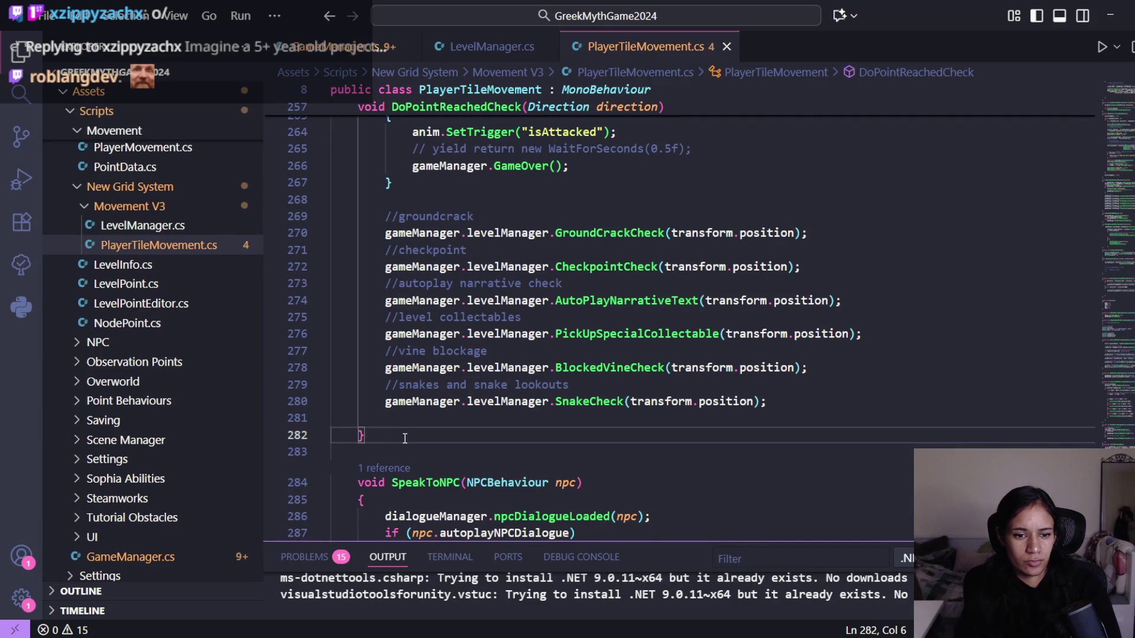
key("Return")
key("Return")
scroll(405, 438, "up", 5)
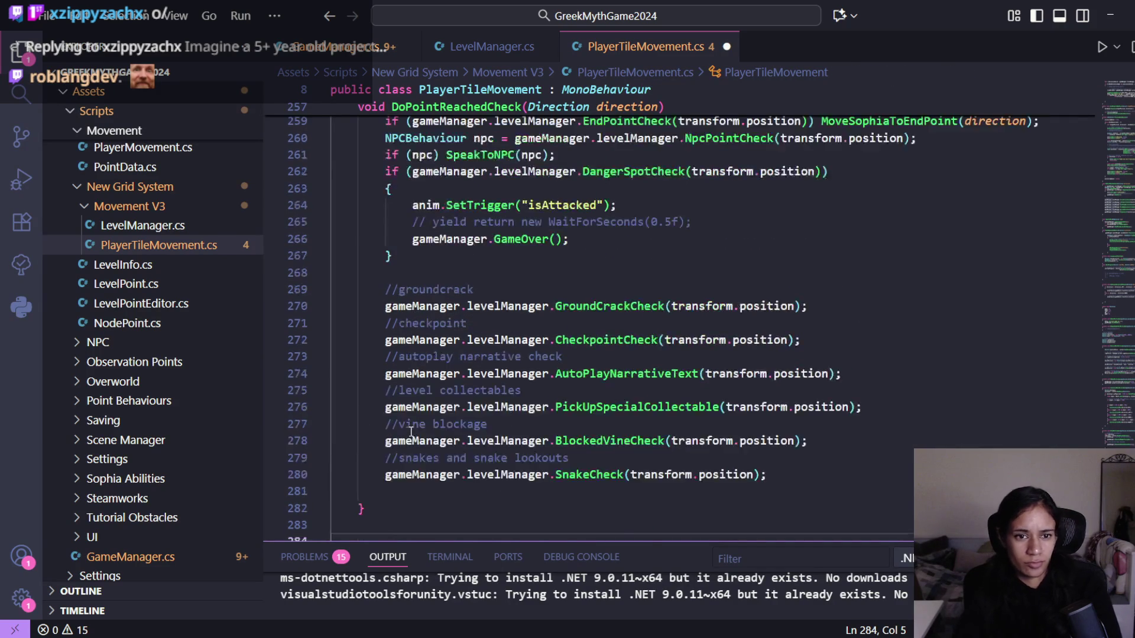
scroll(594, 412, "down", 3)
left_click(736, 374)
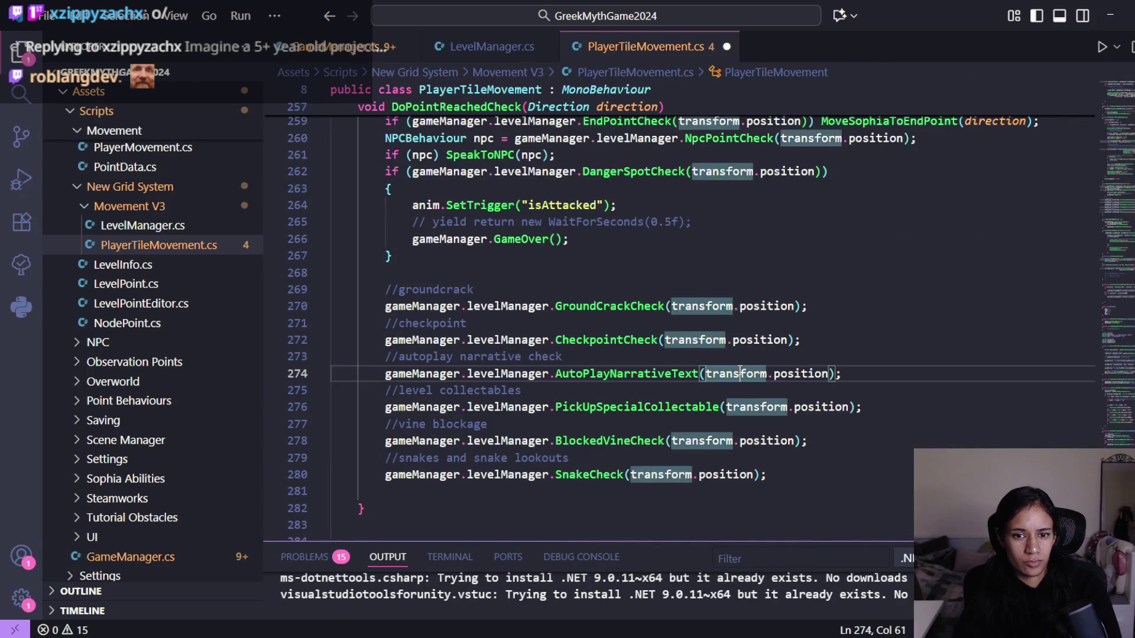
scroll(812, 400, "up", 2)
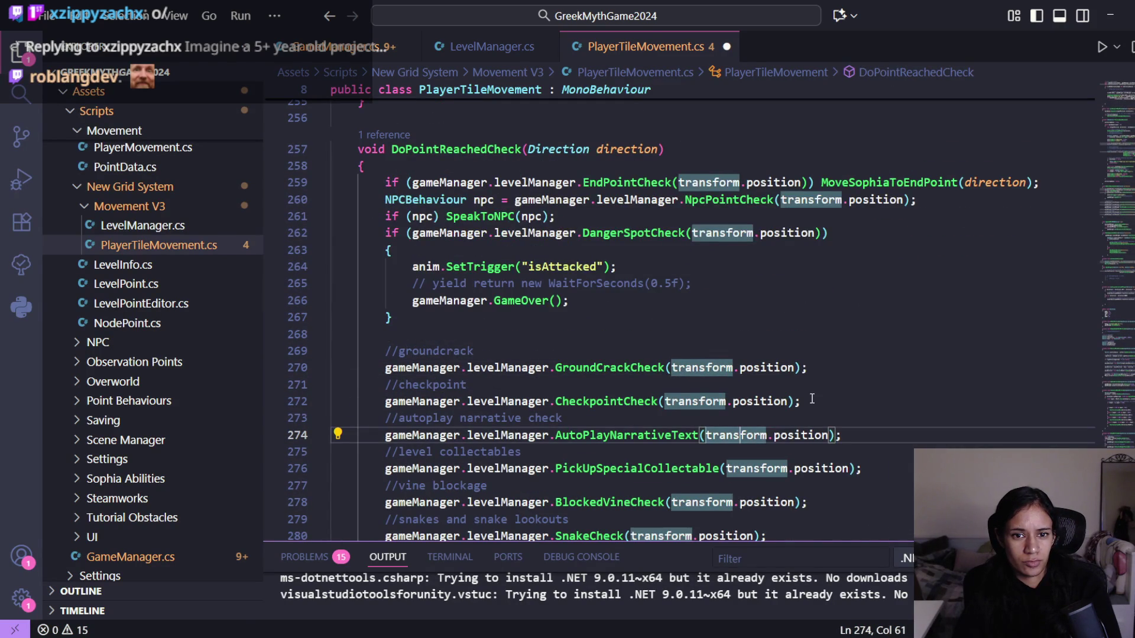
scroll(813, 399, "down", 3)
scroll(813, 399, "up", 3)
scroll(812, 399, "down", 1)
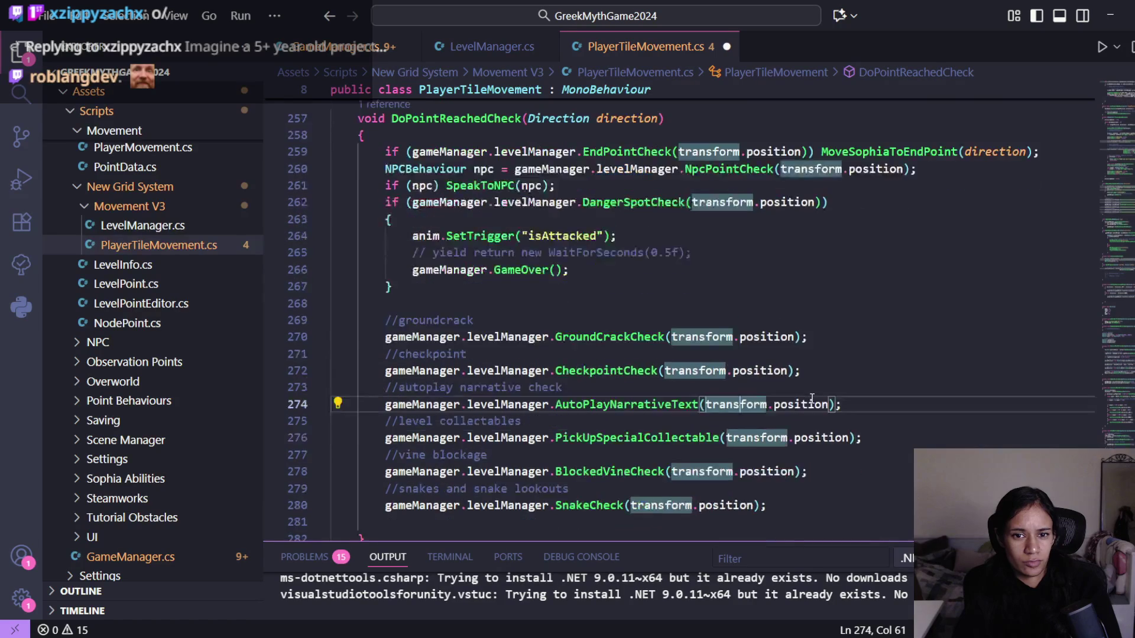
scroll(658, 426, "down", 3)
left_click(391, 431)
key("Return")
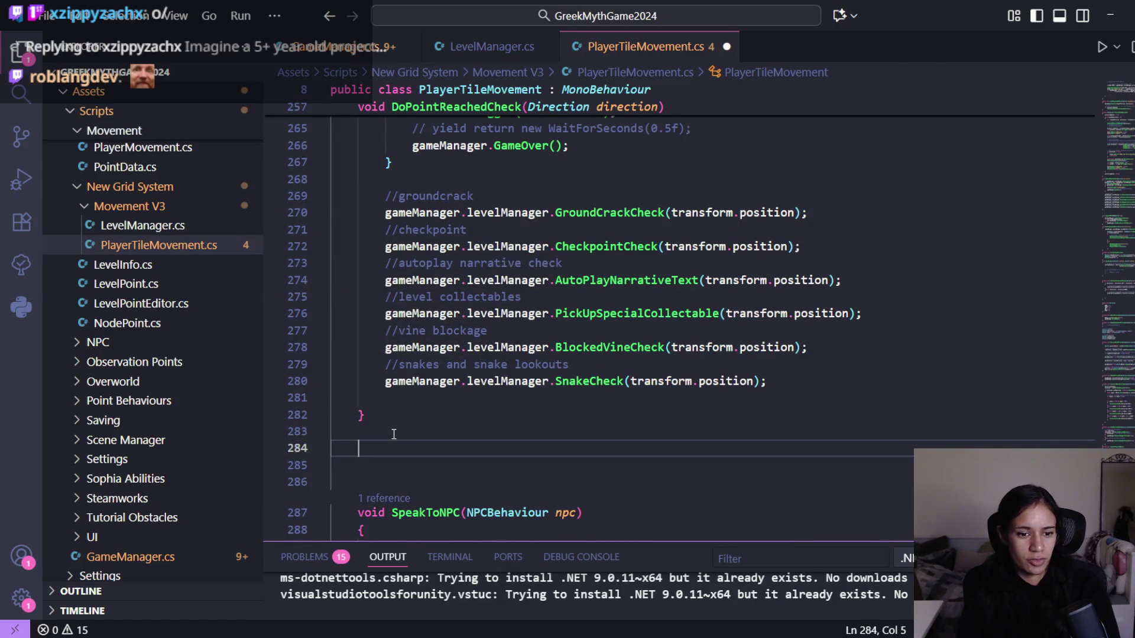
- Write a public void GetSophiaPosition() method that returns transform.position
type("voi")
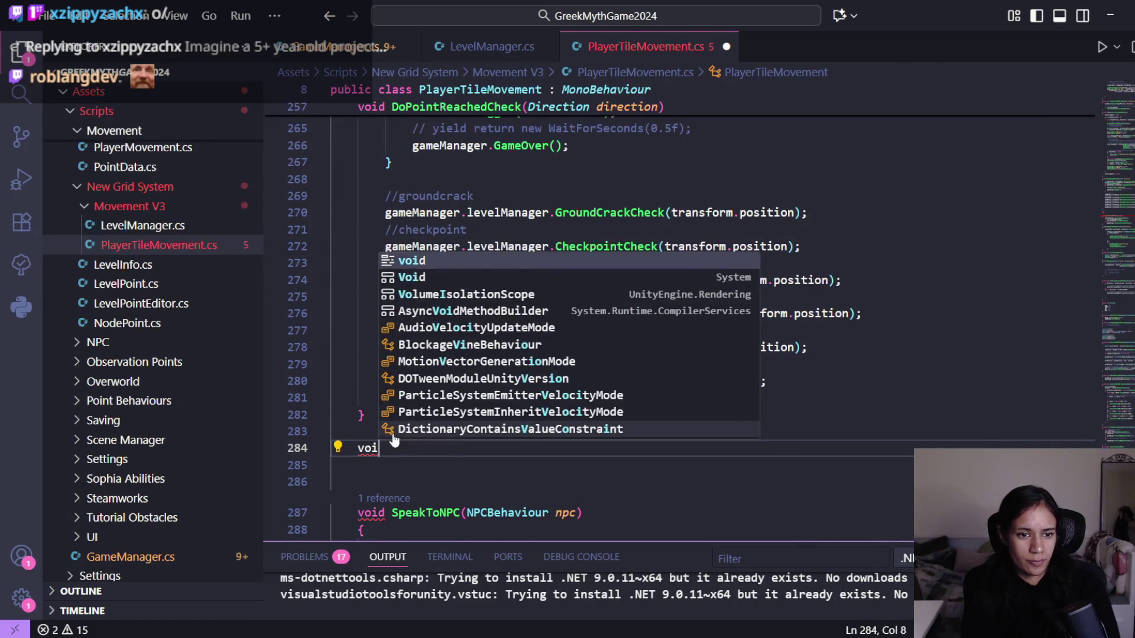
key("BackSpace")
type("publci")
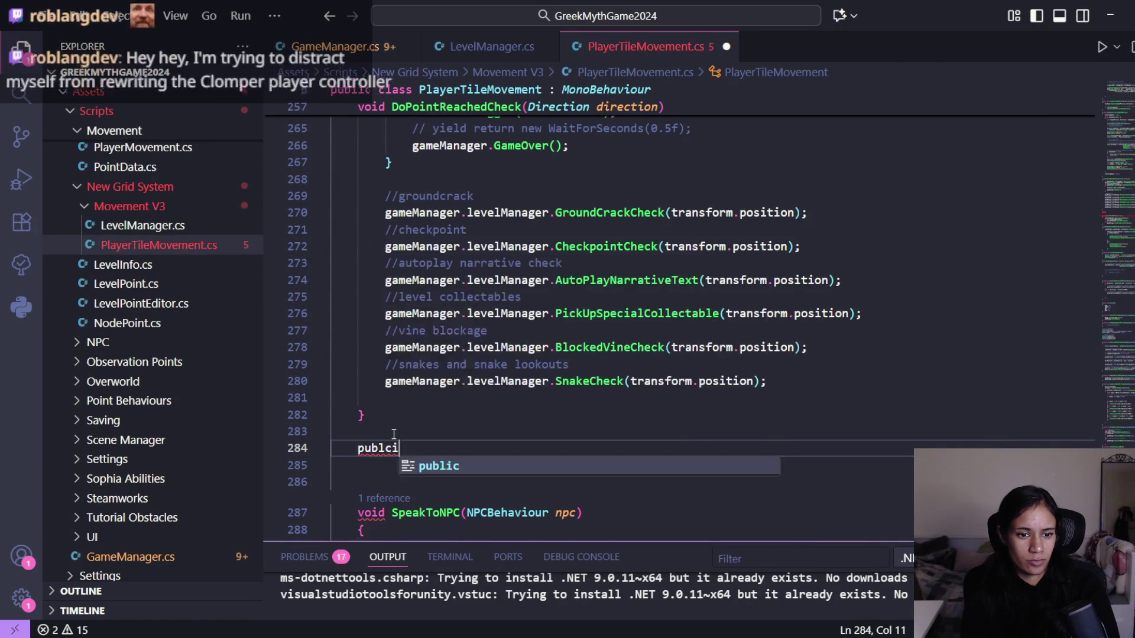
key("BackSpace")
key("BackSpace")
type("ic Void")
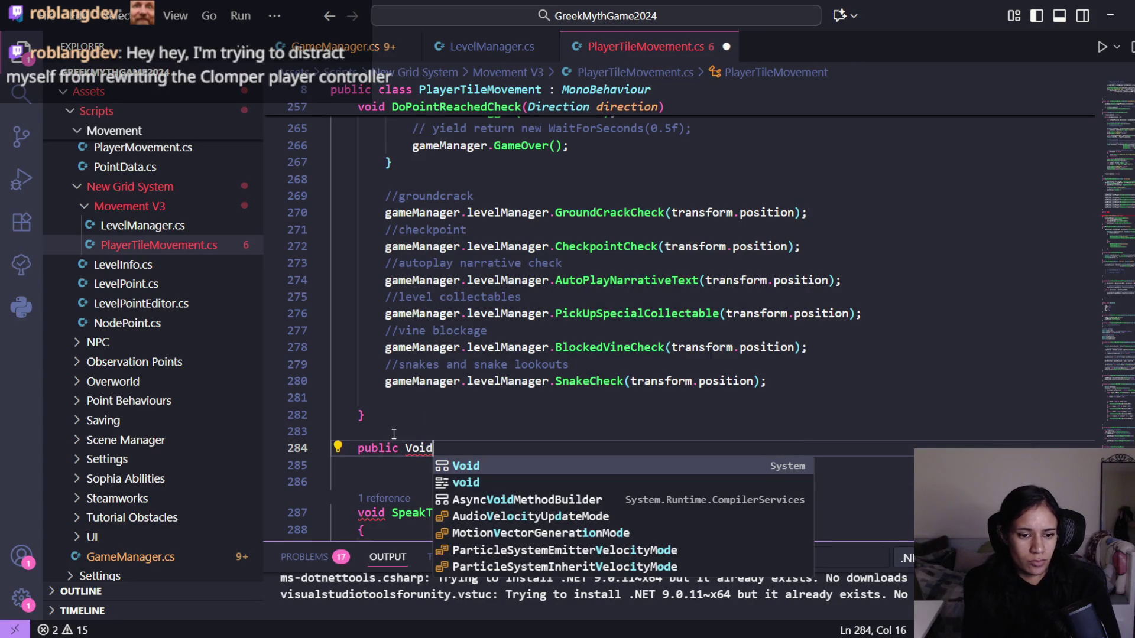
key("BackSpace")
key("BackSpace")
key("BackSpace")
type("void GetSophia")
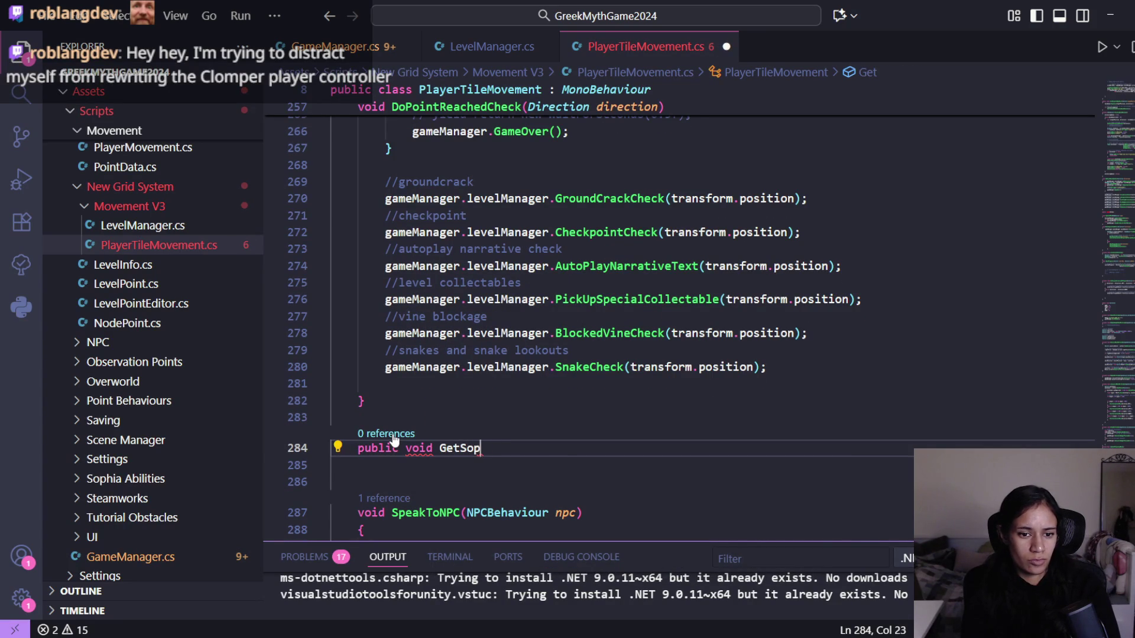
type("P")
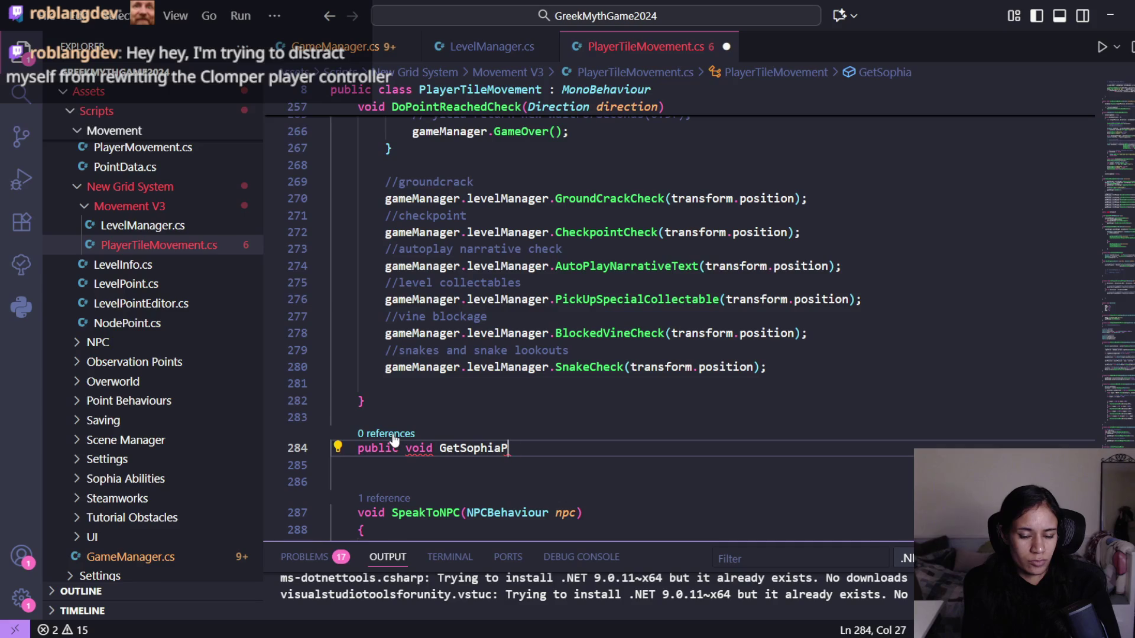
type("osition()")
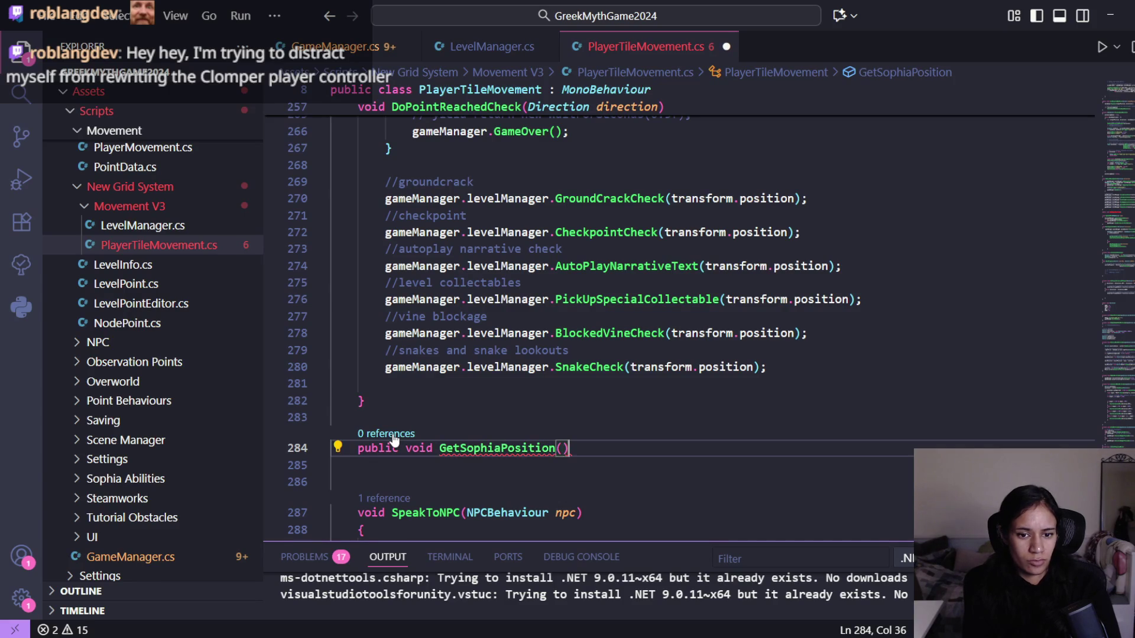
type("{")
key("Return")
type("return")
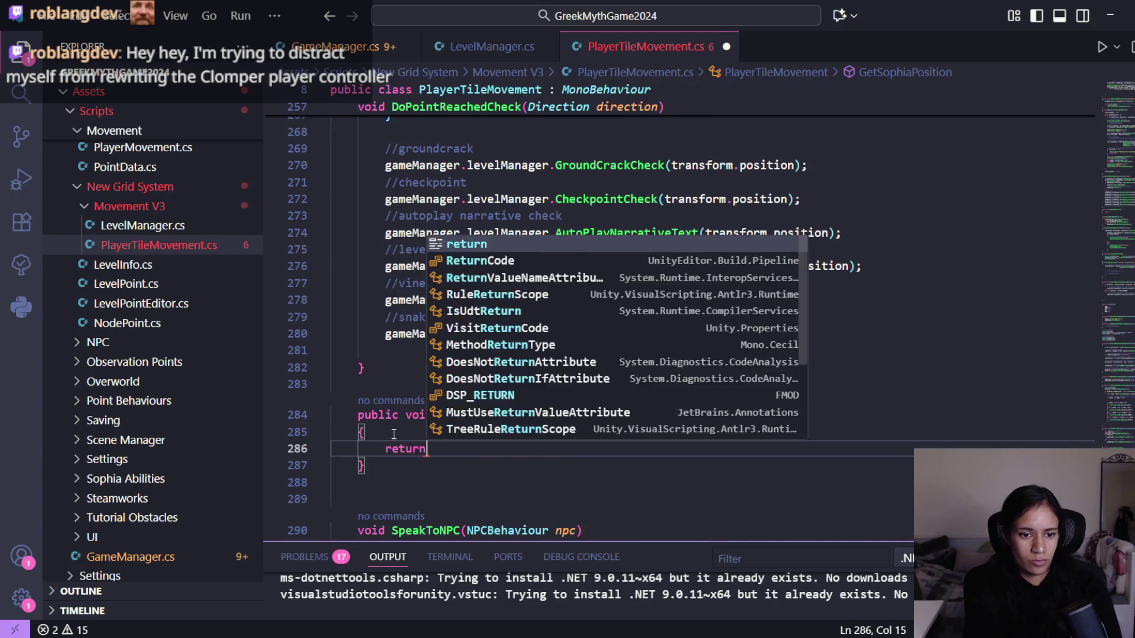
left_click_drag(752, 333, 631, 336)
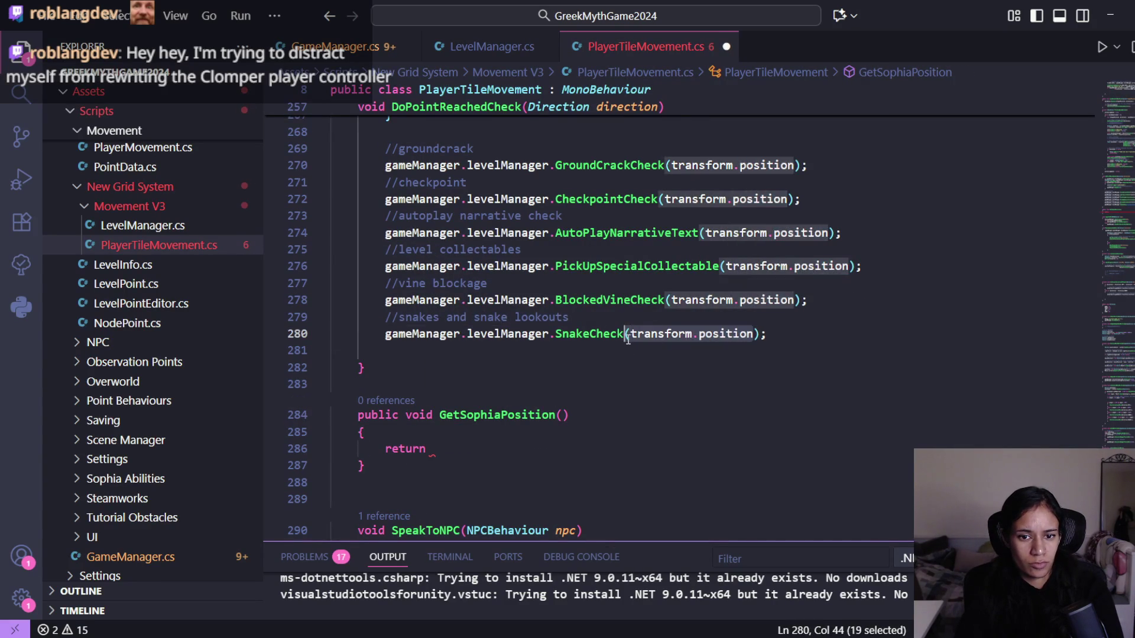
key("ctrl+c")
left_click(473, 453)
key("ctrl+v")
type(";")
- Change GetSophiaPosition's return type from void to Vector3
double_click(419, 415)
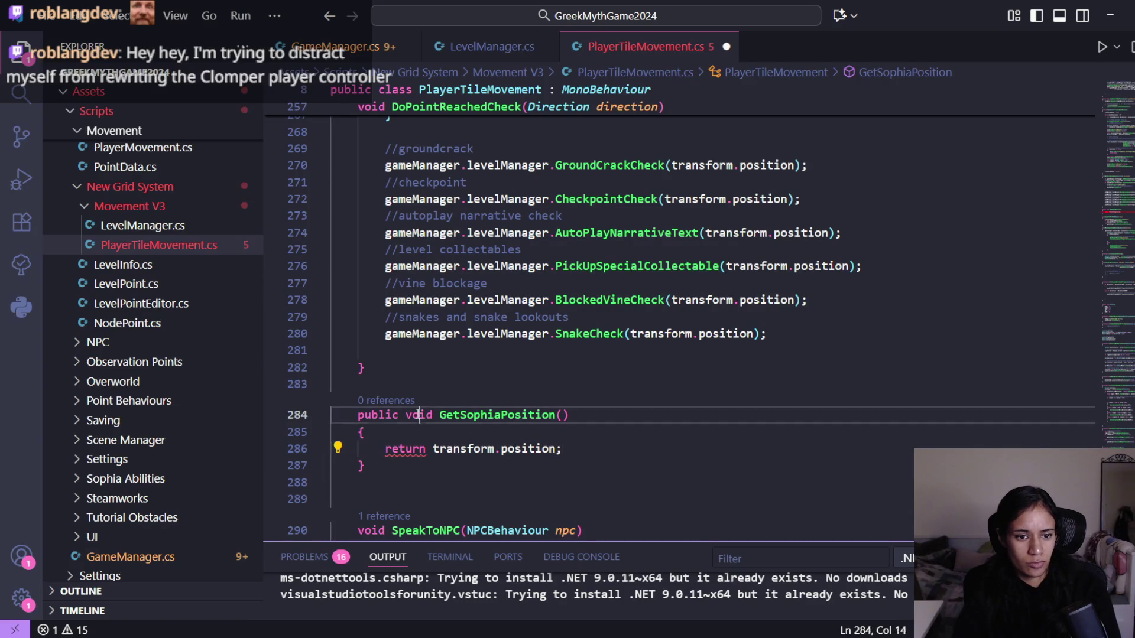
type("Vecto")
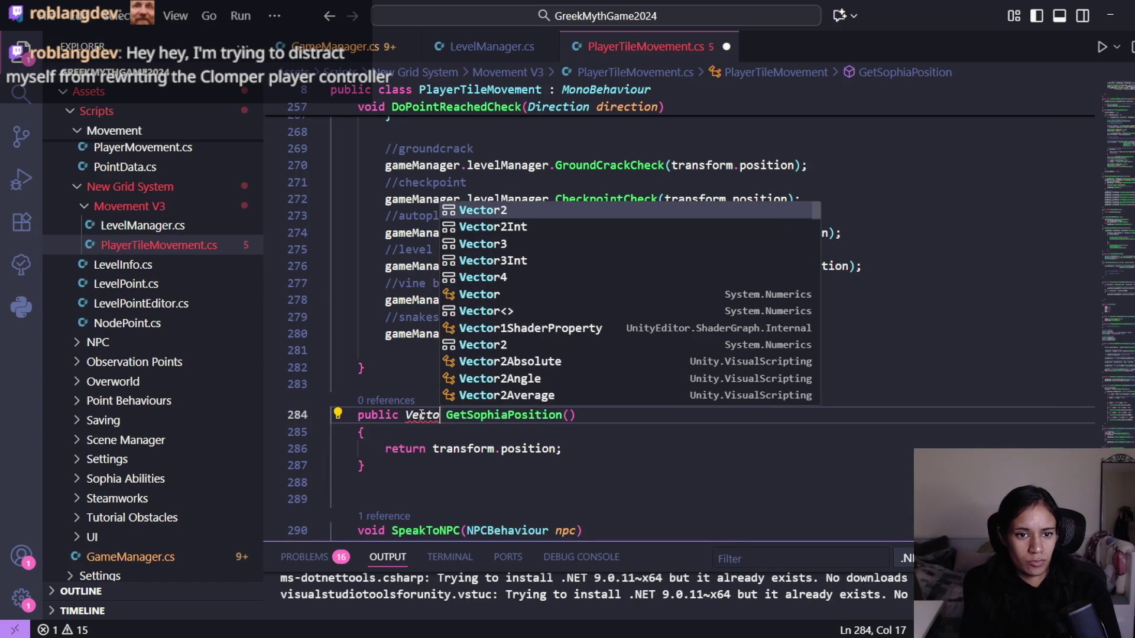
key("Down")
key("Down")
key("Down")
key("Return")
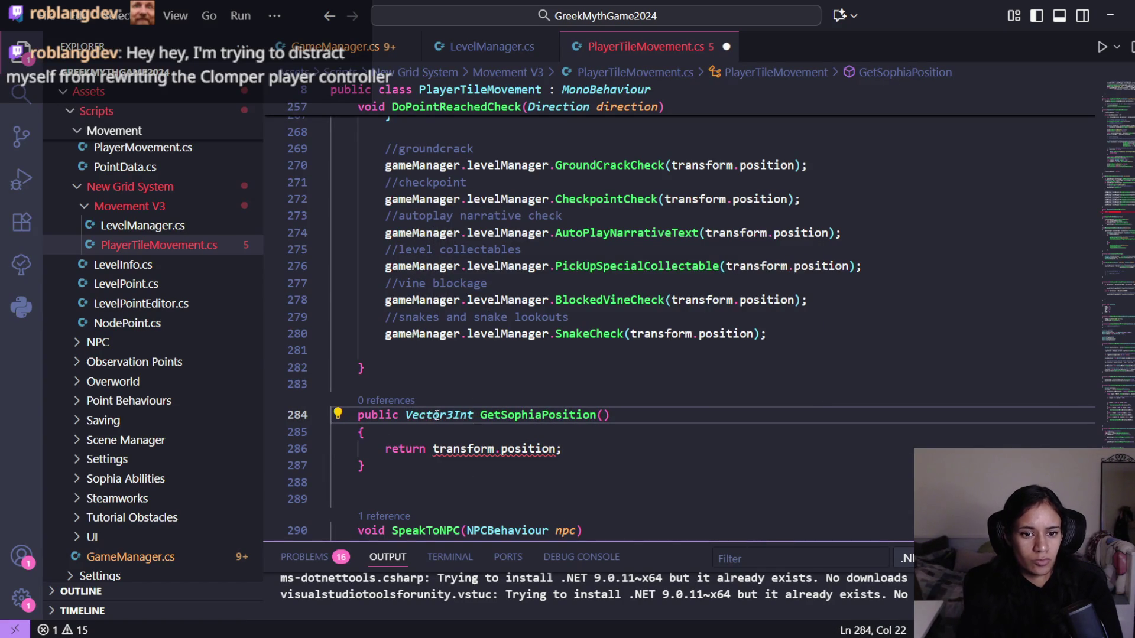
mouse_move(590, 336)
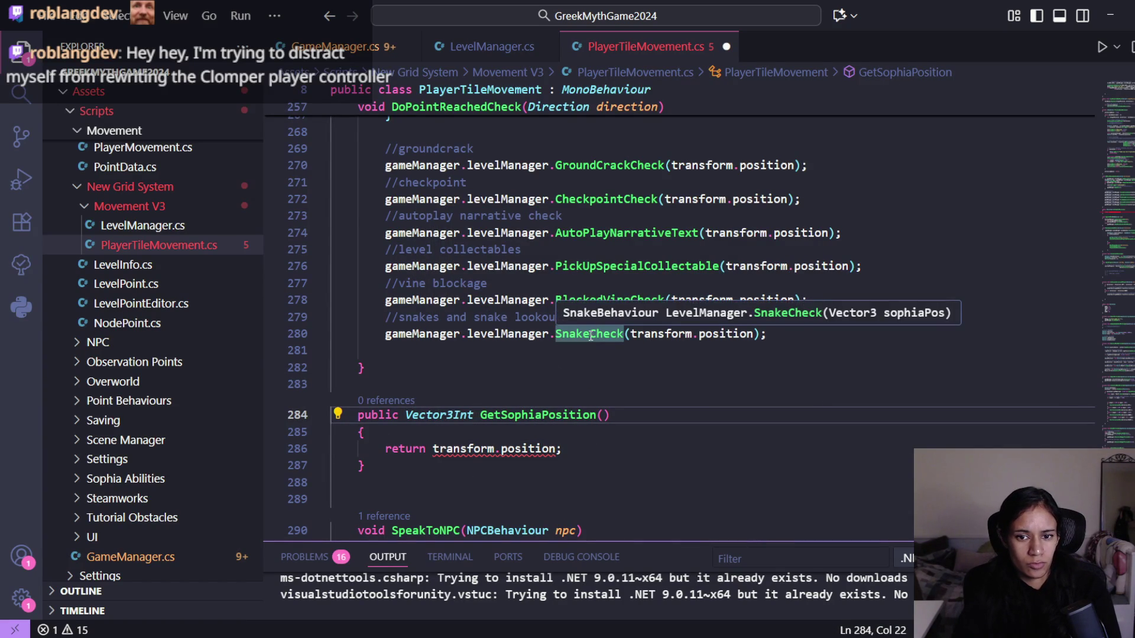
left_click(456, 415, "shift")
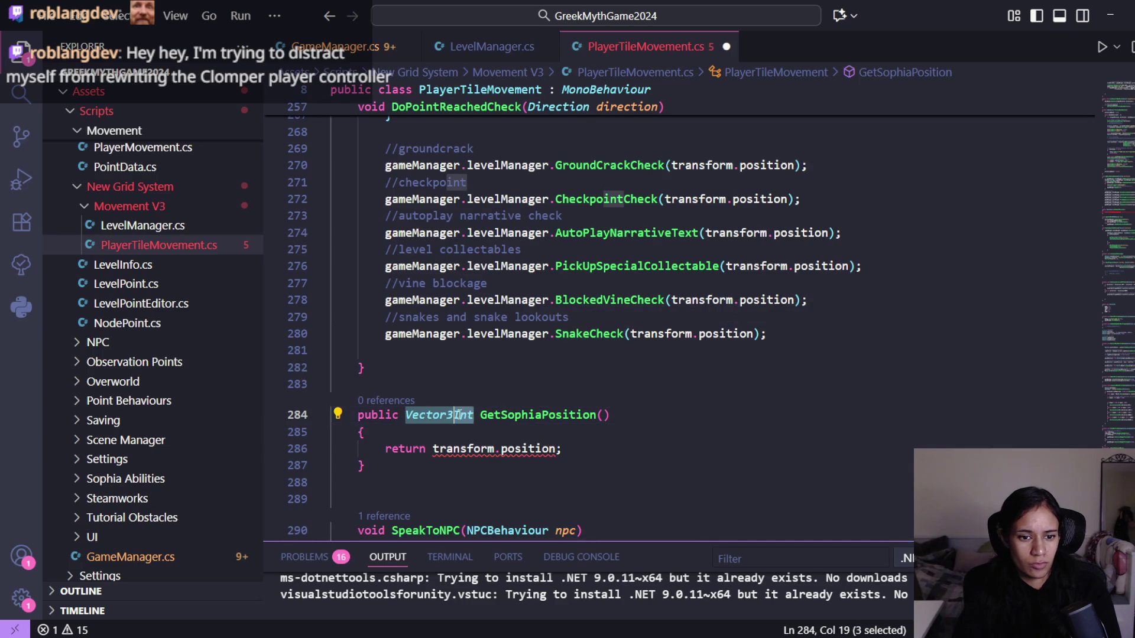
key("BackSpace")
- Select the GetSophiaPosition name and open DangerSpotCheck in LevelManager.cs
left_click(540, 436)
left_click(588, 415)
left_click(485, 415, "shift")
left_click_drag(483, 409, 460, 412)
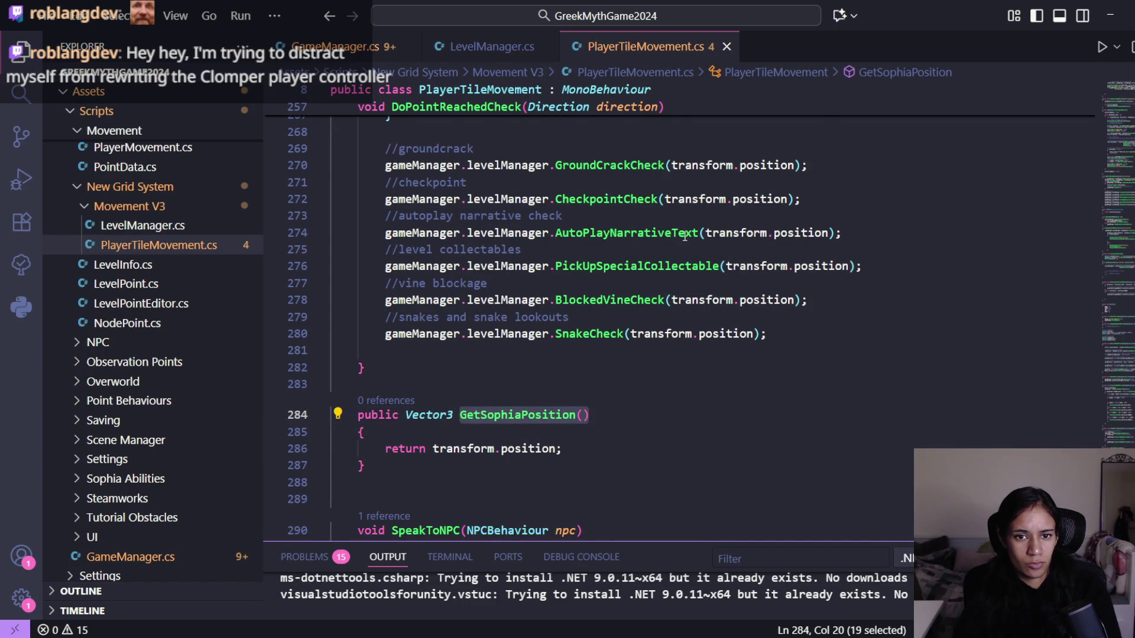
scroll(686, 243, "up", 4)
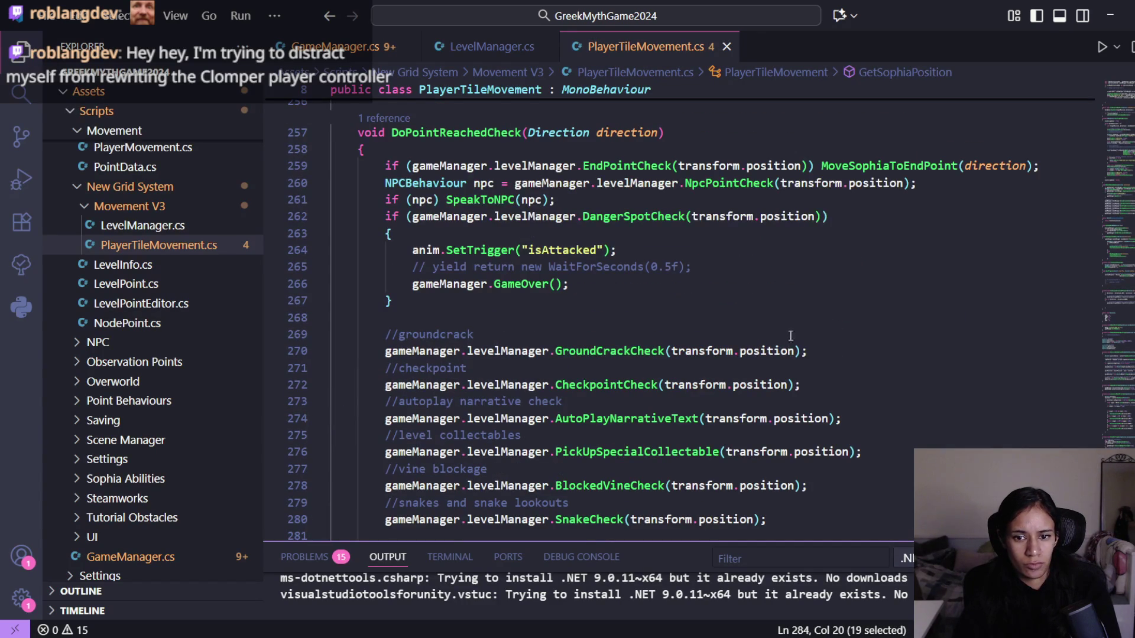
left_click(616, 216, "ctrl")
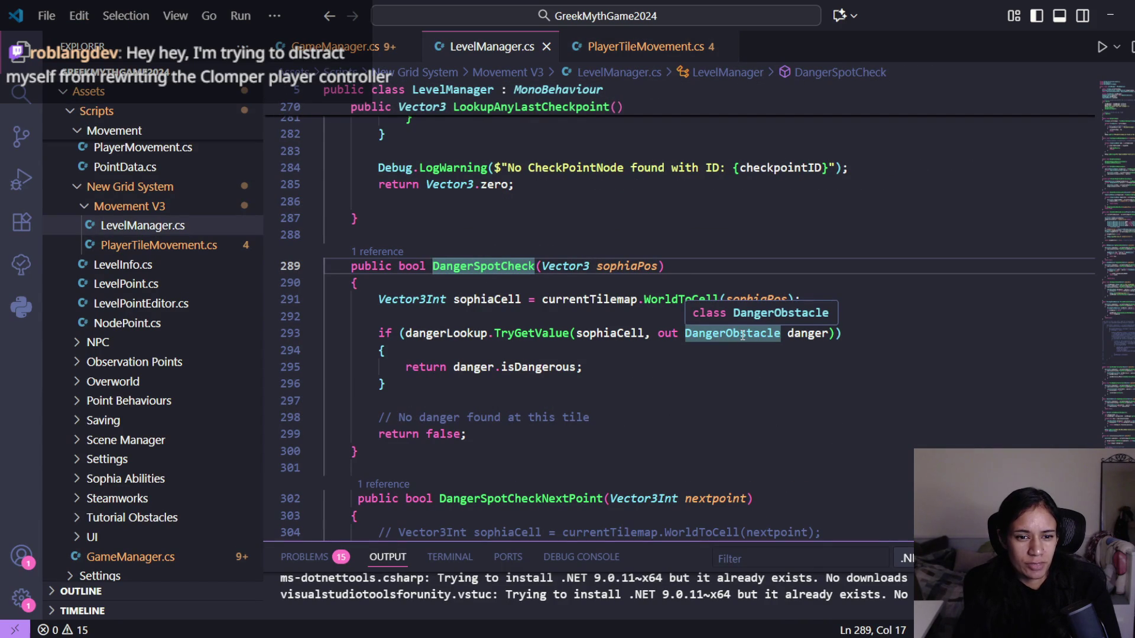
double_click(599, 265)
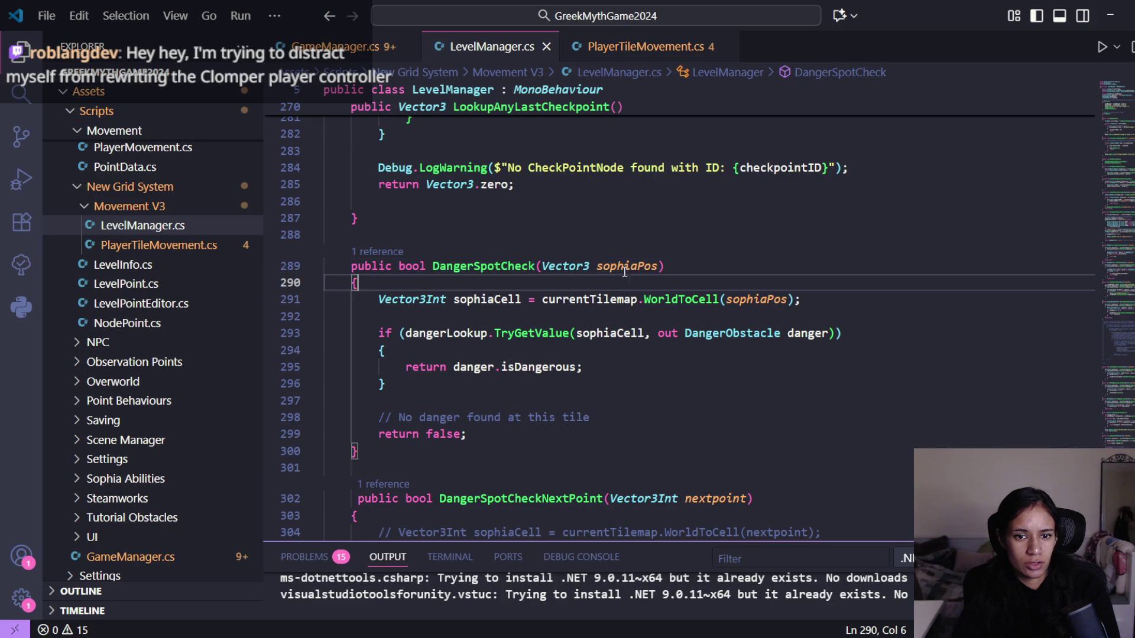
left_click(650, 300)
left_click(597, 283)
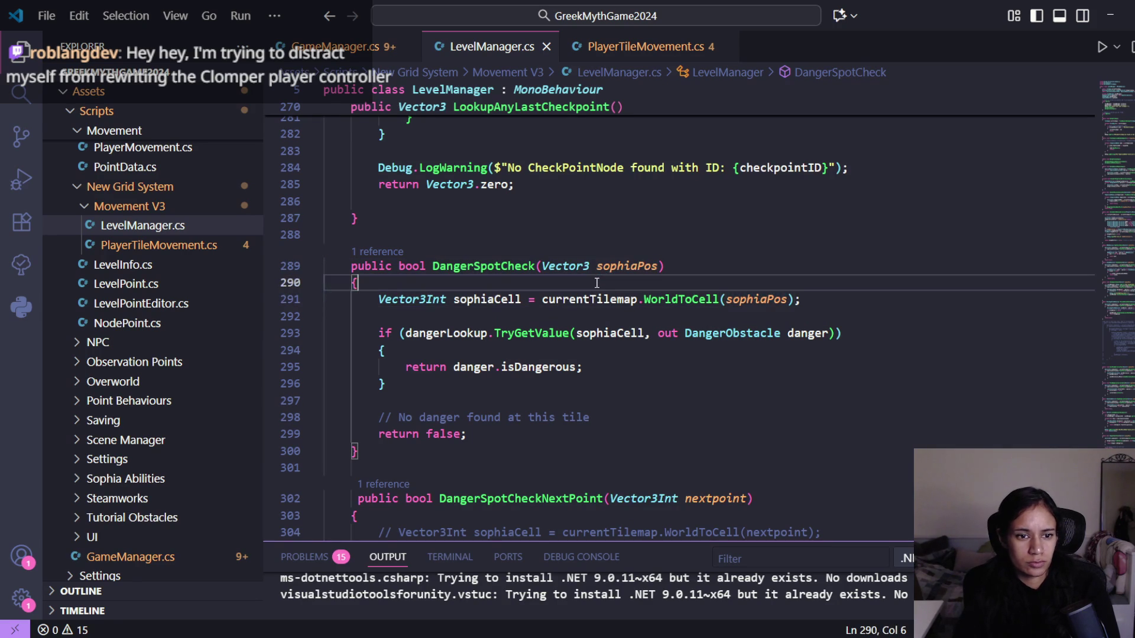
key("Return")
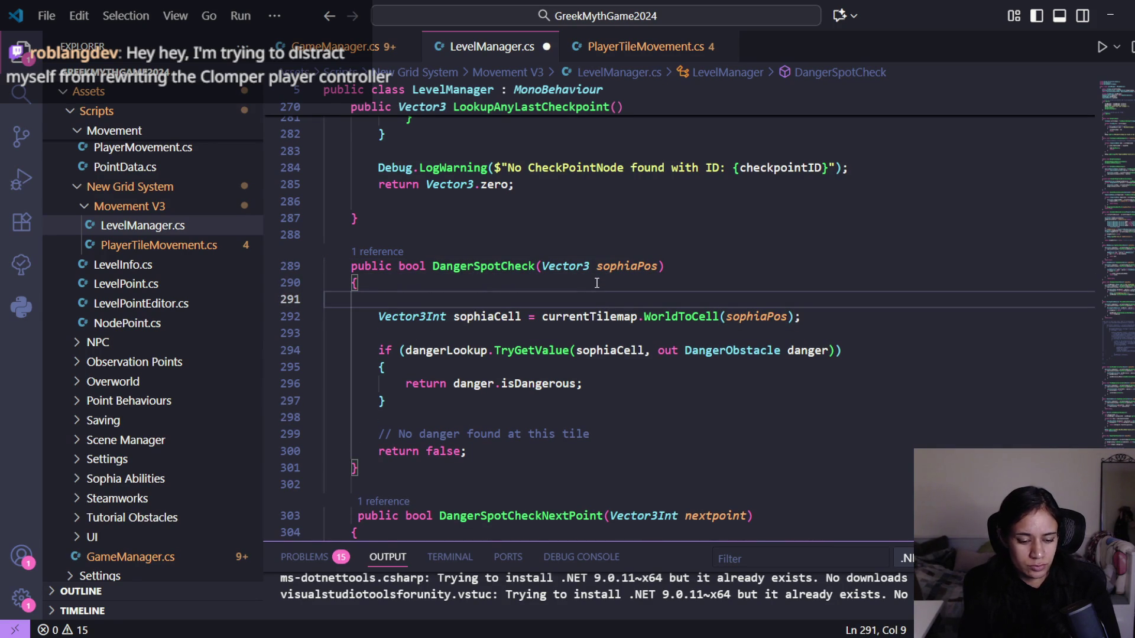
type("GetSophiaPosition();")
key("Home")
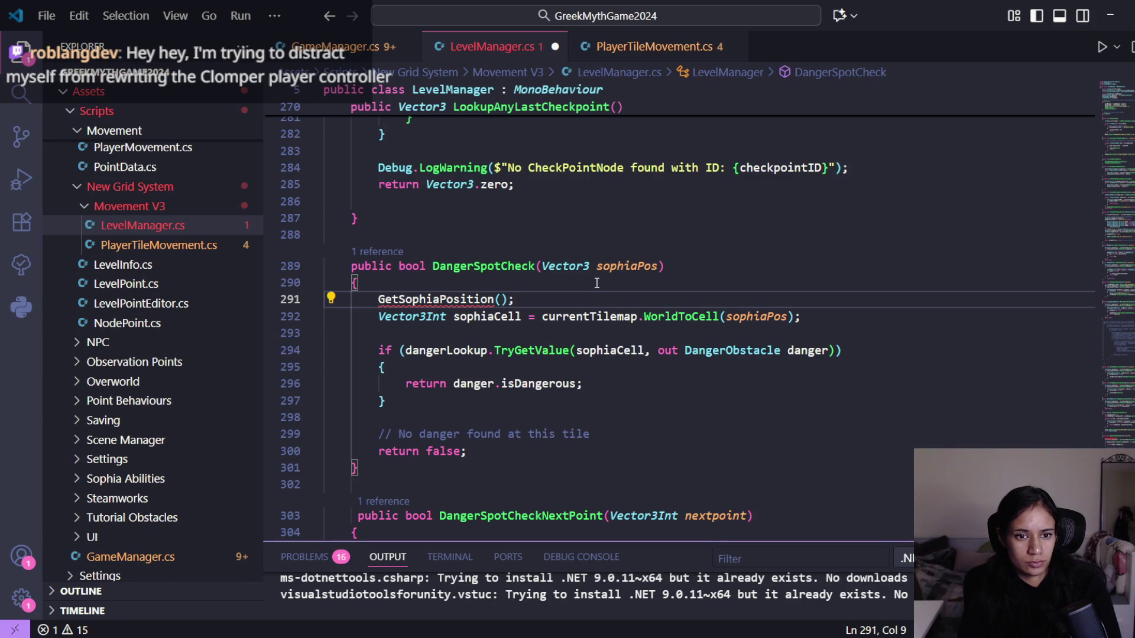
left_click(353, 54)
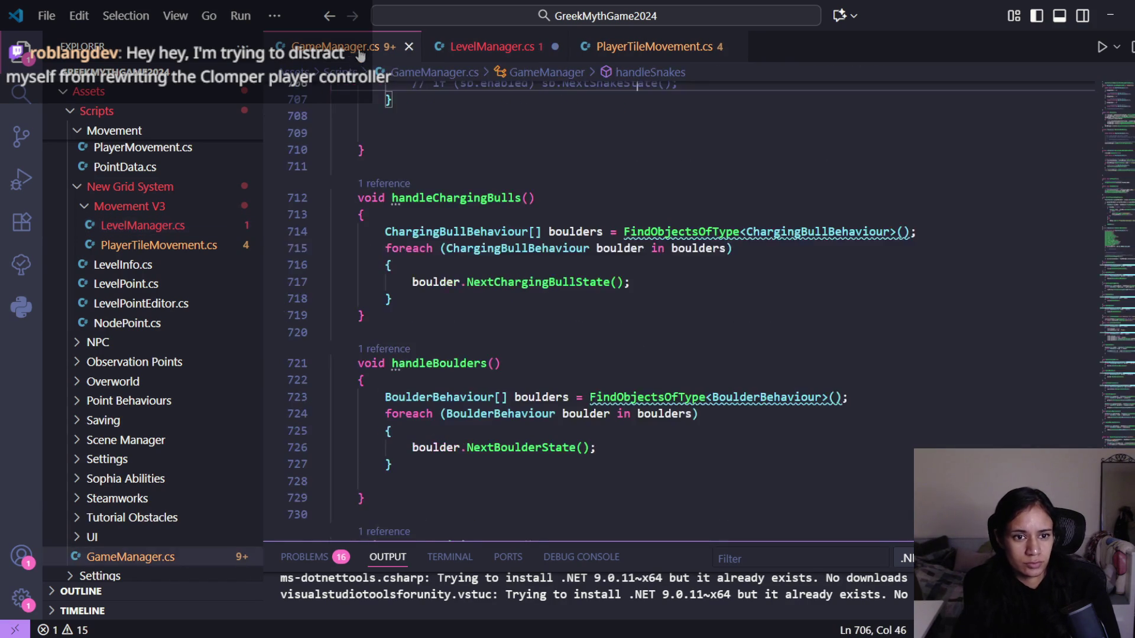
left_click(460, 57)
mouse_move(456, 294)
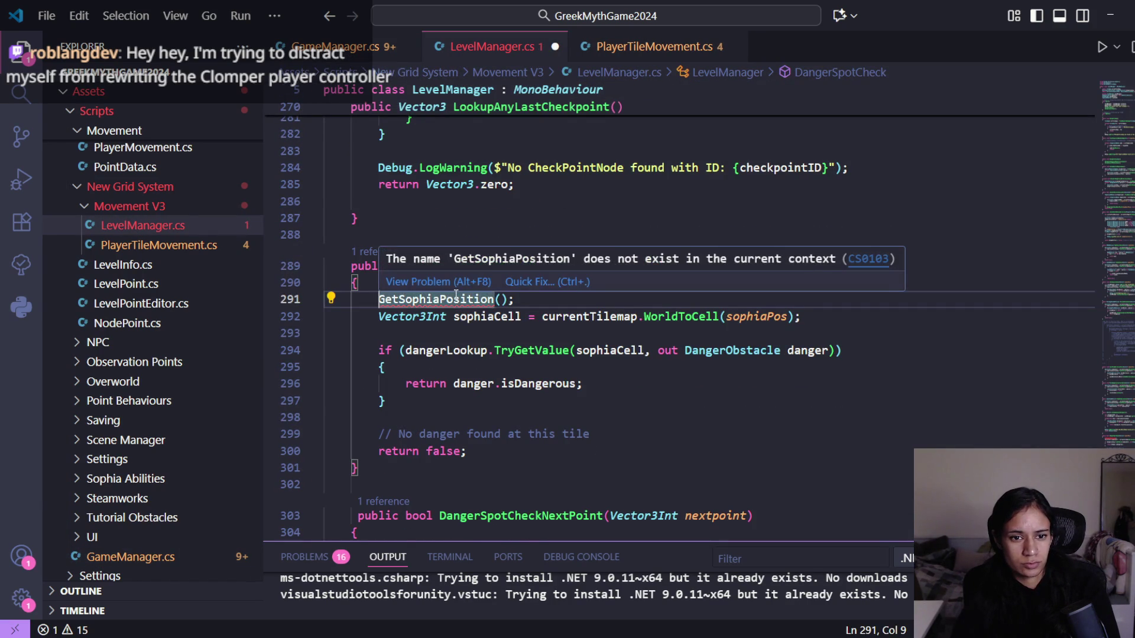
left_click(635, 49)
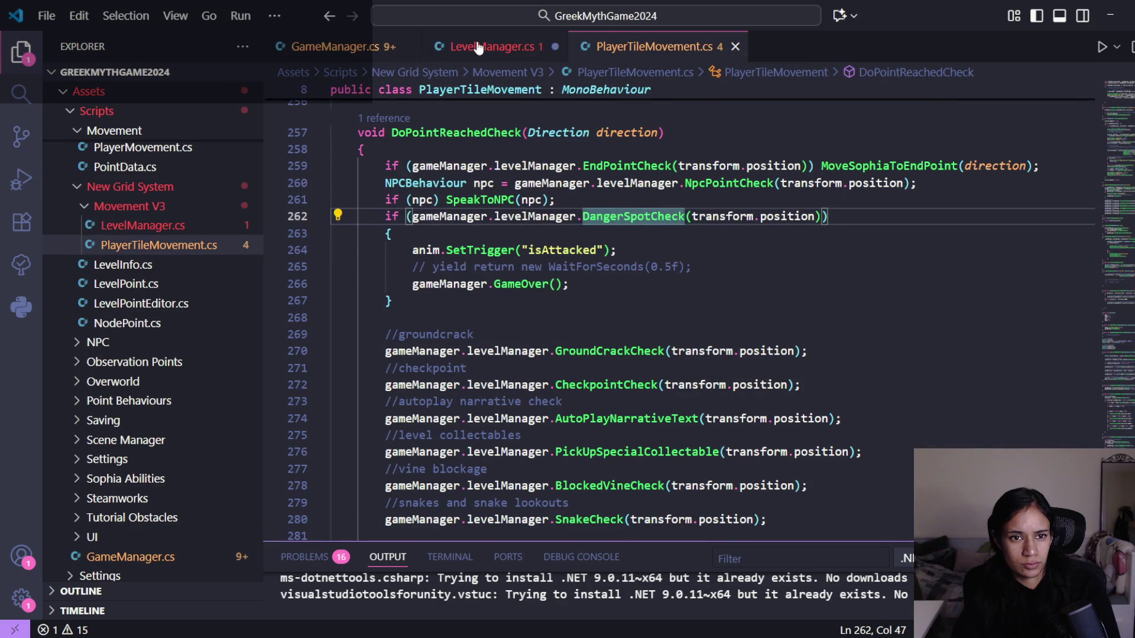
left_click(479, 49)
left_click_drag(515, 299, 379, 299)
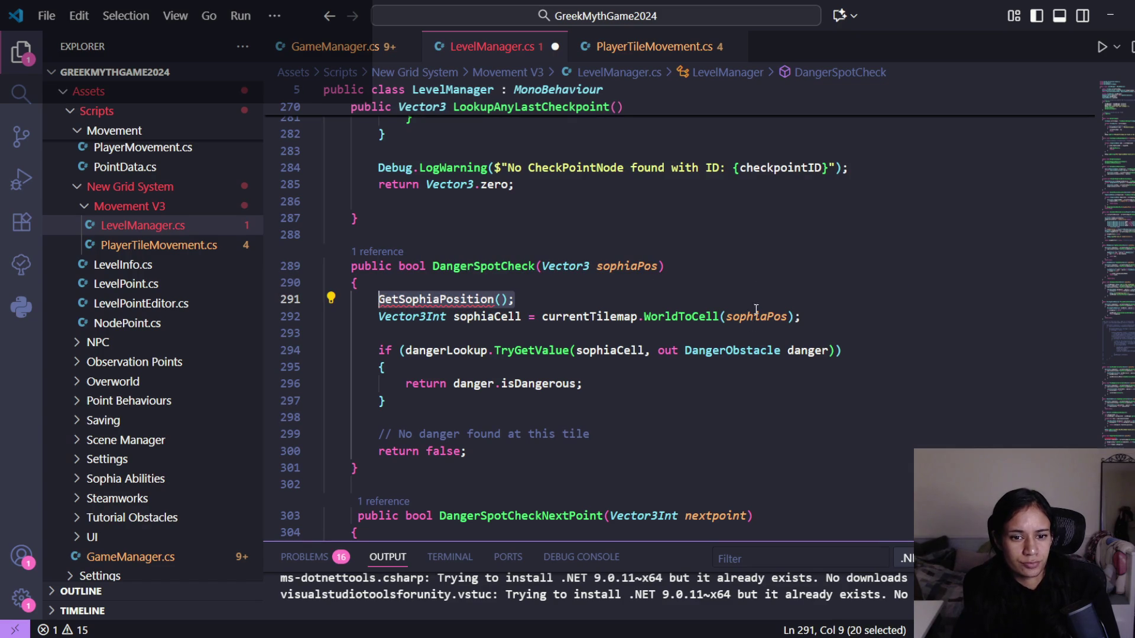
key("BackSpace")
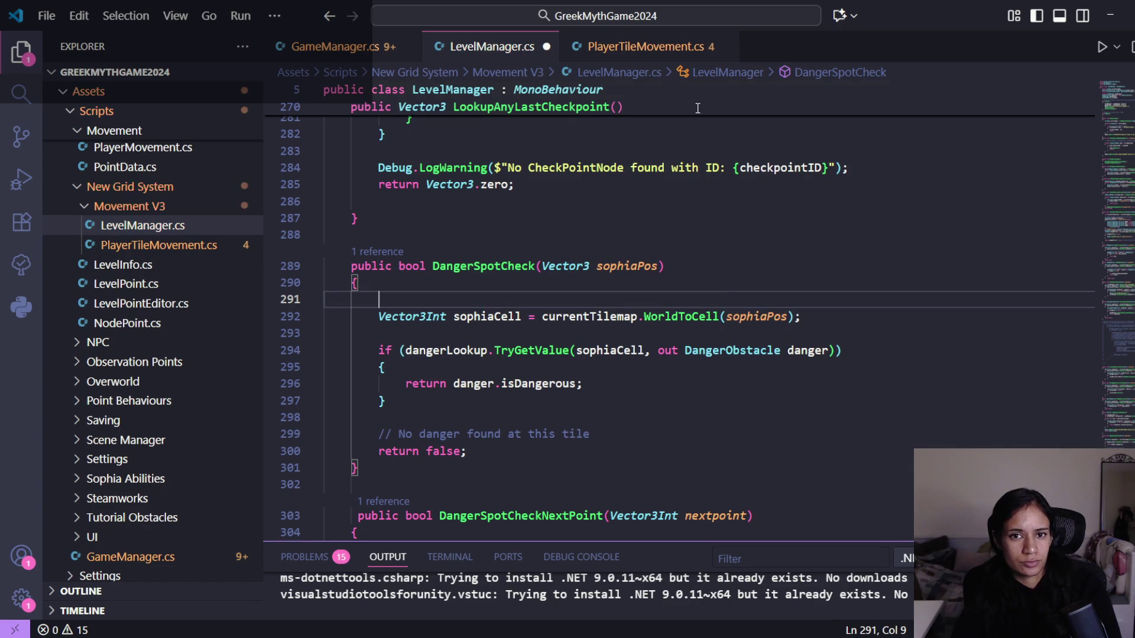
- In PlayerTileMovement.cs, review the DoPointReachedCheck level-check calls down to the SnakeCheck line
left_click(636, 48)
scroll(148, 331, "down", 3)
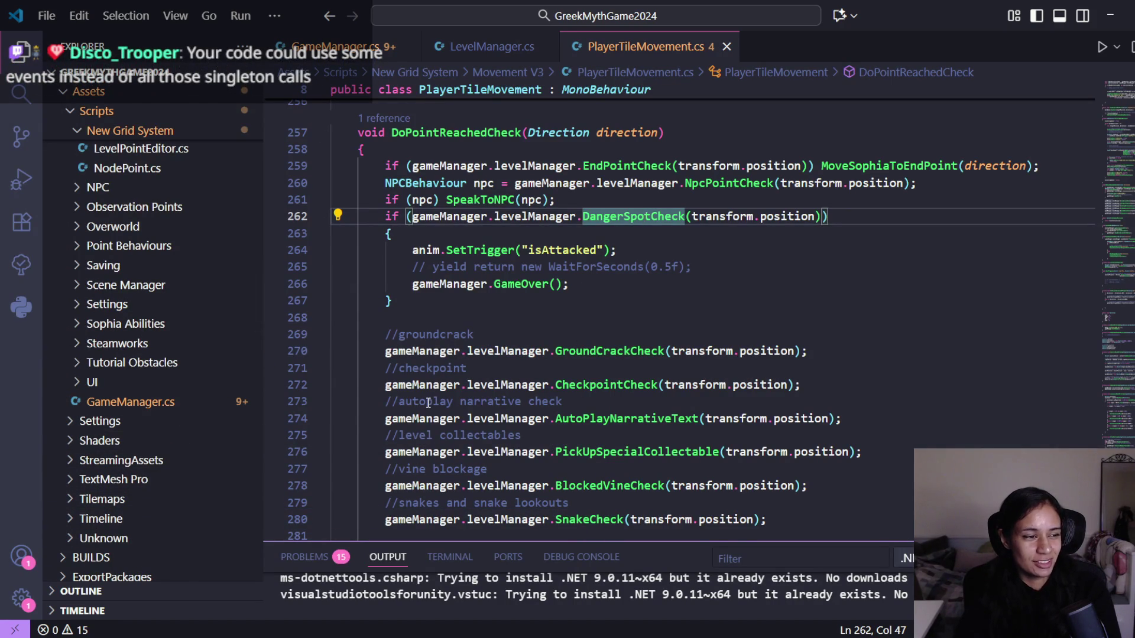
scroll(614, 377, "down", 2)
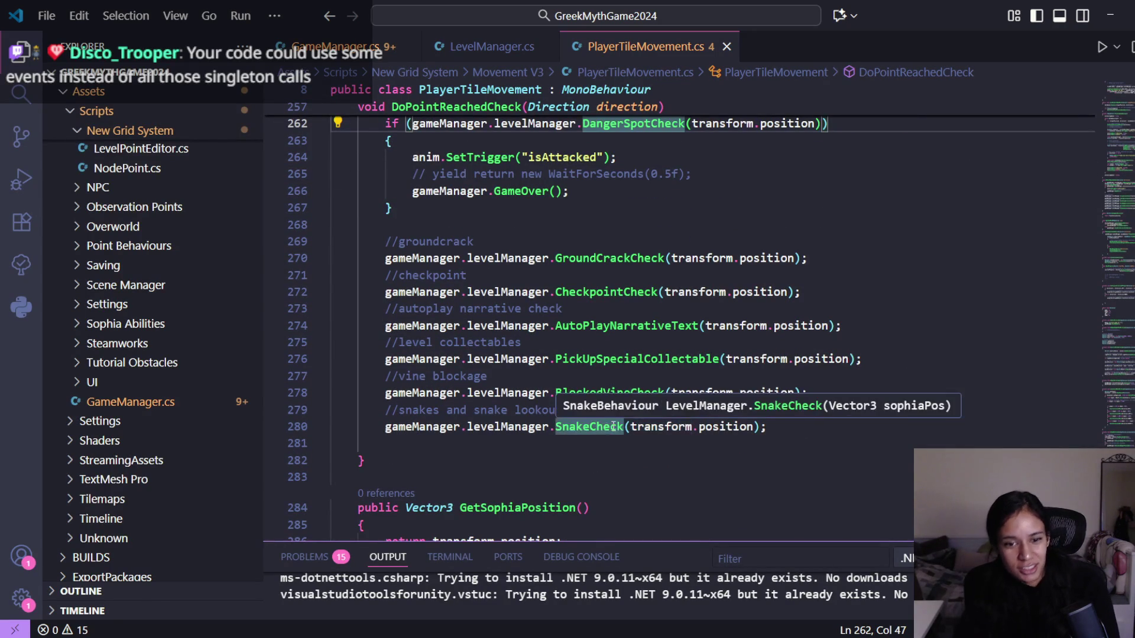
left_click(787, 428)
left_click(840, 392)
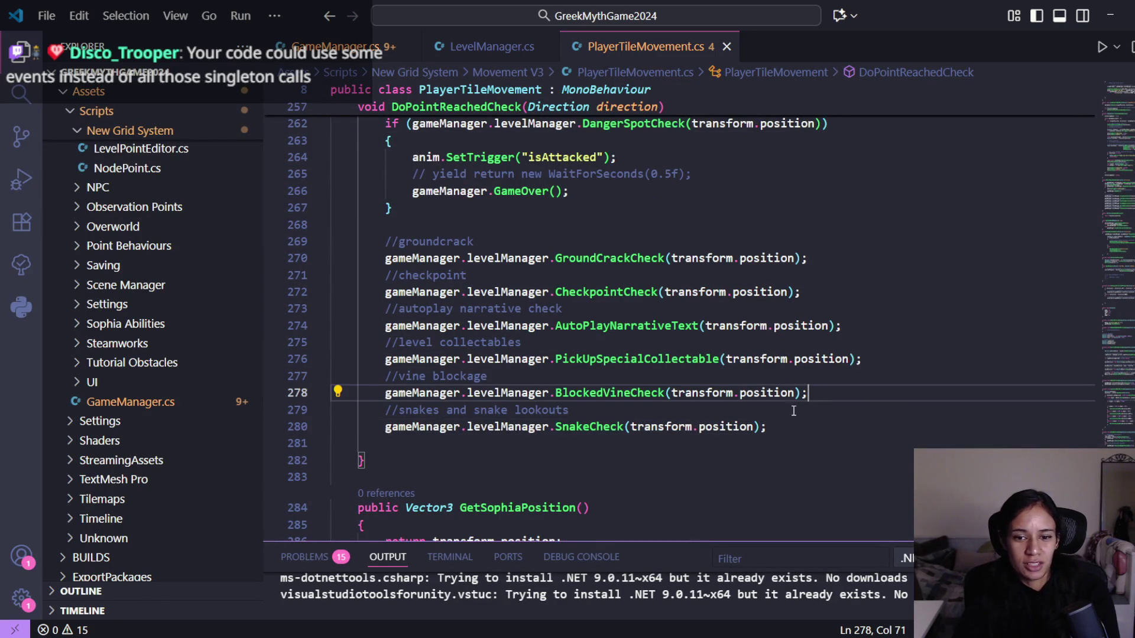
key("Down")
key("Down")
left_click(814, 400)
left_click(765, 429)
- Inspect GroundCrackCheck's parameter signature on line 270
scroll(765, 433, "down", 3)
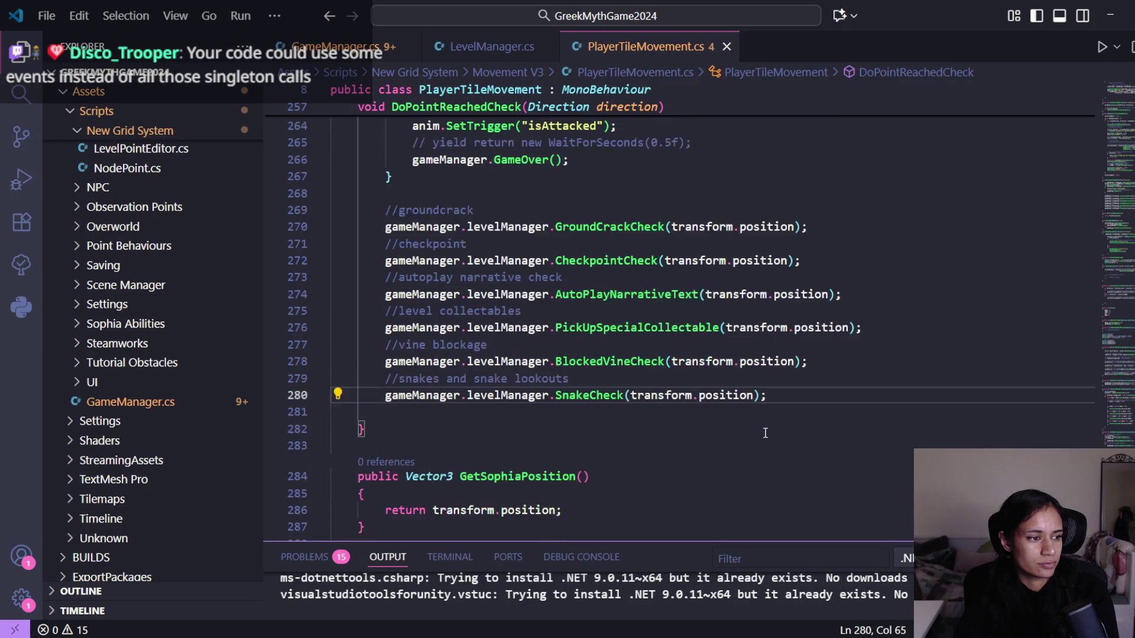
scroll(765, 433, "up", 2)
scroll(765, 432, "up", 2)
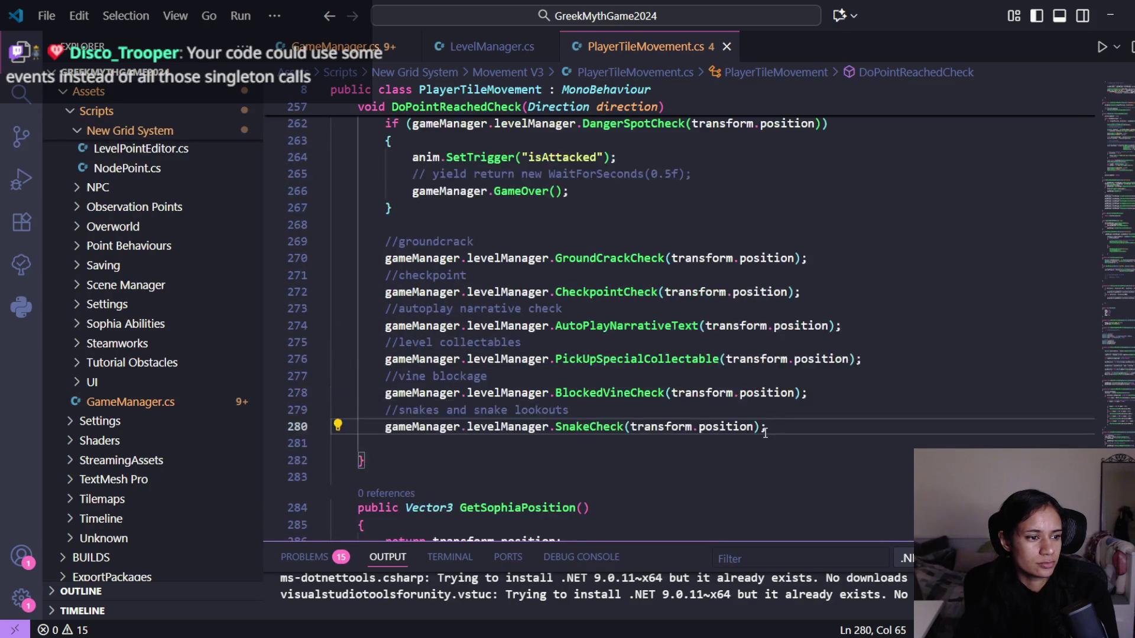
scroll(765, 432, "down", 1)
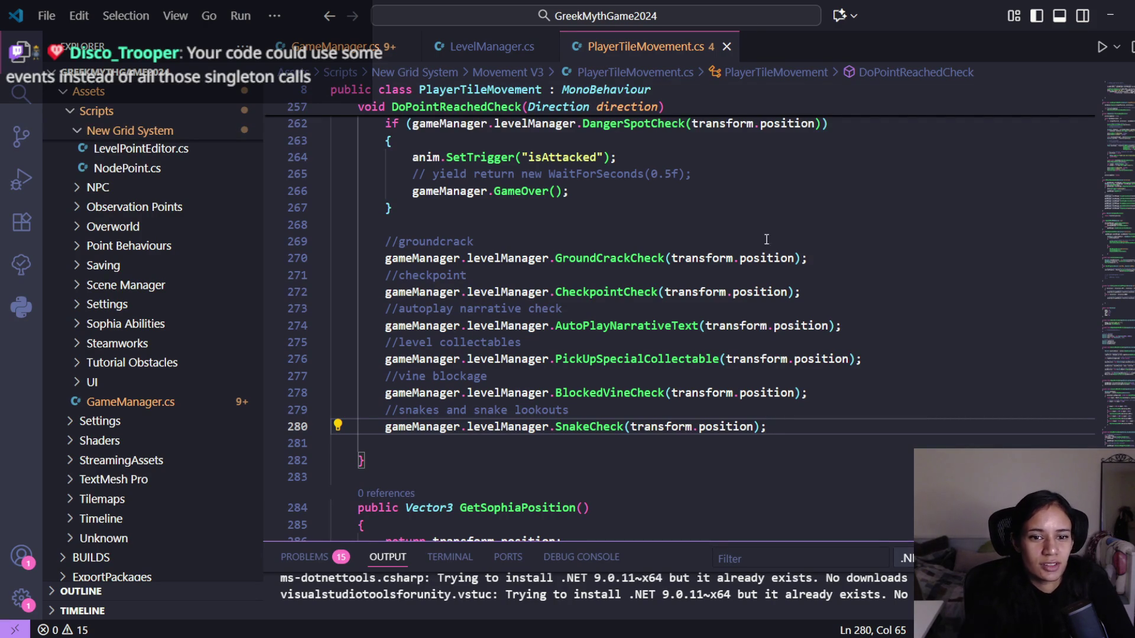
scroll(606, 158, "up", 2)
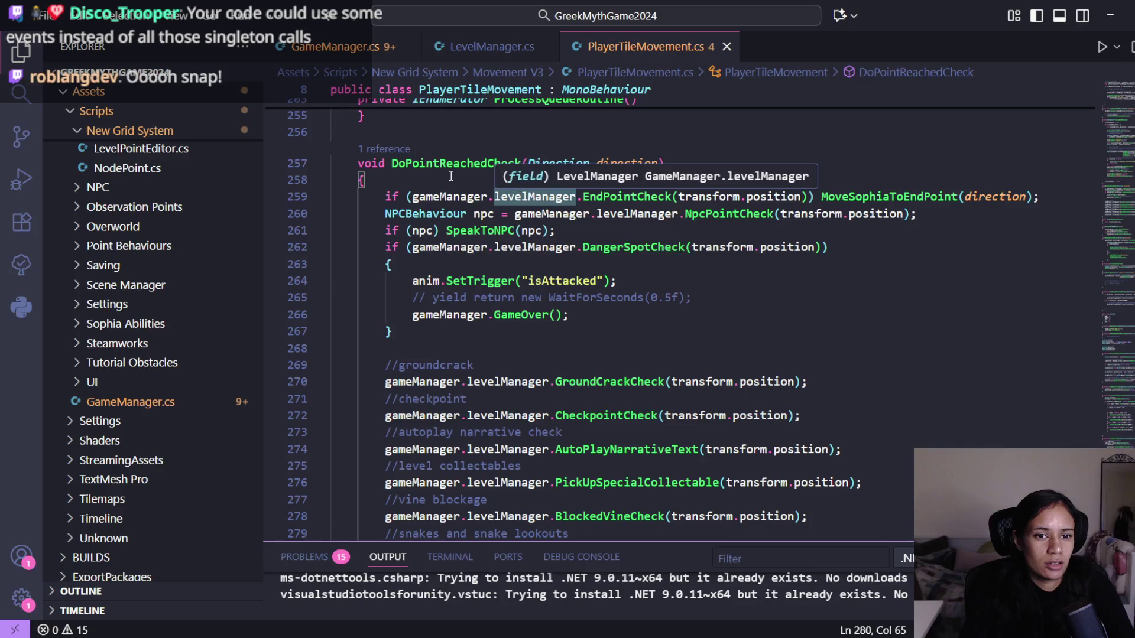
scroll(688, 337, "down", 1)
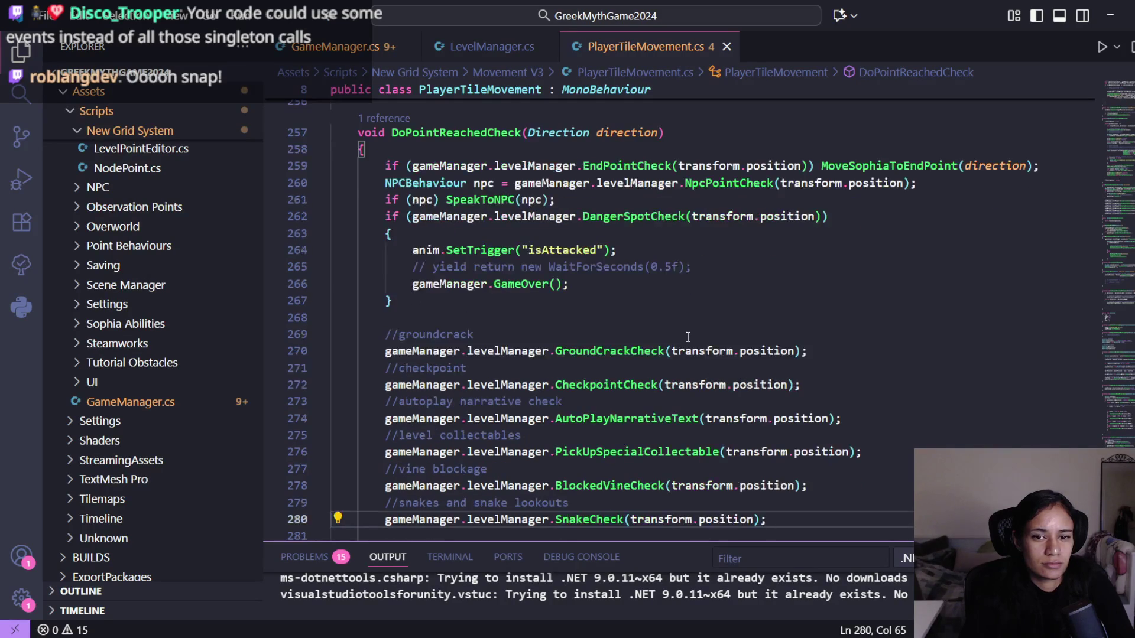
scroll(687, 337, "down", 1)
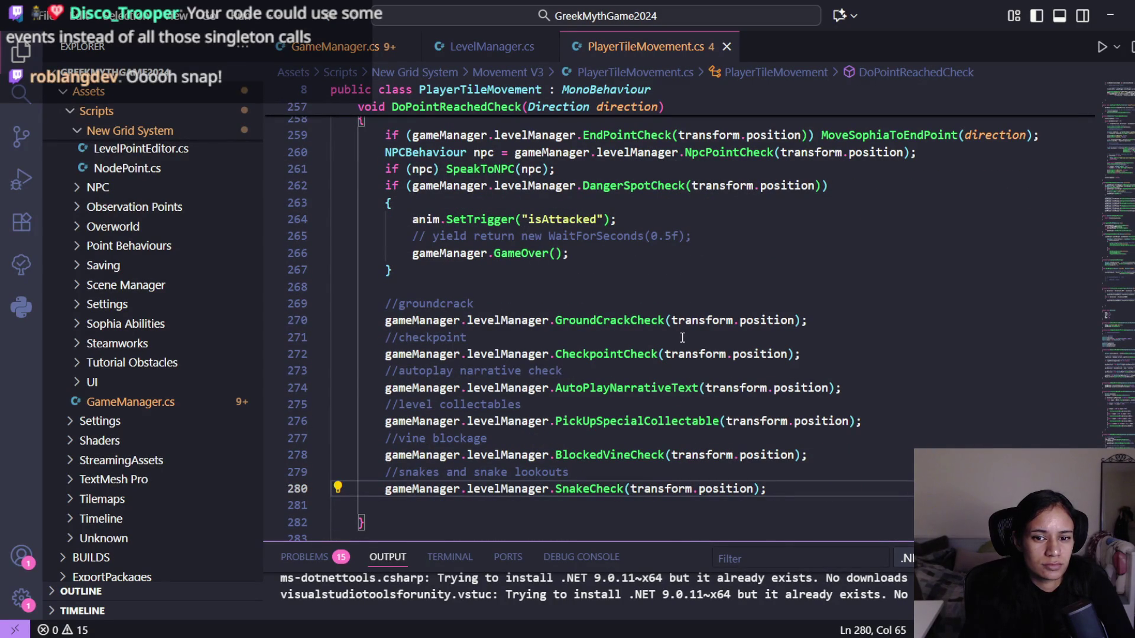
mouse_move(611, 319)
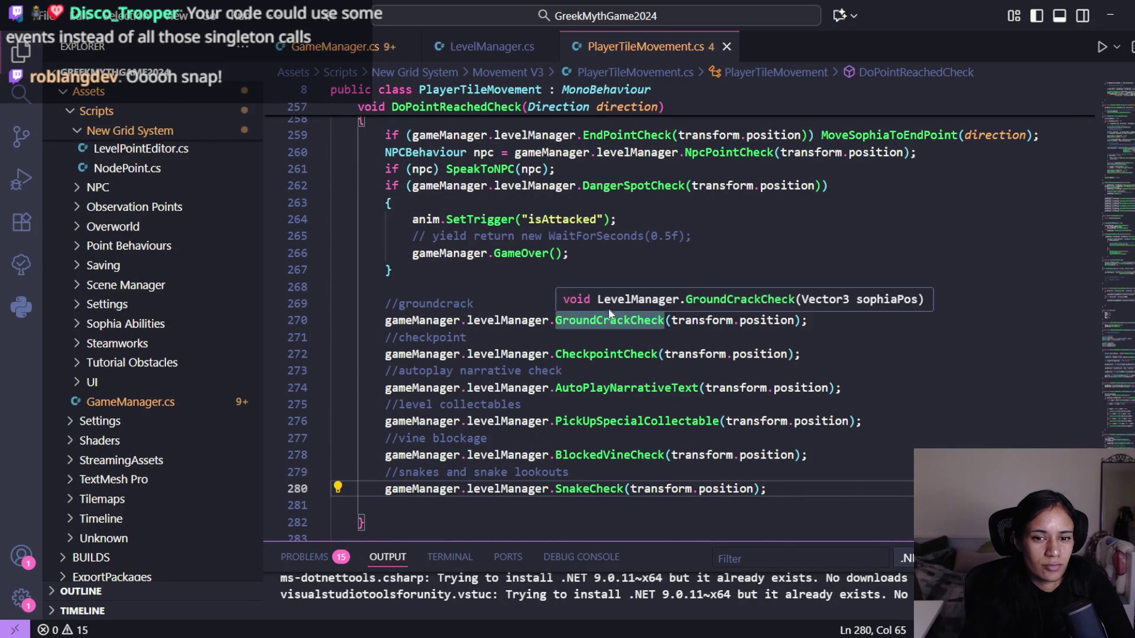
mouse_move(609, 421)
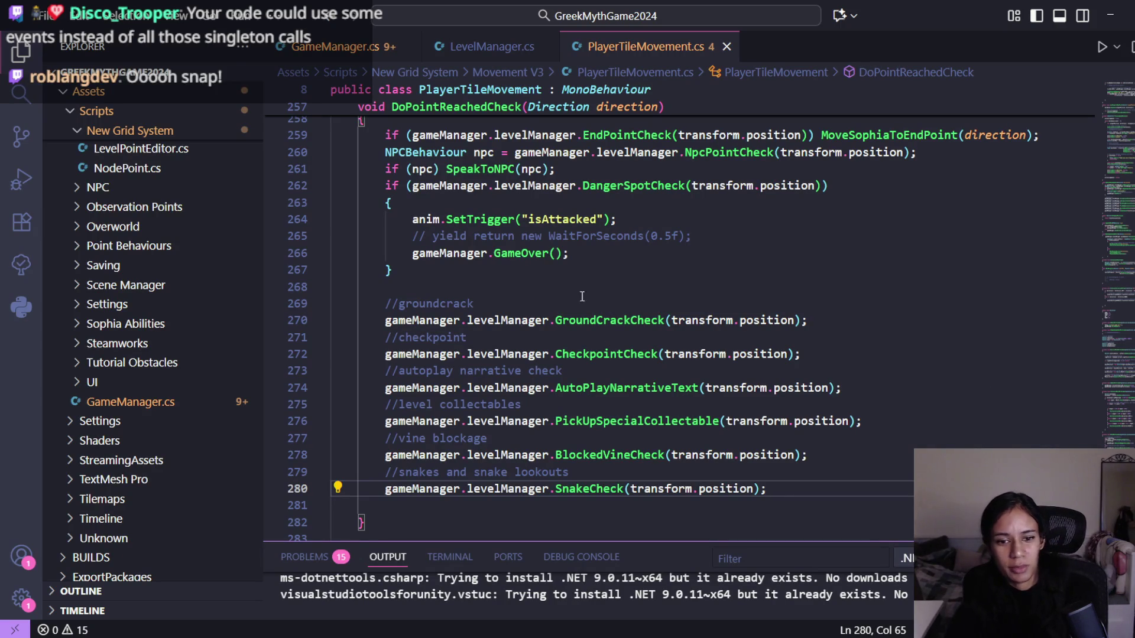
double_click(654, 319)
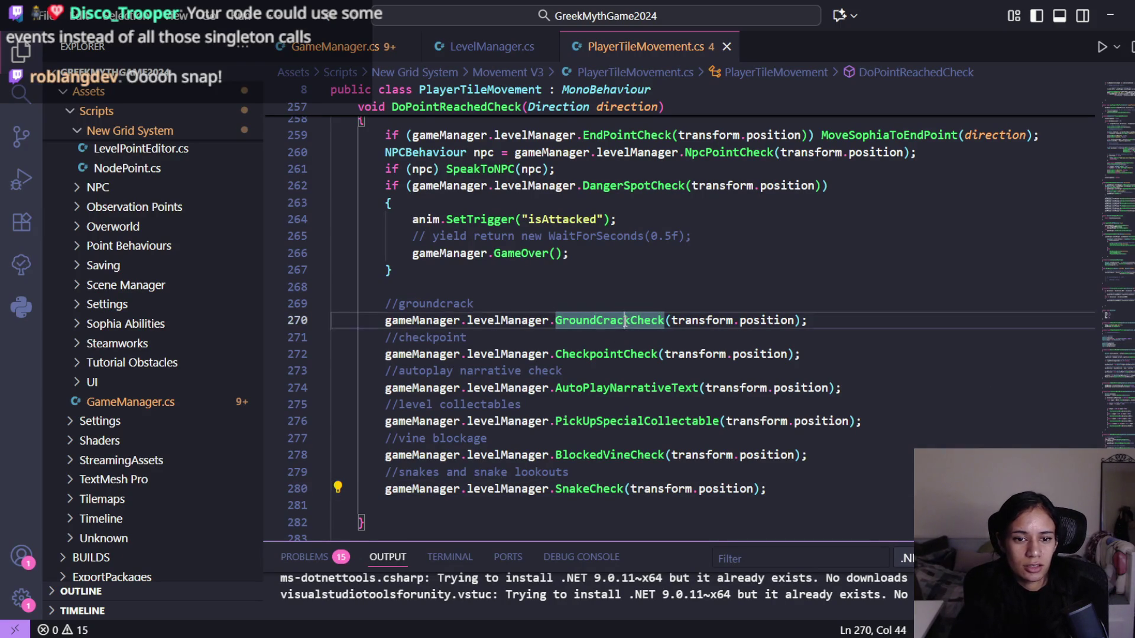
left_click(666, 320)
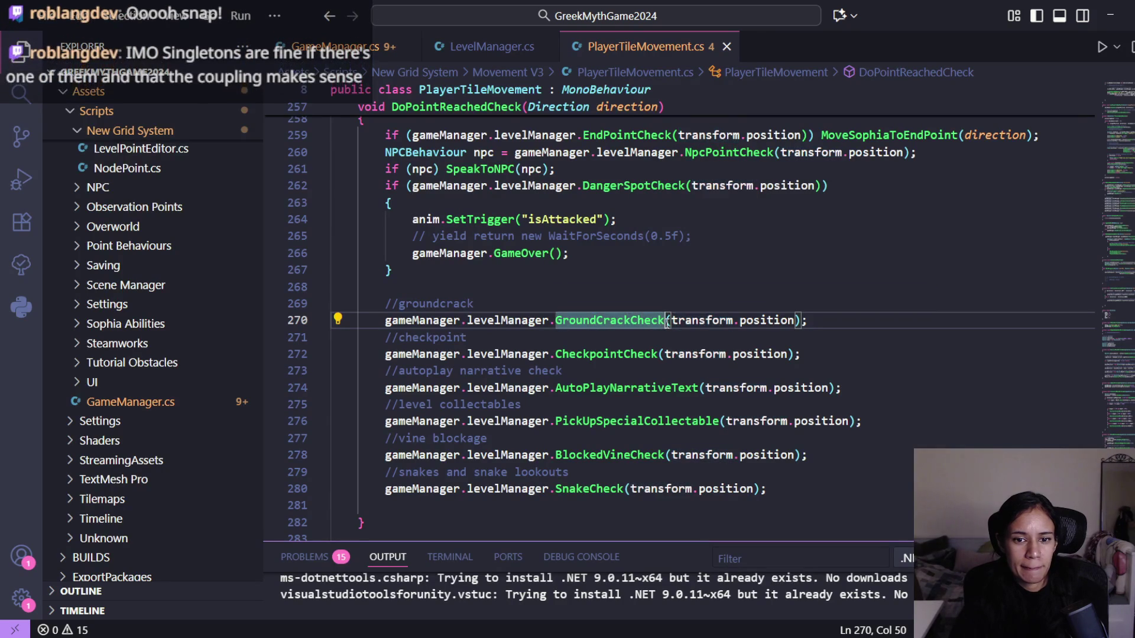
left_click(670, 320)
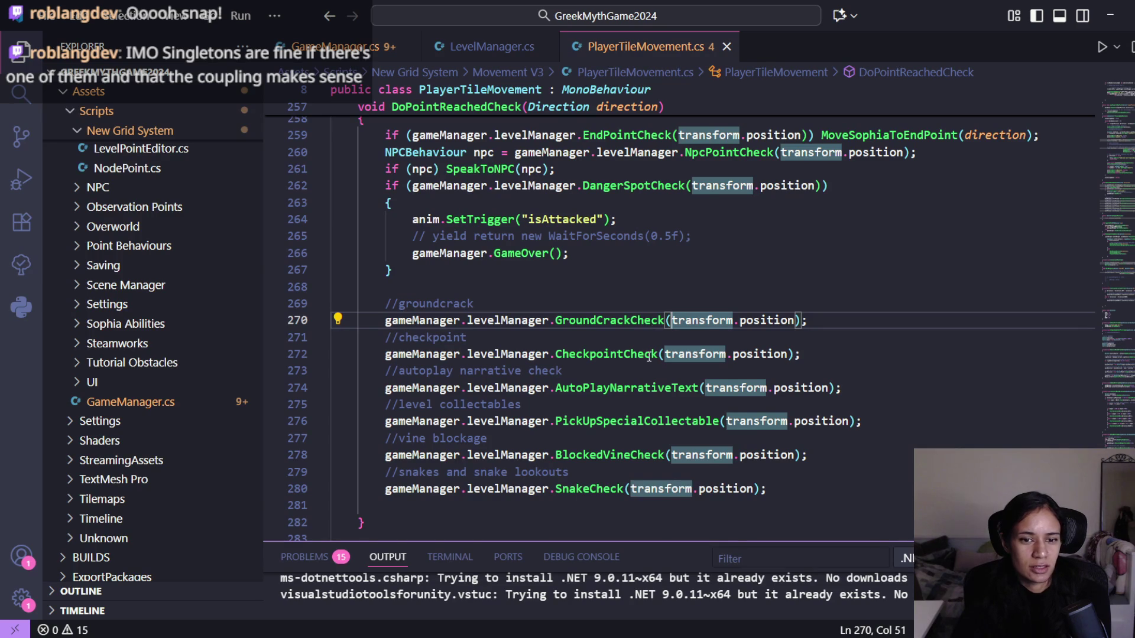
- Select the transform.position argument passed to GroundCrackCheck on line 270
scroll(650, 331, "up", 2)
scroll(649, 358, "down", 1)
scroll(649, 359, "down", 2)
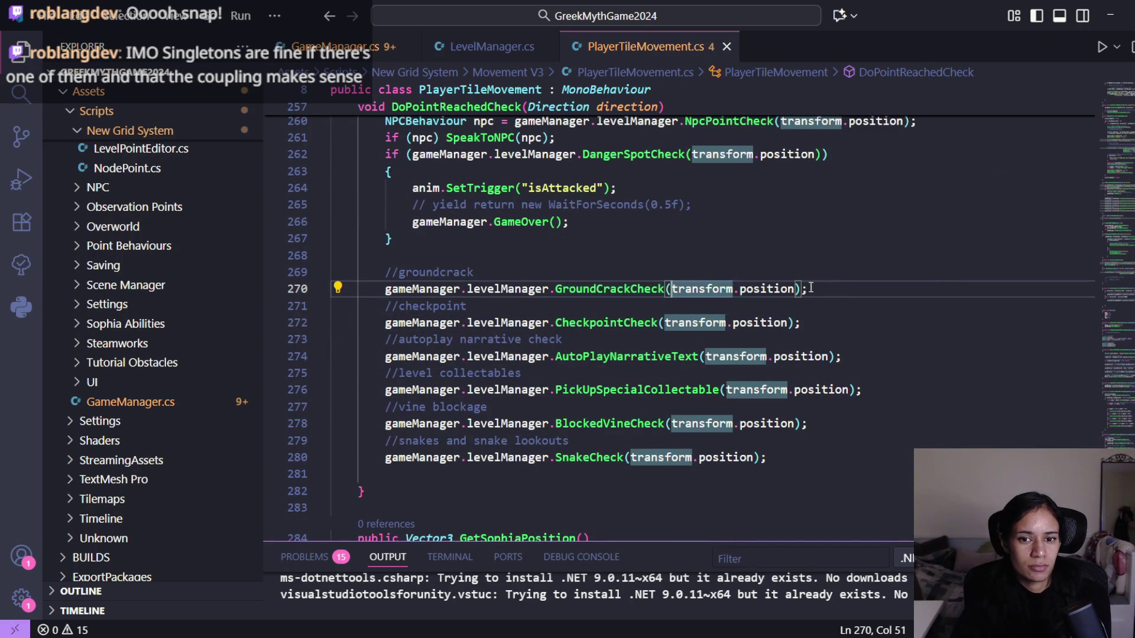
scroll(576, 334, "up", 3)
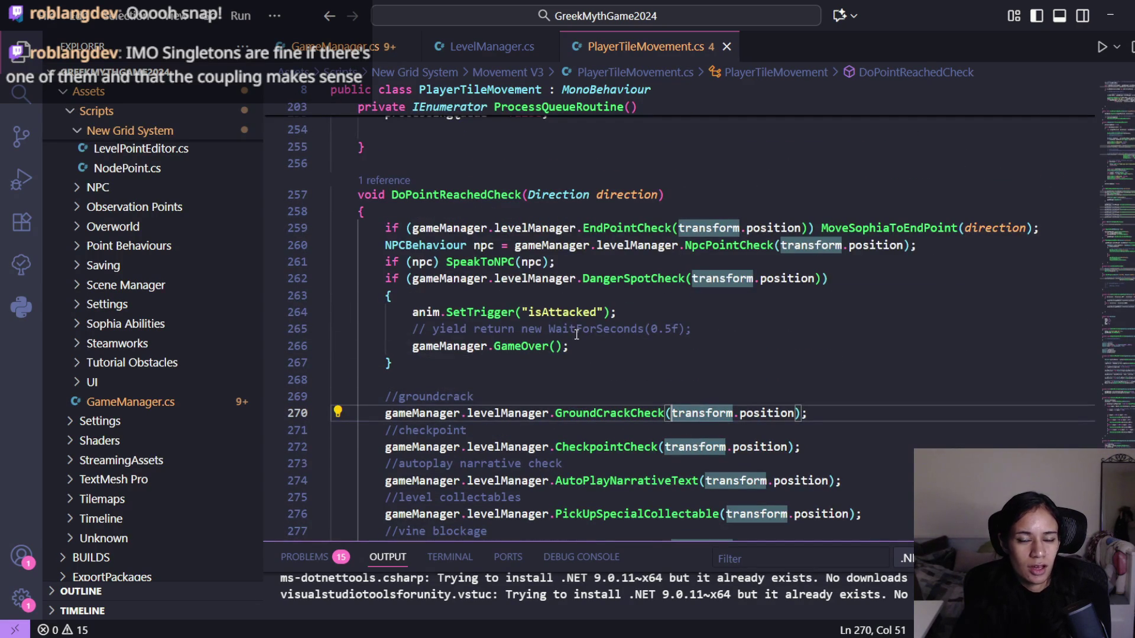
scroll(577, 335, "down", 2)
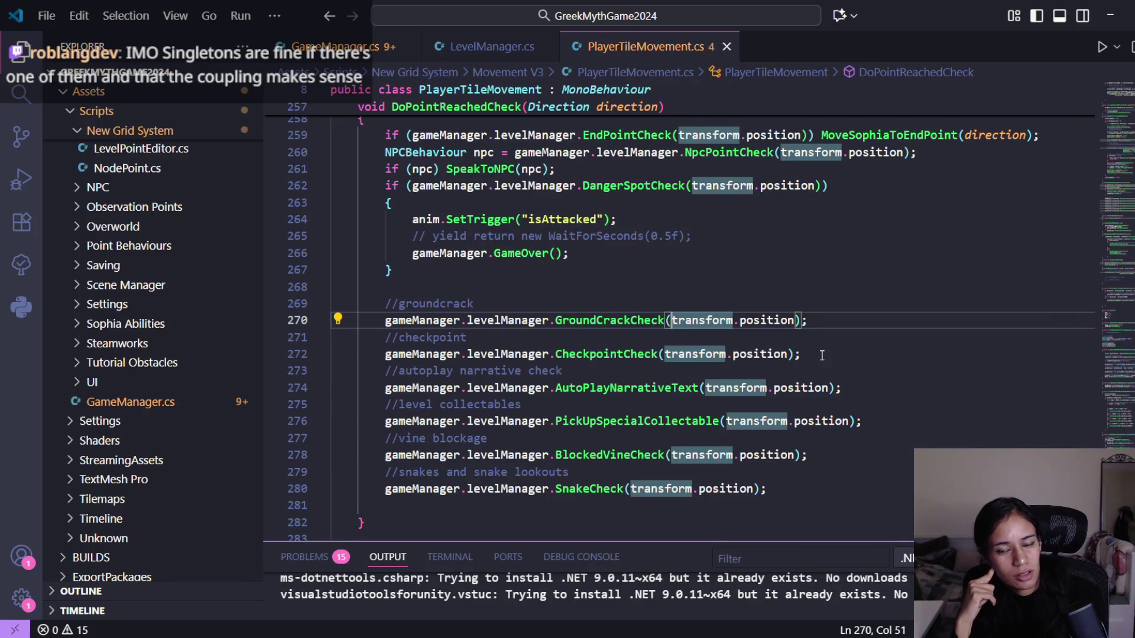
scroll(822, 355, "down", 2)
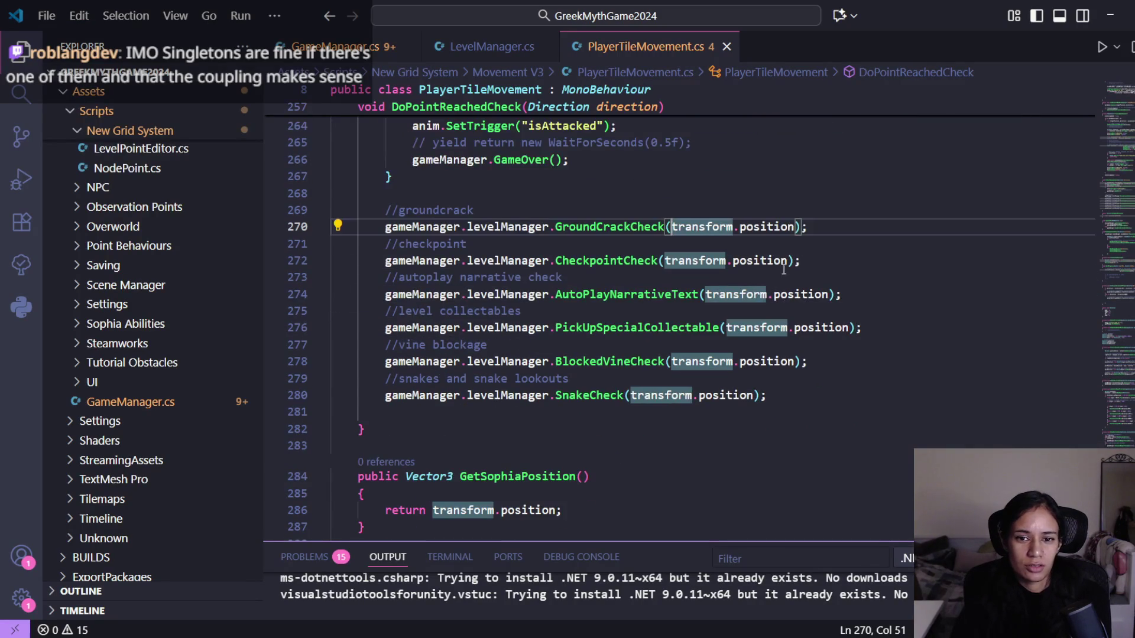
left_click_drag(794, 227, 674, 227)
- Look up GetSophiaPosition on line 284, then return to the top of LevelManager.cs
scroll(740, 280, "up", 5)
scroll(756, 343, "down", 3)
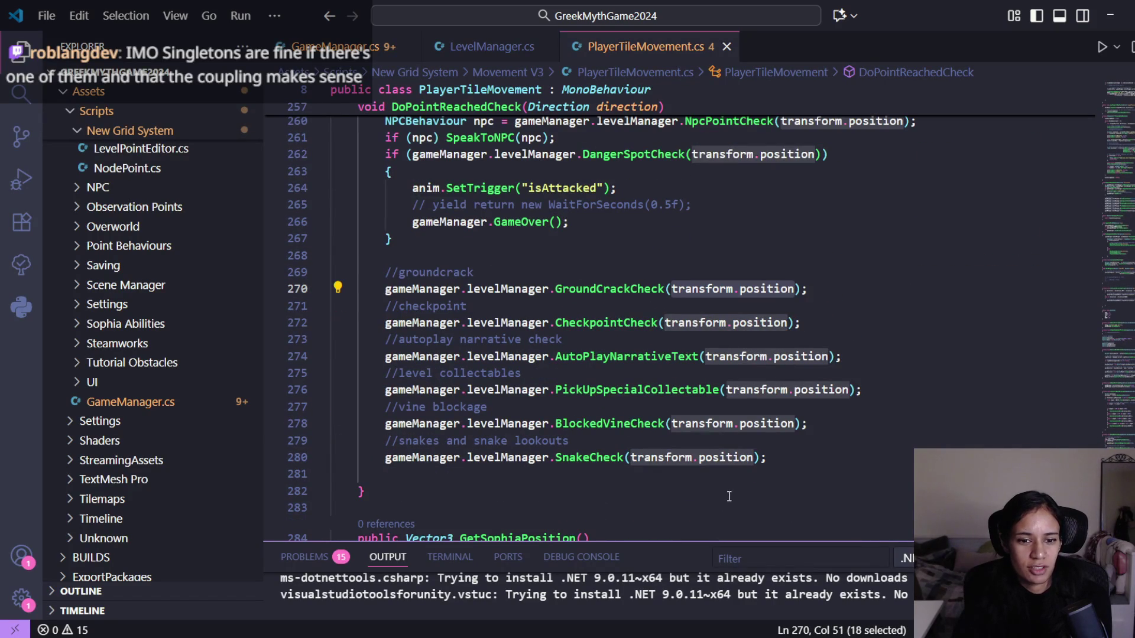
scroll(769, 452, "down", 3)
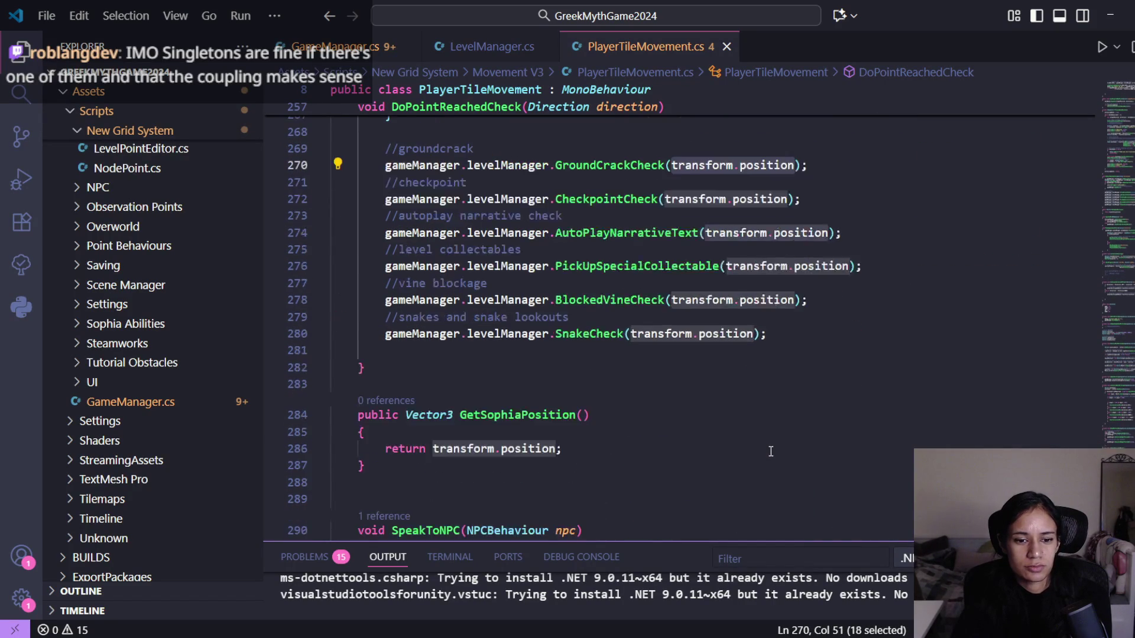
double_click(527, 381)
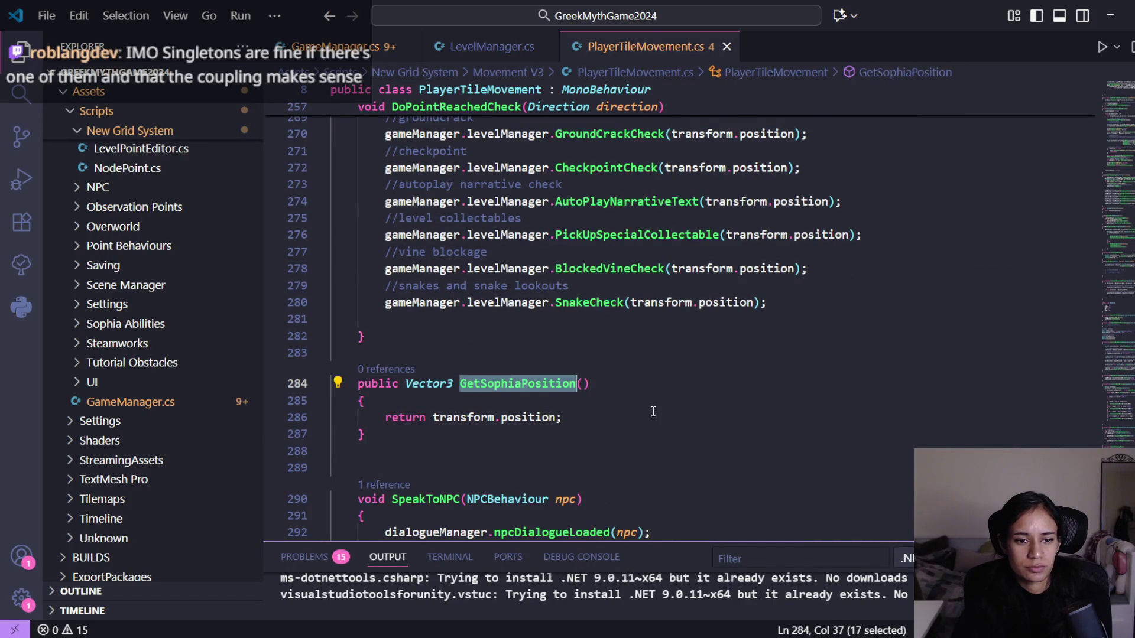
scroll(654, 412, "up", 2)
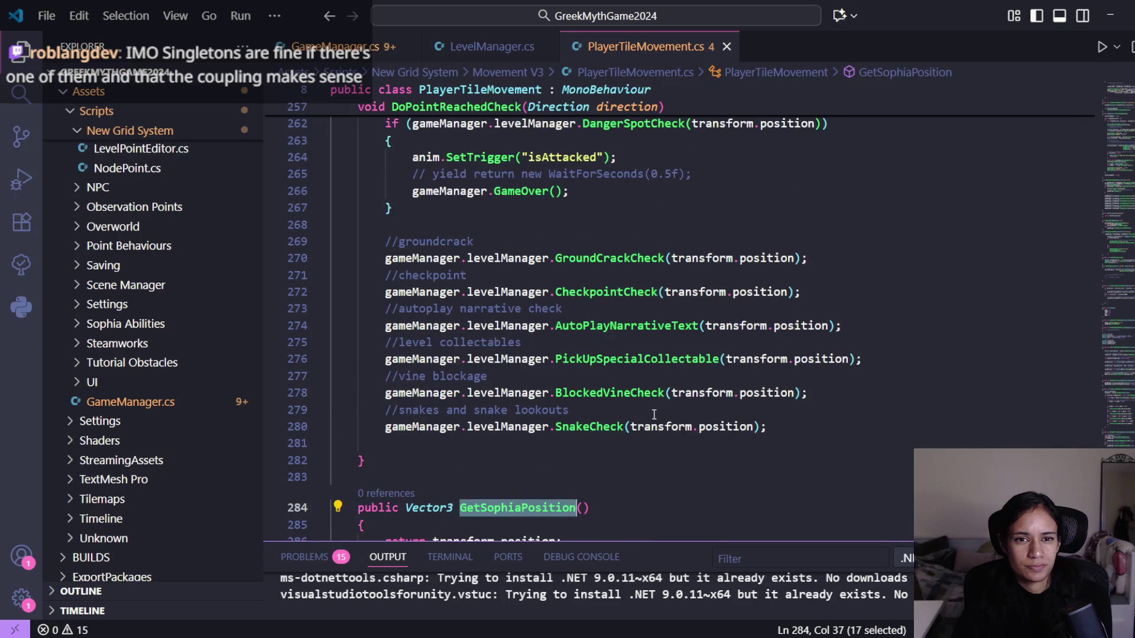
scroll(654, 414, "down", 2)
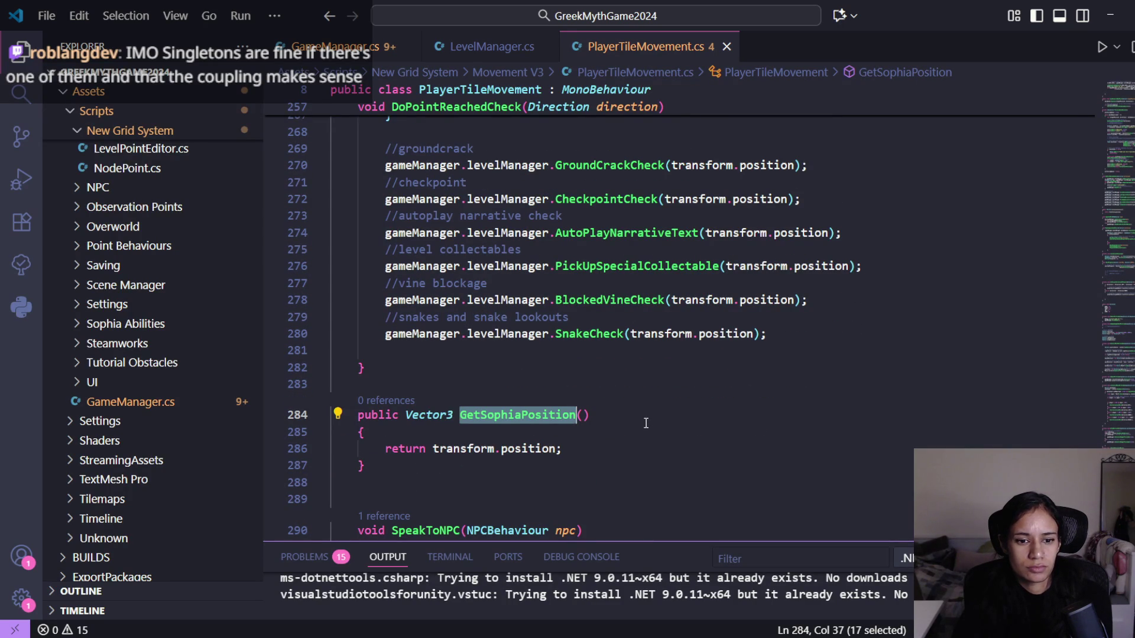
scroll(644, 417, "up", 2)
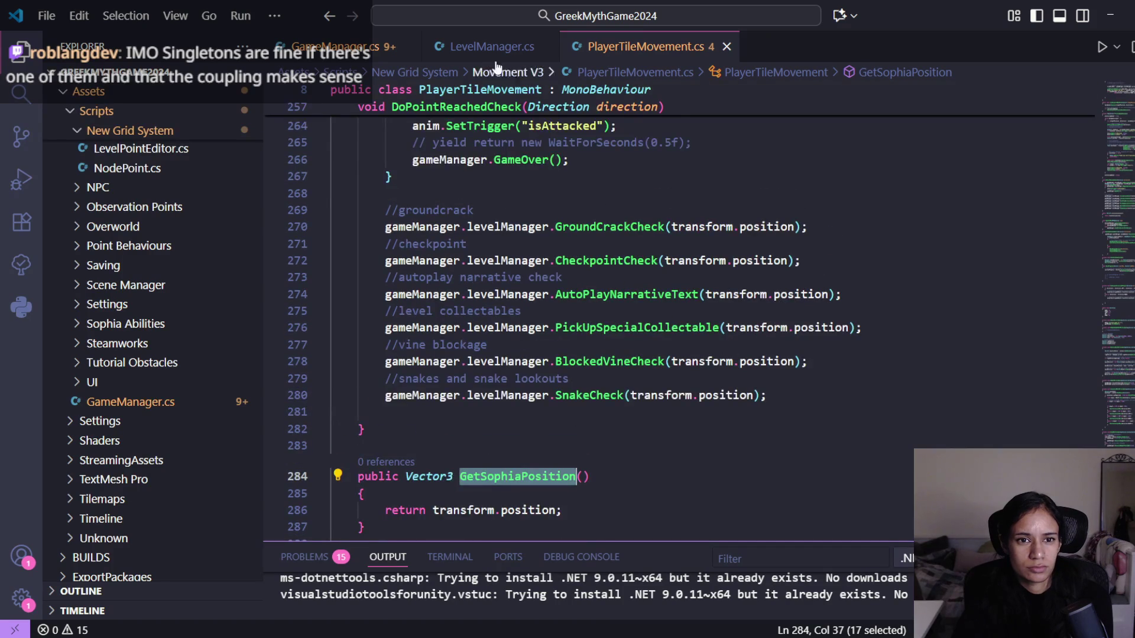
left_click(488, 46)
left_click(1090, 98)
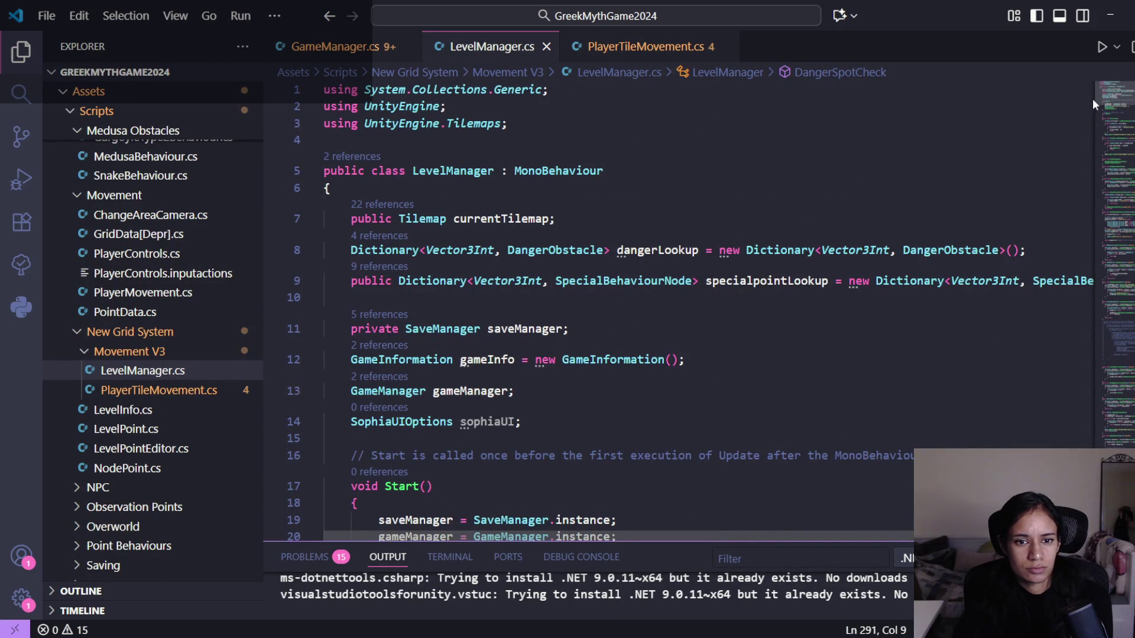
- View GetSophiaPosition in PlayerTileMovement.cs, then switch to Unity so the scripts recompile
key("ctrl+Tab")
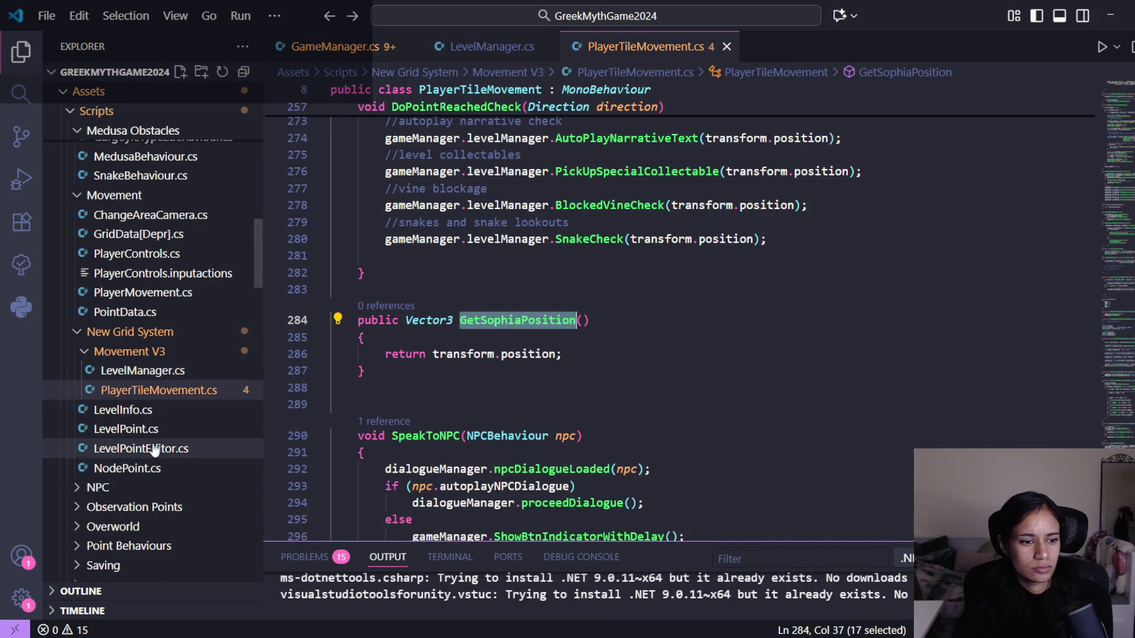
scroll(184, 437, "down", 3)
scroll(179, 382, "down", 2)
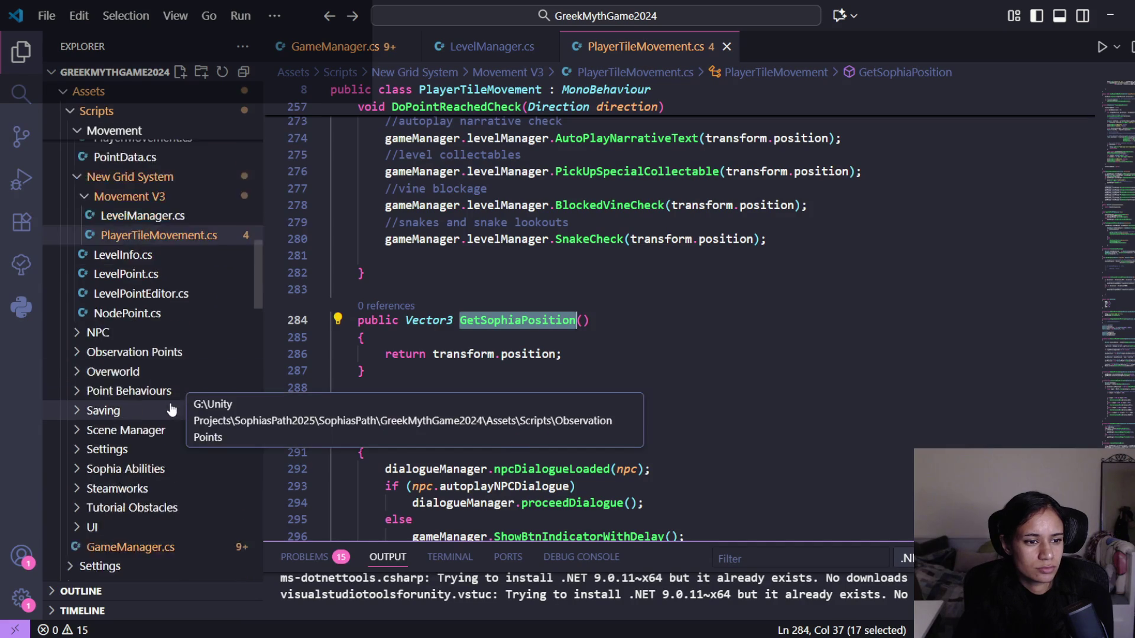
scroll(161, 437, "down", 3)
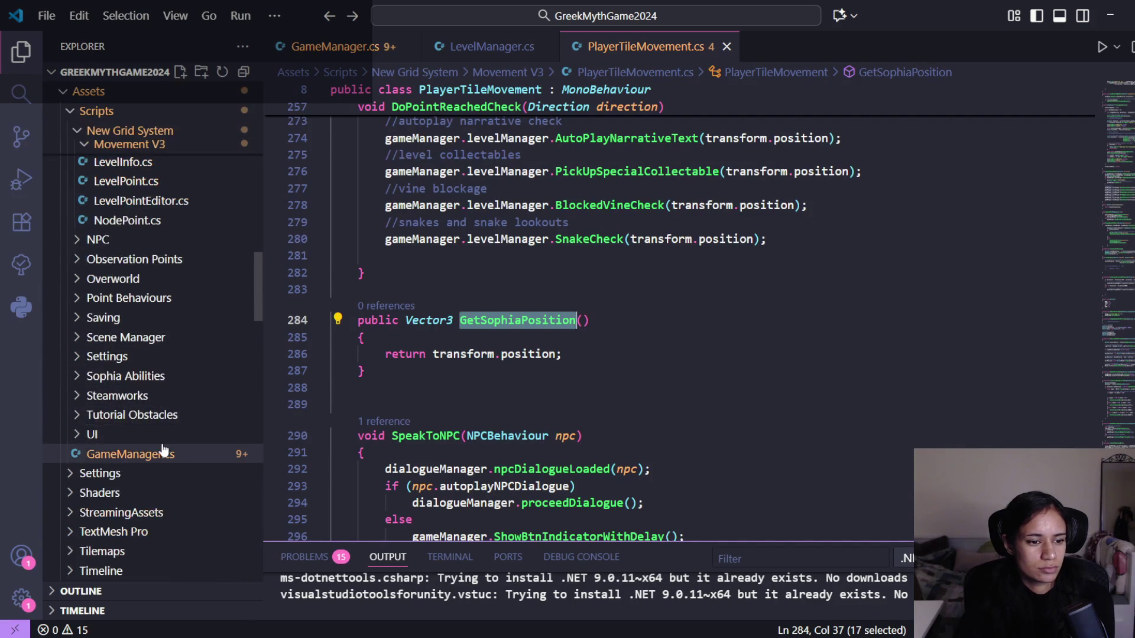
key("alt+Tab")
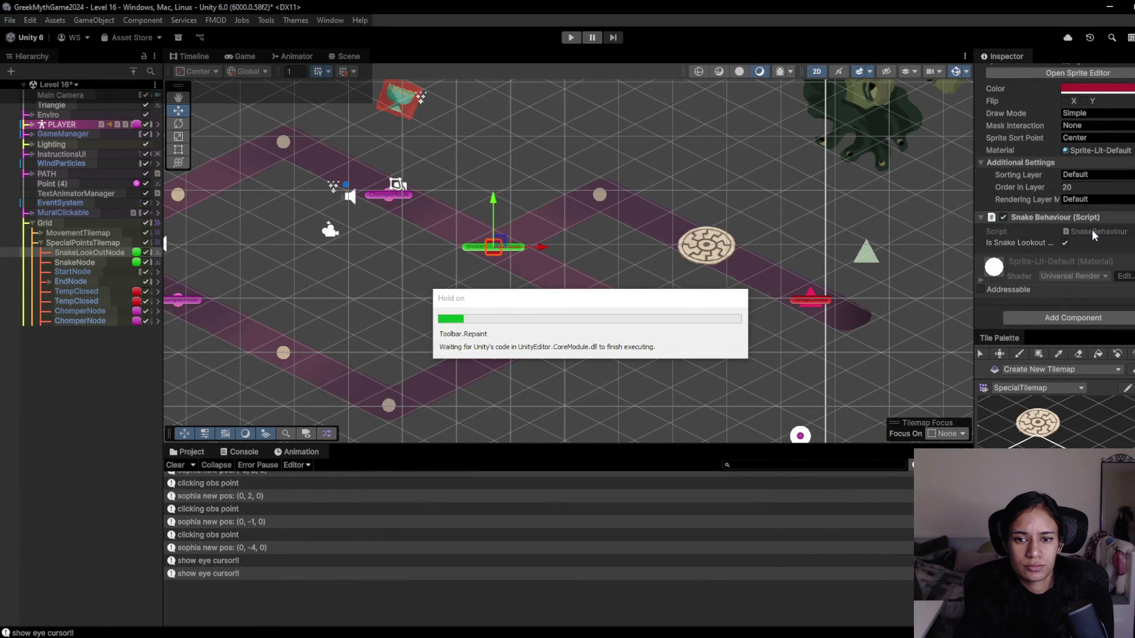
- Change SnakeBehaviour's base class from SpecialBehaviourNode to DangerObstacle and save SnakeBehaviour.cs
scroll(1091, 232, "down", 5)
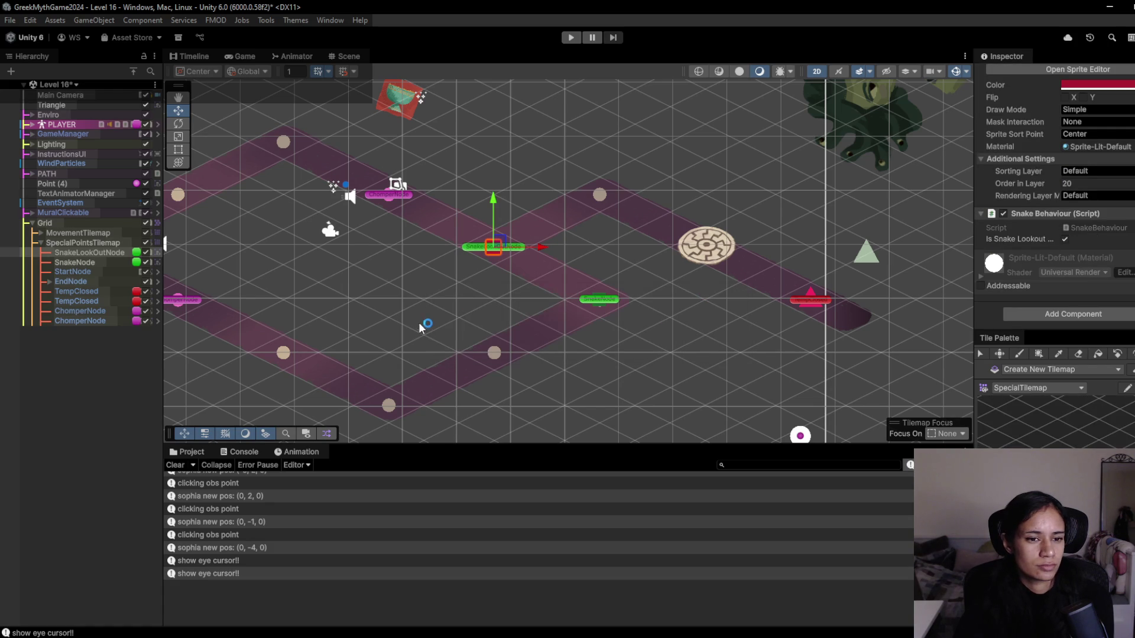
key("alt+Tab")
scroll(507, 365, "down", 3)
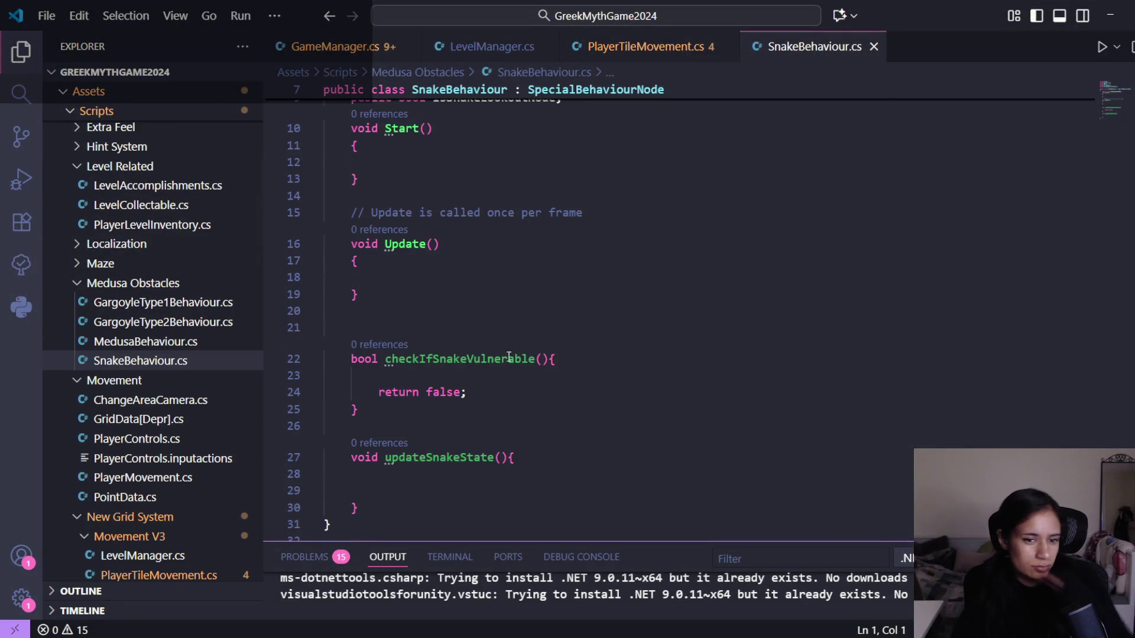
scroll(506, 365, "up", 2)
double_click(579, 144)
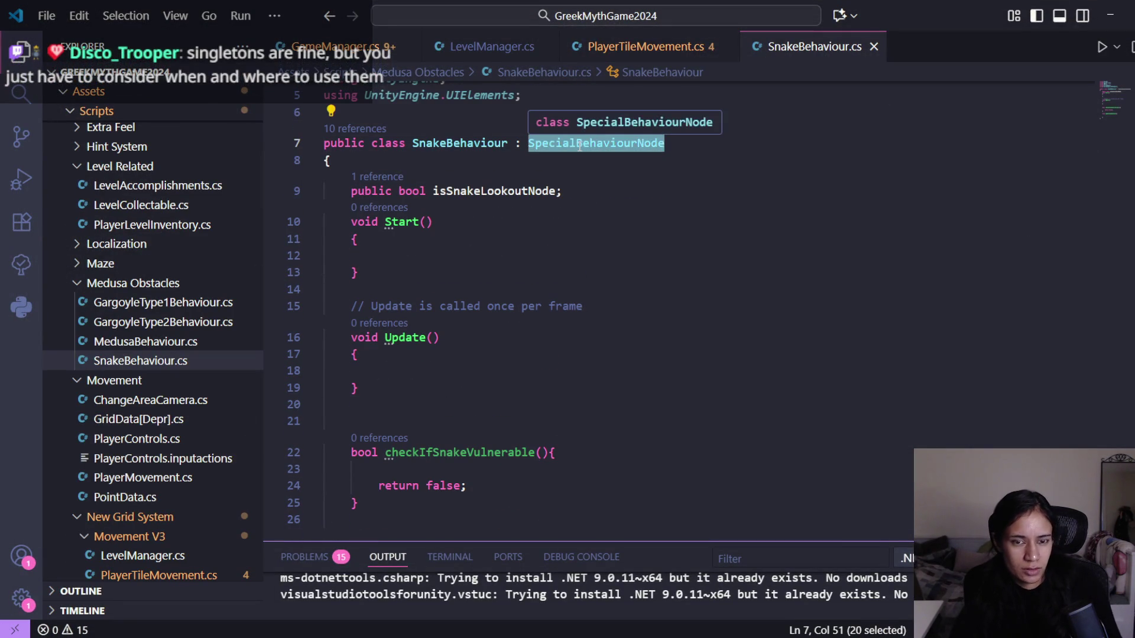
type("Dange")
key("Return")
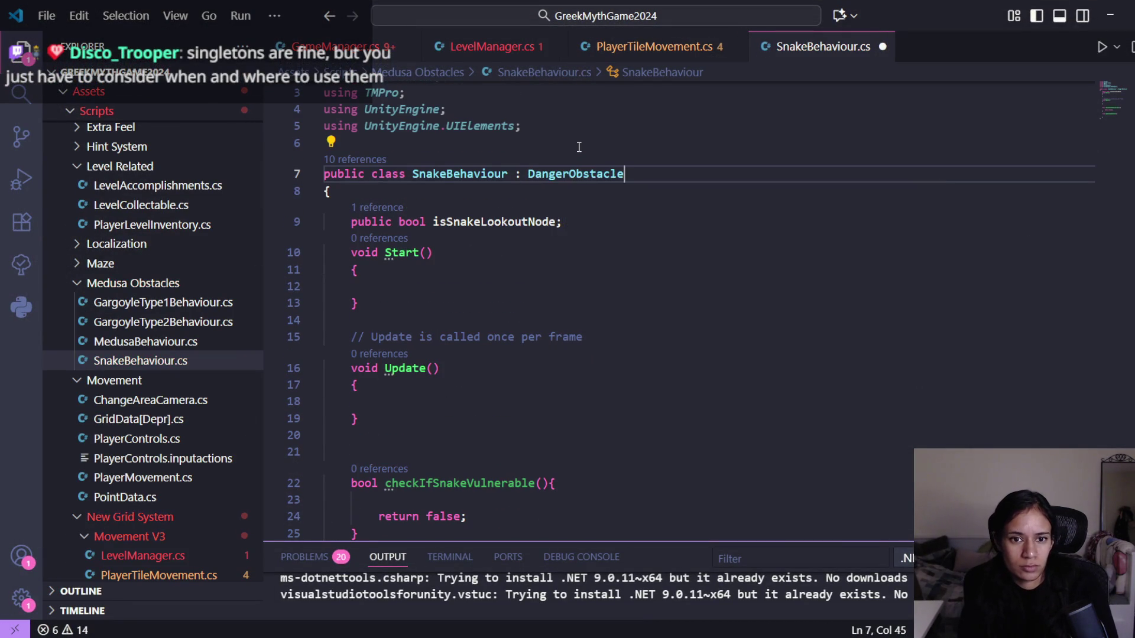
key("ctrl+s")
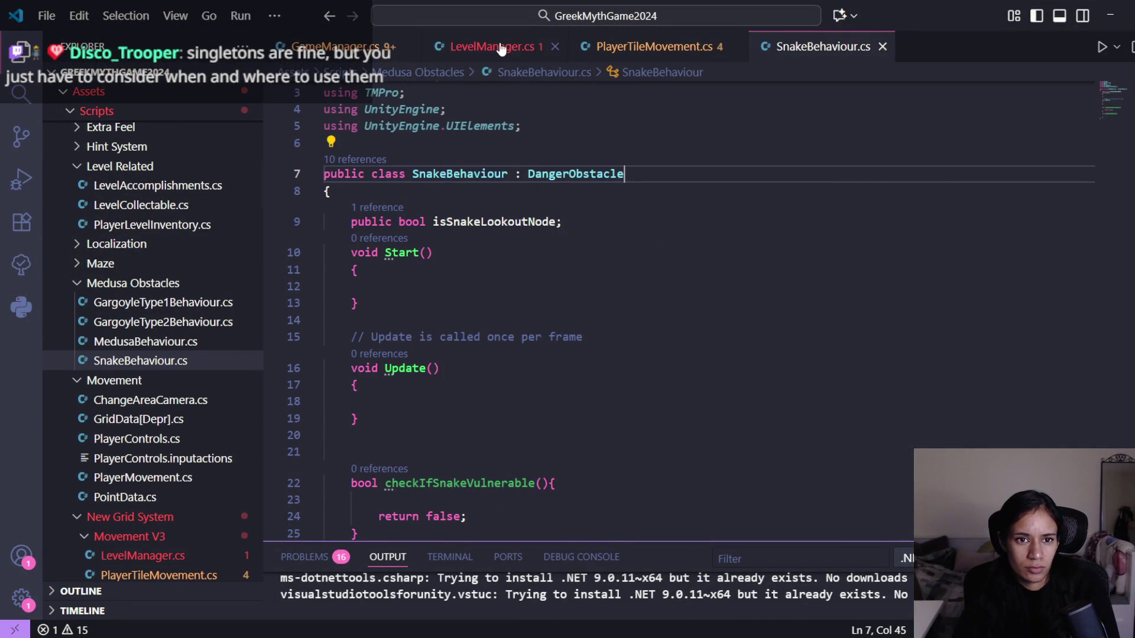
- Find SnakeCheck in LevelManager.cs and look over its lookup and SnakeBehaviour cast
left_click(503, 46)
scroll(695, 348, "down", 5)
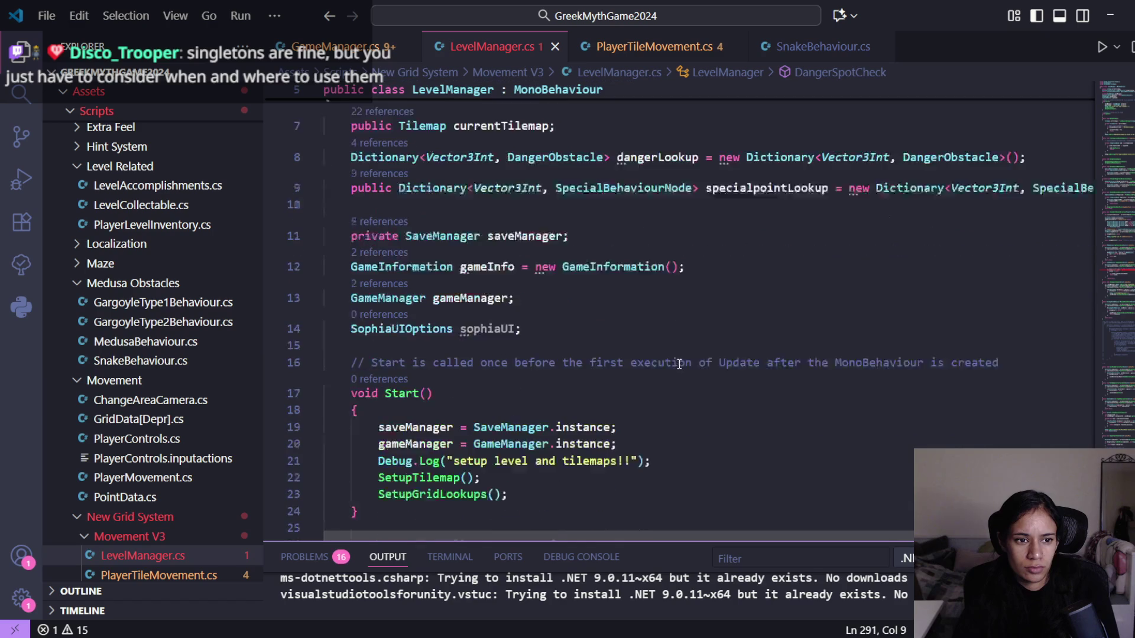
left_click(1123, 277)
left_click(672, 304)
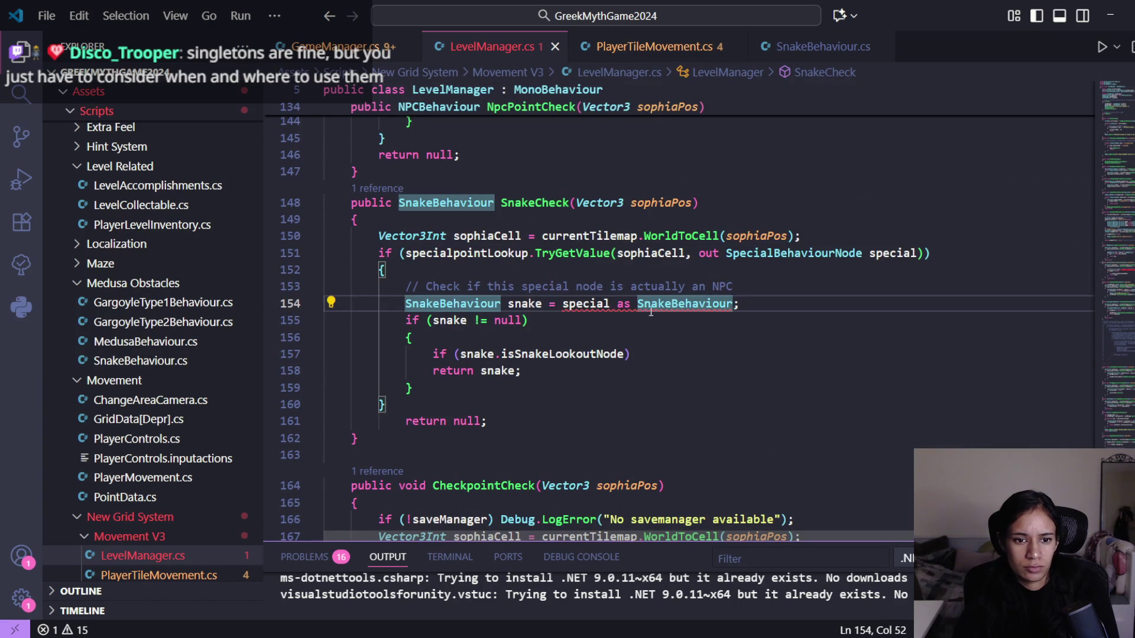
left_click(596, 304)
left_click(696, 305)
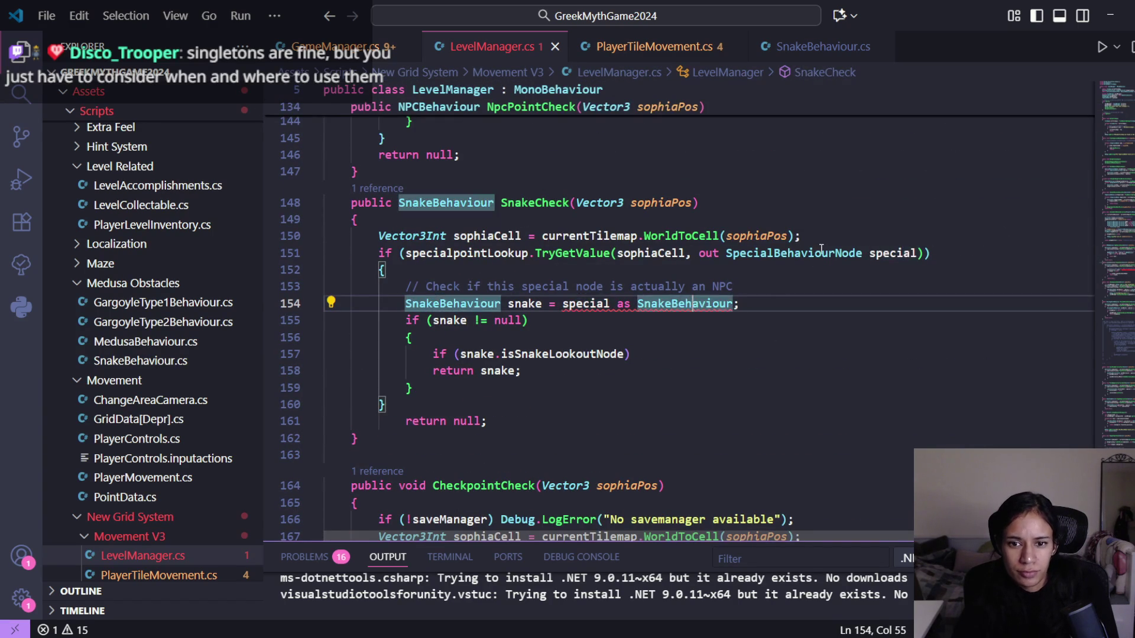
- Change the out variable type on line 151 from SpecialBehaviourNode to DangerObstacle
double_click(822, 253)
type("danger")
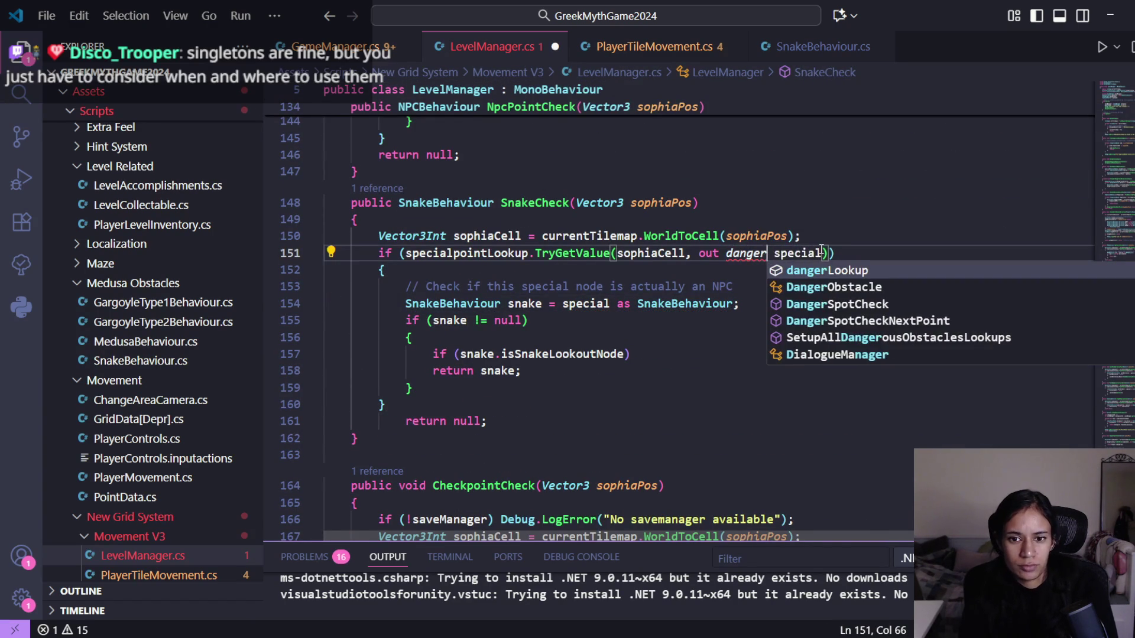
key("Down")
key("Tab")
double_click(846, 253)
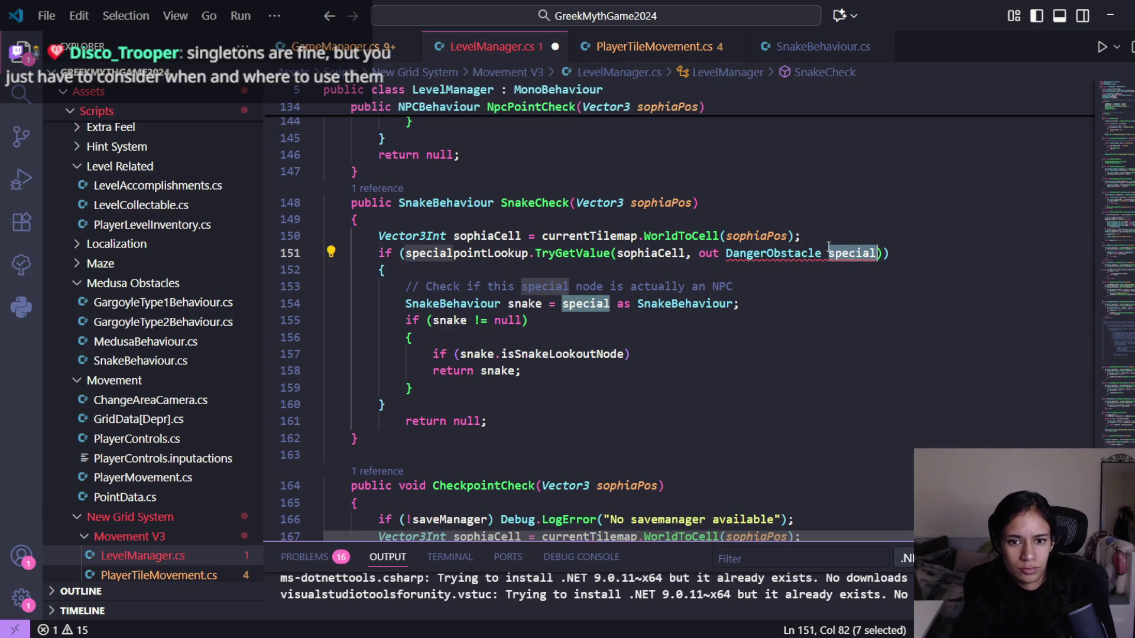
mouse_move(826, 256)
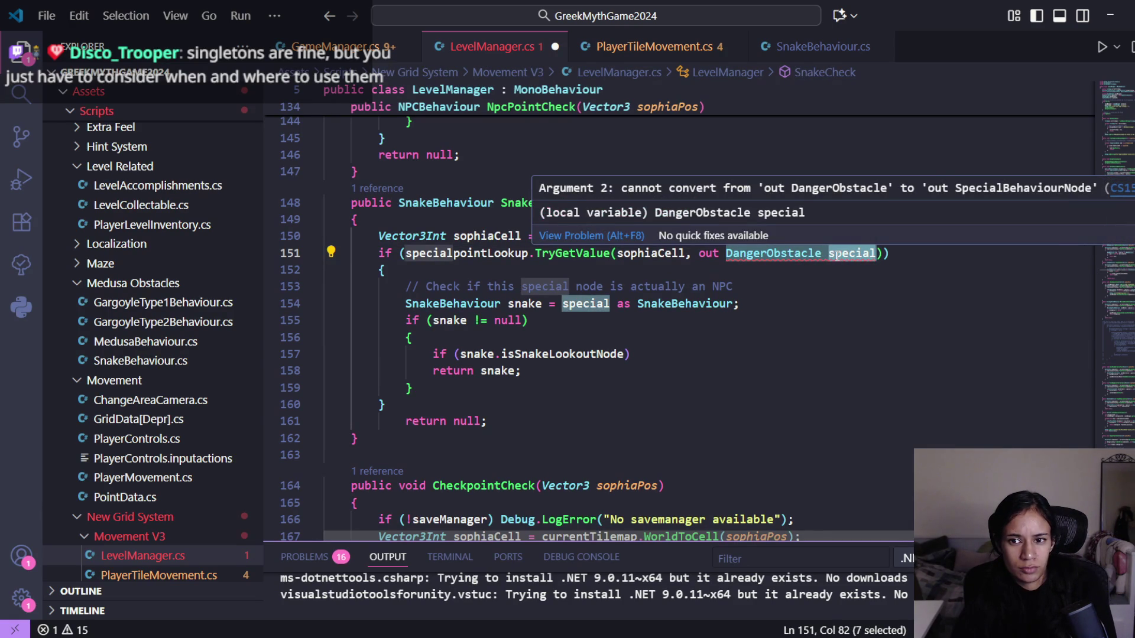
double_click(753, 260)
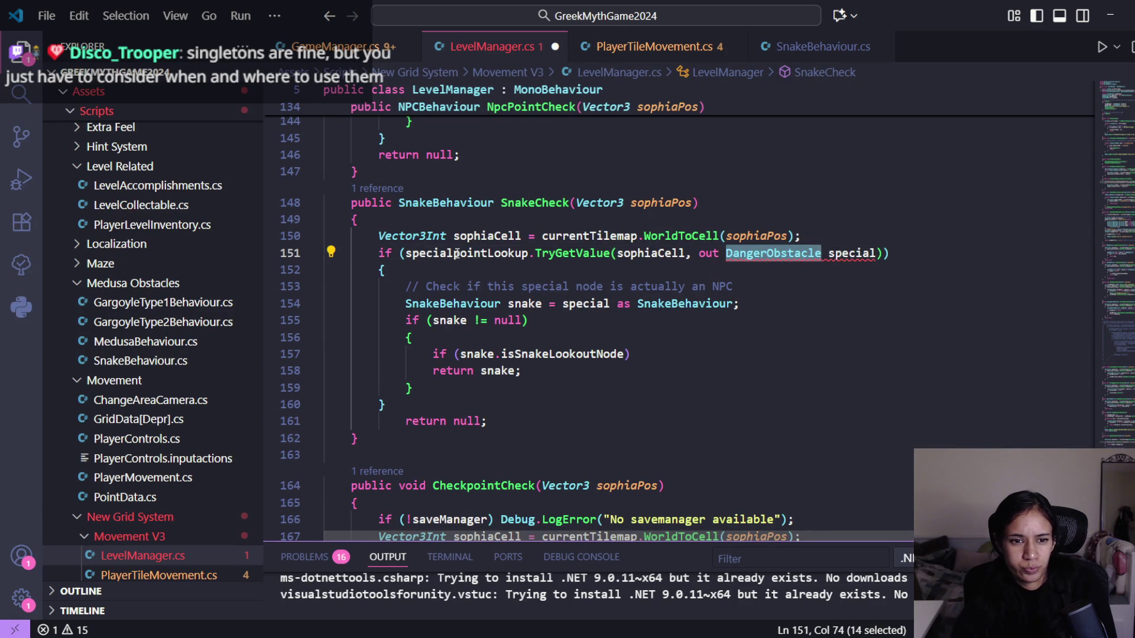
key("Down")
key("Down")
key("Down")
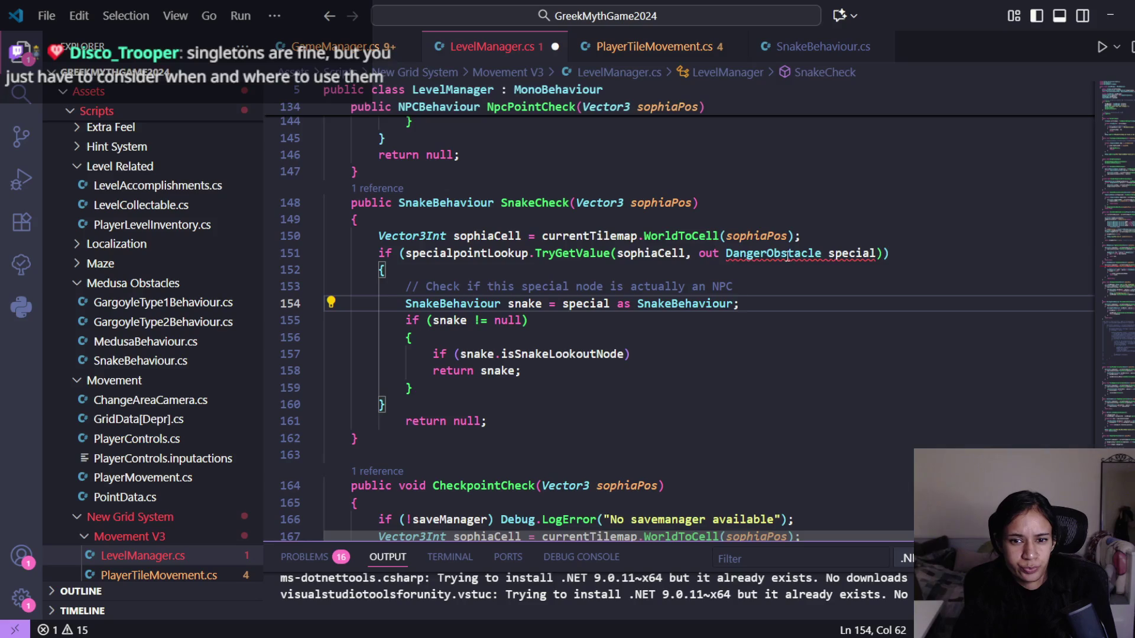
mouse_move(785, 255)
mouse_move(497, 256)
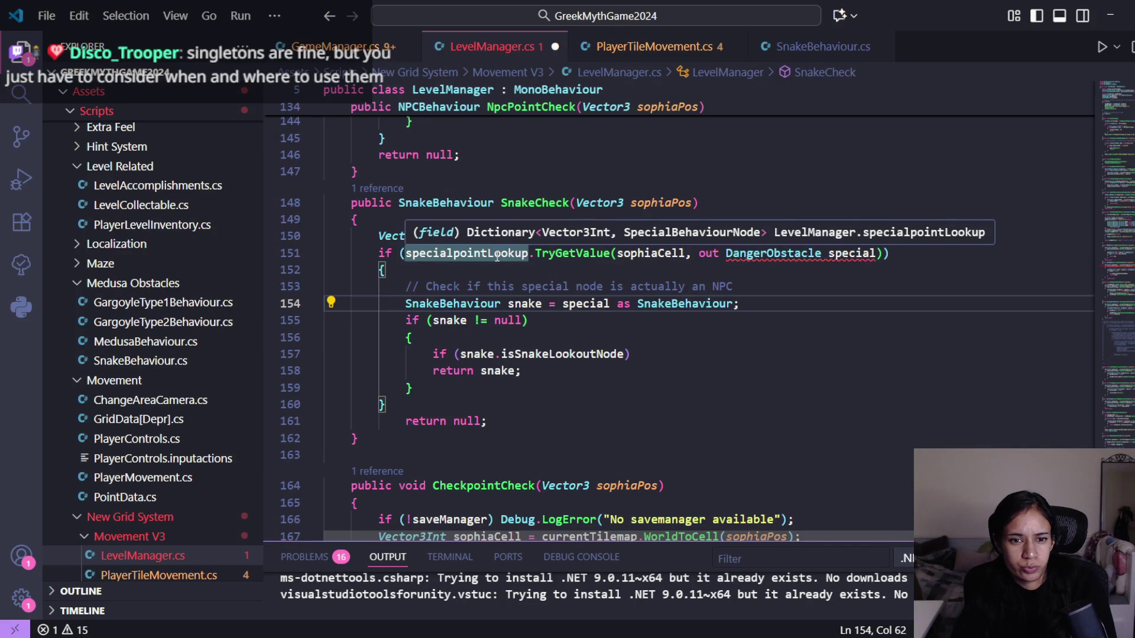
- Replace specialpointLookup with dangerLookup on line 151, save, and review the lookout-node check
double_click(498, 254)
key("BackSpace")
type("da")
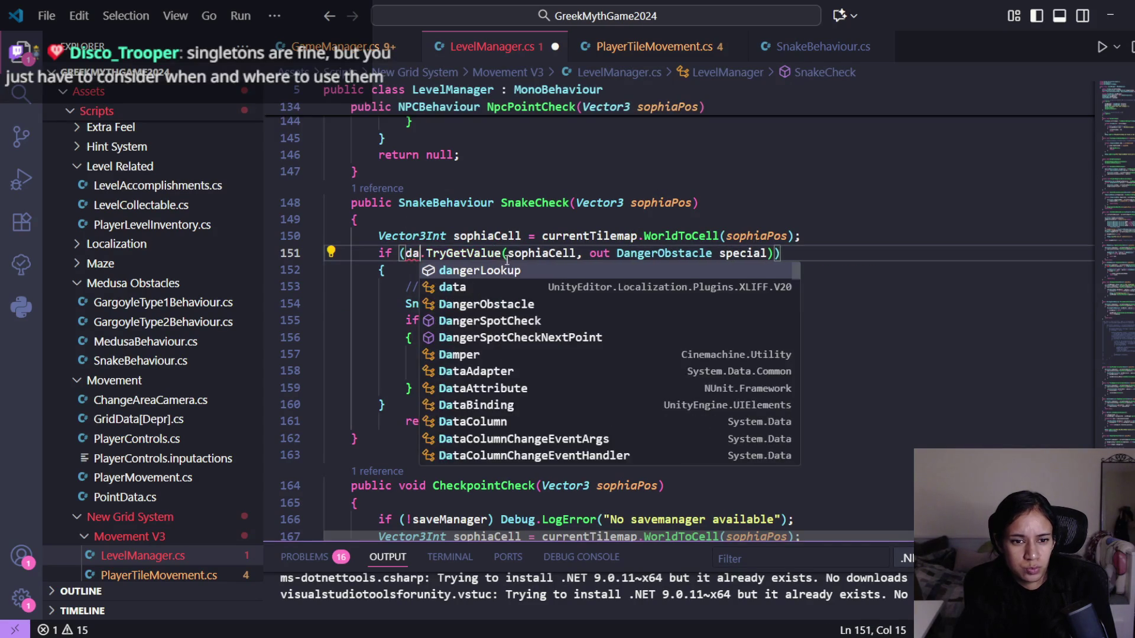
key("Tab")
key("ctrl+s")
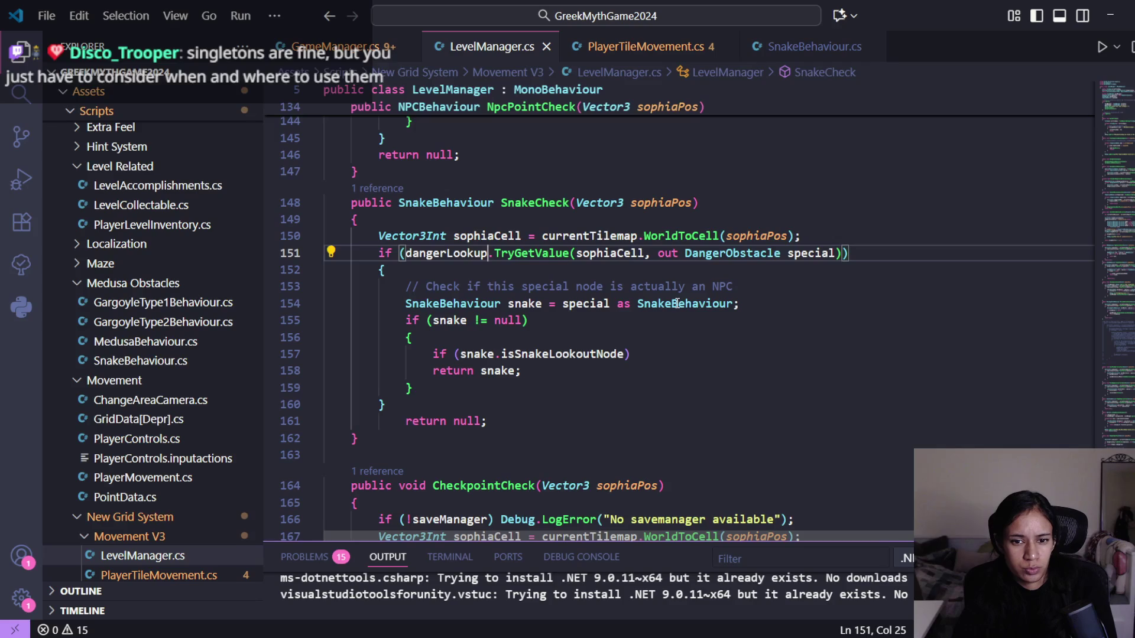
left_click(678, 310)
left_click(582, 304)
left_click(673, 353)
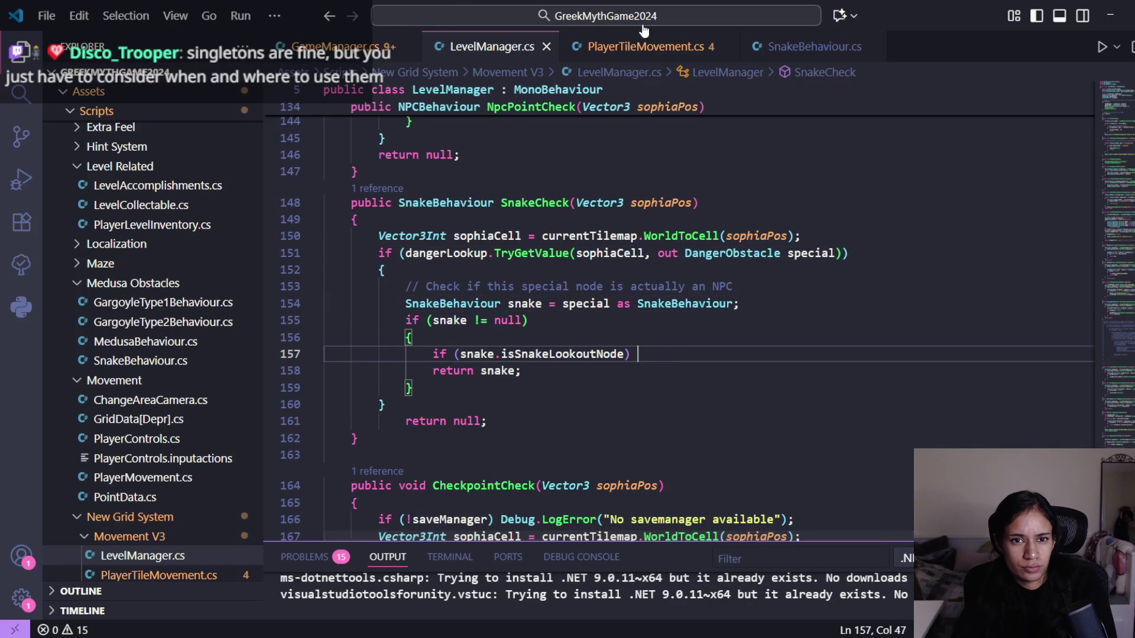
left_click(591, 52)
- Peek at the CheckpointCheck, AutoPlayNarrativeText, BlockedVineCheck and PickUpSpecialCollectable definitions
scroll(600, 334, "up", 2)
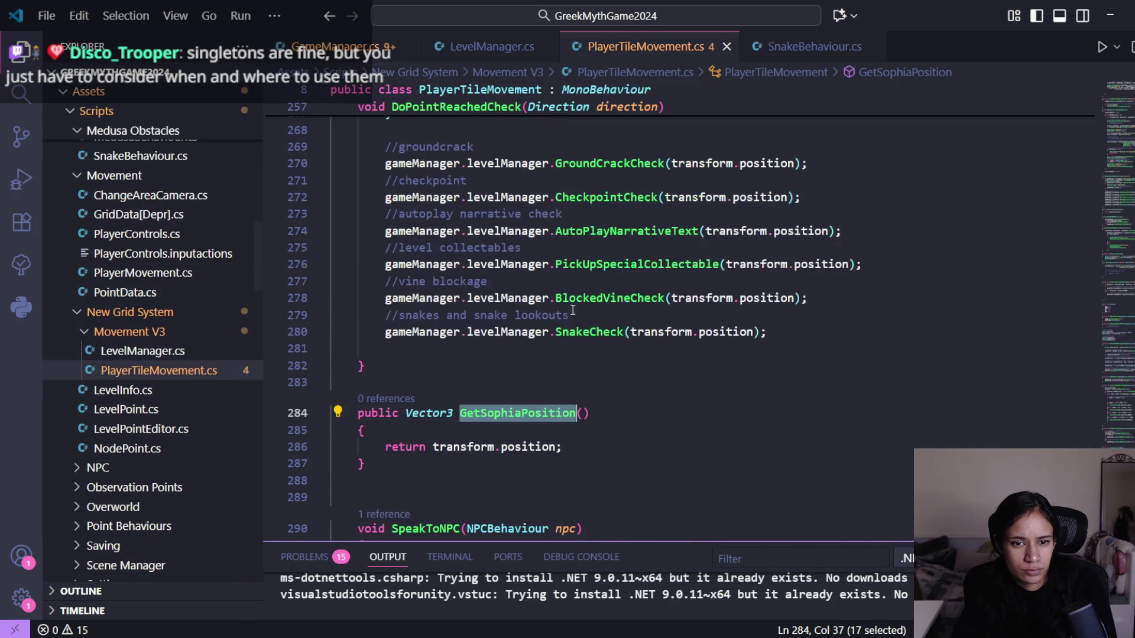
scroll(601, 334, "up", 3)
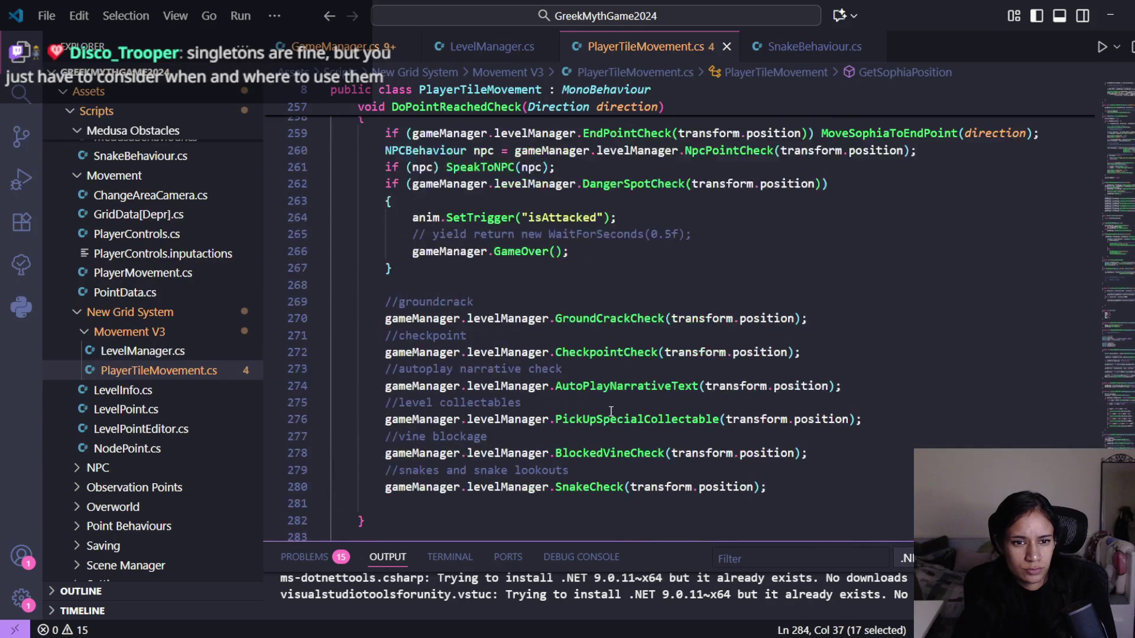
mouse_move(609, 319)
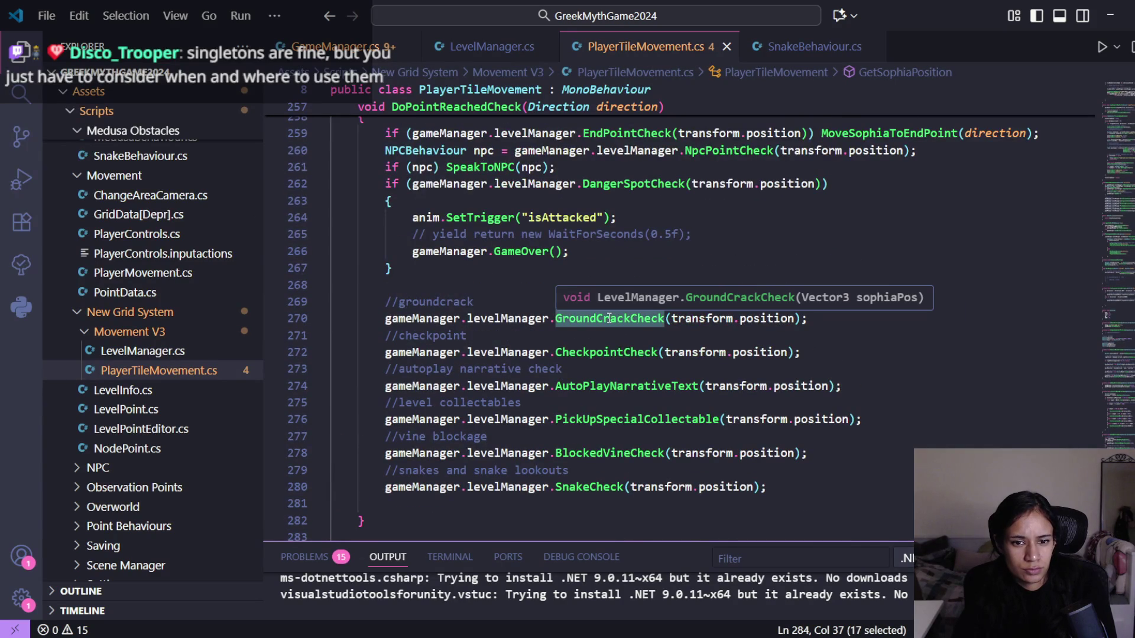
left_click(613, 353, "ctrl")
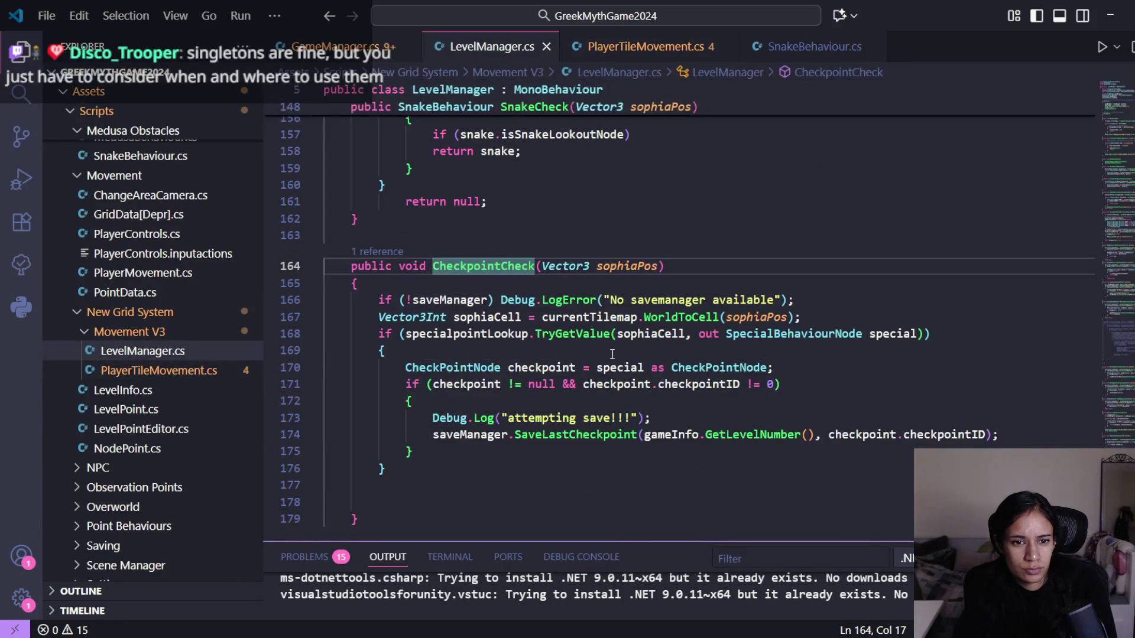
key("alt+Left")
left_click(615, 388, "ctrl")
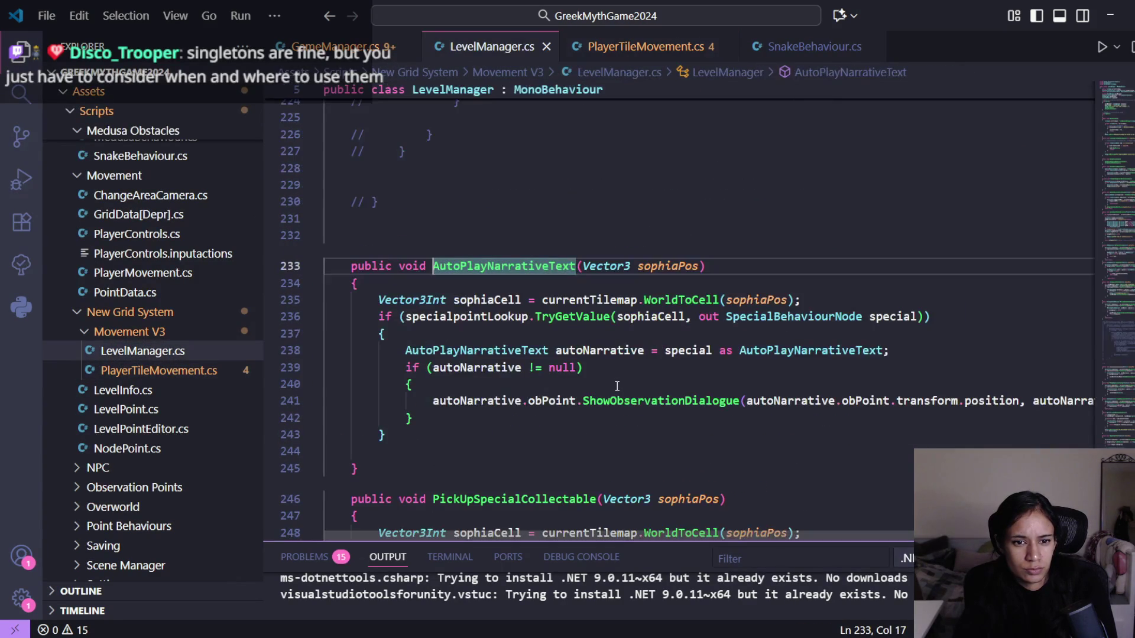
key("alt+Left")
left_click(623, 452, "ctrl")
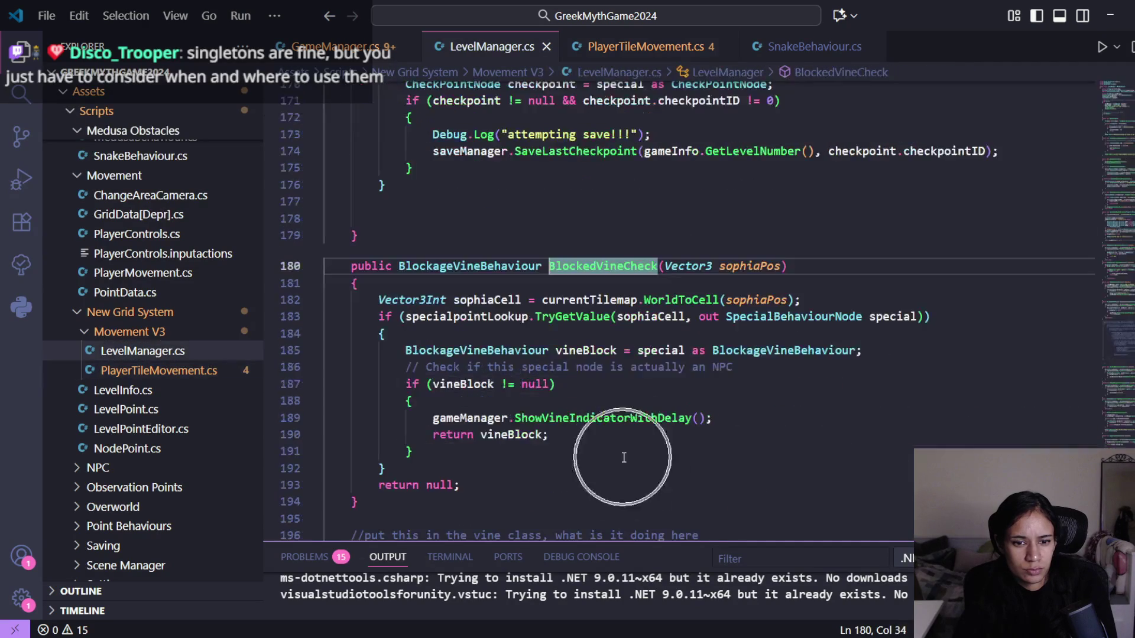
key("alt+Left")
left_click(623, 419, "ctrl")
key("alt+Left")
- Change SnakeCheck's return type from SnakeBehaviour to void
left_click(597, 487, "ctrl")
double_click(470, 266)
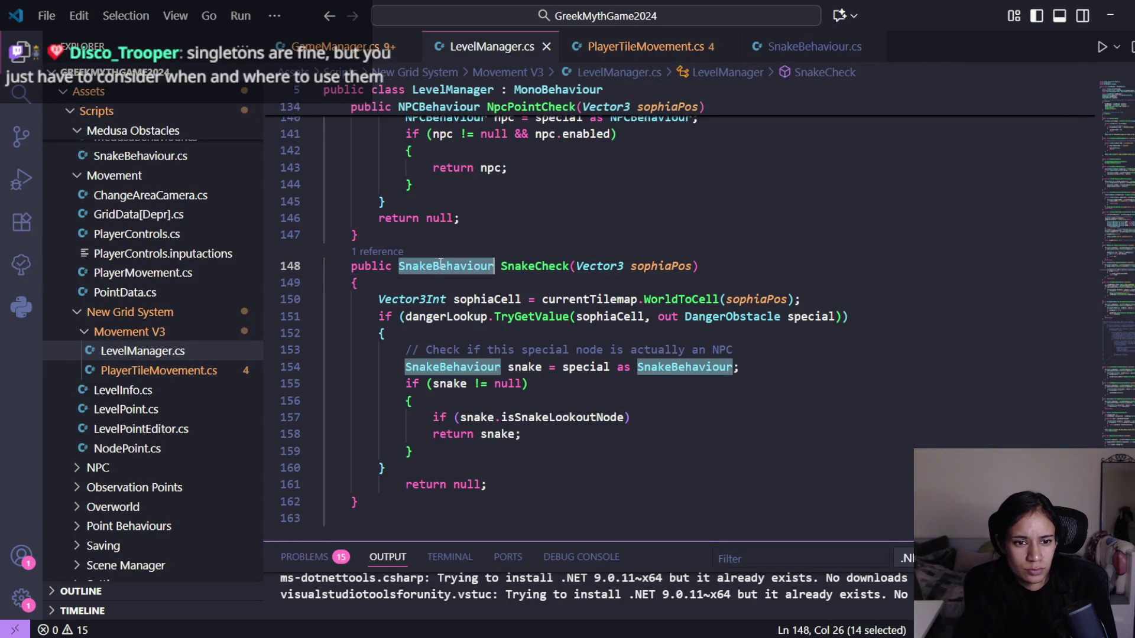
type("void")
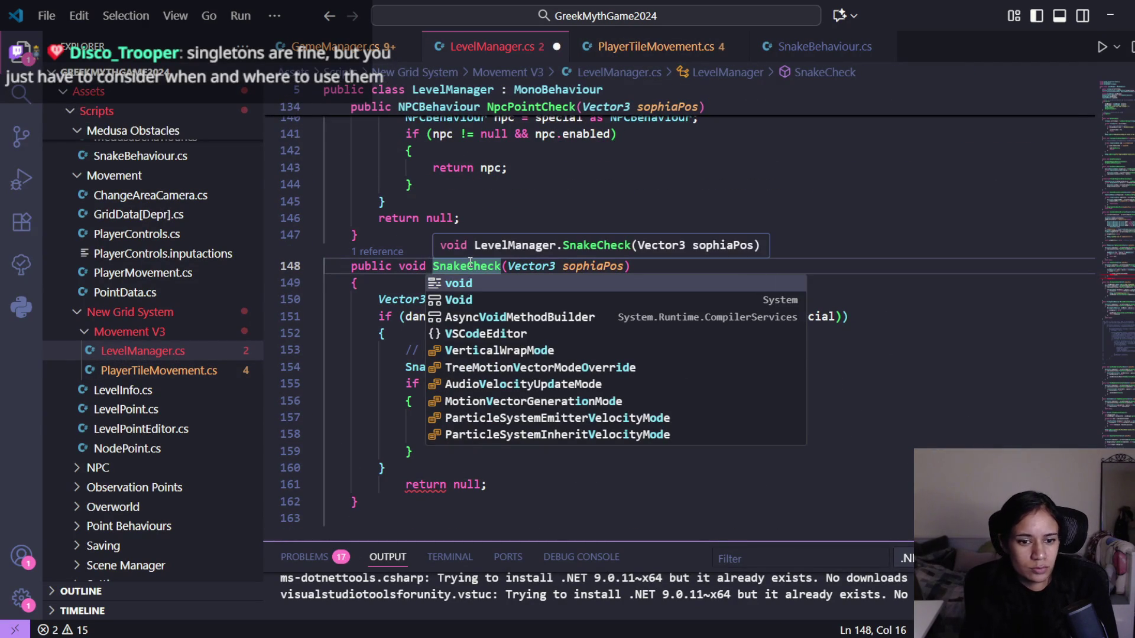
left_click(493, 490)
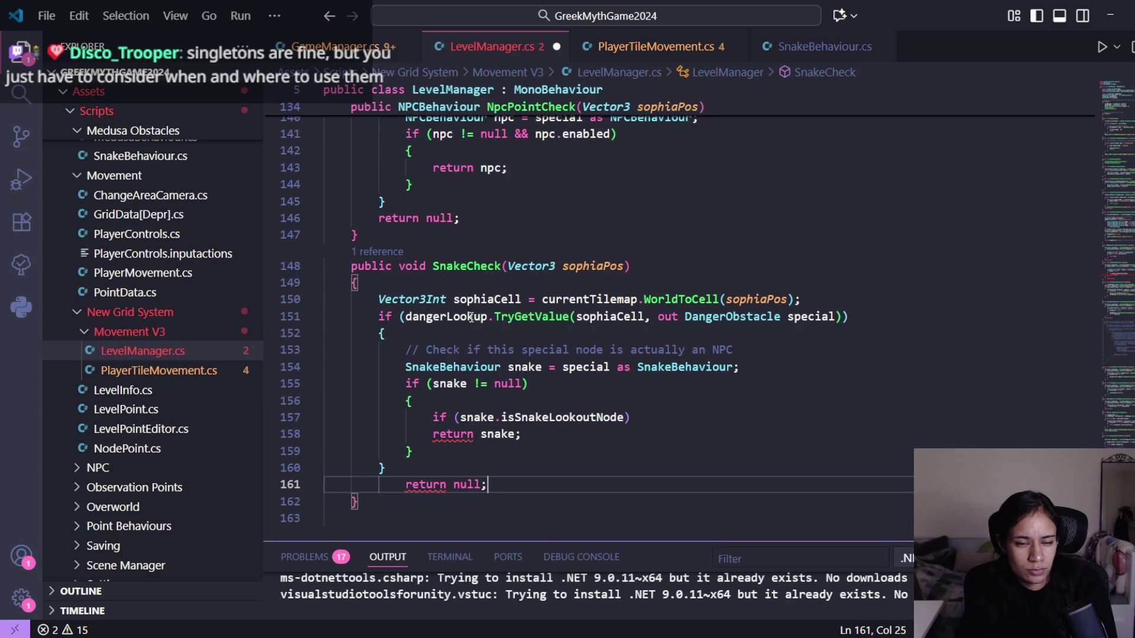
key("alt+Left")
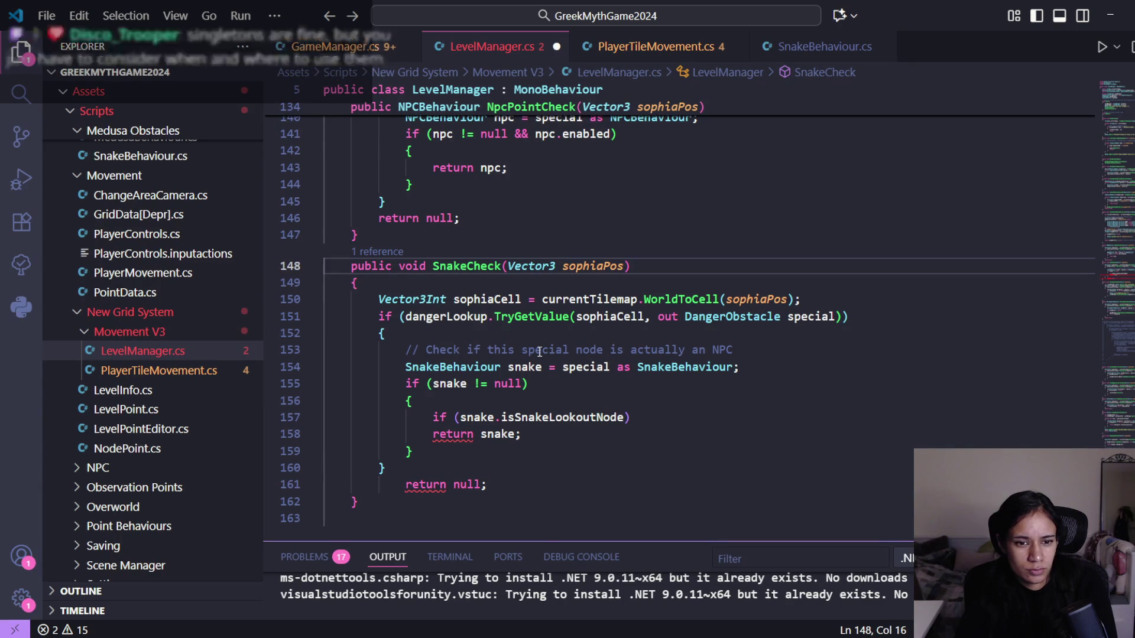
- Go to the GroundCrackCheck definition from its call on line 270 of PlayerTileMovement.cs
left_click(703, 45)
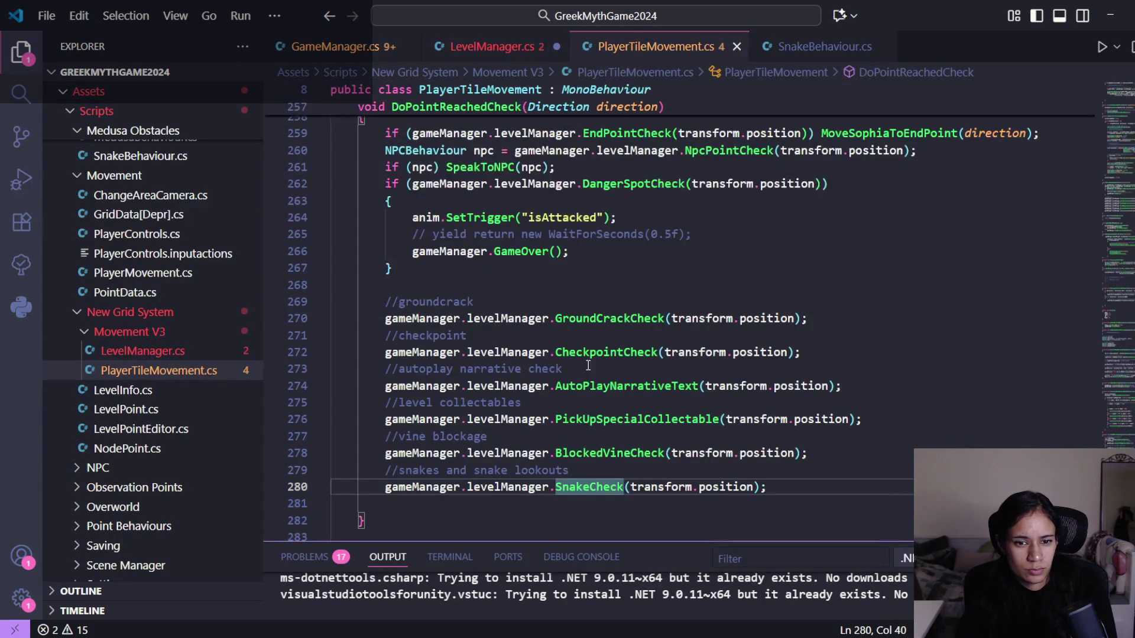
left_click(616, 319)
left_click(615, 321, "ctrl")
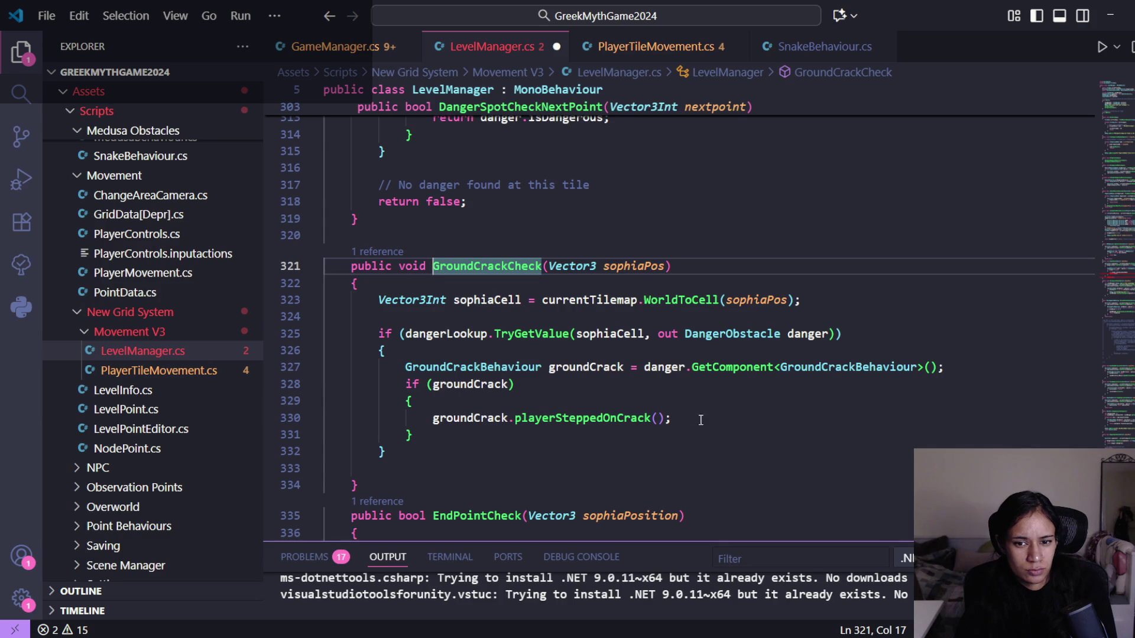
scroll(557, 406, "down", 1)
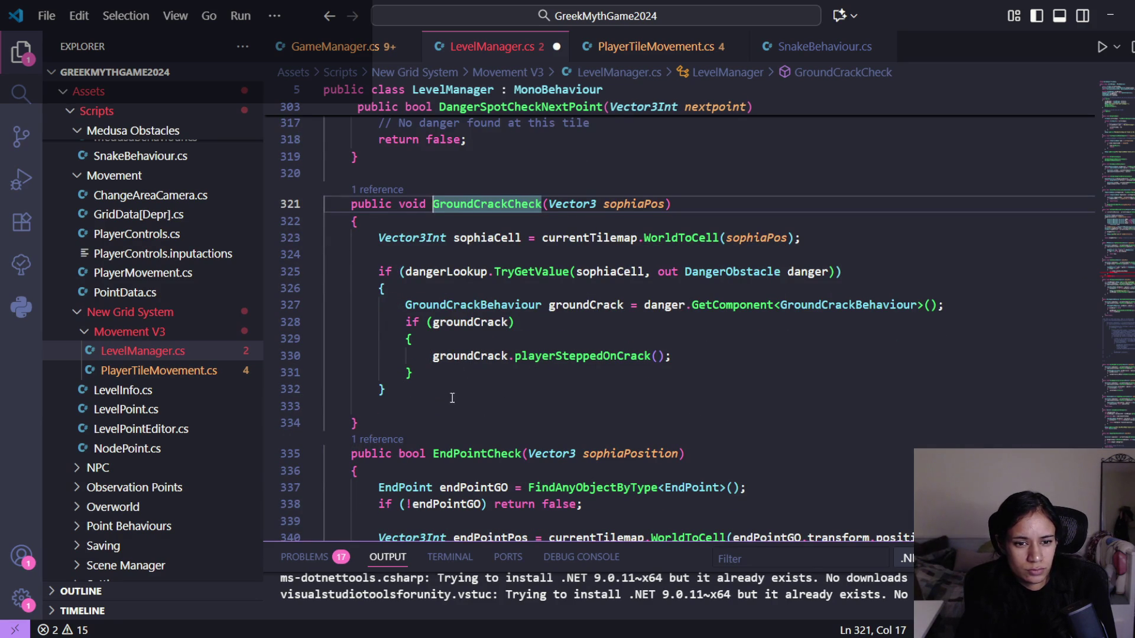
- Inspect playerSteppedOnCrack in GroundCrackBehaviour.cs, then navigate back to the GroundCrackCheck call
left_click(582, 358, "ctrl")
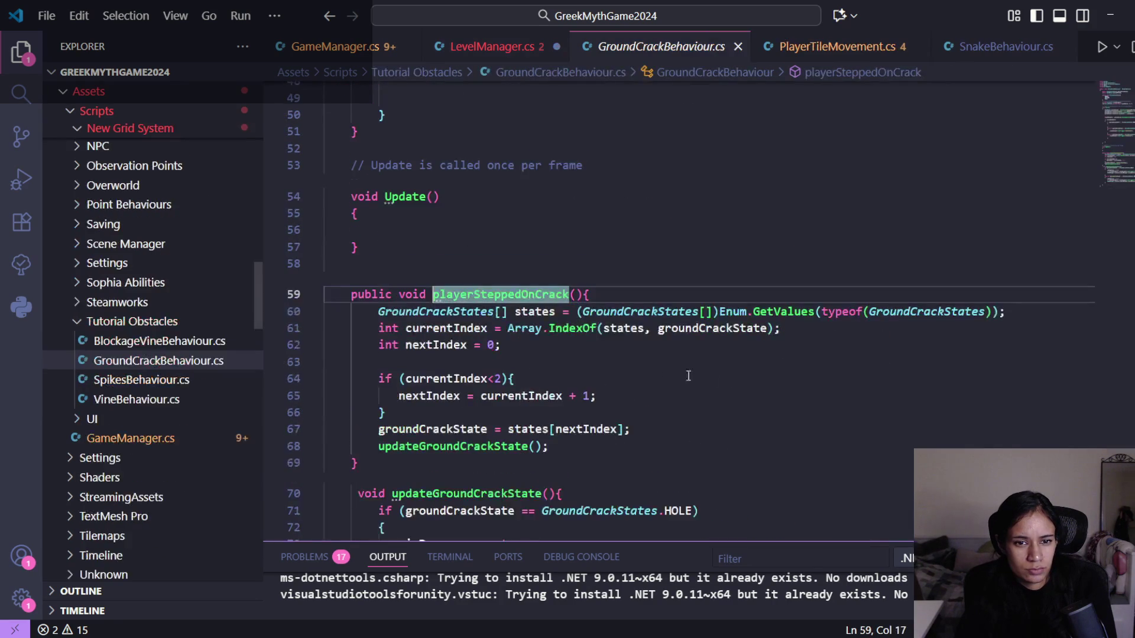
scroll(728, 384, "down", 2)
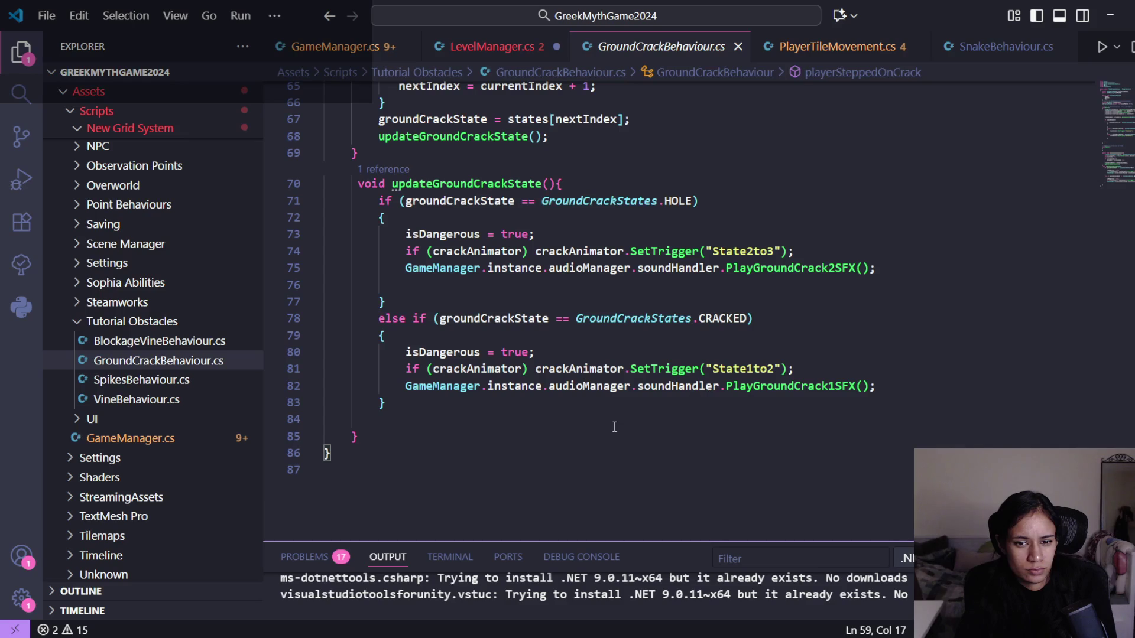
scroll(615, 426, "up", 3)
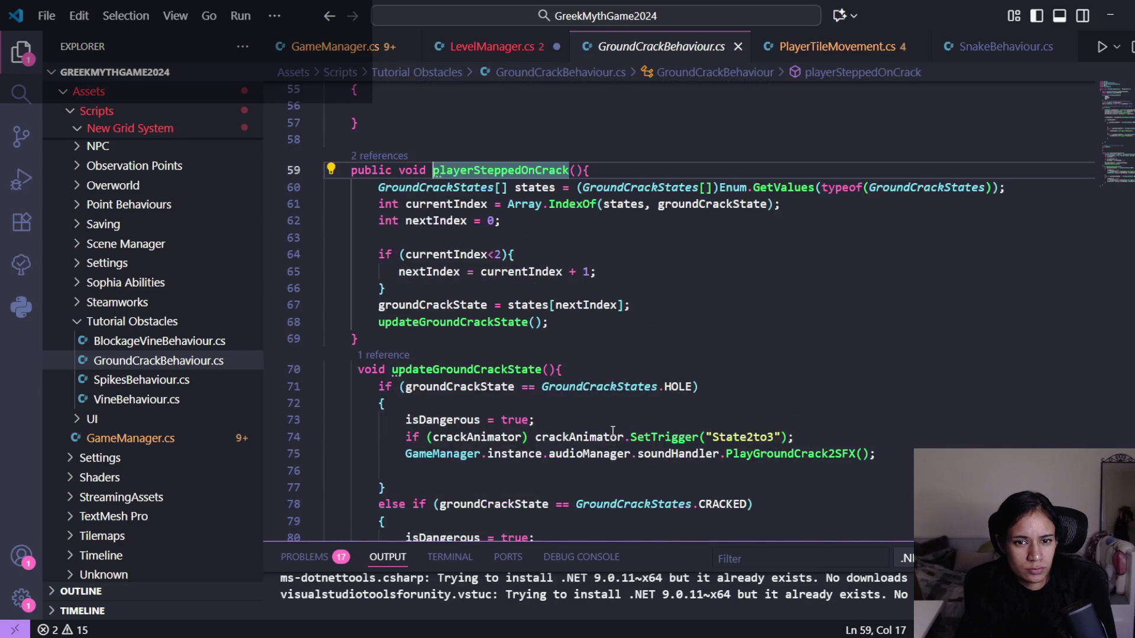
key("alt+Left")
scroll(632, 333, "down", 2)
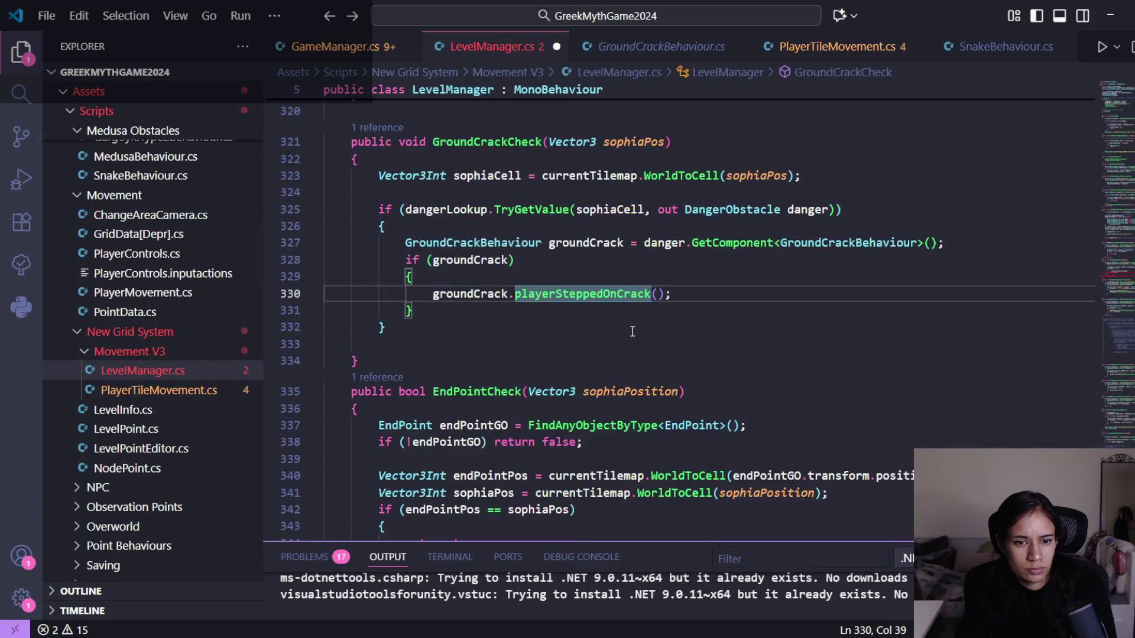
key("alt+Left")
scroll(615, 455, "down", 1)
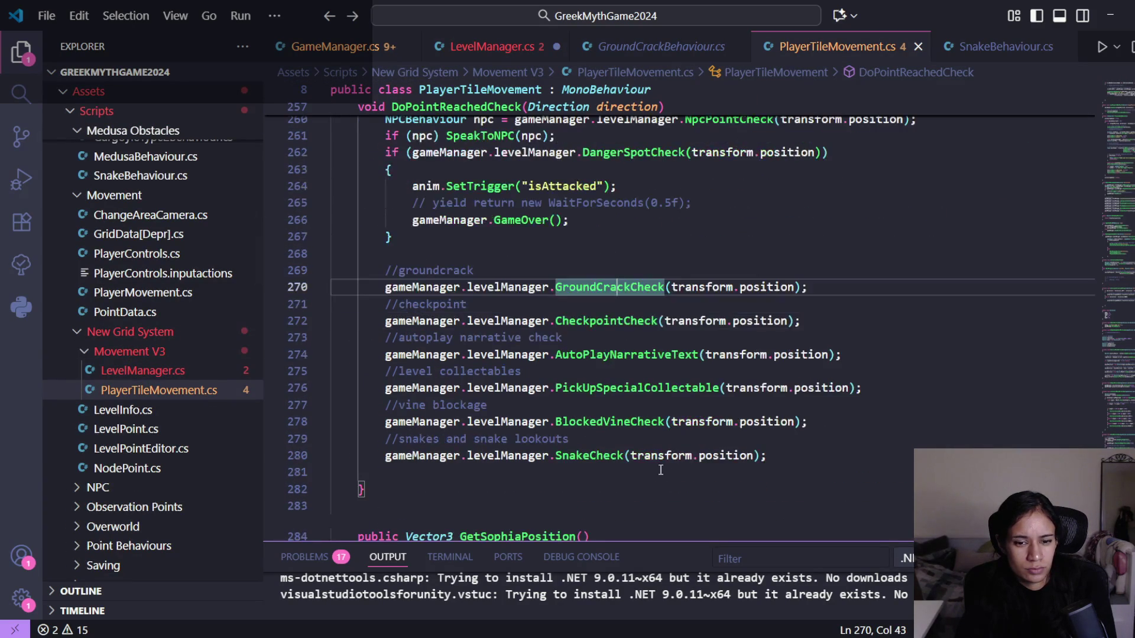
- Check the SnakeCheck call's transform.position argument on line 280, then return to SnakeCheck in LevelManager.cs
left_click(615, 456)
left_click(769, 456)
left_click(641, 456)
left_click(588, 455)
left_click(701, 455)
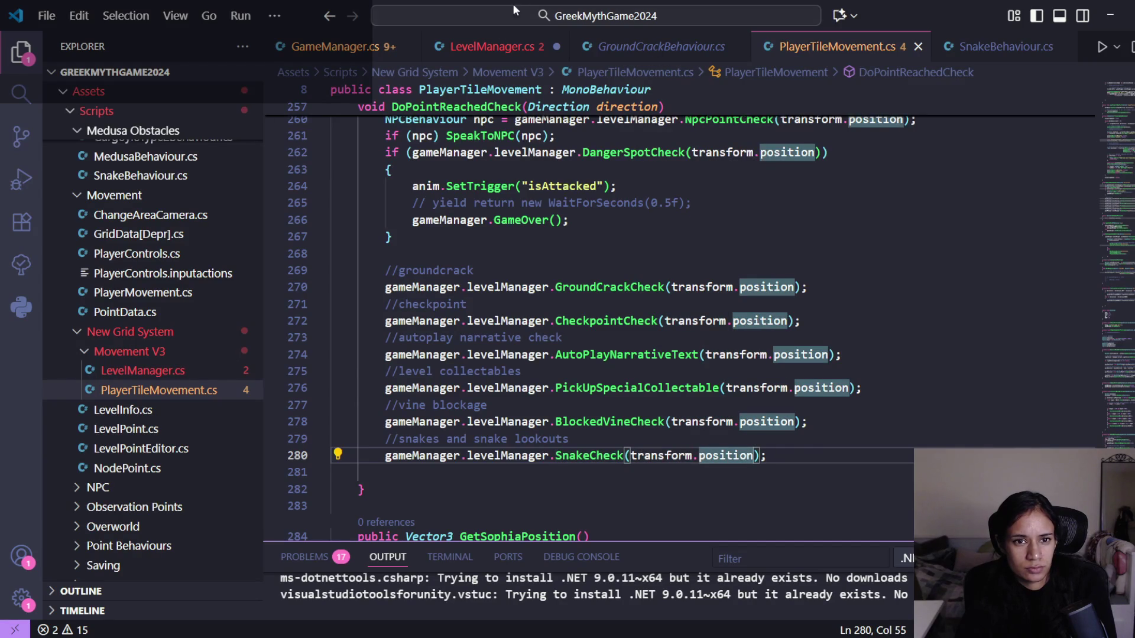
left_click(499, 46)
scroll(647, 304, "up", 1)
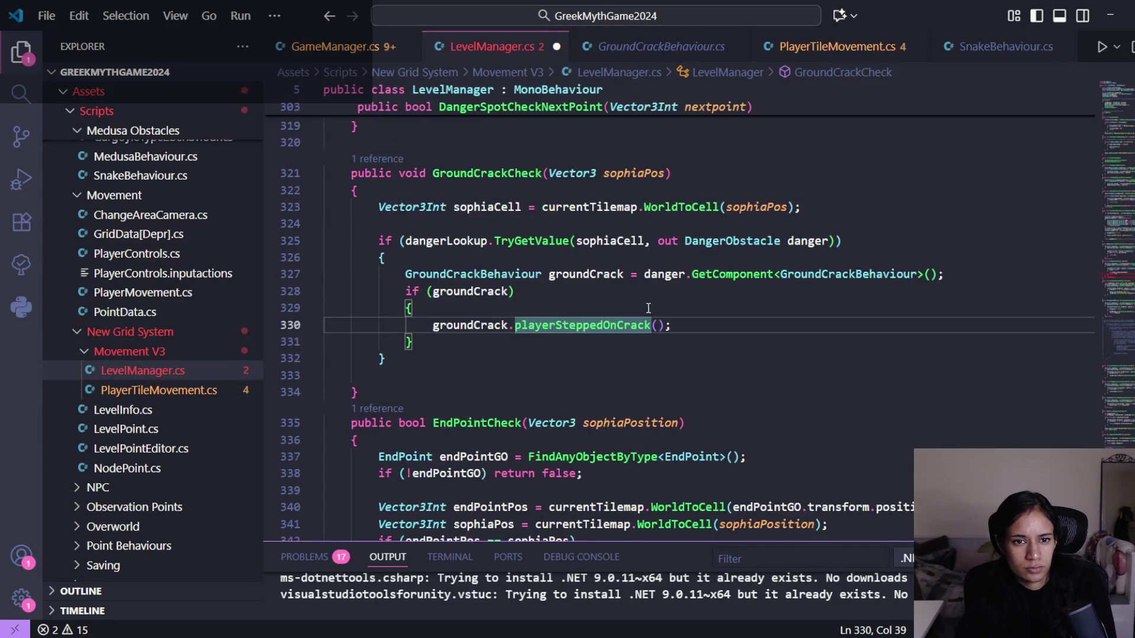
left_click(1119, 277)
- Comment out the 'return snake;' and 'return null;' lines in SnakeCheck
scroll(1125, 281, "down", 1)
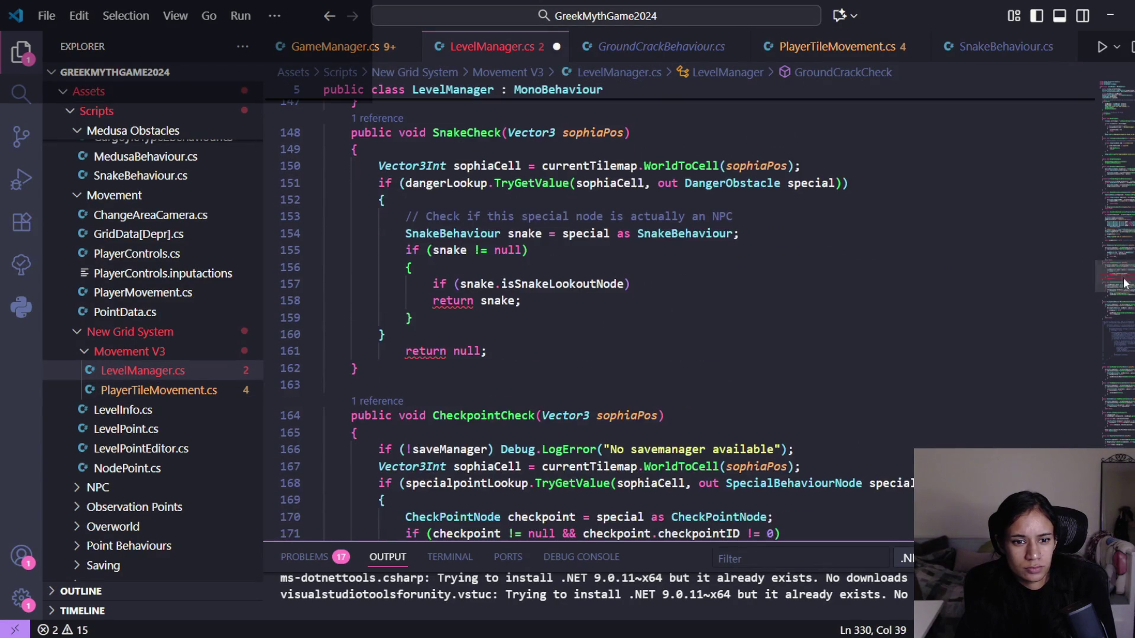
left_click(562, 300)
key("ctrl+slash")
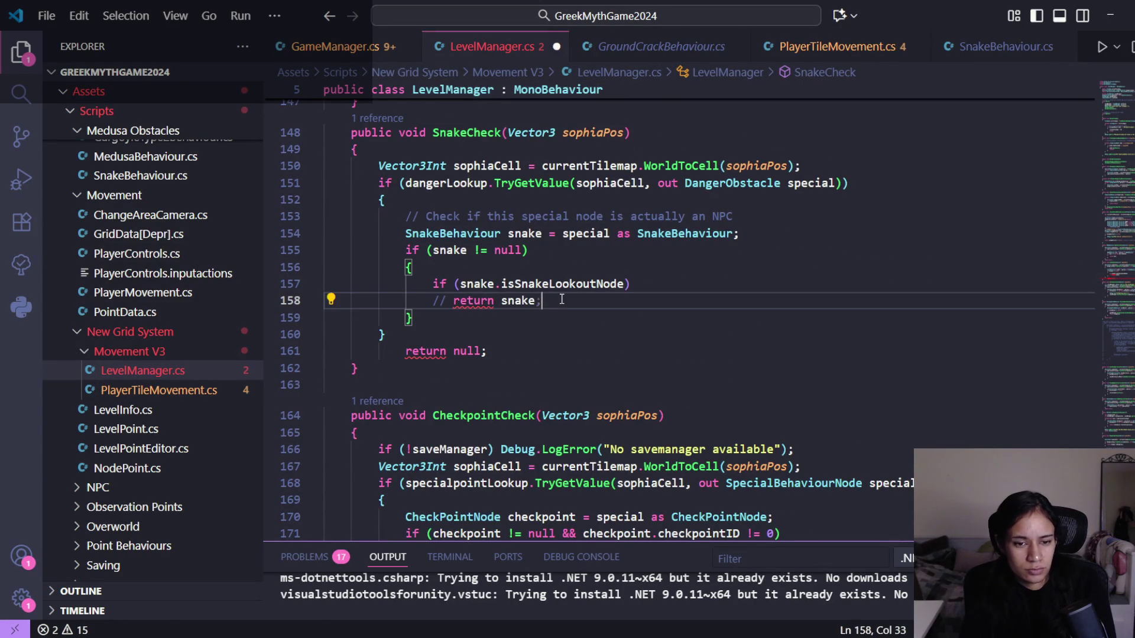
left_click(556, 349)
key("ctrl+k")
key("ctrl+c")
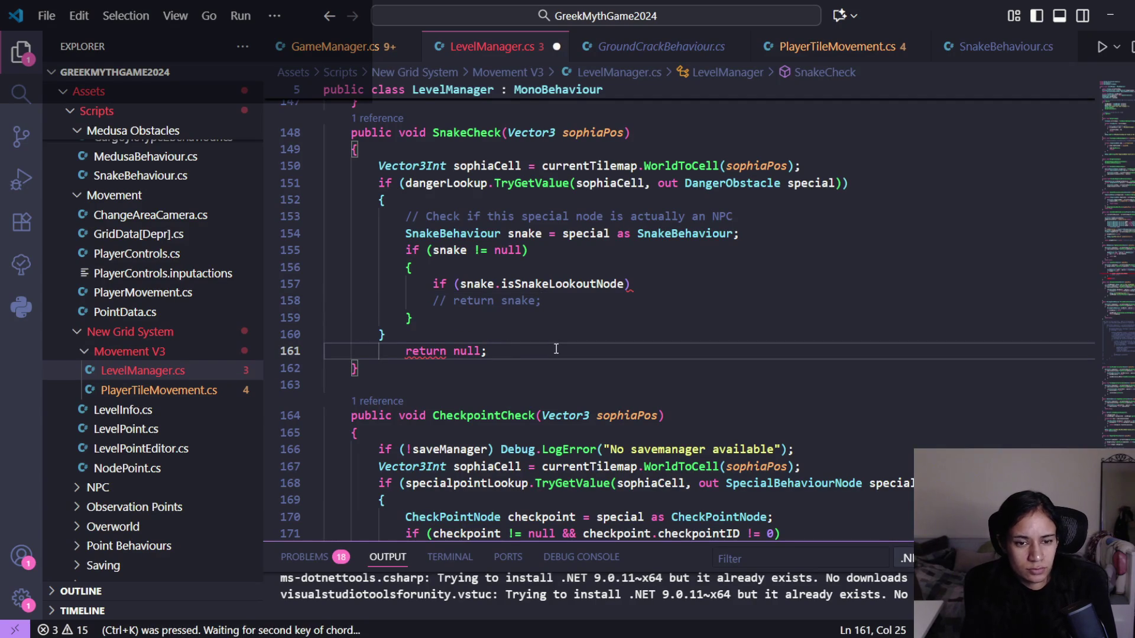
- Add Debug.Log("Dangerous snakeeee!") after the lookout-node check, save, and switch to Unity
left_click(708, 286)
type("Deb")
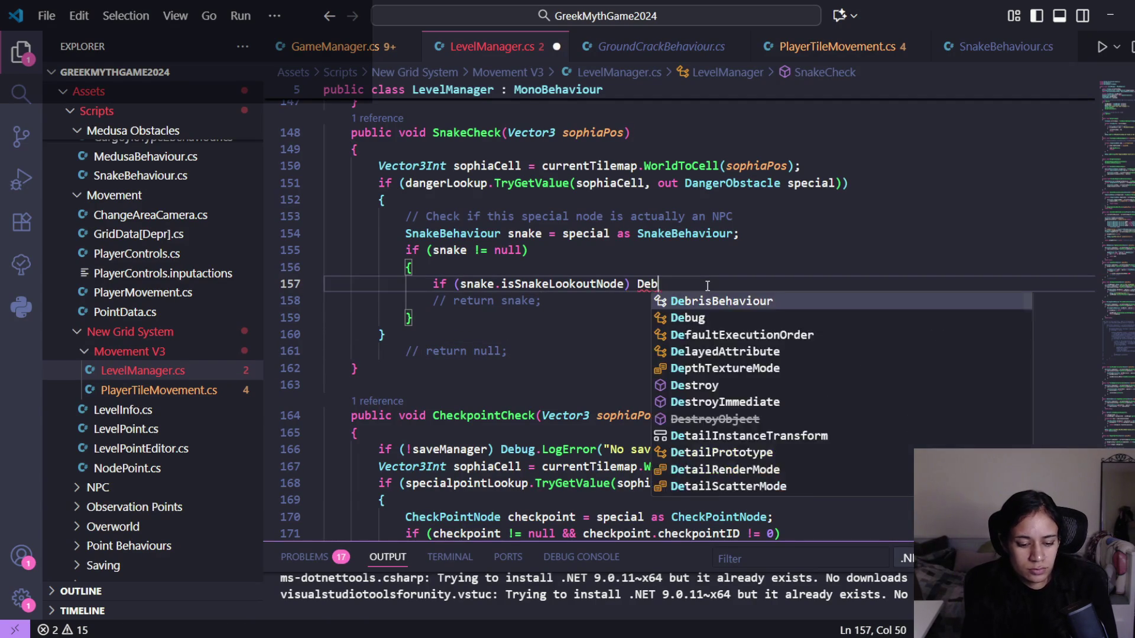
type("ug.log(\"Dange")
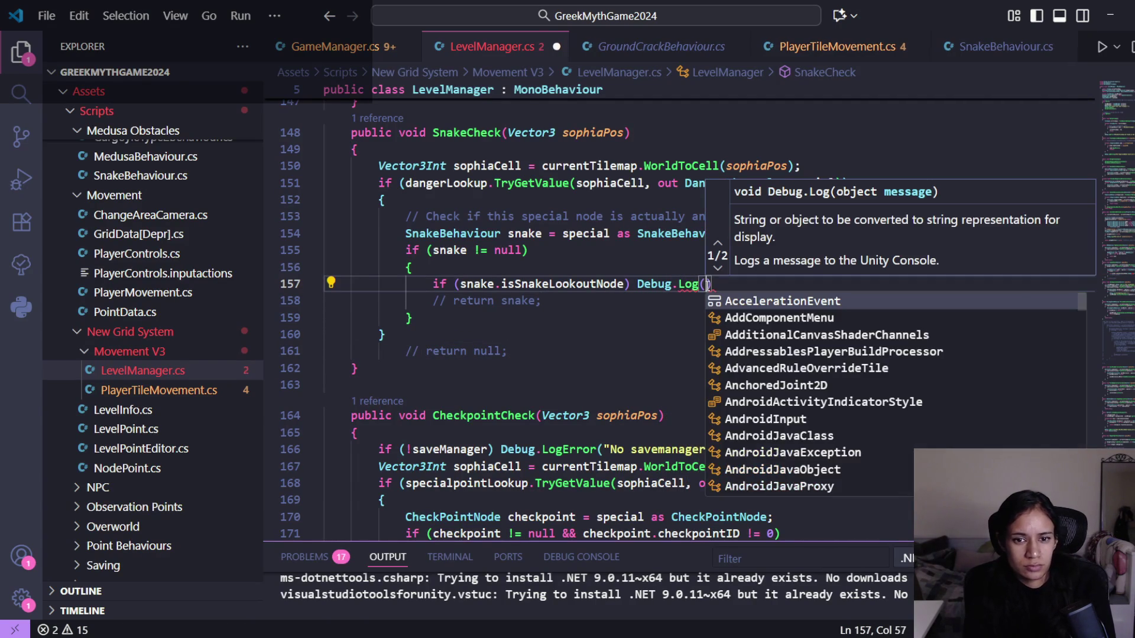
type("rous snakee")
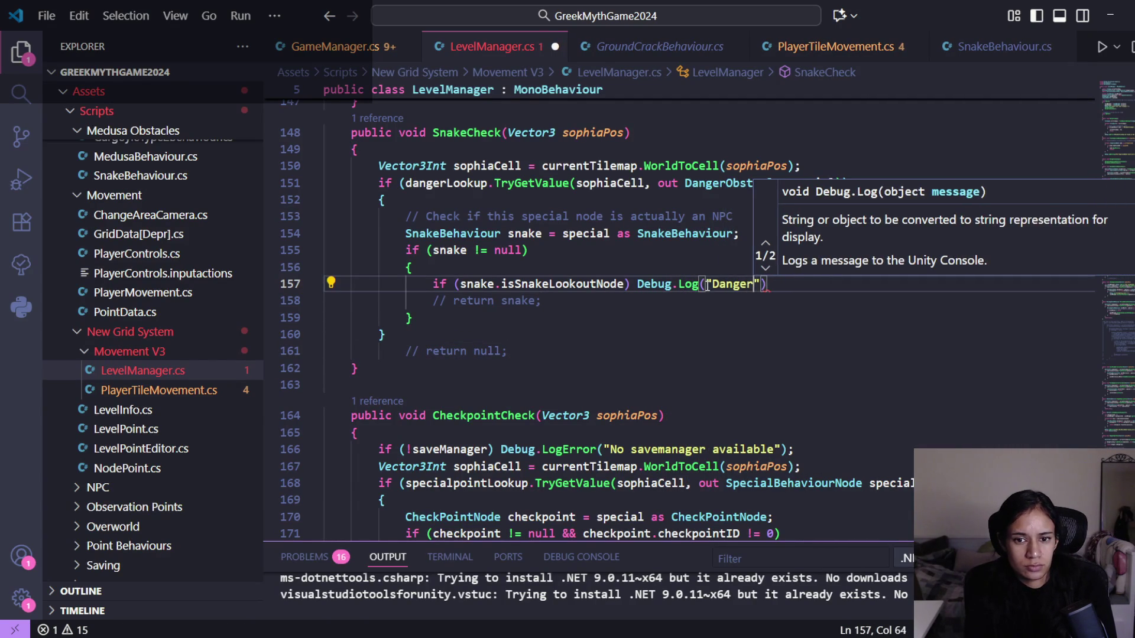
type("ee!\")l")
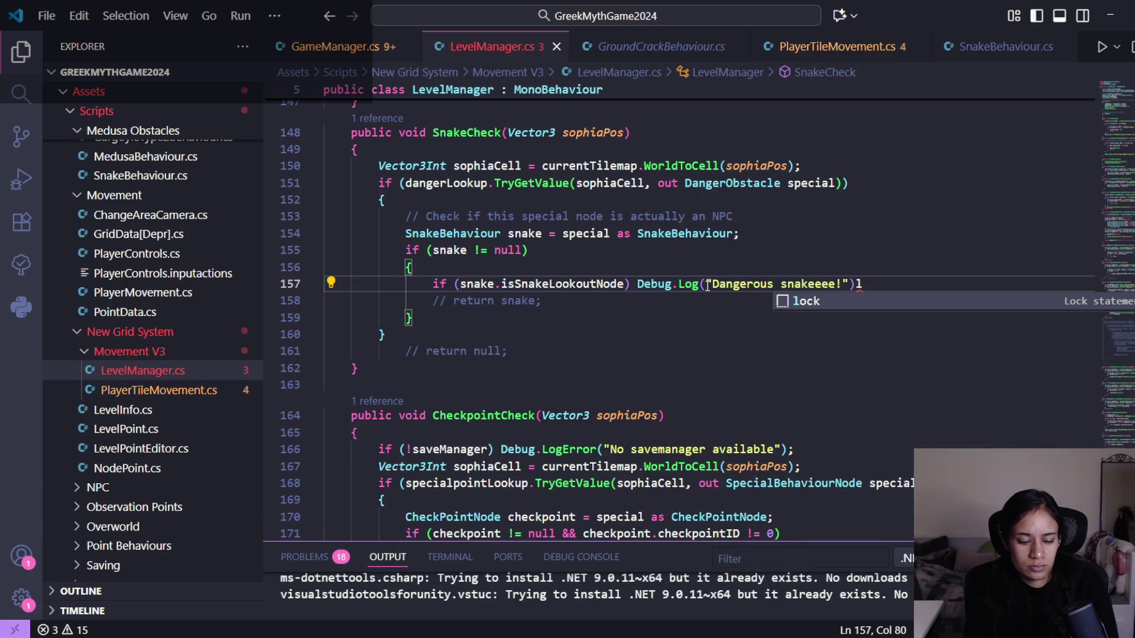
key("BackSpace")
type(";")
key("ctrl+s")
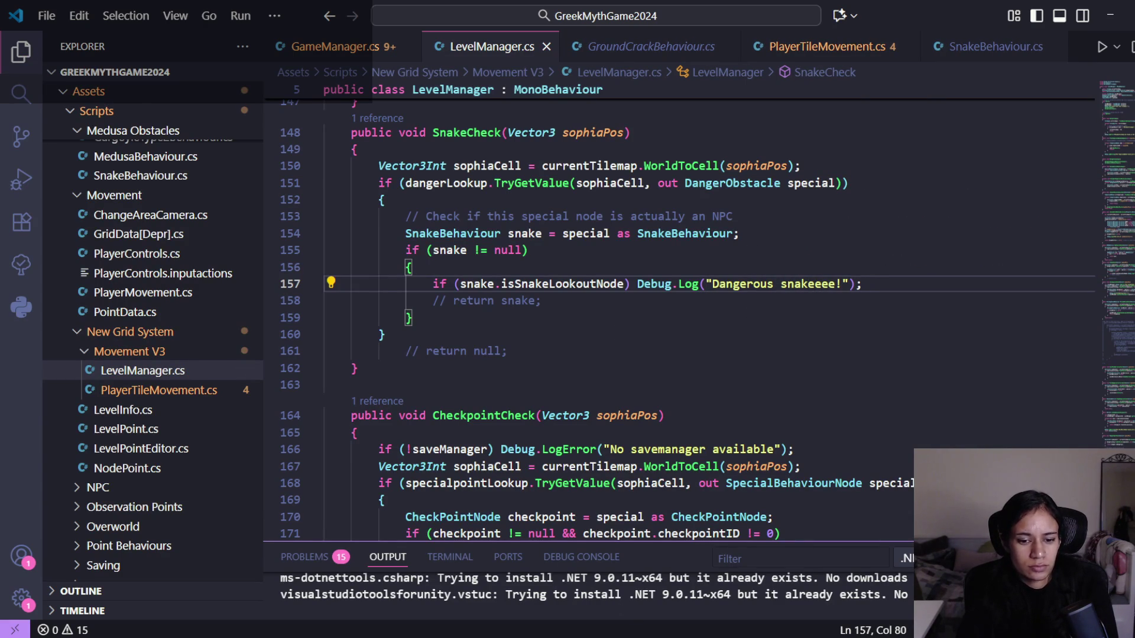
key("alt+Tab")
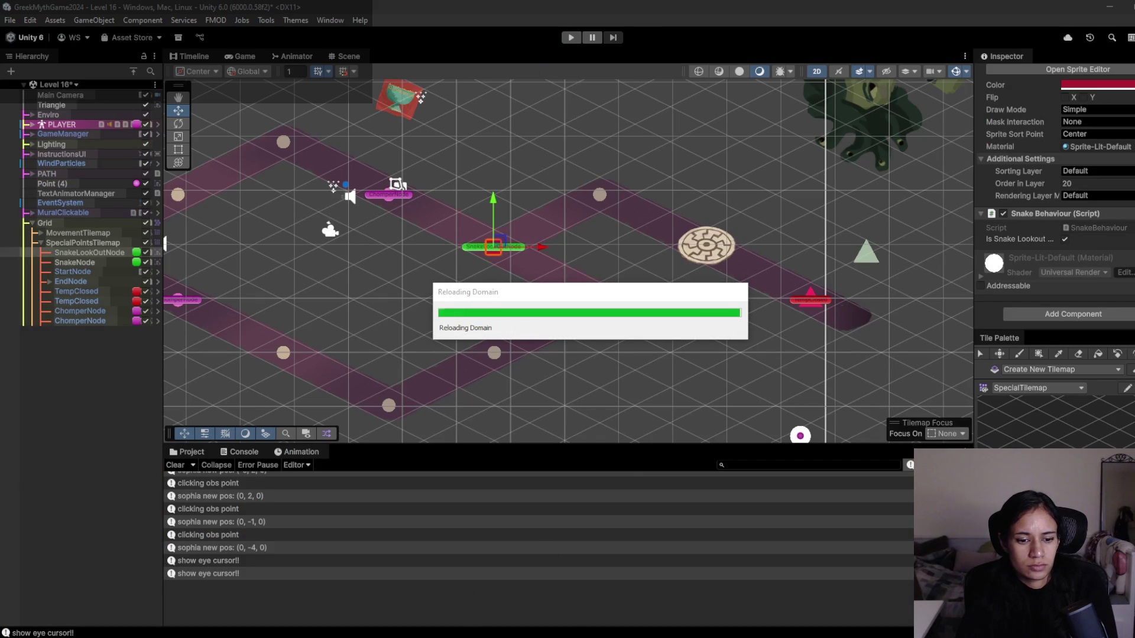
- Back in VS Code, go to the DangerSpotCheck definition from its call in PlayerTileMovement.cs
key("alt+Tab")
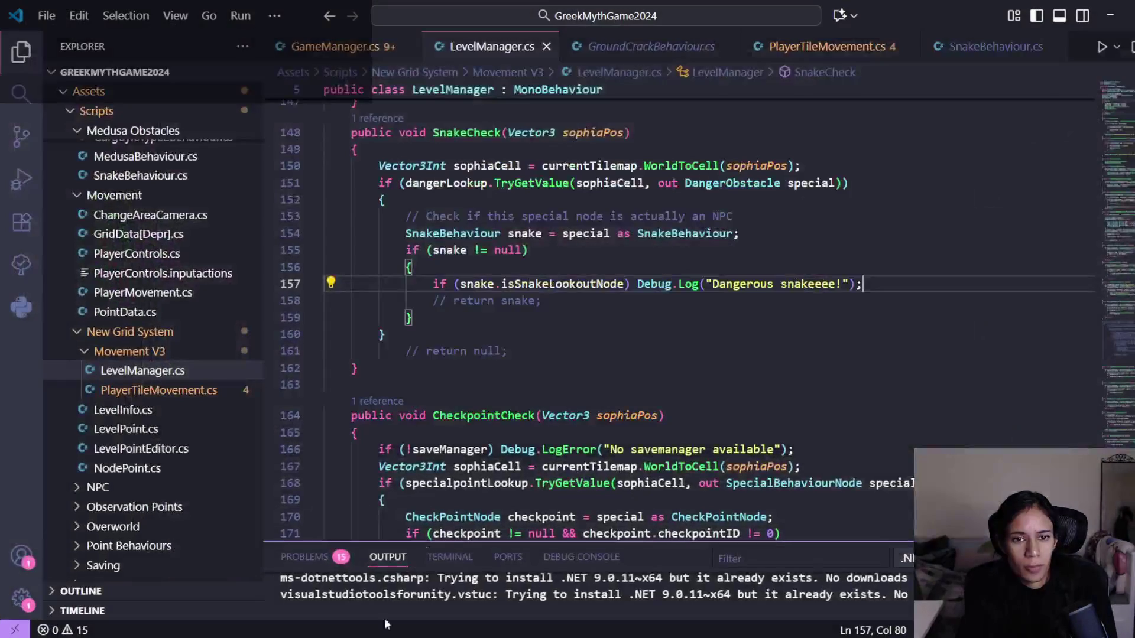
scroll(573, 173, "up", 2)
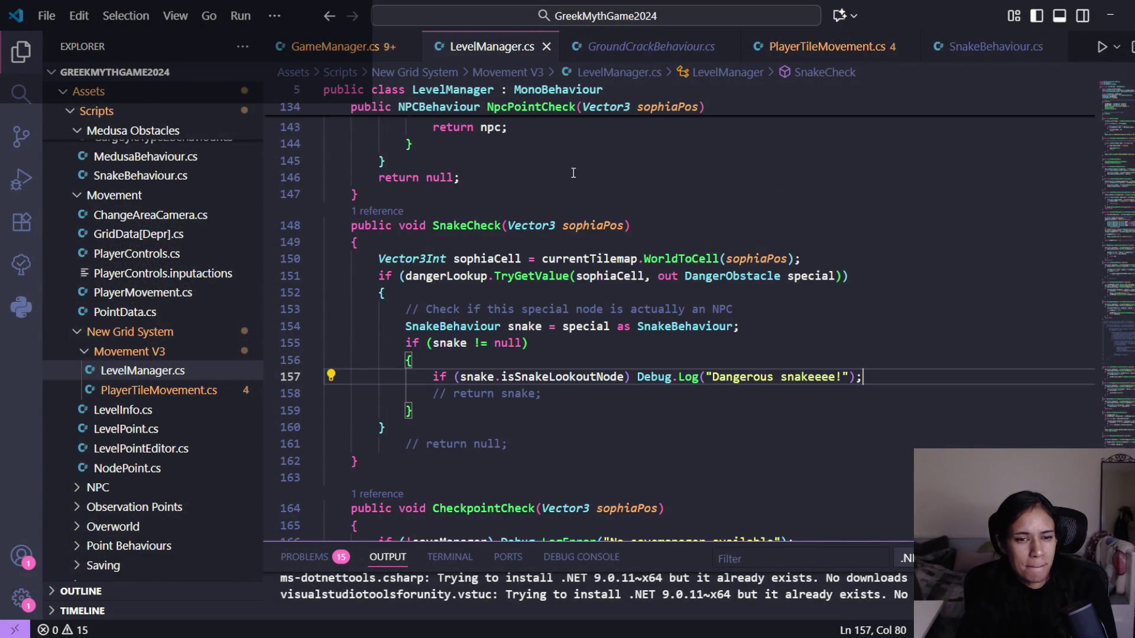
left_click(343, 46)
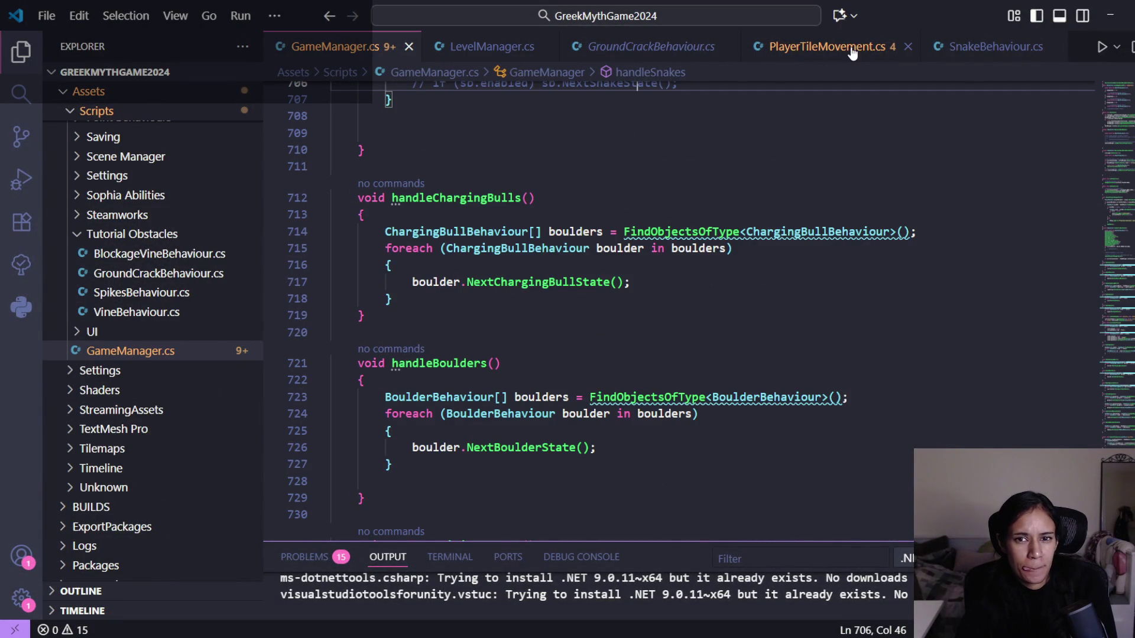
left_click(843, 52)
scroll(638, 222, "up", 1)
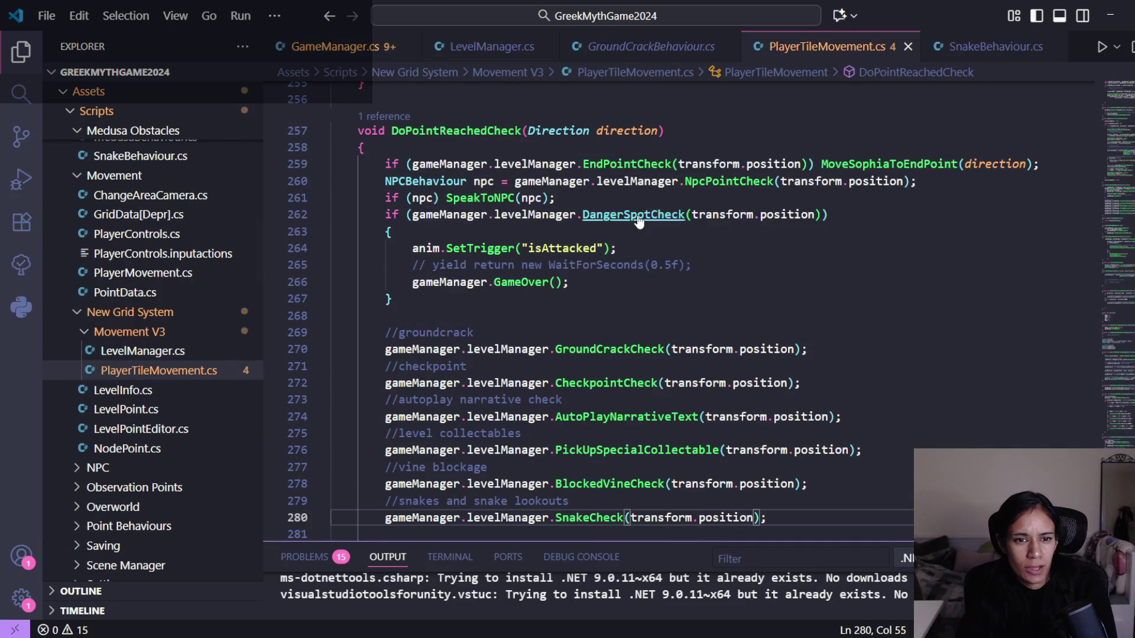
left_click(638, 215, "ctrl")
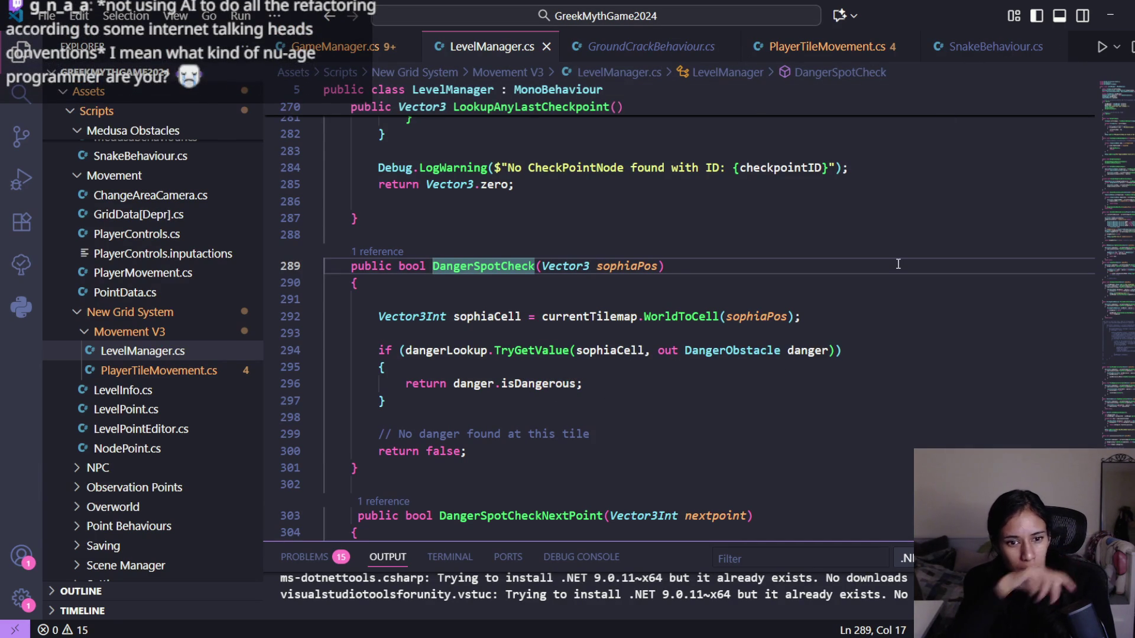
- In SnakeBehaviour's Start(), begin an if statement conditioned on isSnakeLookoutNode
left_click(1005, 46)
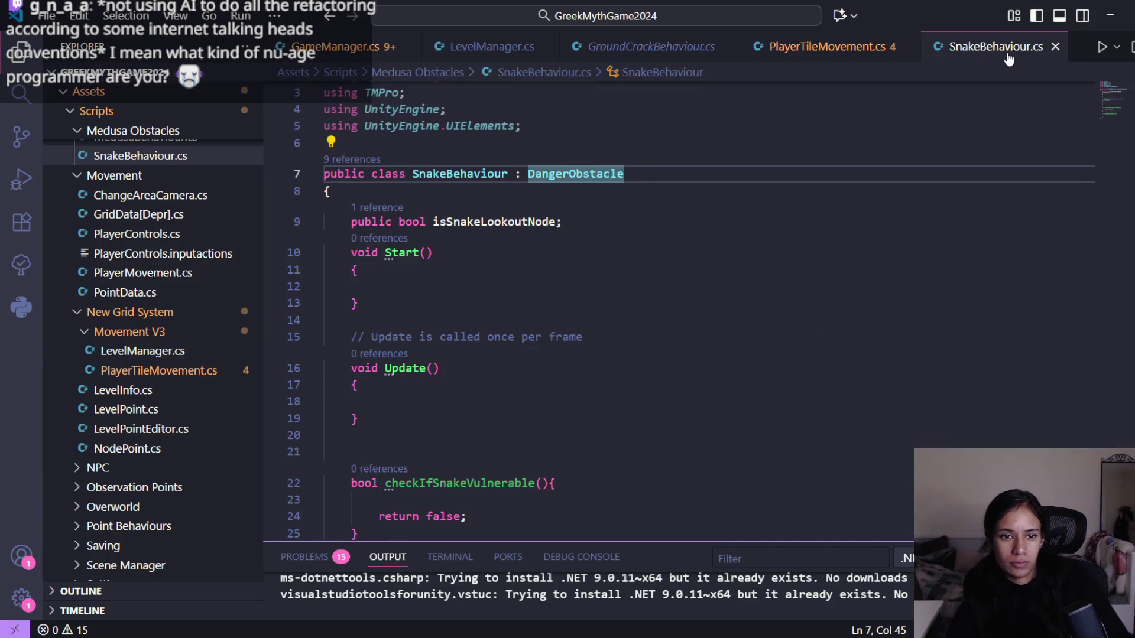
scroll(446, 425, "down", 3)
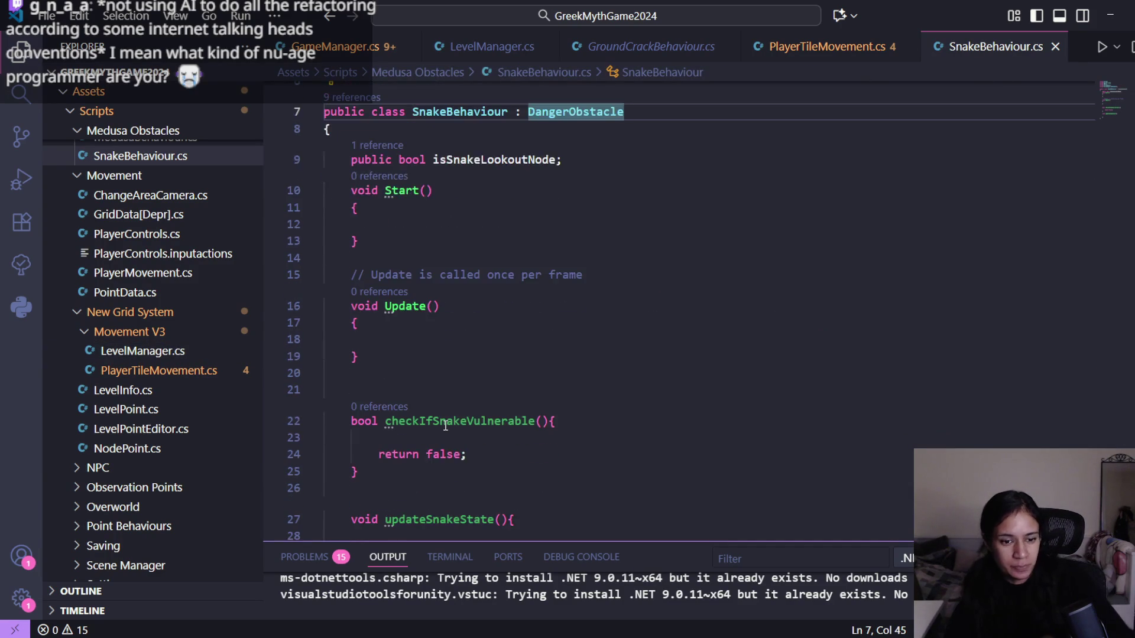
scroll(446, 425, "up", 1)
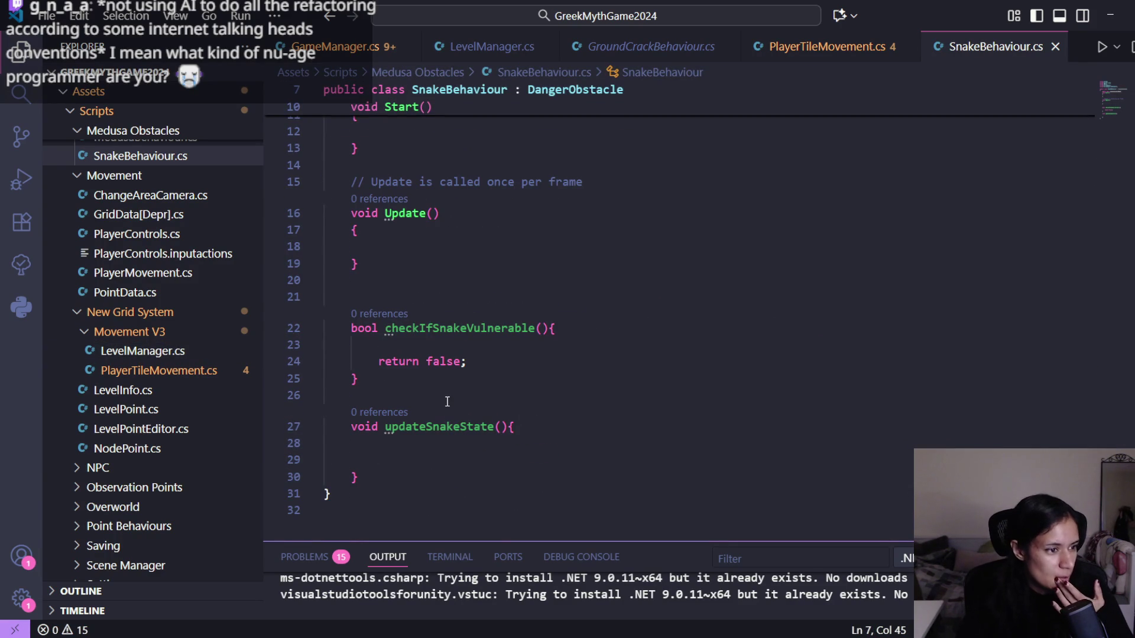
scroll(448, 402, "up", 1)
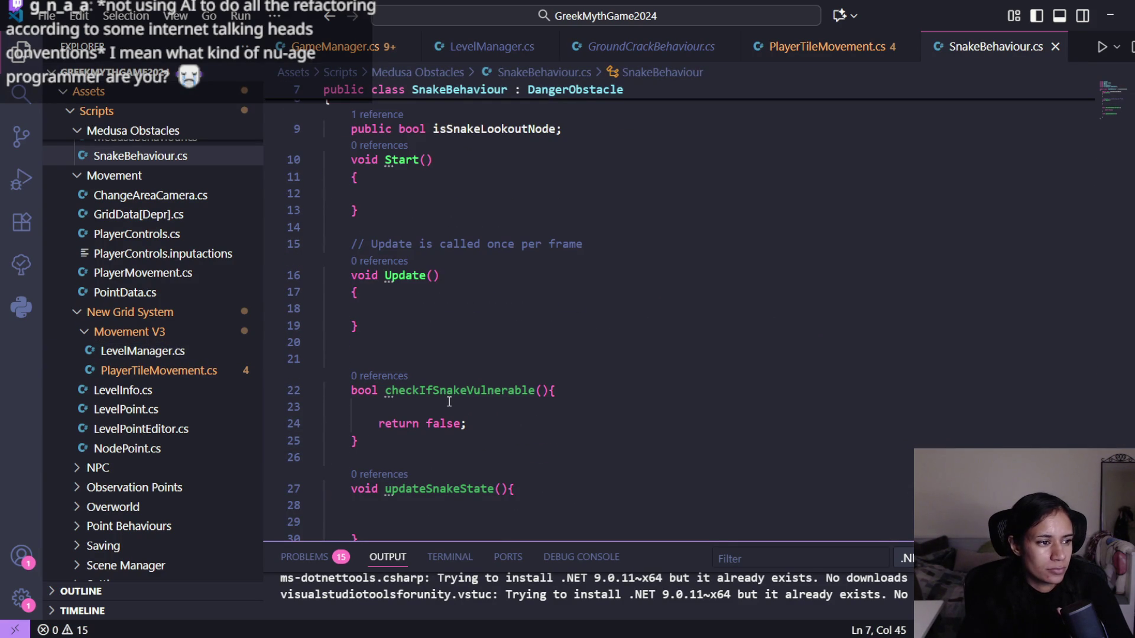
scroll(449, 402, "up", 1)
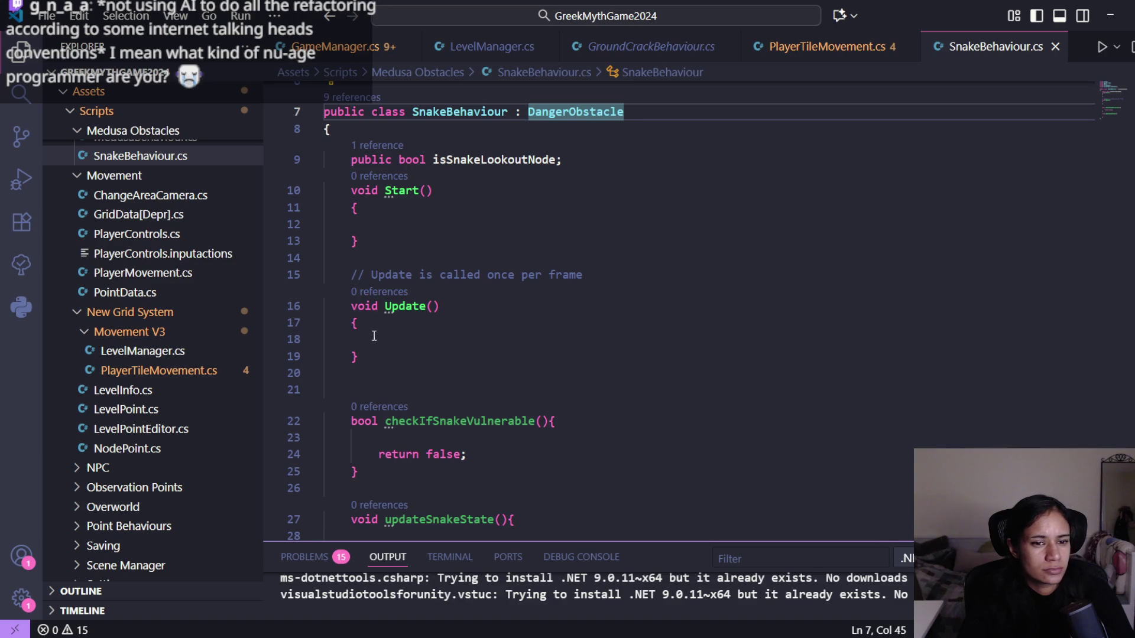
left_click(388, 219)
key("Return")
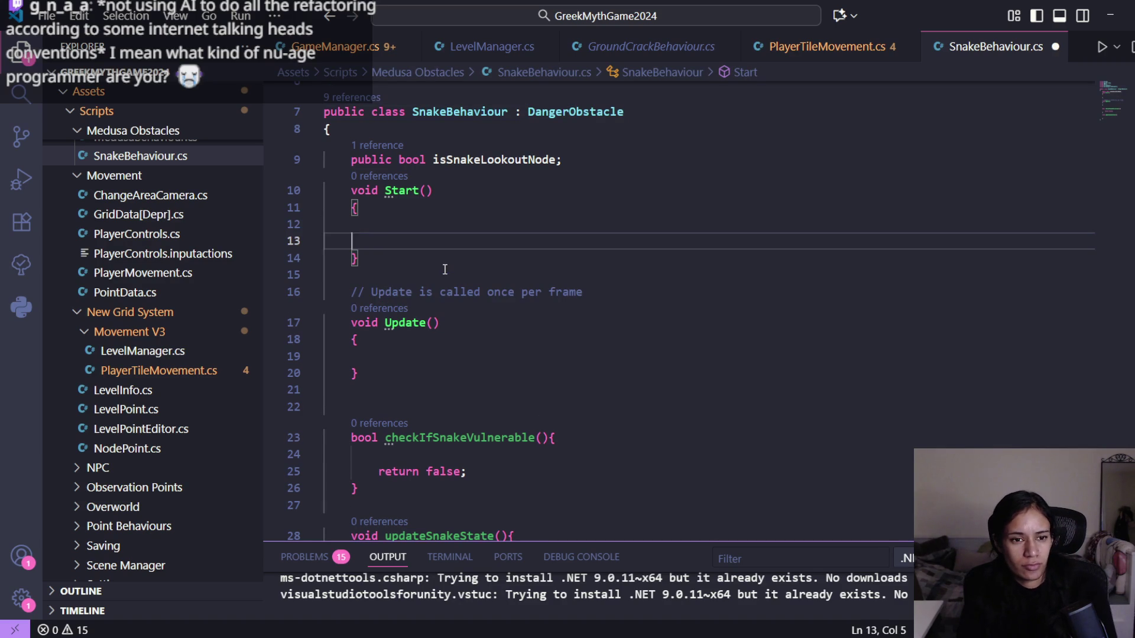
key("BackSpace")
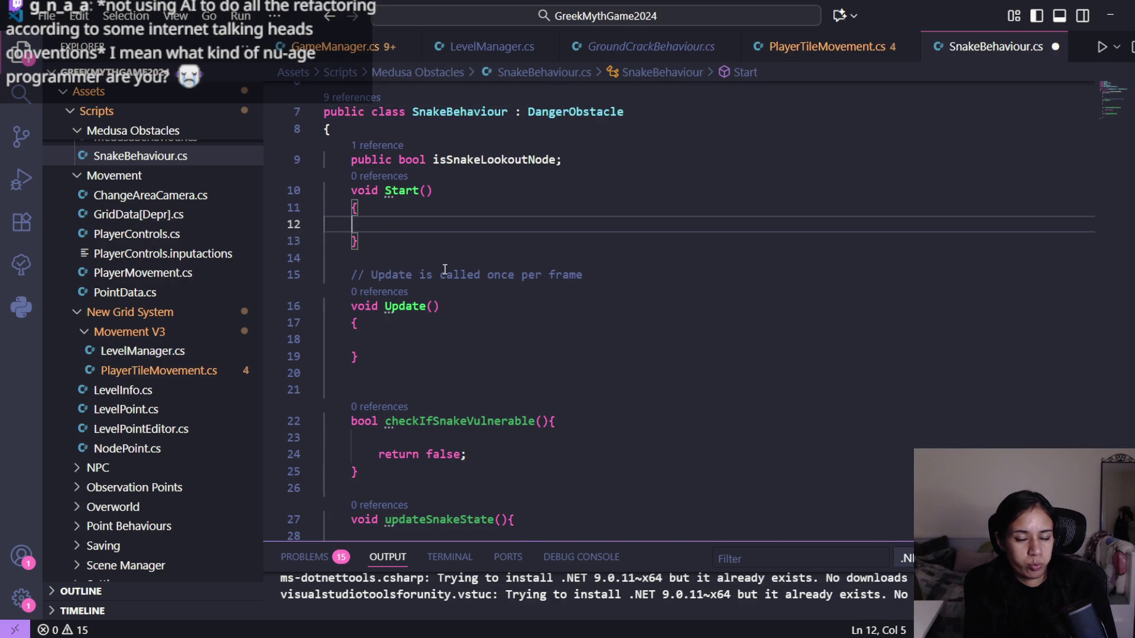
type("if")
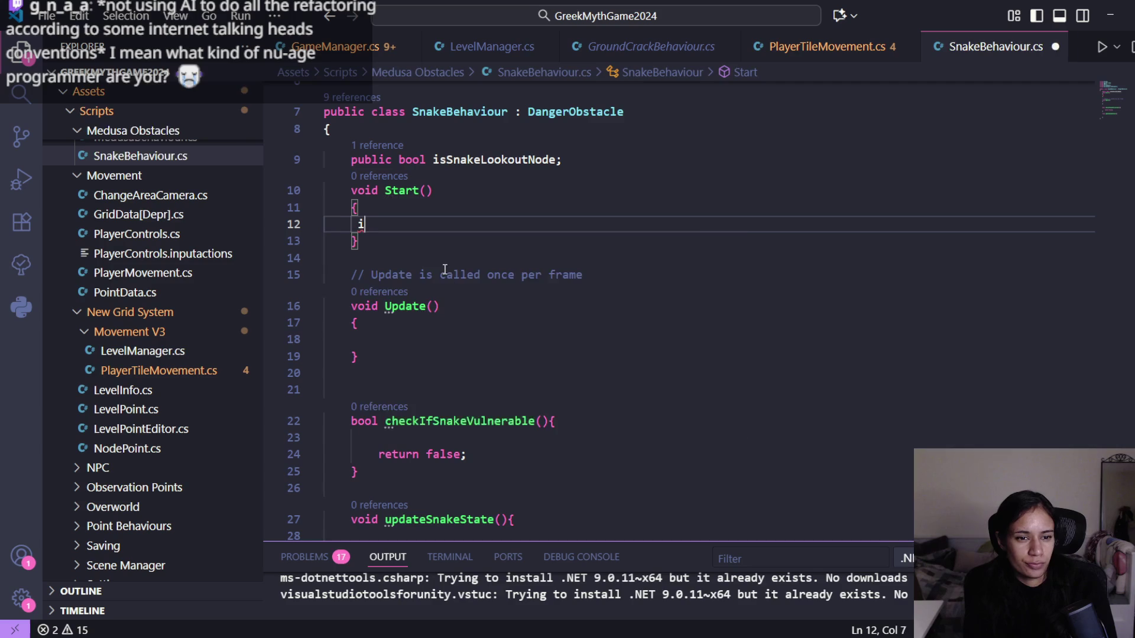
key("BackSpace")
key("BackSpace")
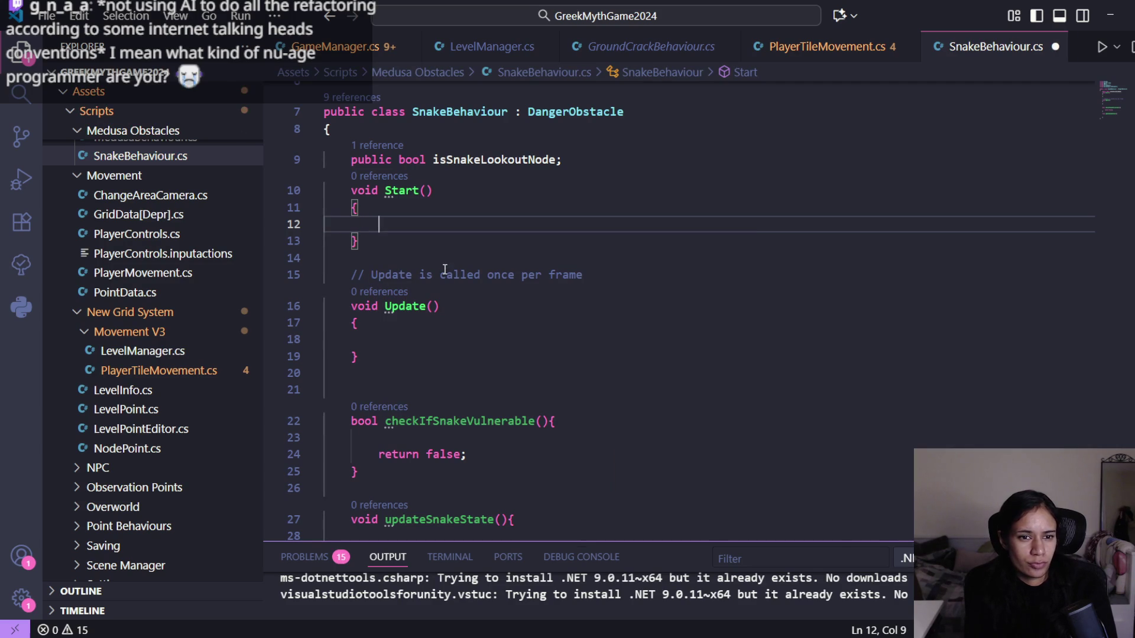
type("if ")
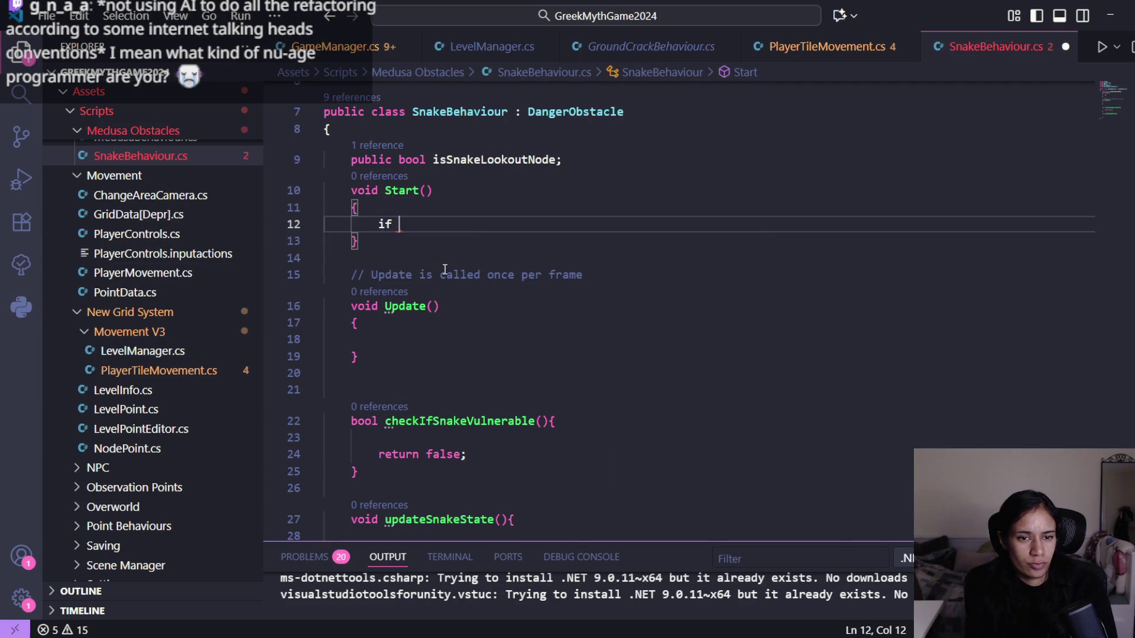
type("()snakelo")
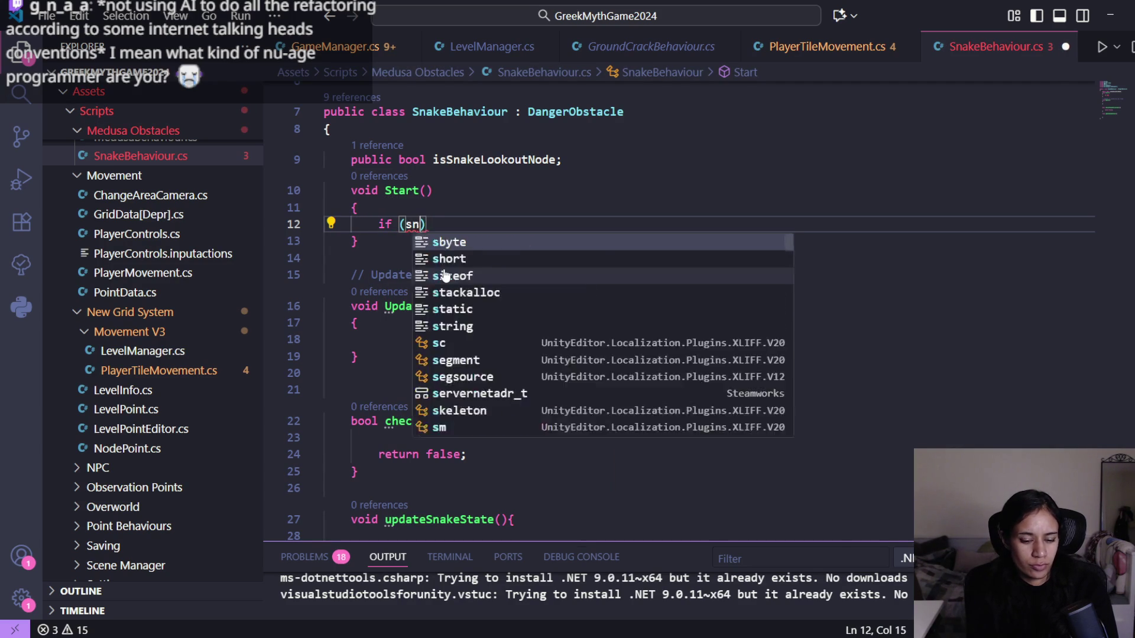
key("Tab")
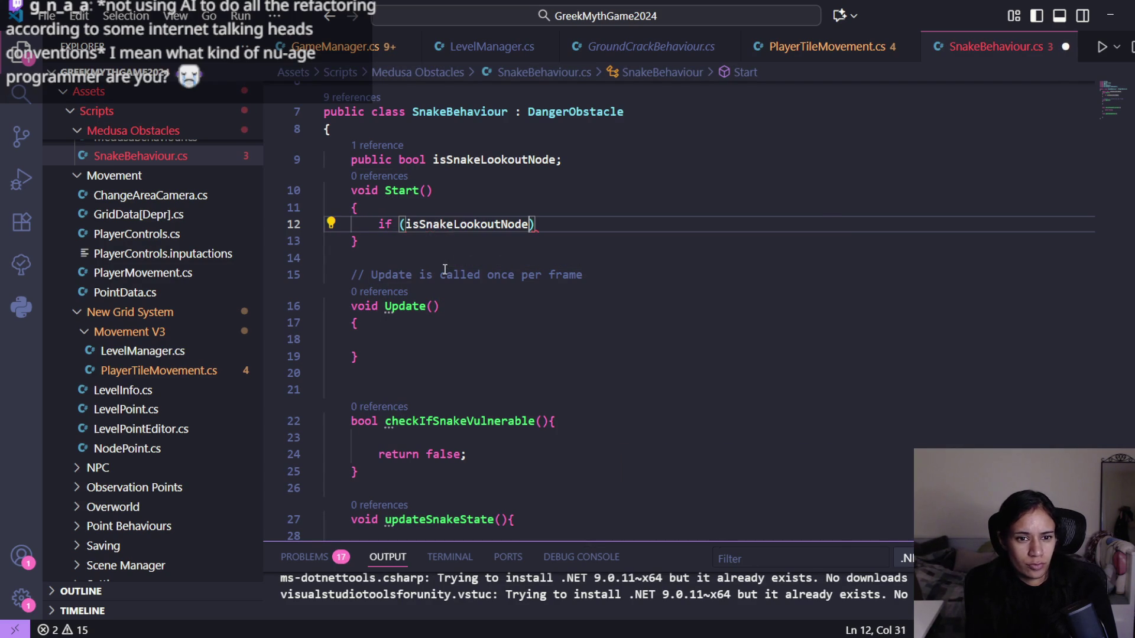
- Complete the statement so it sets isDangerous = true; and save the script
type("isda")
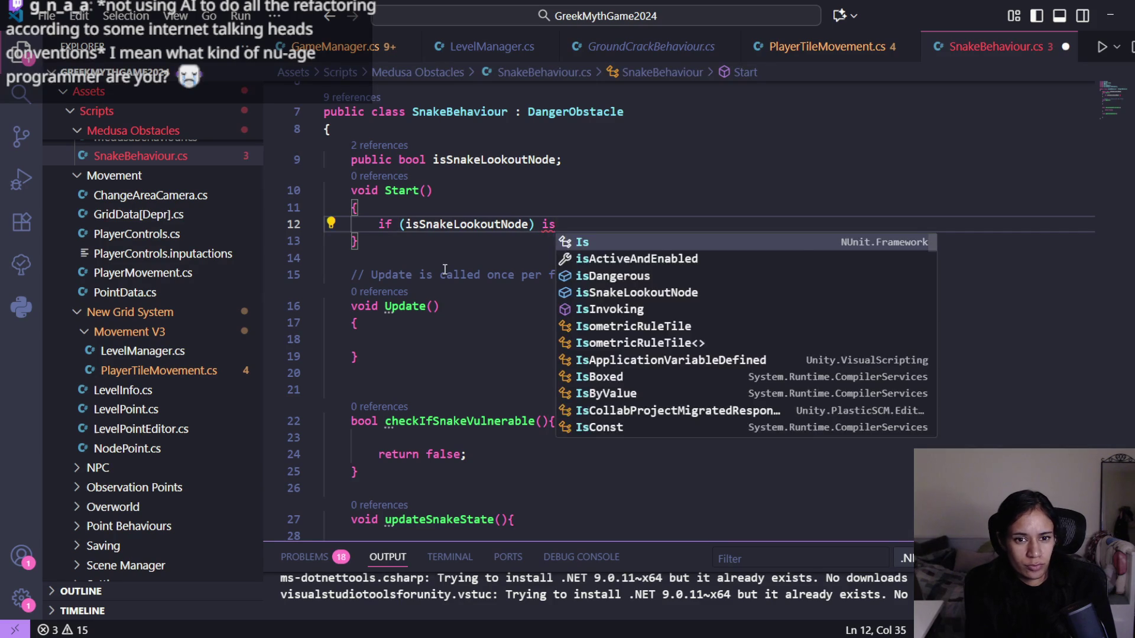
key("Tab")
type("= tr")
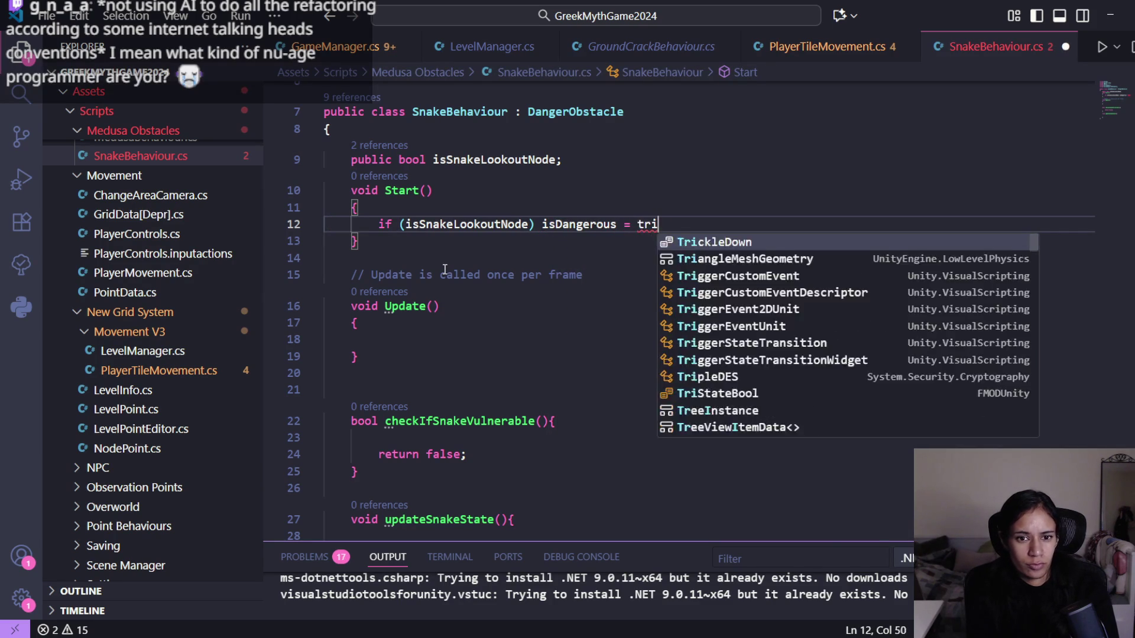
key("Tab")
type(";")
key("ctrl+BackSpace")
key("ctrl+BackSpace")
type("true")
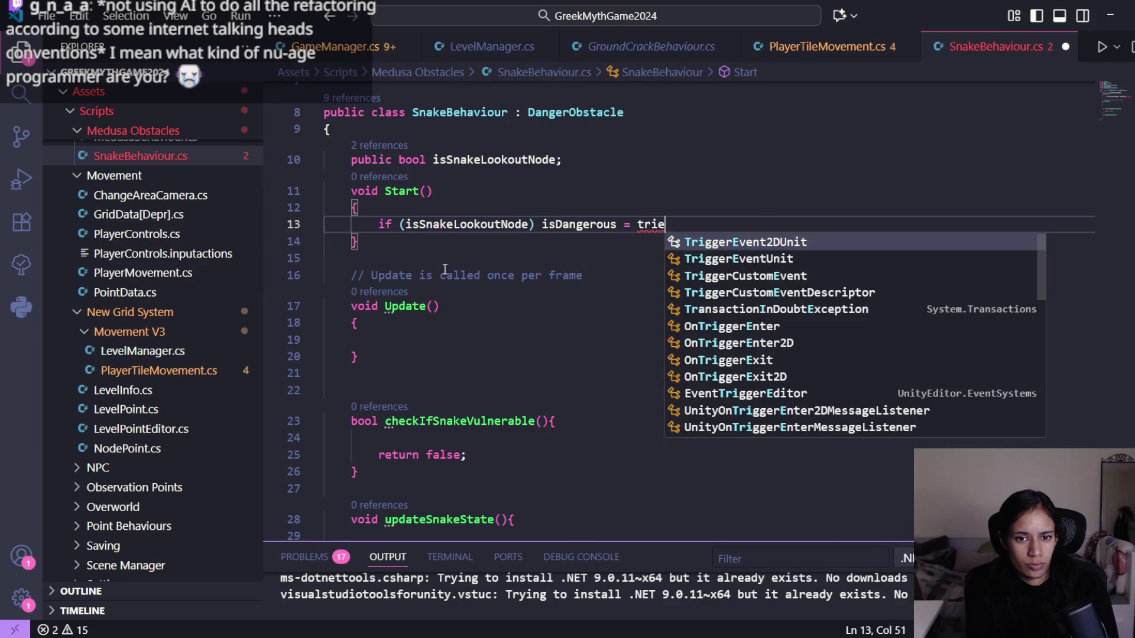
type(";")
key("ctrl+s")
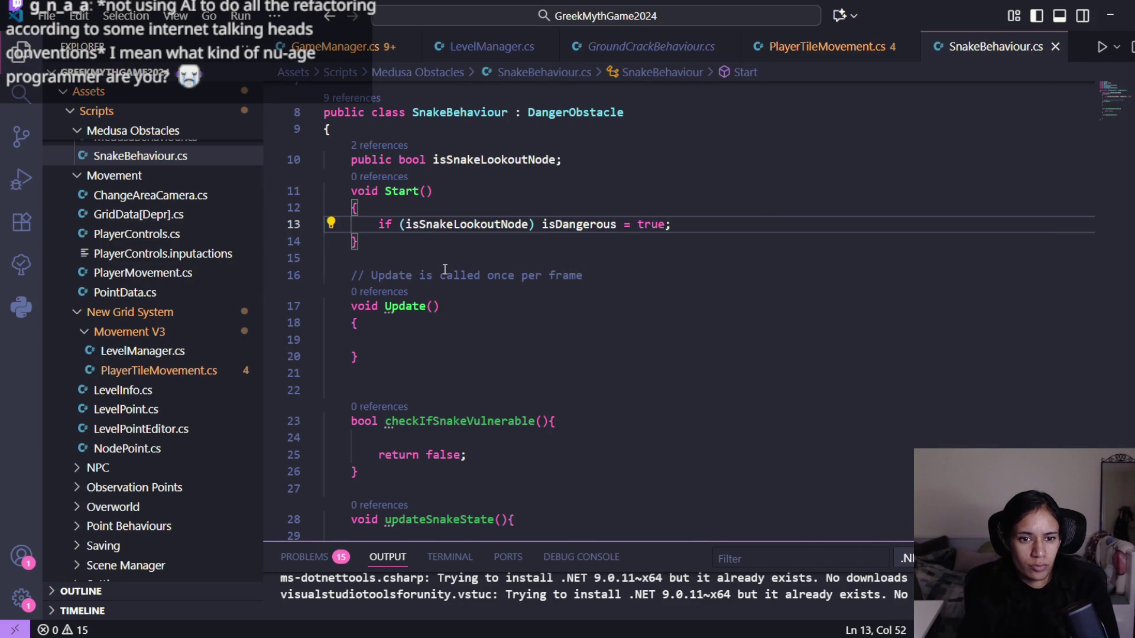
- Bring up GroundCrackBehaviour.cs for reference
scroll(551, 273, "up", 1)
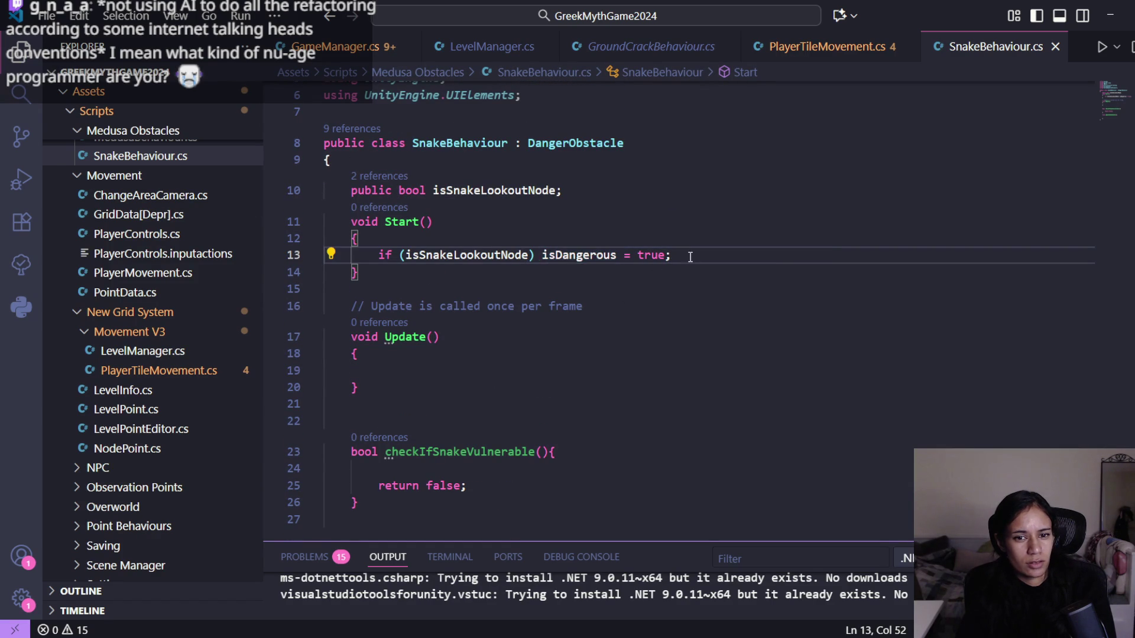
left_click_drag(542, 254, 379, 258)
key("ctrl+Tab")
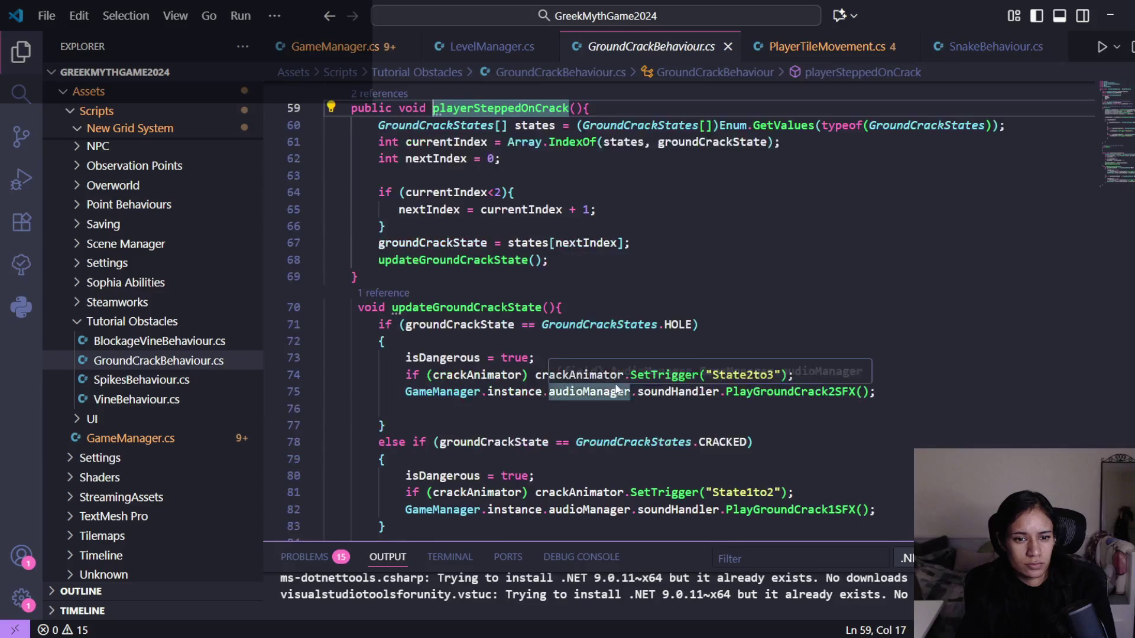
- Check where GroundCrackBehaviour uses isDangerous
scroll(584, 375, "down", 3)
left_click(454, 264)
scroll(698, 355, "up", 15)
scroll(701, 353, "up", 6)
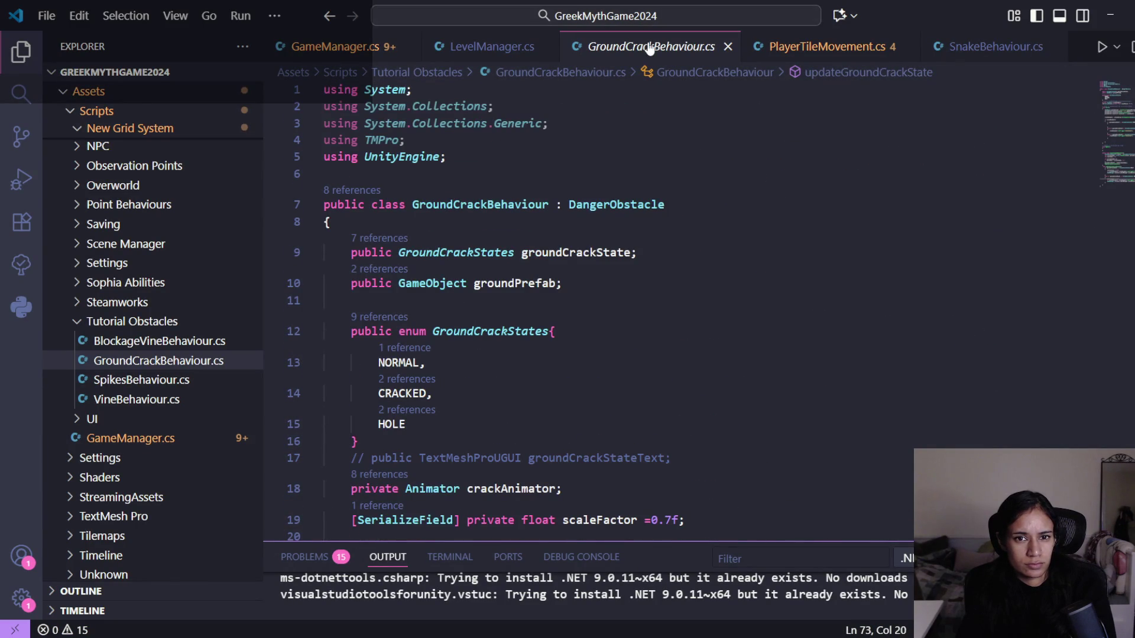
- Close GroundCrackBehaviour.cs and return to SnakeBehaviour's Start()
middle_click(650, 47)
scroll(486, 326, "down", 1)
scroll(485, 326, "down", 1)
scroll(489, 329, "up", 3)
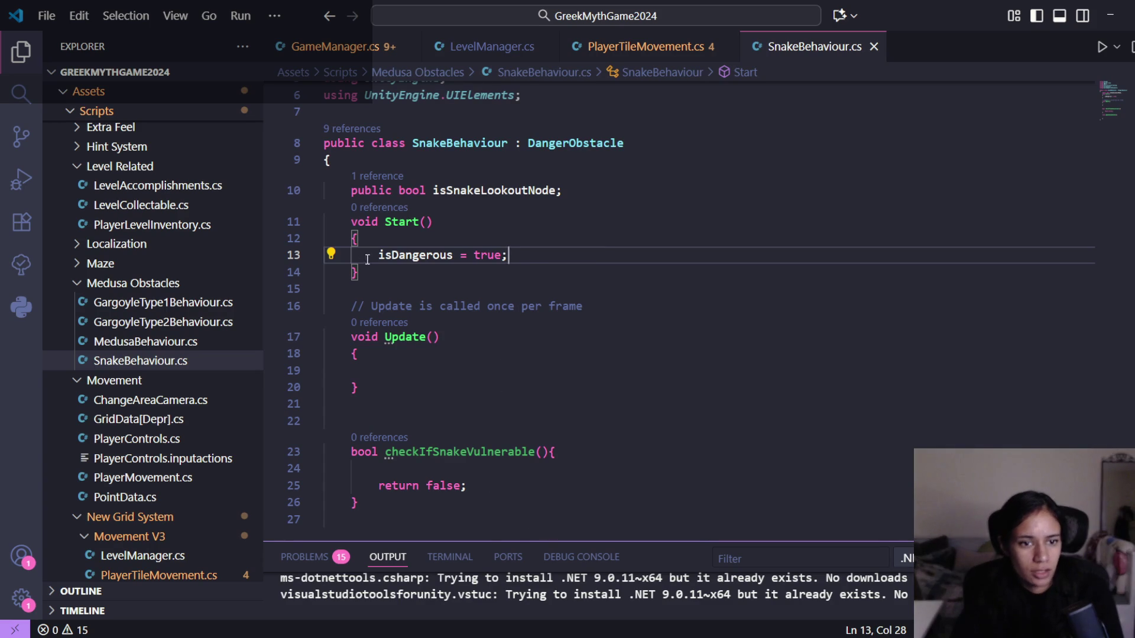
- Replace the return false; statement with an empty if () statement
key("shift+Home")
left_click_drag(487, 489, 379, 486)
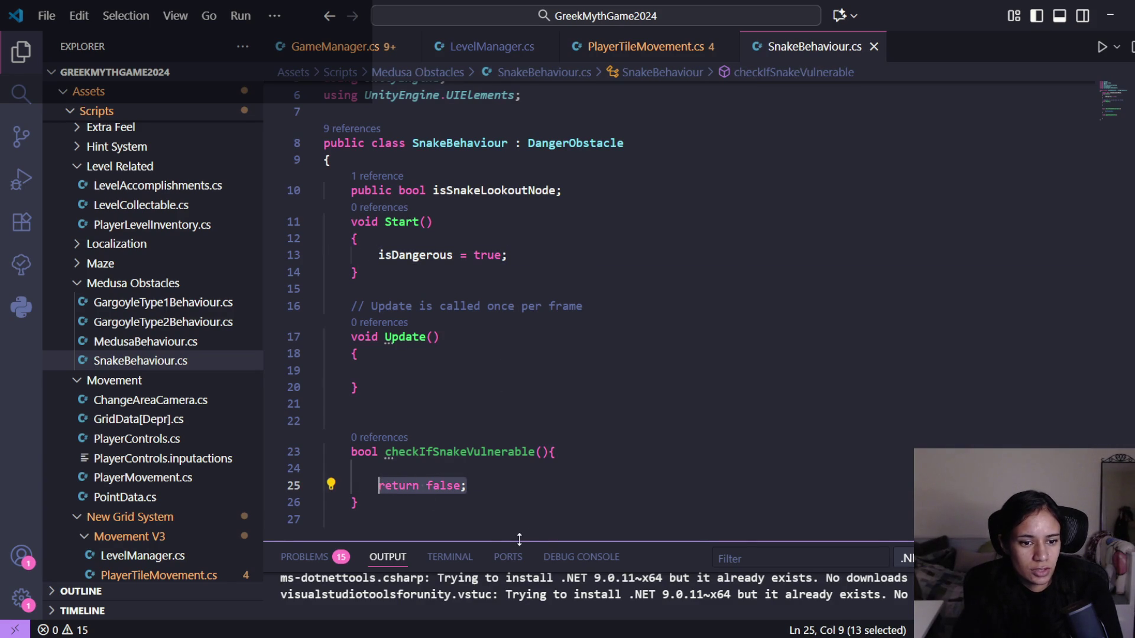
type("if ()")
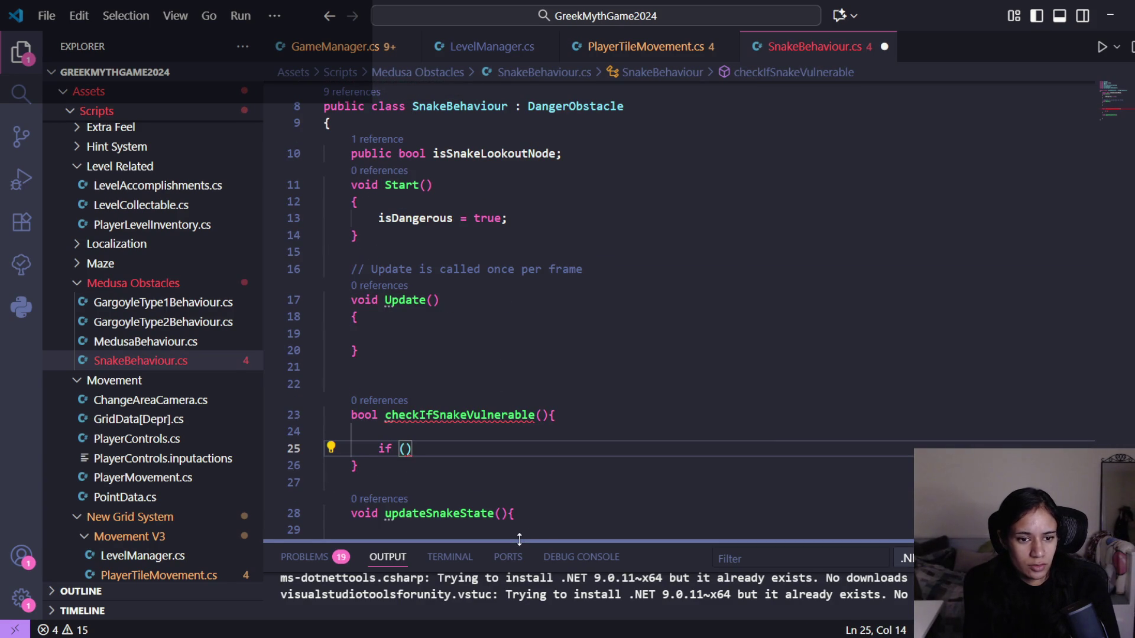
scroll(519, 532, "down", 1)
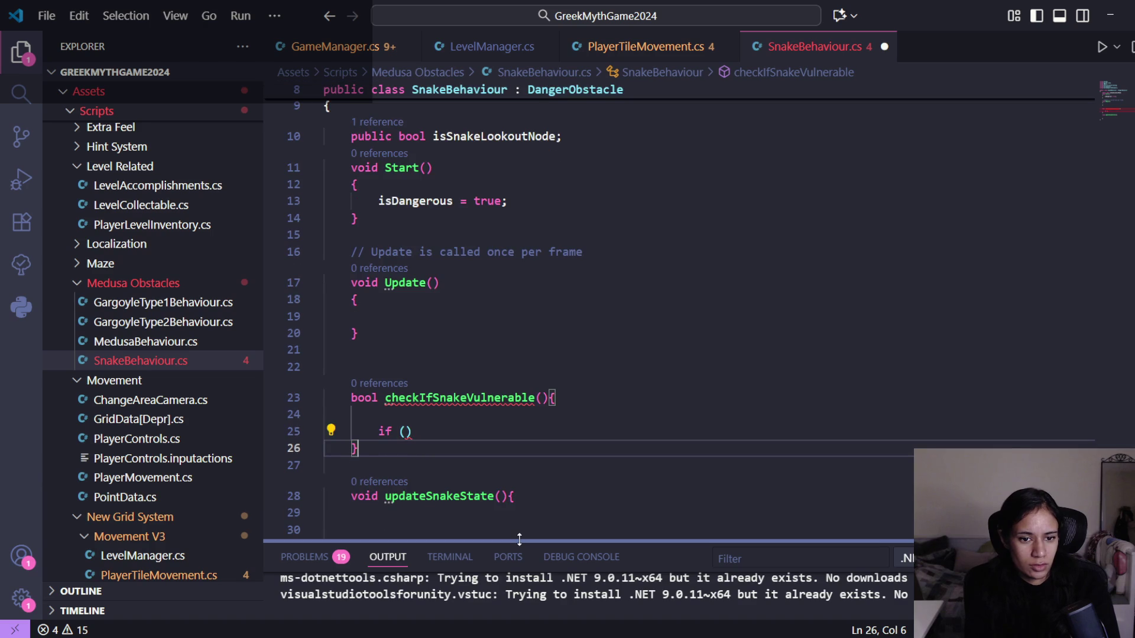
- Rename checkIfSnakeVulnerable to CheckIfSnakeVulnerable
left_click(416, 400)
key("Left")
key("BackSpace")
type("C")
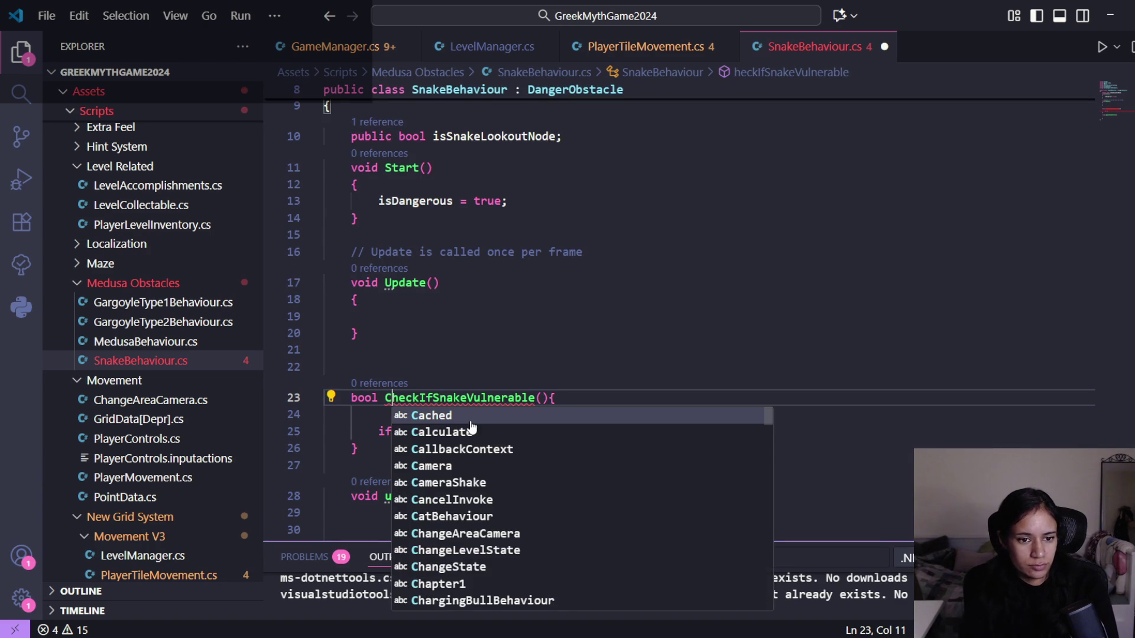
left_click(483, 324)
left_click(431, 435)
- Make the if condition false with a block setting isDangerous = false, then save
left_click(405, 432)
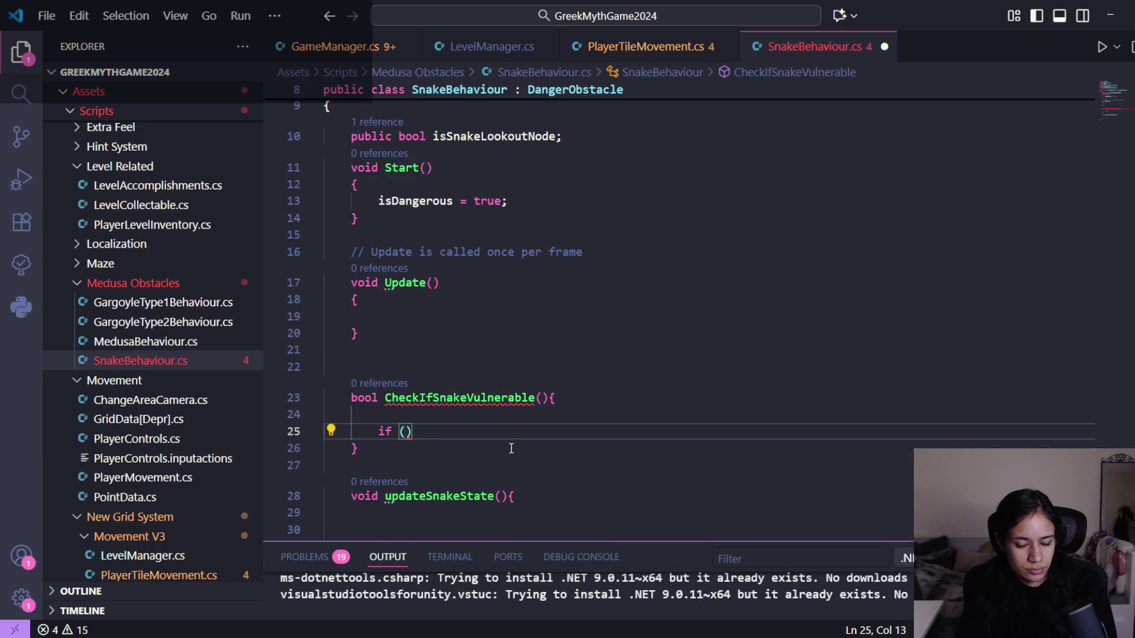
type("tru")
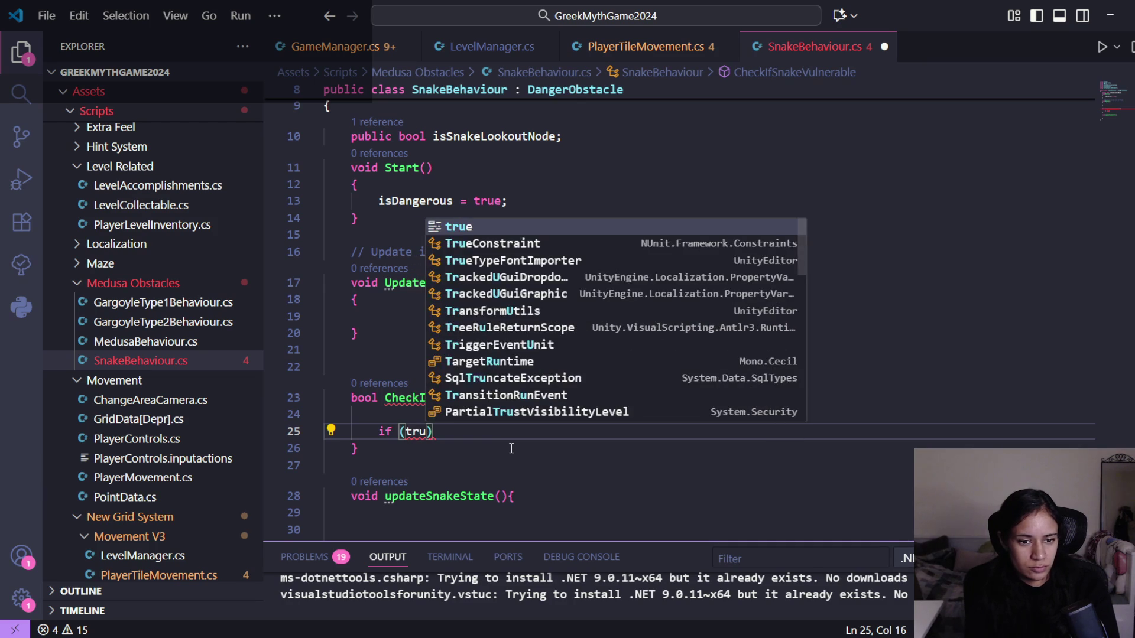
key("BackSpace")
key("BackSpace")
key("BackSpace")
type("false){")
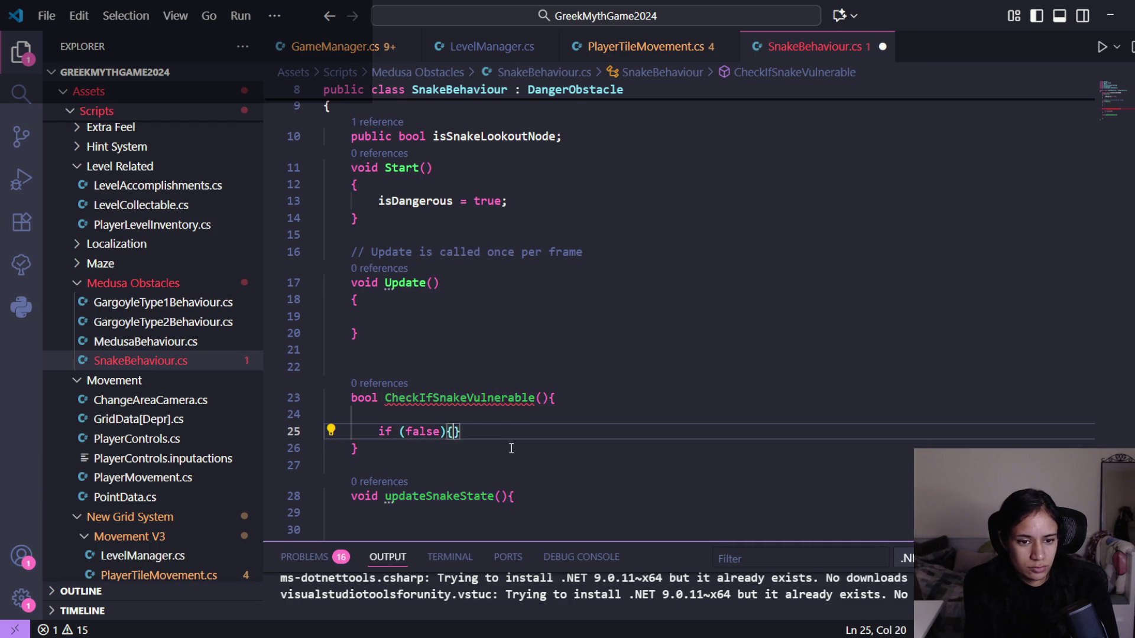
key("Return")
type("isDangerous = true;")
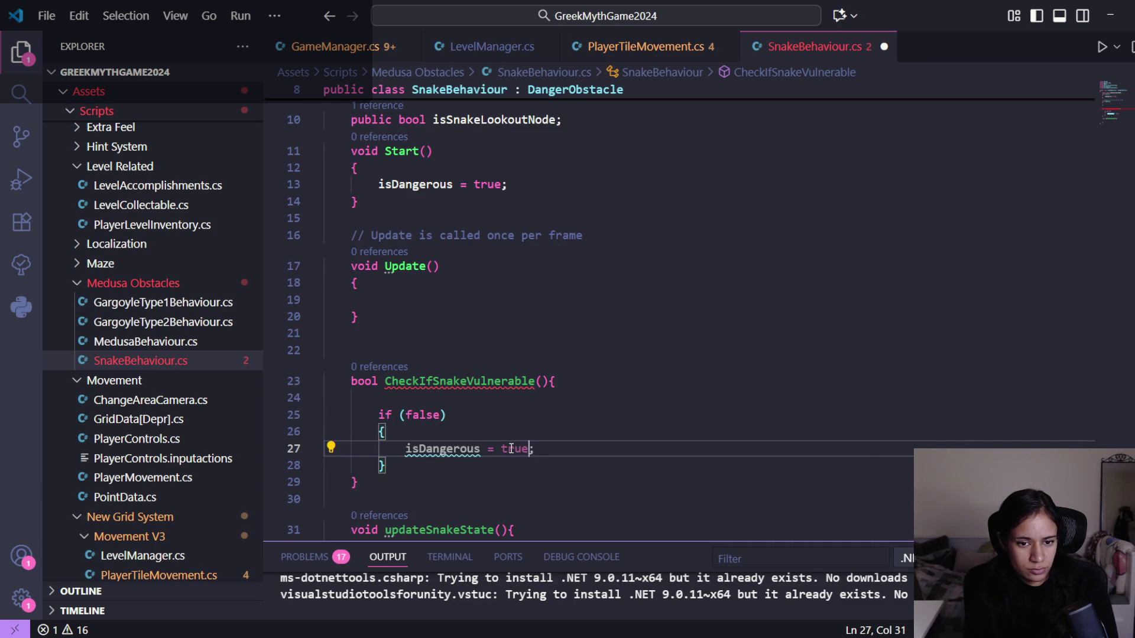
key("BackSpace")
key("BackSpace")
key("BackSpace")
type("fal")
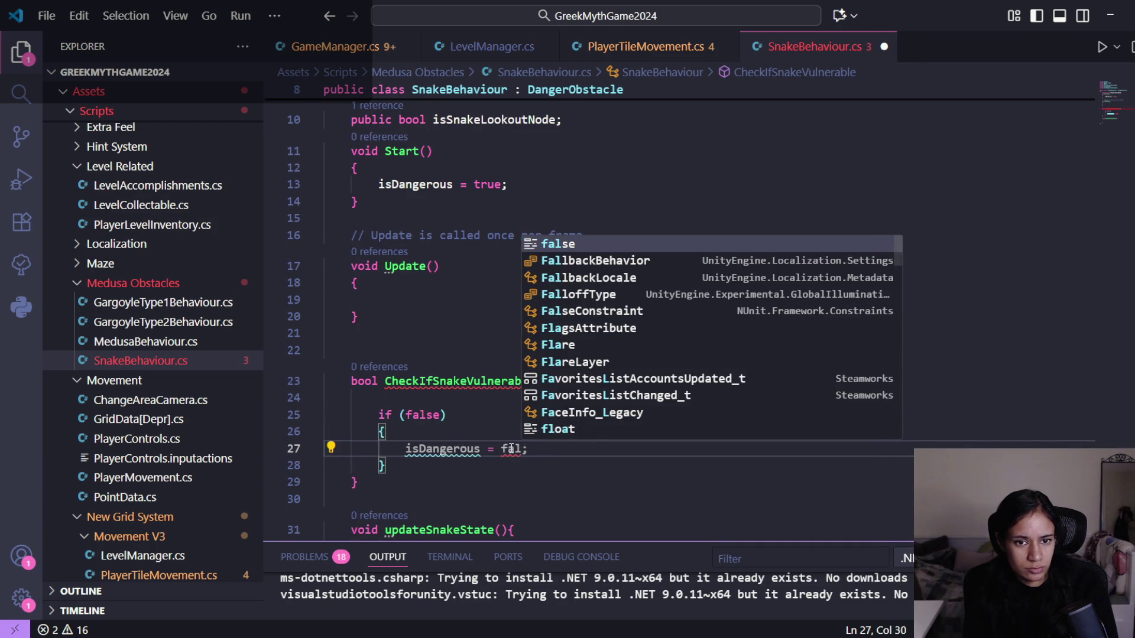
key("Tab")
key("ctrl+s")
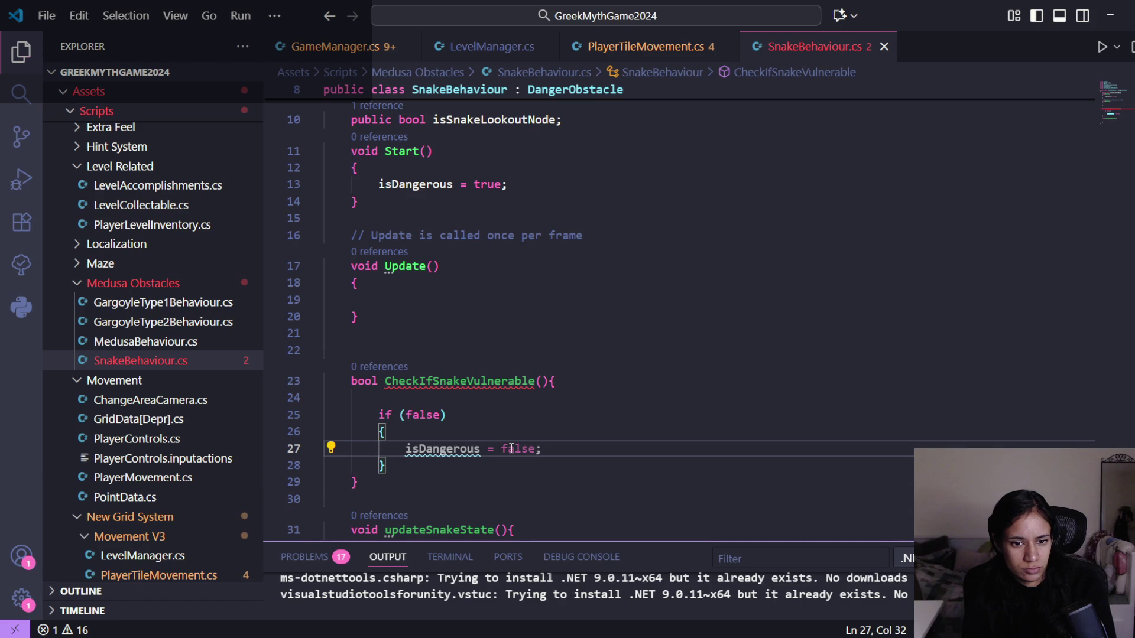
- Add the comment '//knock out snake!!' in the block and save
key("Return")
type("//")
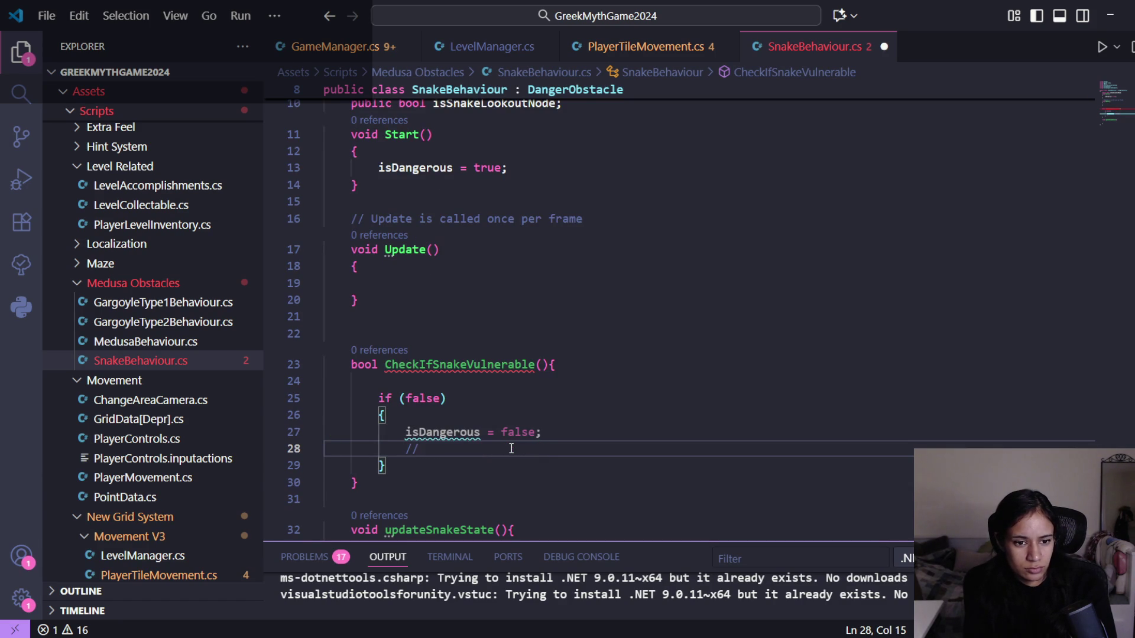
type("knock out snake!!")
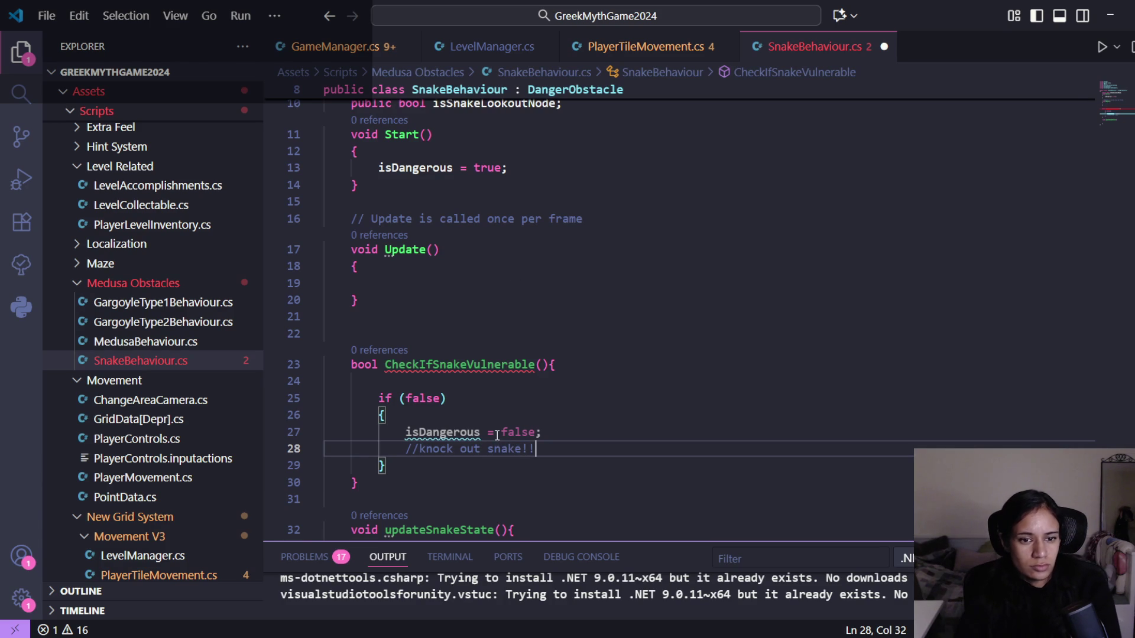
left_click(498, 400)
key("ctrl+s")
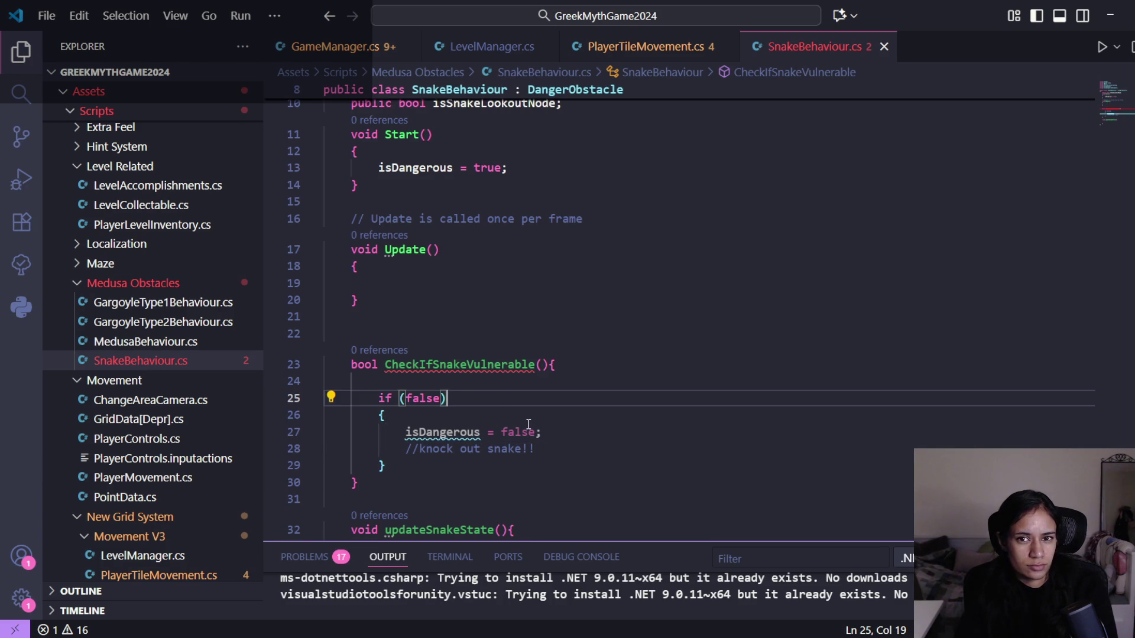
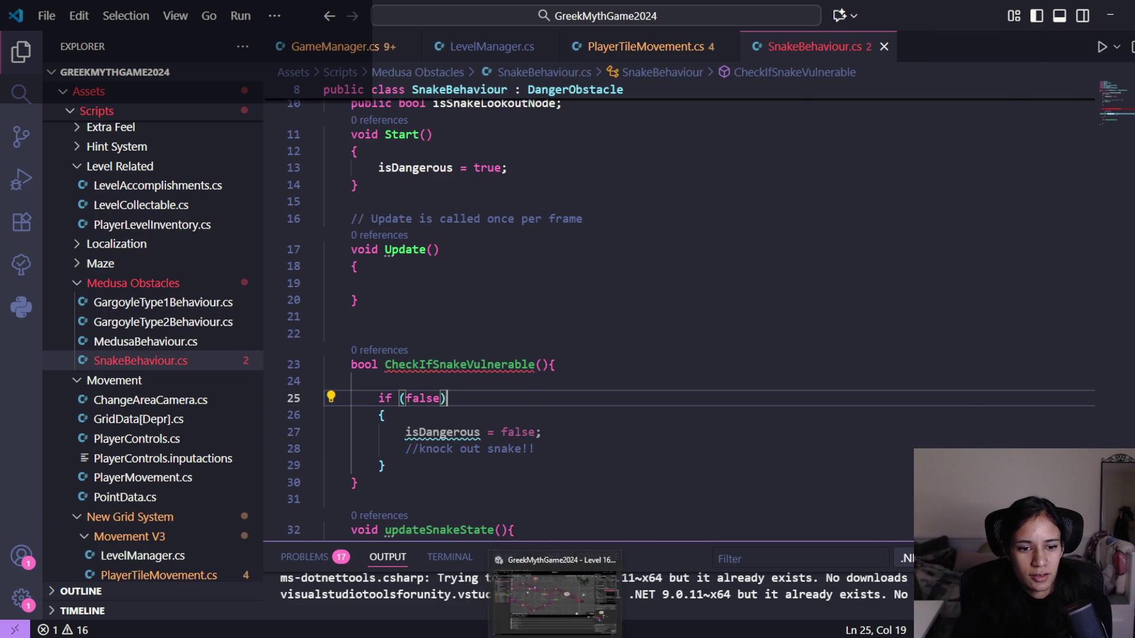
- Change CheckIfSnakeVulnerable's return type from bool to void in SnakeBehaviour.cs and let Unity recompile
left_click(586, 625)
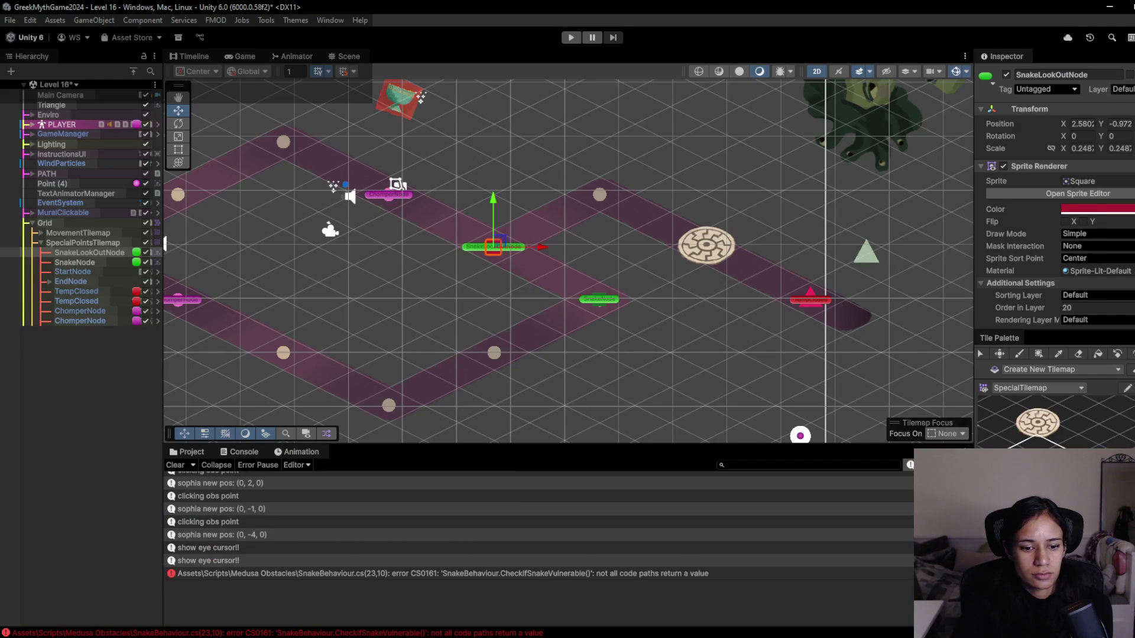
key("alt+Tab")
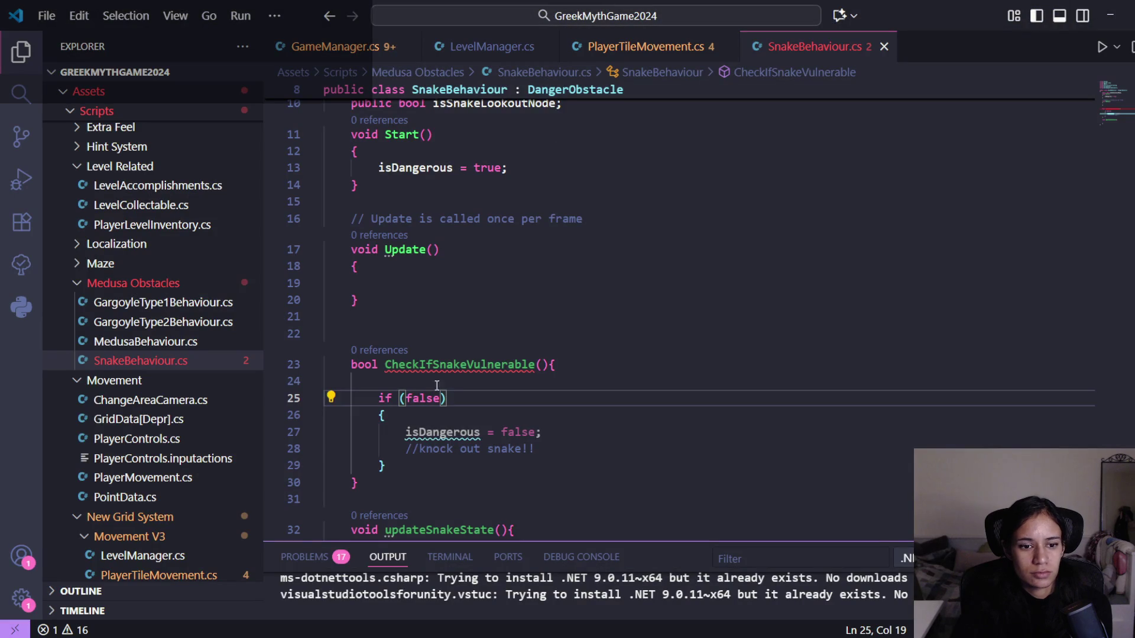
left_click_drag(353, 364, 379, 364)
left_click(549, 432)
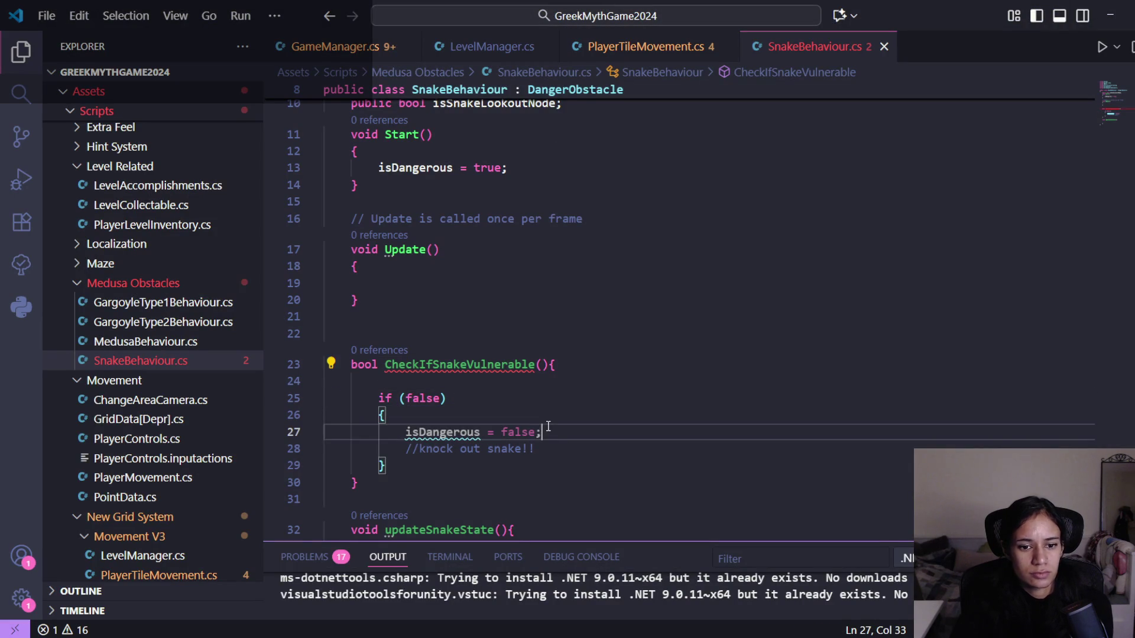
double_click(364, 365)
type("void")
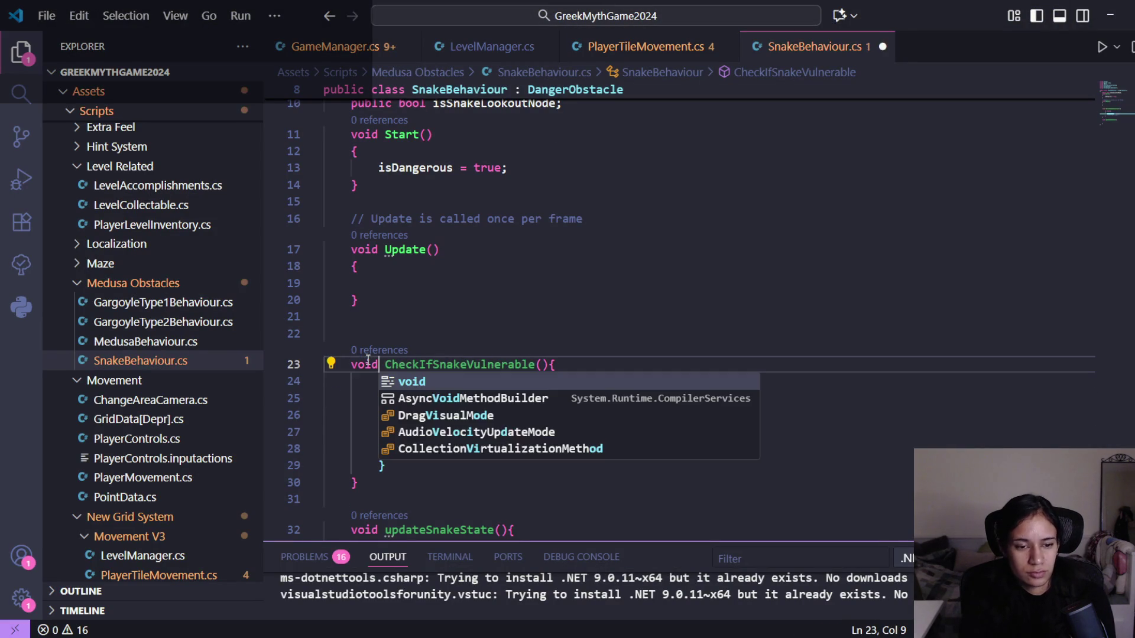
left_click(474, 300)
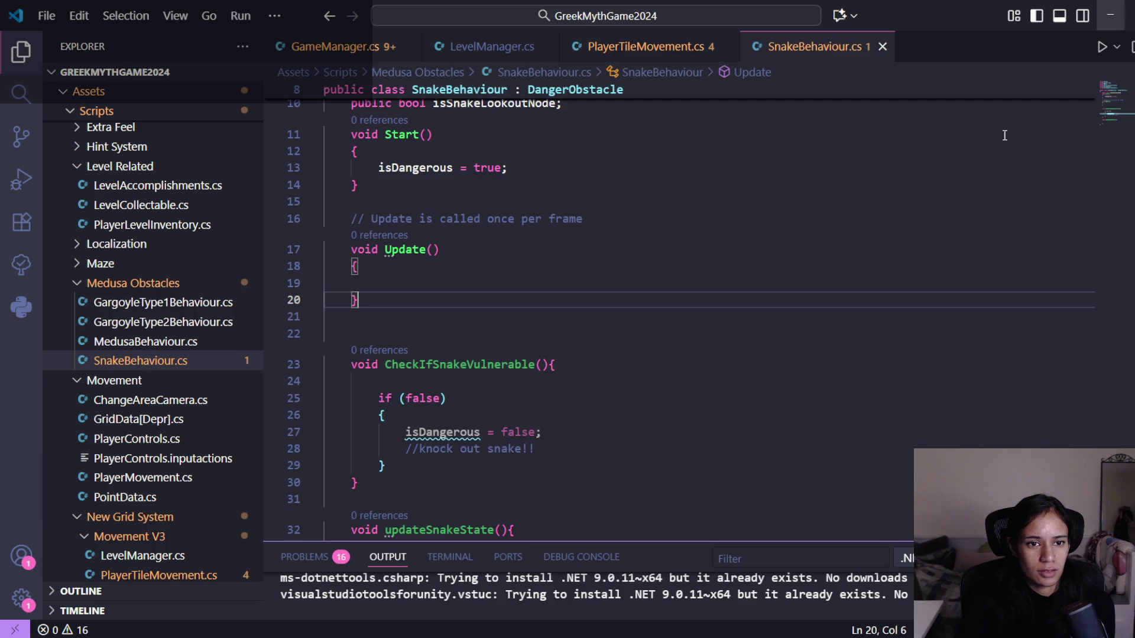
key("alt+Tab")
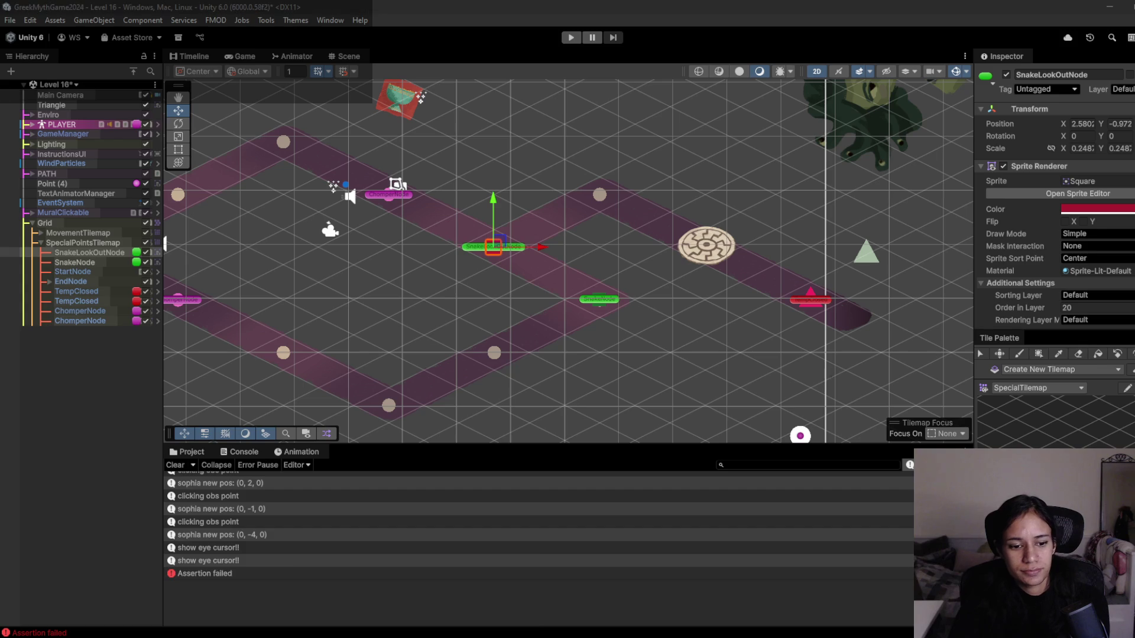
left_click(319, 565)
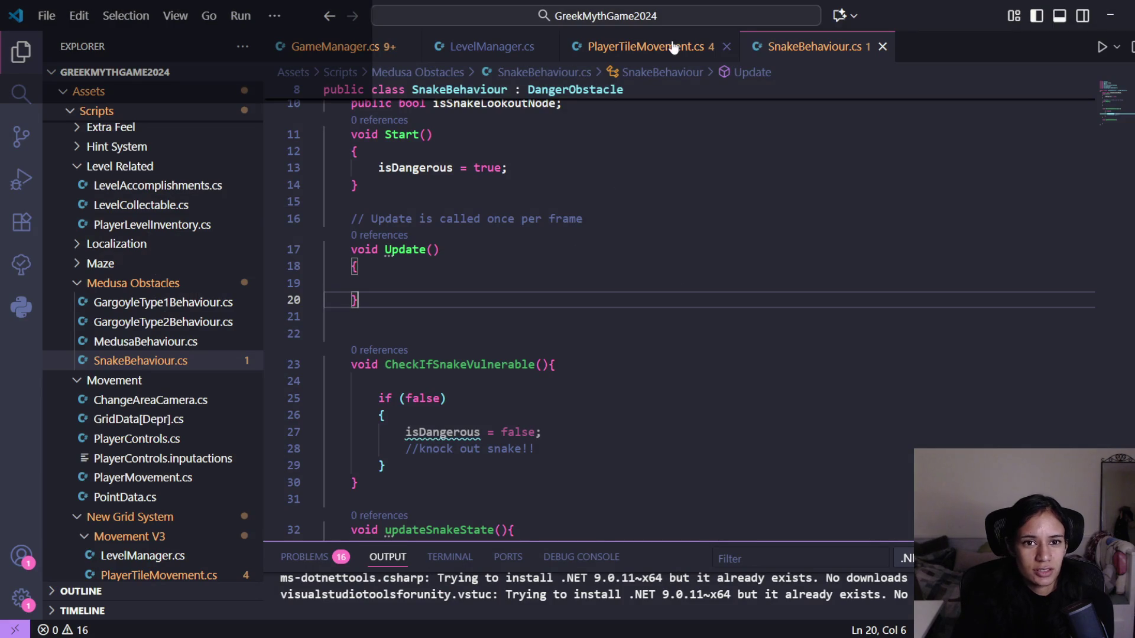
left_click(673, 47)
- In LevelManager.cs, inspect DangerSpotCheckNextPoint's Spike check and its dangerType field
left_click(494, 56)
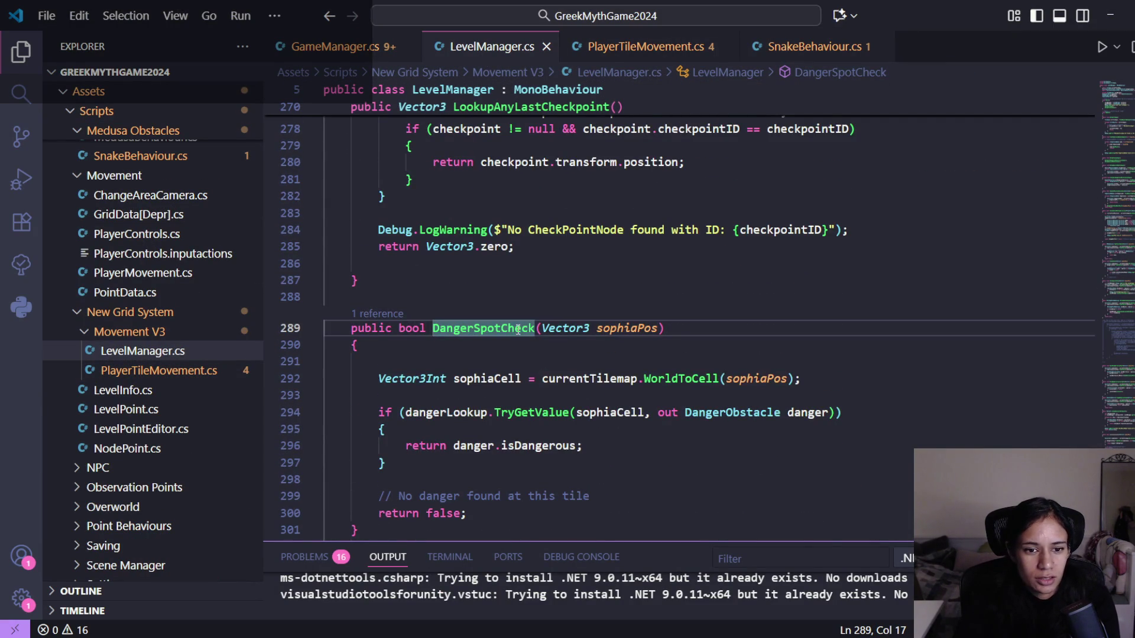
scroll(538, 346, "down", 1)
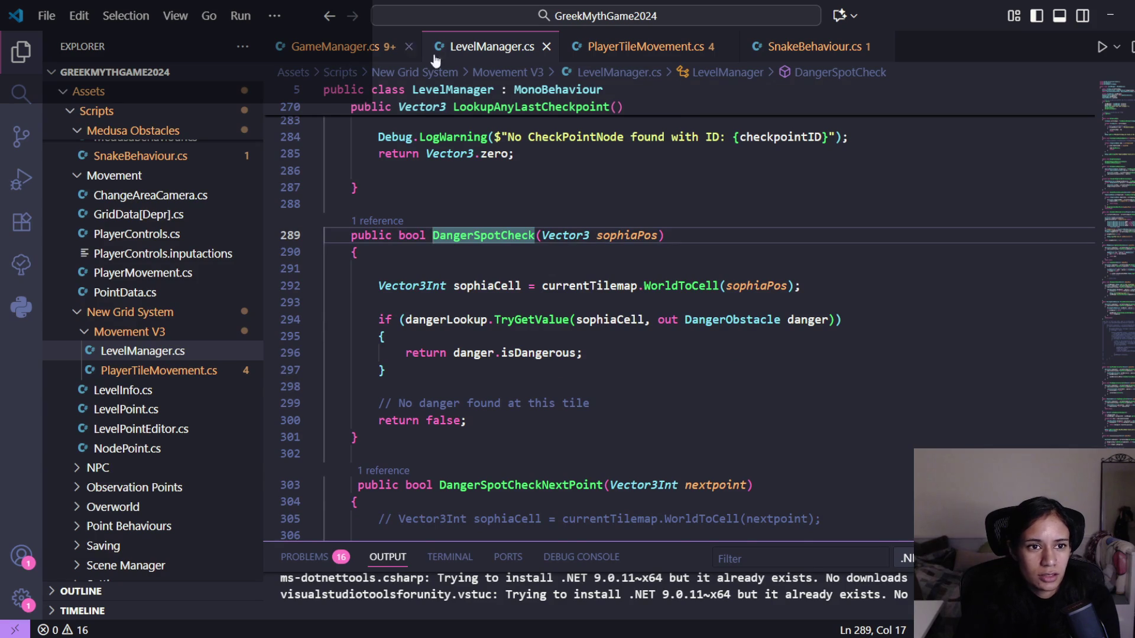
scroll(503, 349, "down", 3)
scroll(518, 363, "up", 2)
scroll(518, 363, "down", 8)
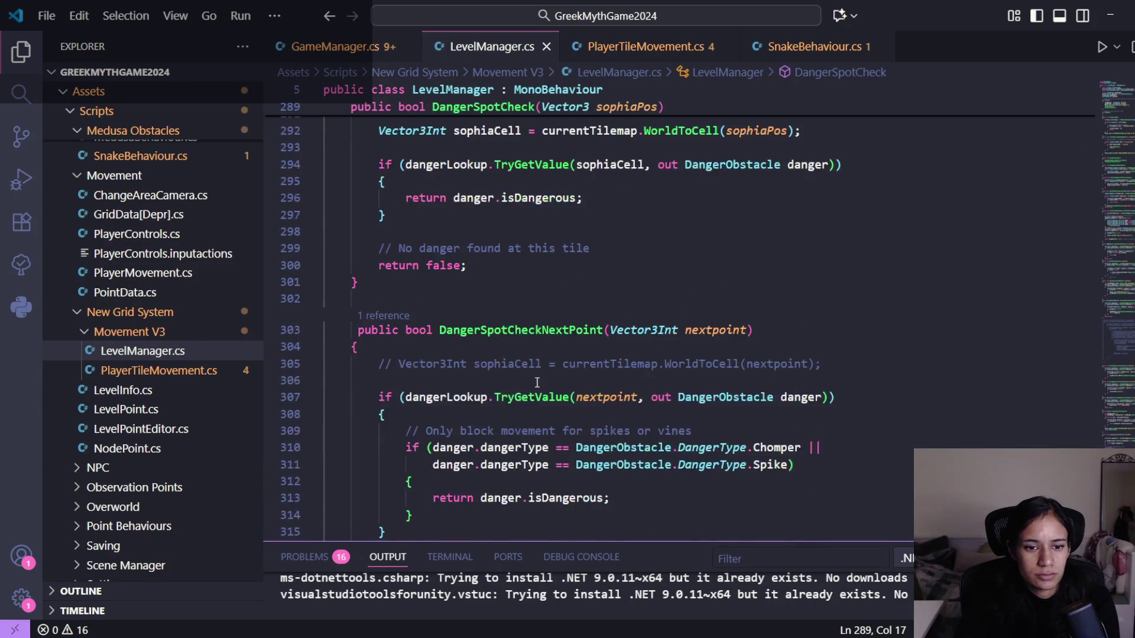
left_click(566, 205)
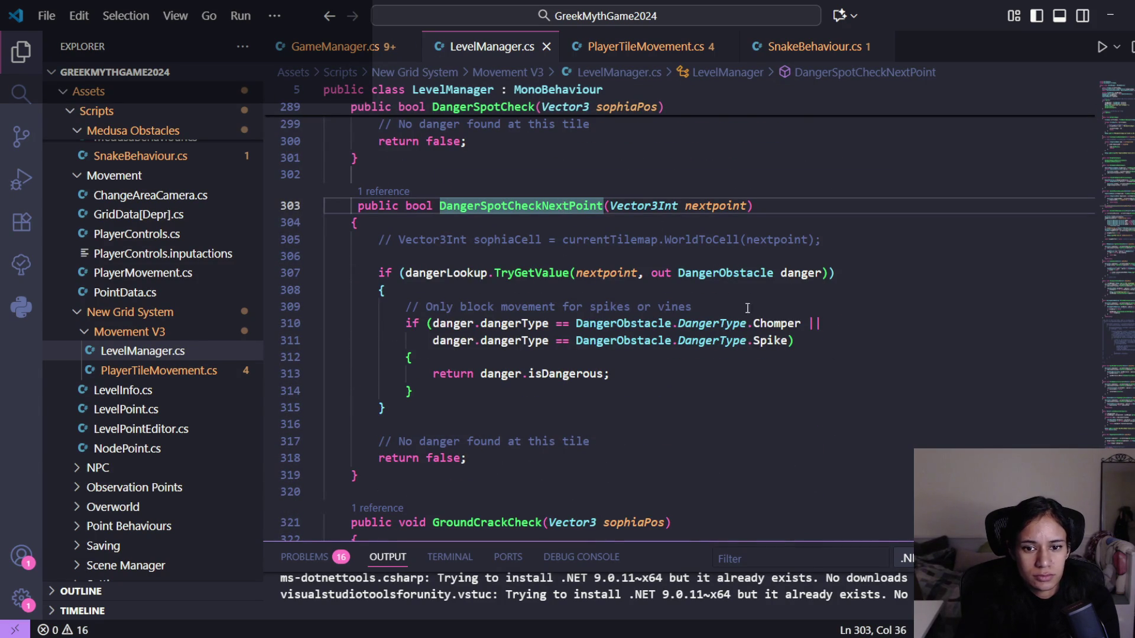
scroll(763, 346, "down", 2)
scroll(762, 346, "up", 2)
left_click(769, 341)
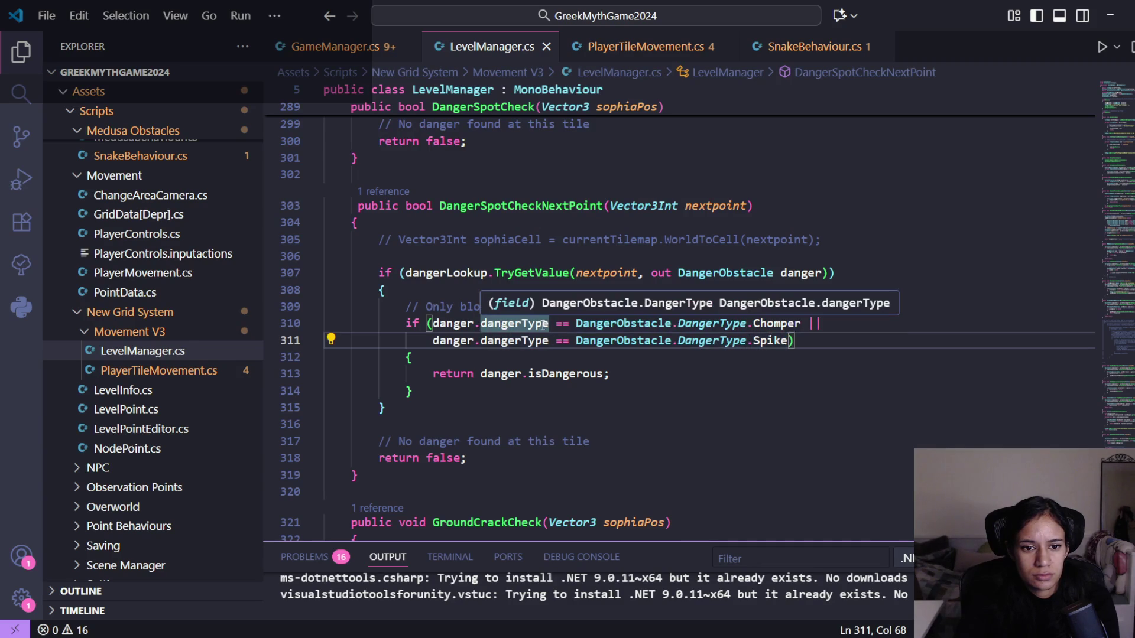
left_click(514, 323)
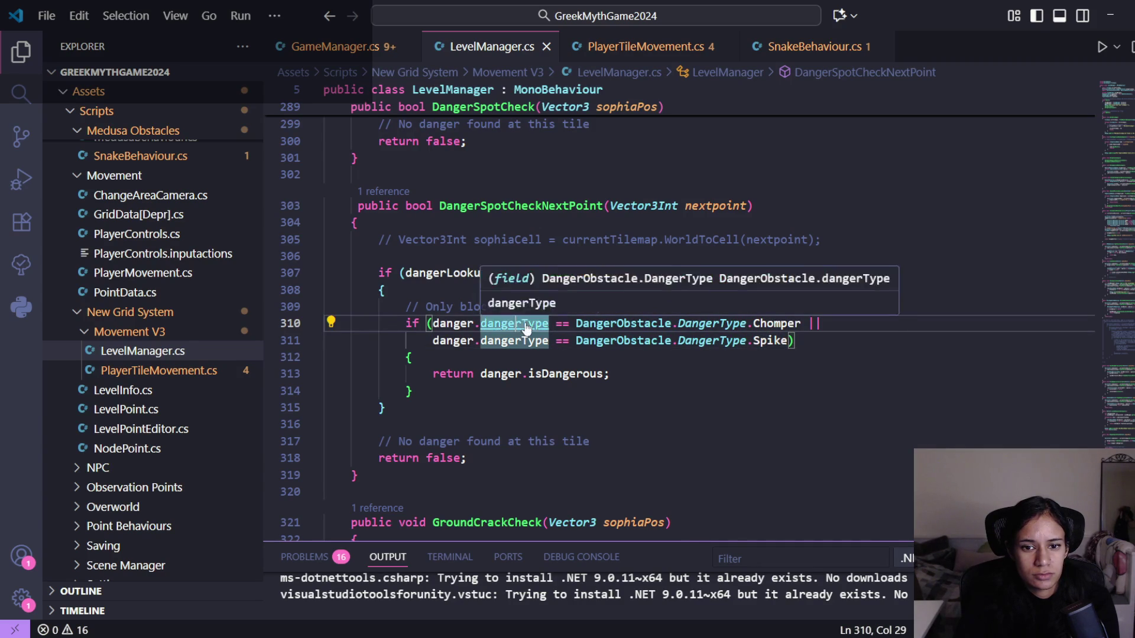
left_click(525, 323, "ctrl")
key("alt+Left")
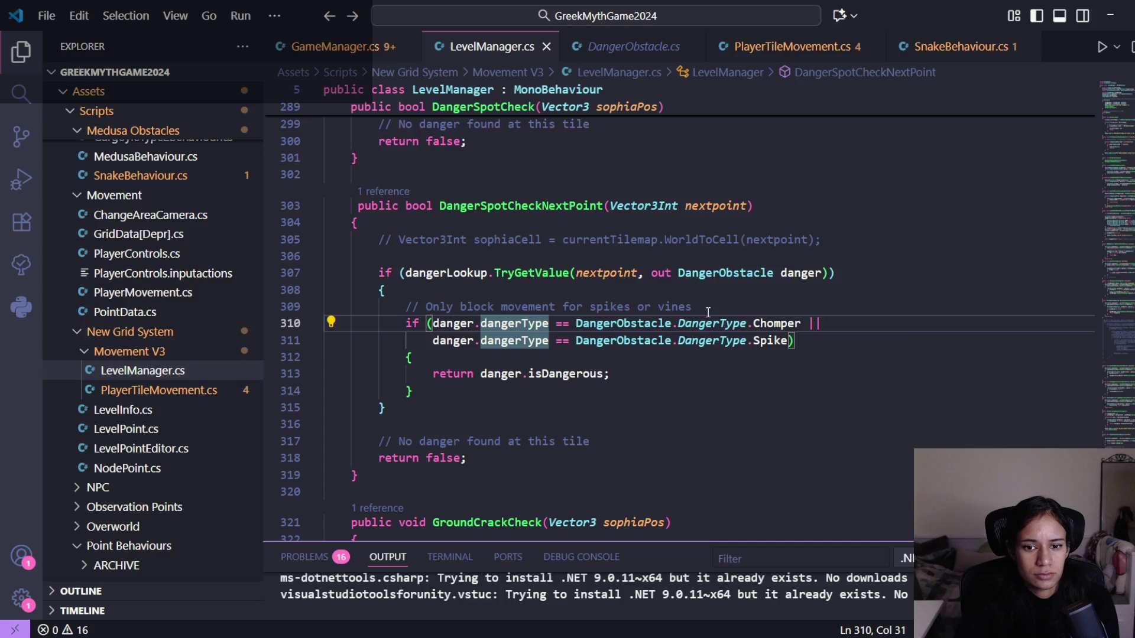
- Go to the DangerType enum in DangerObstacle.cs and place the cursor after Chomper
scroll(177, 386, "down", 2)
scroll(178, 386, "down", 5)
scroll(177, 387, "up", 8)
scroll(175, 388, "up", 9)
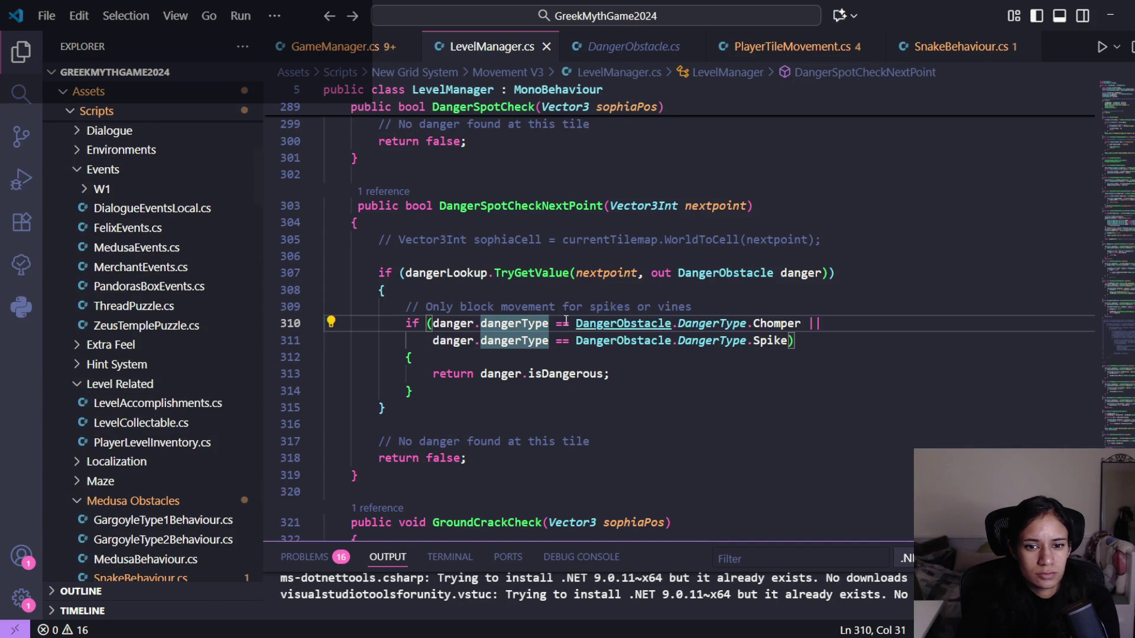
left_click(513, 325, "ctrl")
scroll(563, 347, "down", 2)
left_click(452, 235)
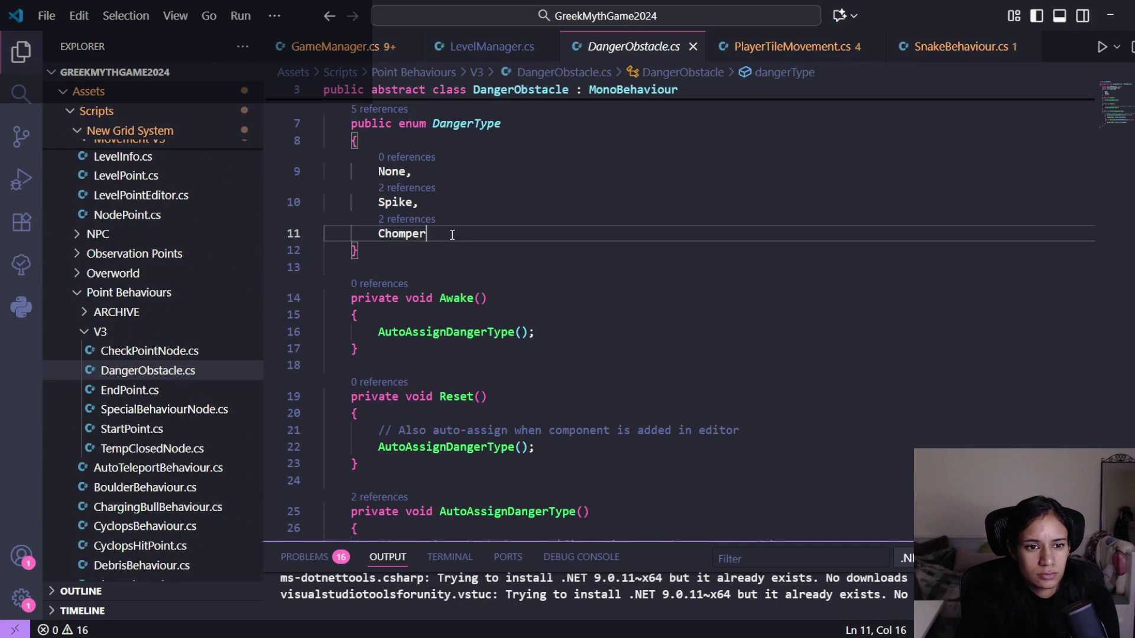
- Add Snake and SnakeLookout entries to the DangerType enum and save DangerObstacle.cs
type(",")
key("Return")
type("S")
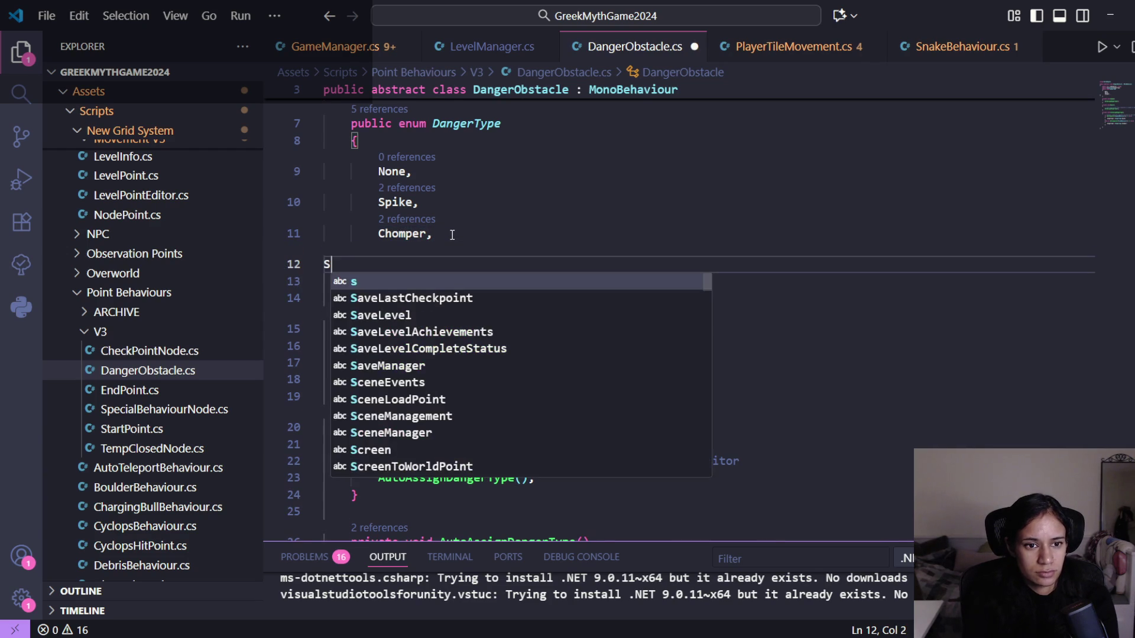
key("BackSpace")
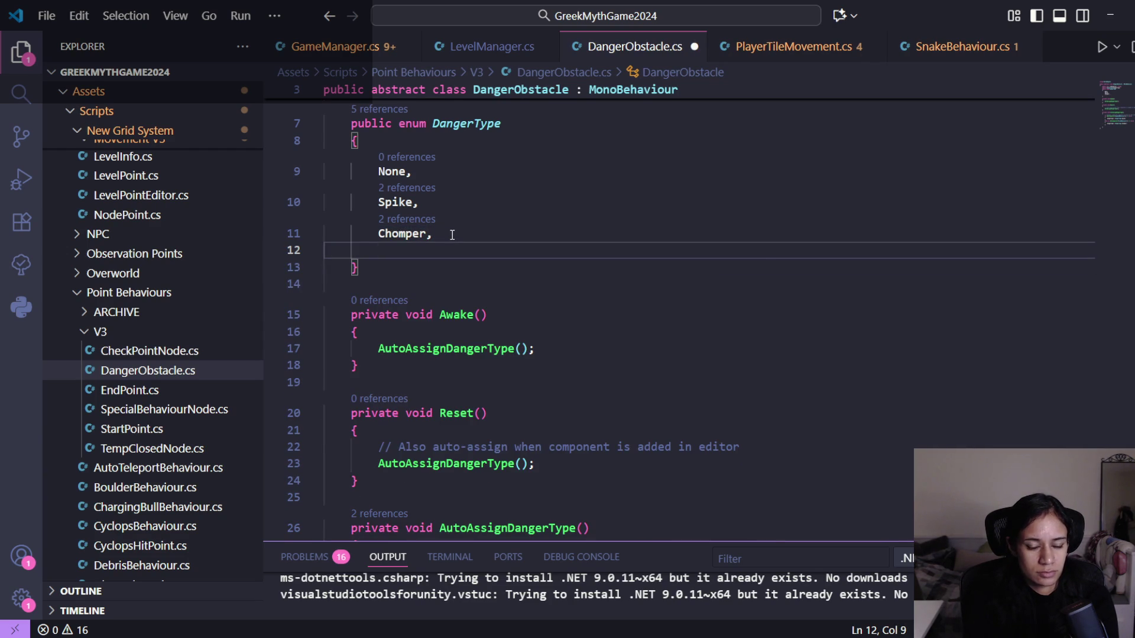
type("Snake")
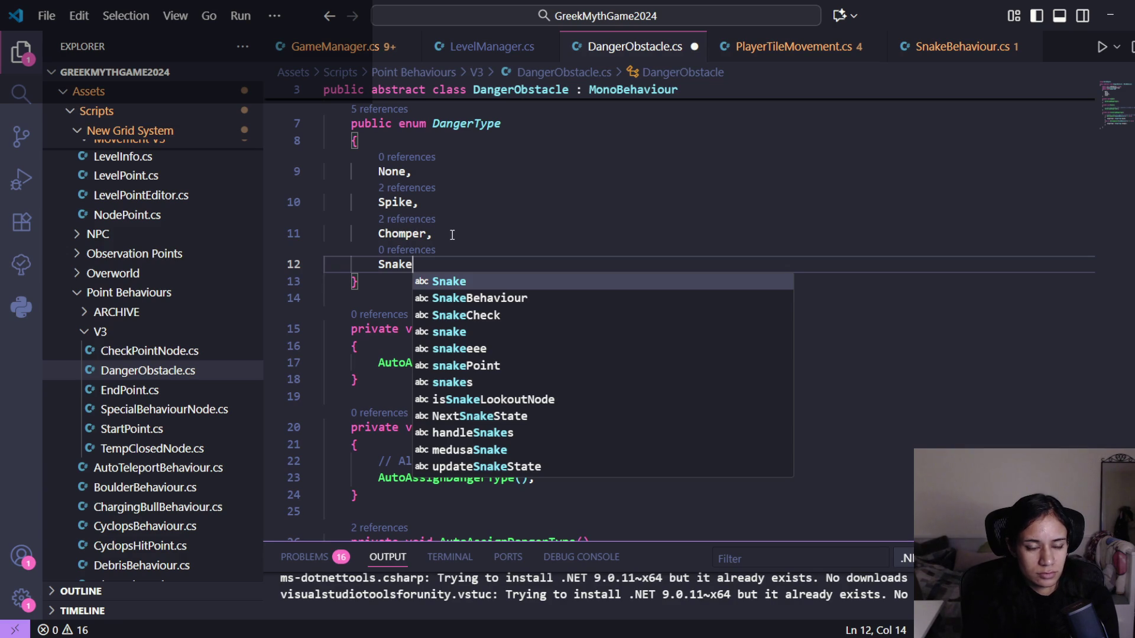
type(",")
key("Return")
type("Snak")
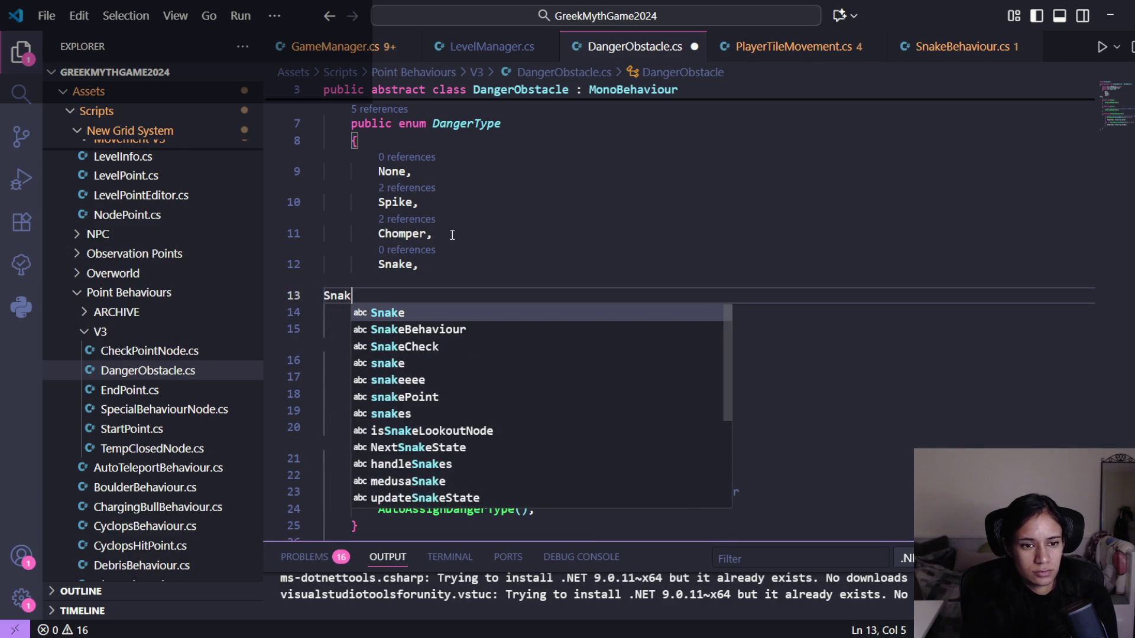
type("eLo")
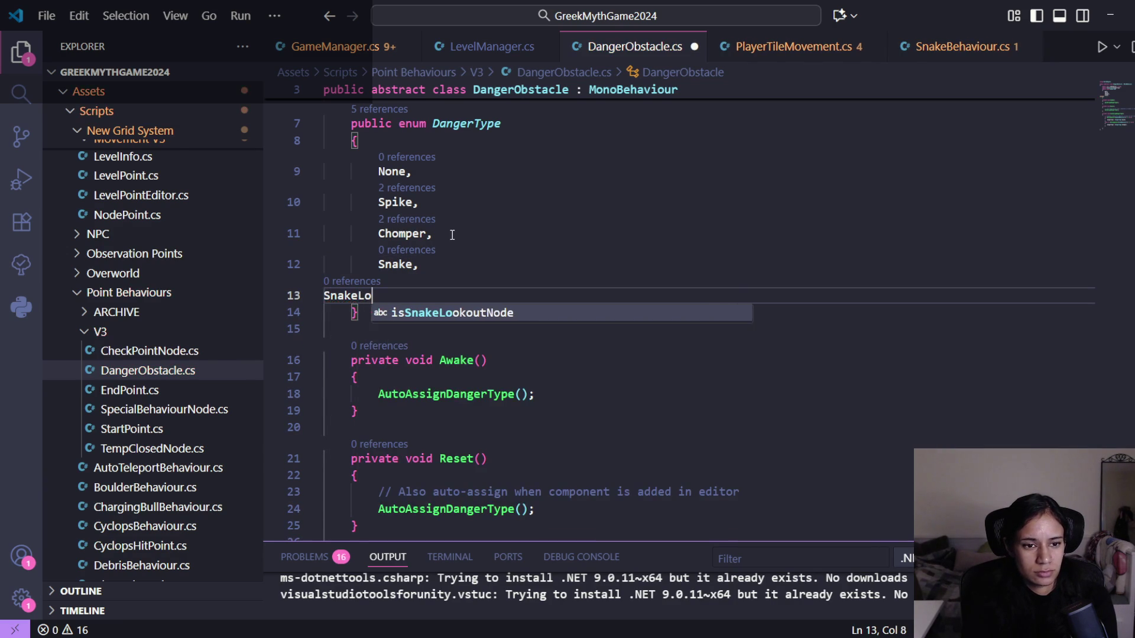
type("okout")
key("Home")
key("Tab")
key("Tab")
key("ctrl+s")
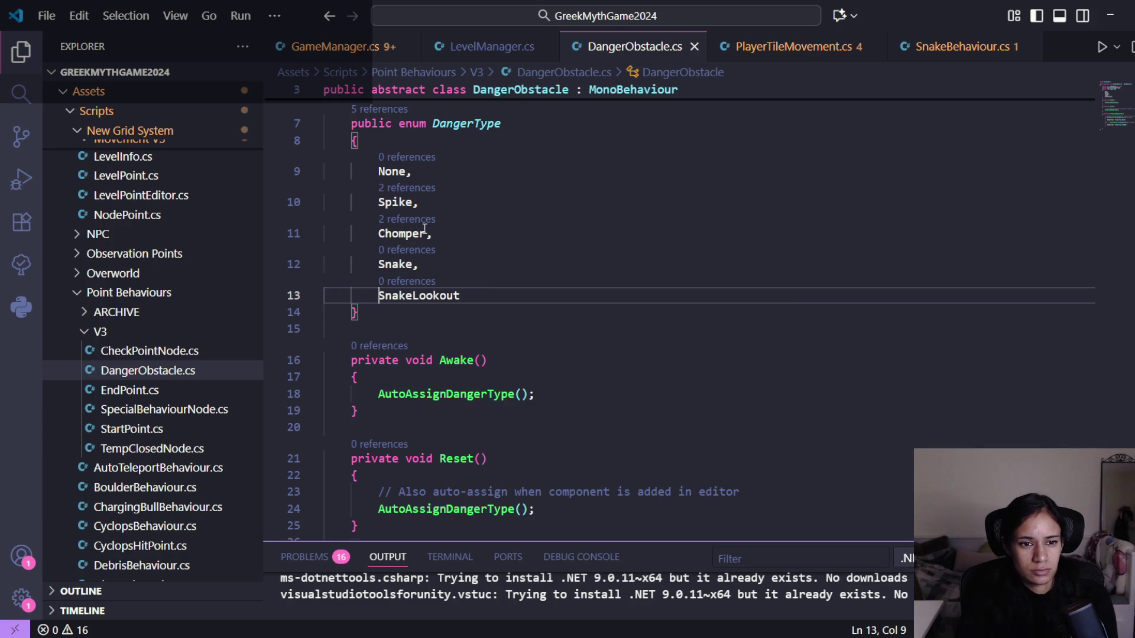
- Review the references to Spike, then return to LevelManager.cs
left_click(399, 187)
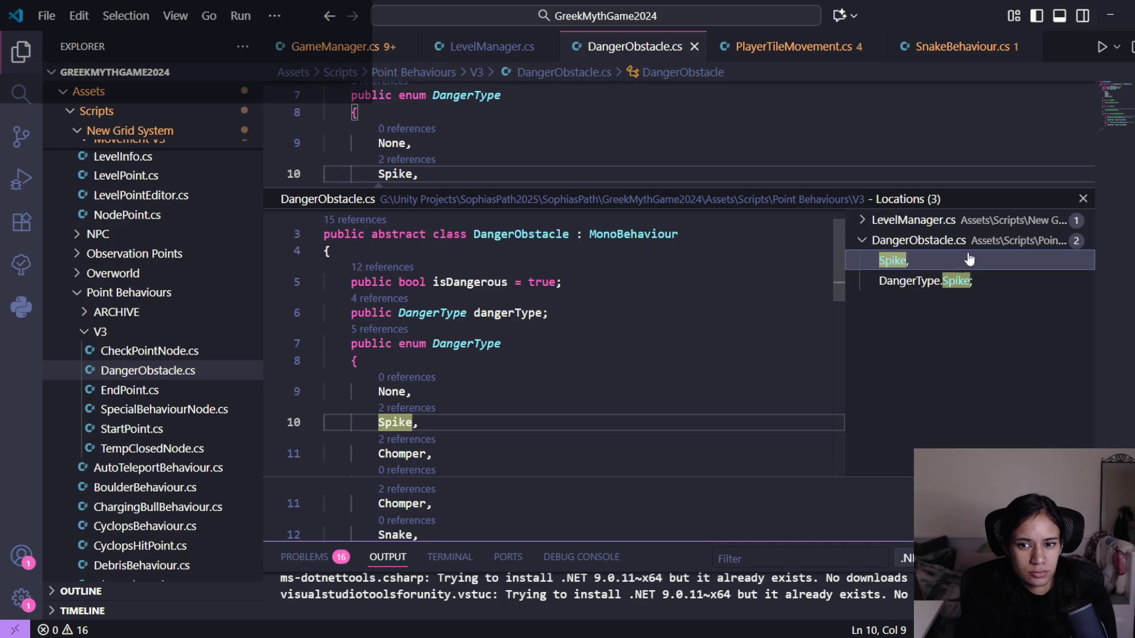
left_click(1083, 198)
left_click(507, 46)
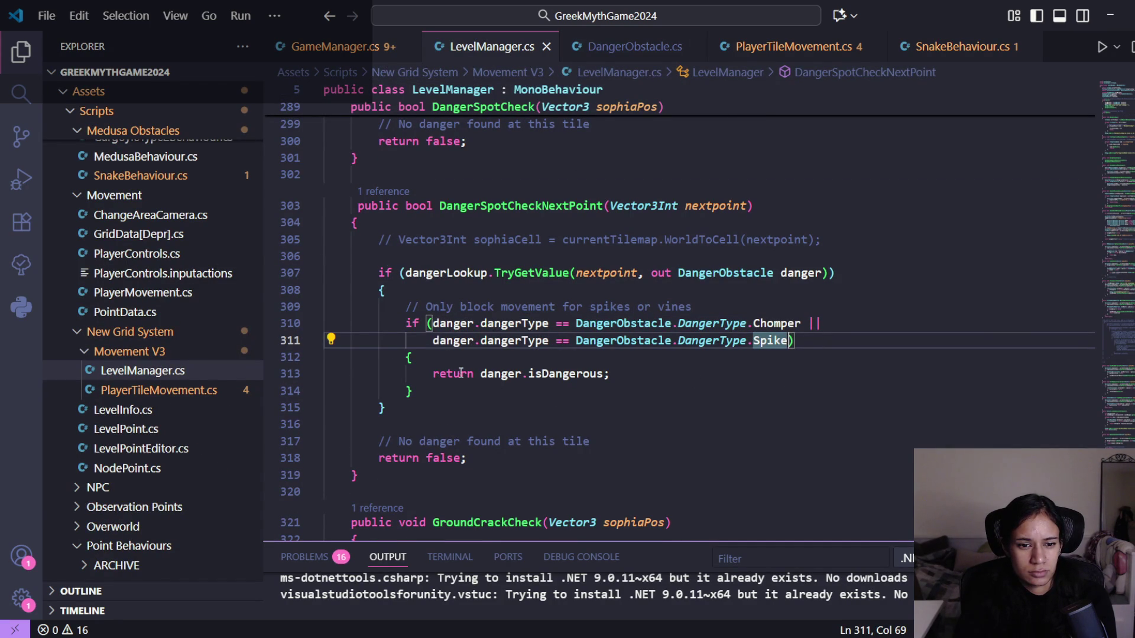
- Review the isDangerous return value and the Spike condition in DangerSpotCheckNextPoint
left_click(542, 374)
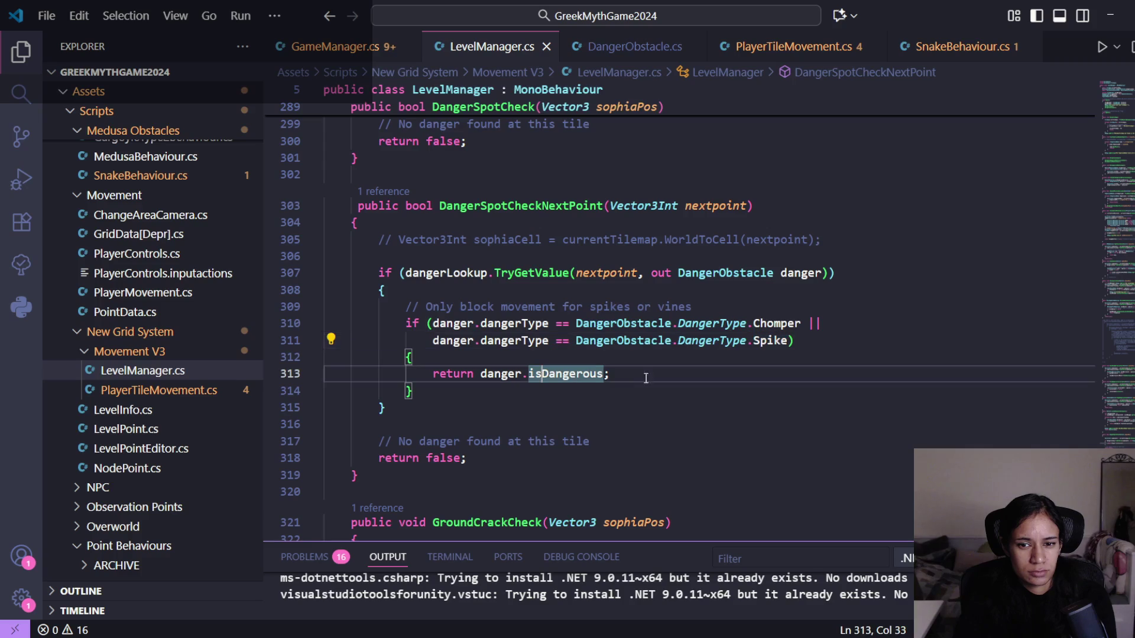
left_click(788, 340)
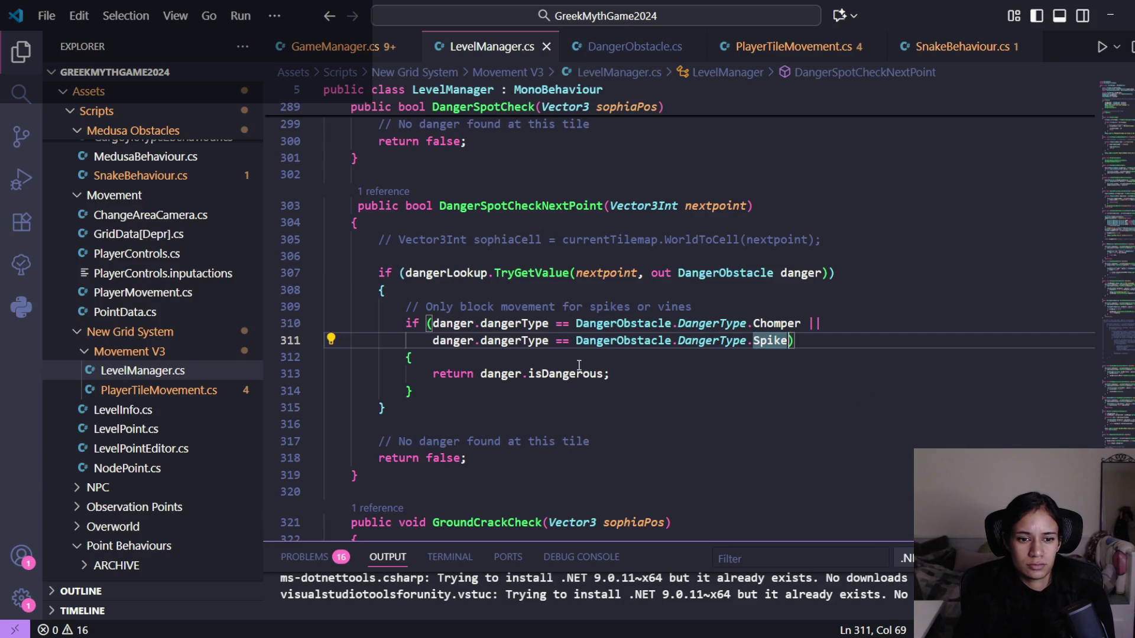
scroll(637, 366, "down", 1)
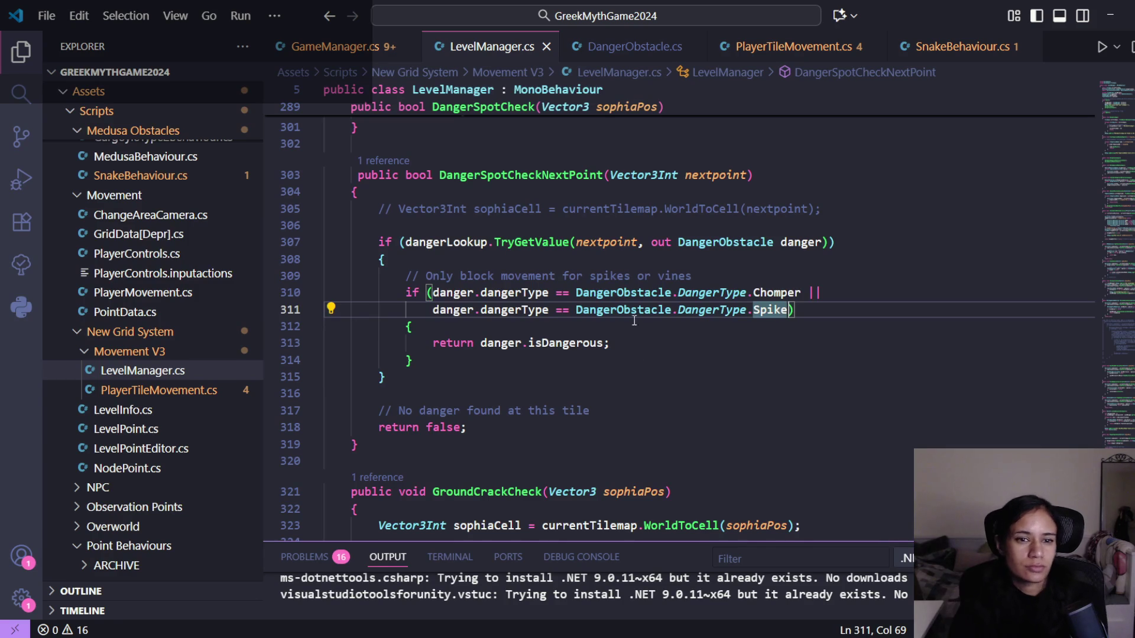
- List references to DangerSpotCheckNextPoint and open its line 103 call in the peek editor
left_click(400, 162)
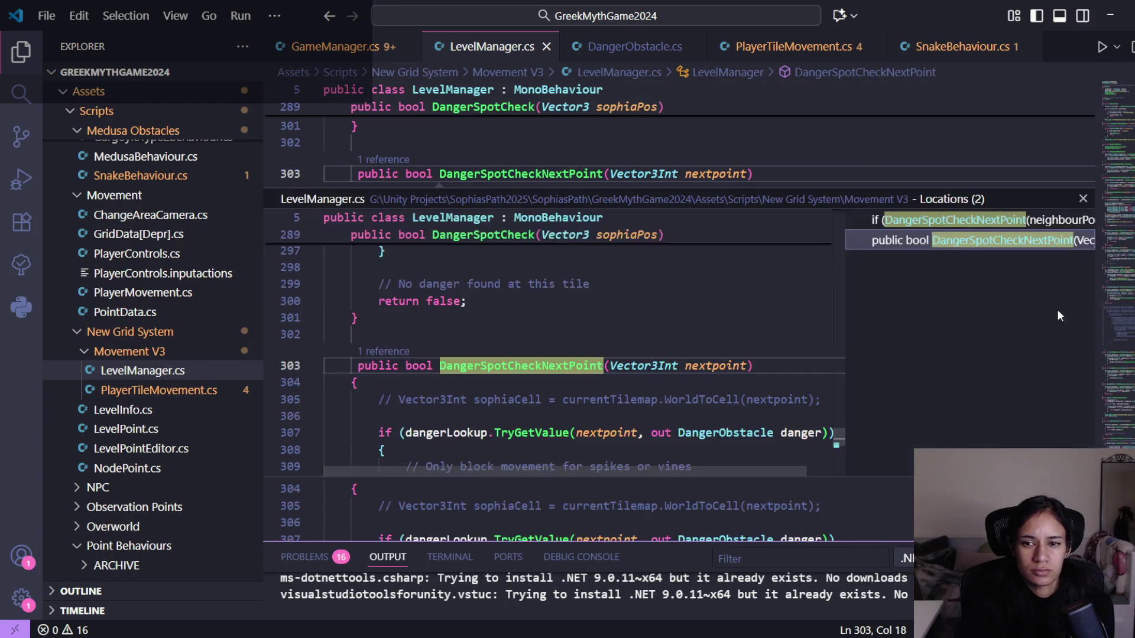
left_click(903, 223)
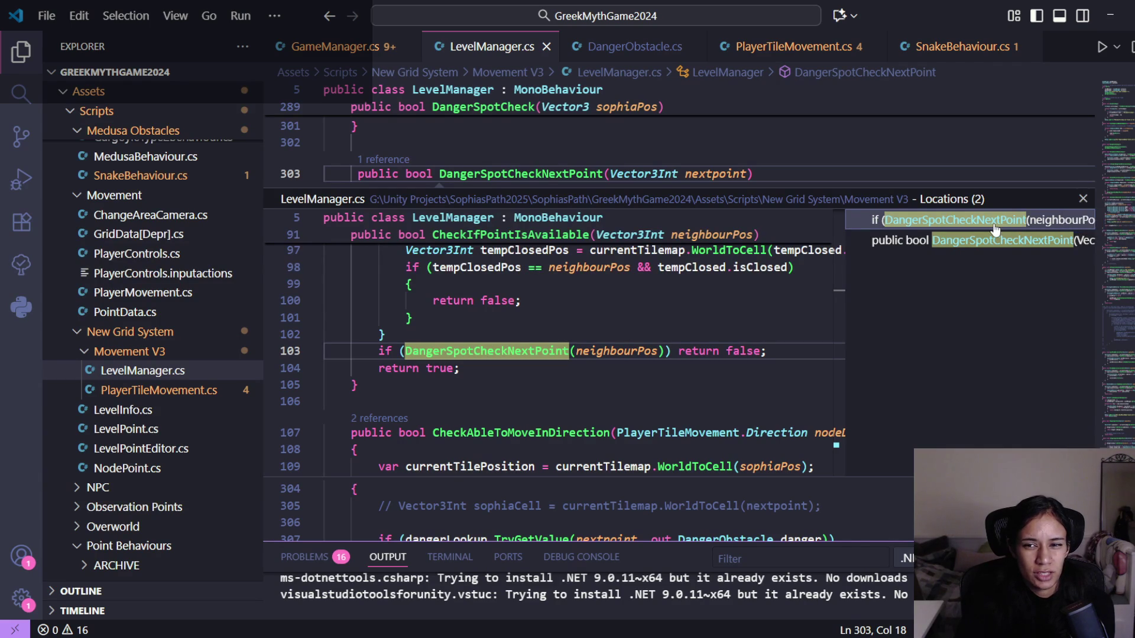
left_click(1038, 223)
scroll(637, 333, "up", 3)
scroll(636, 332, "down", 2)
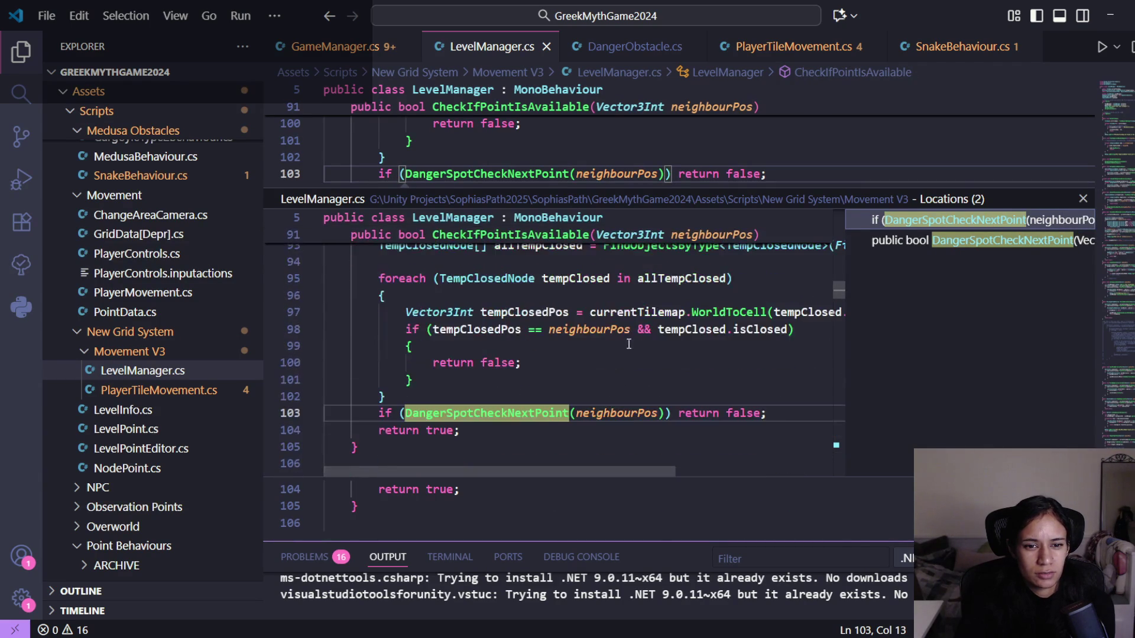
left_click(511, 407)
mouse_move(511, 412)
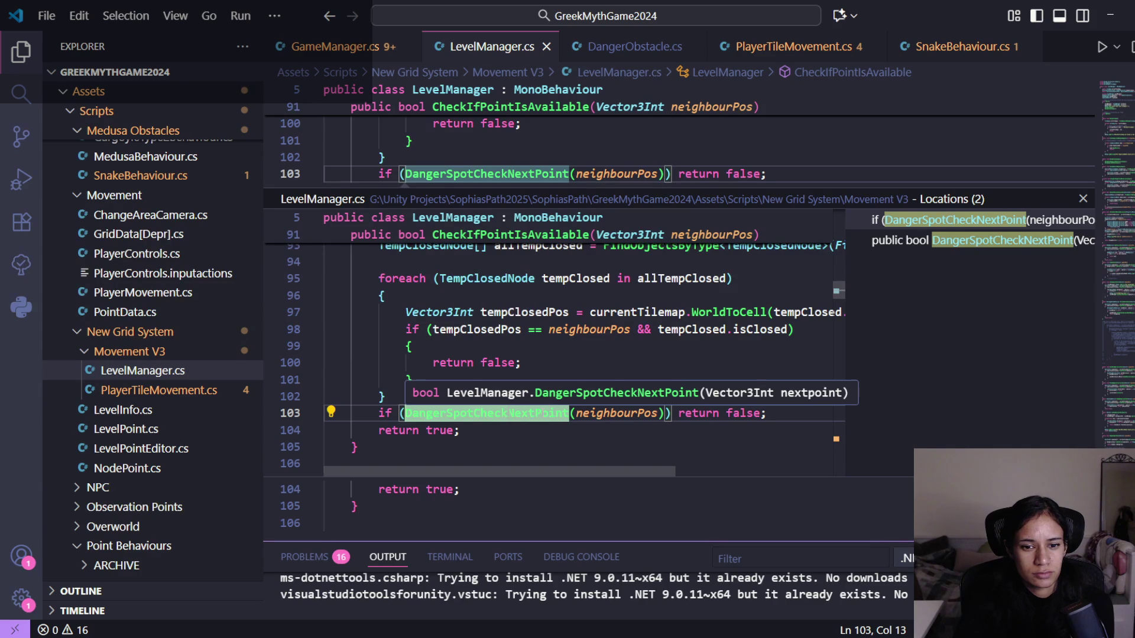
right_click(543, 414)
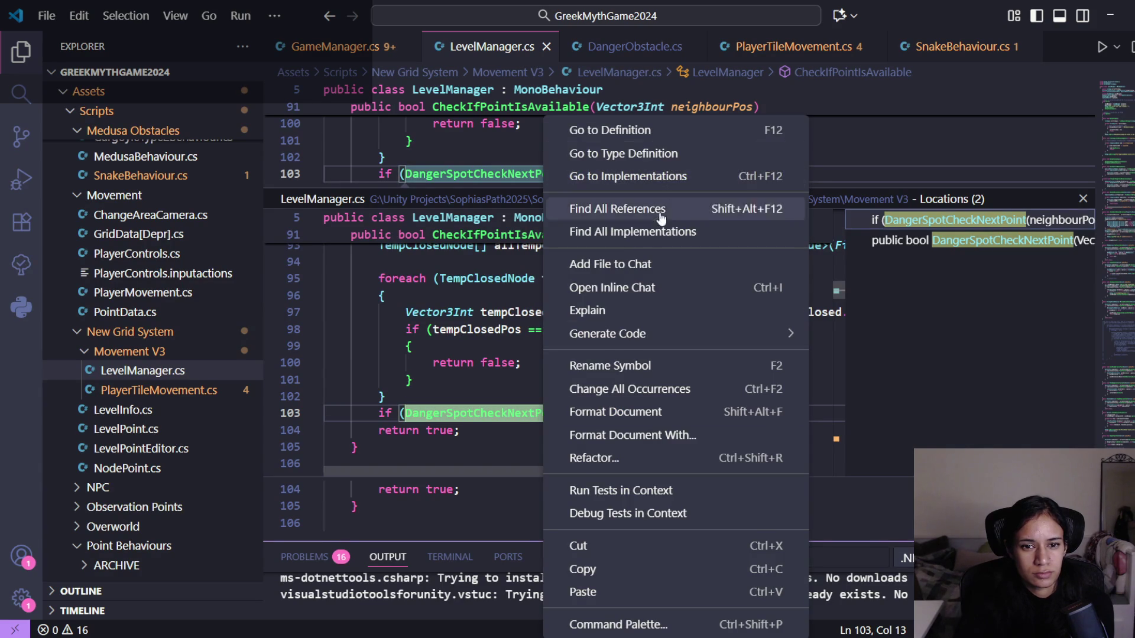
- Rename DangerSpotCheckNextPoint to isDangerSpotBlocked and save LevelManager.cs
left_click(632, 364)
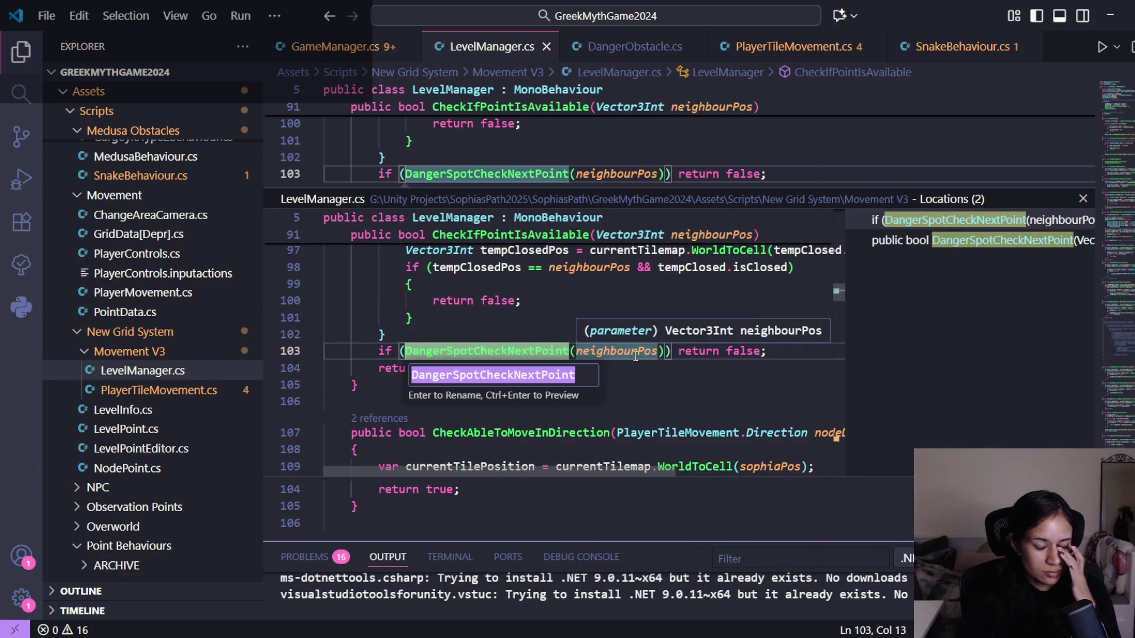
type("Bl")
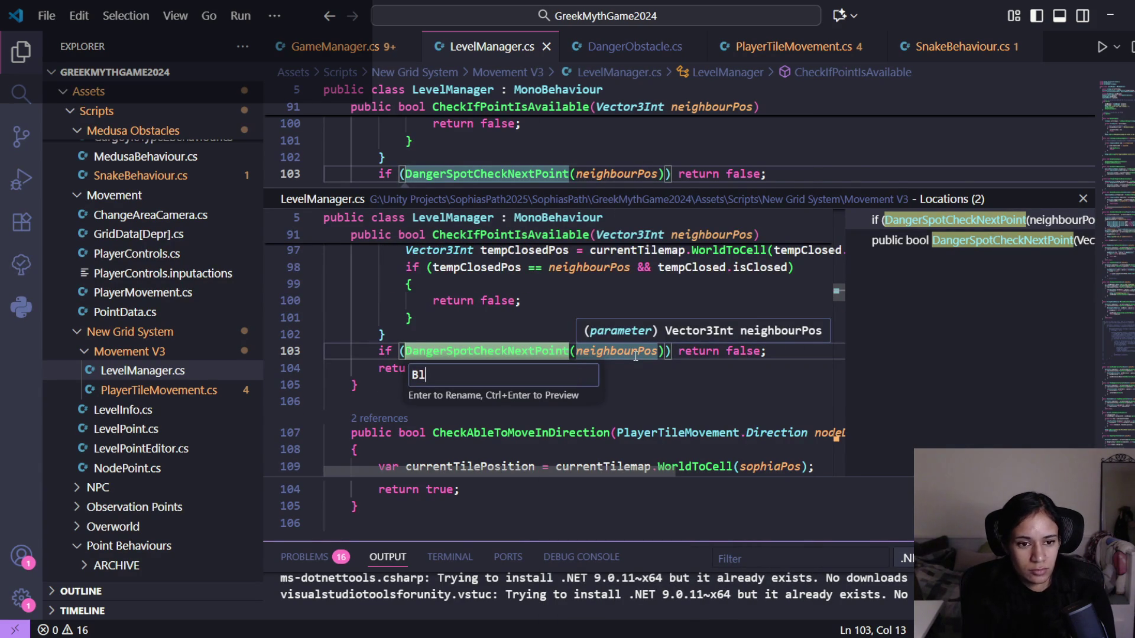
type("ock")
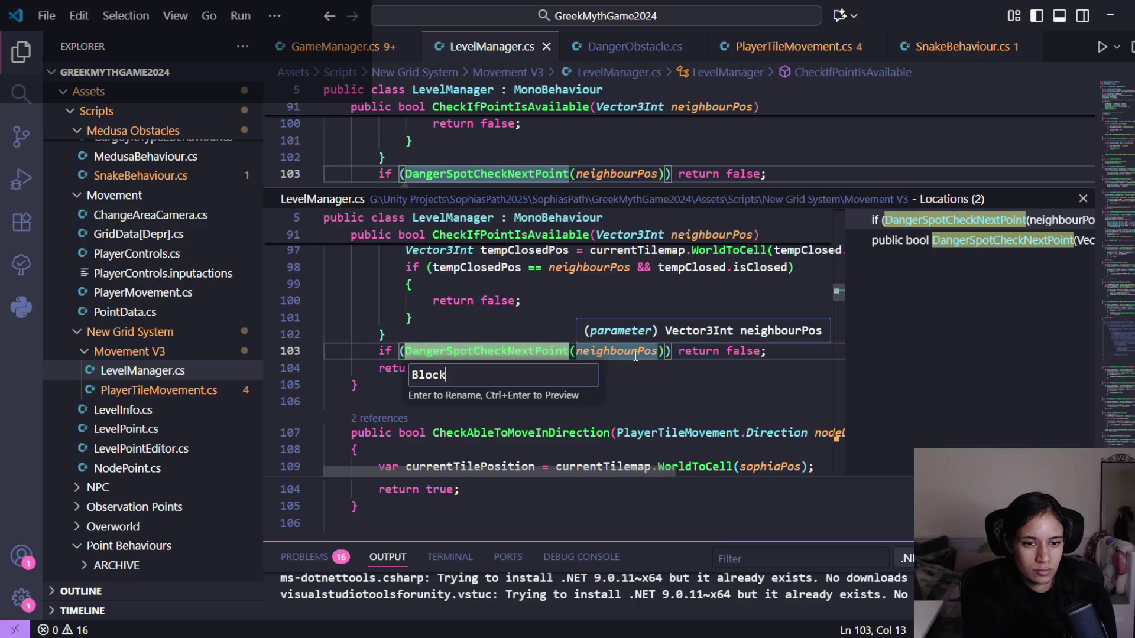
type("ADangerSpot")
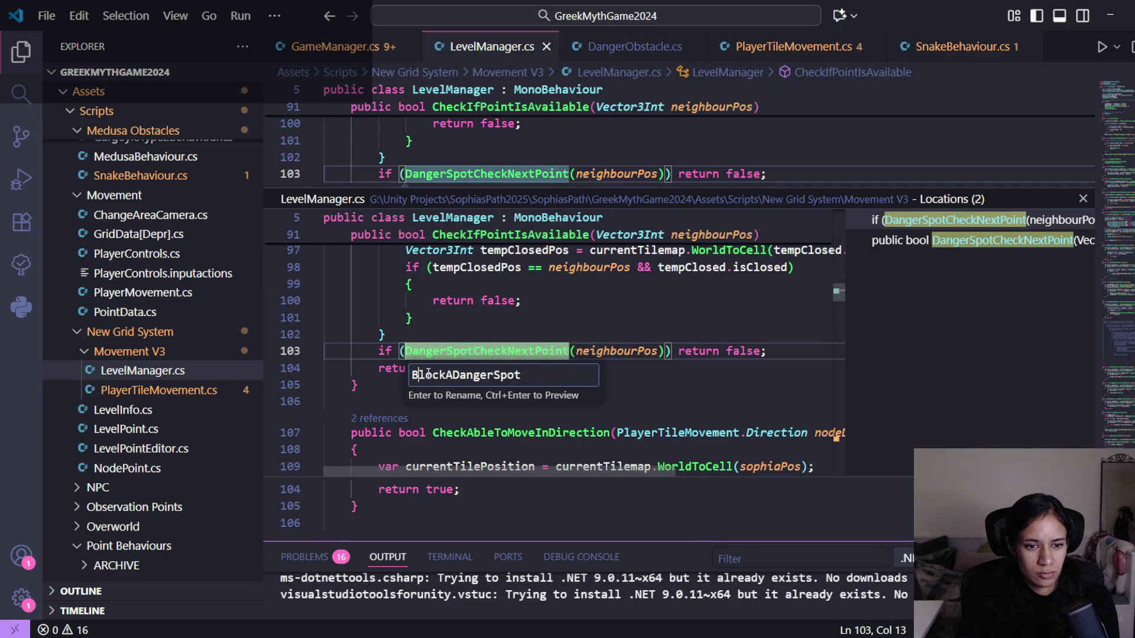
left_click_drag(548, 376, 386, 384)
type("isDangerSpo")
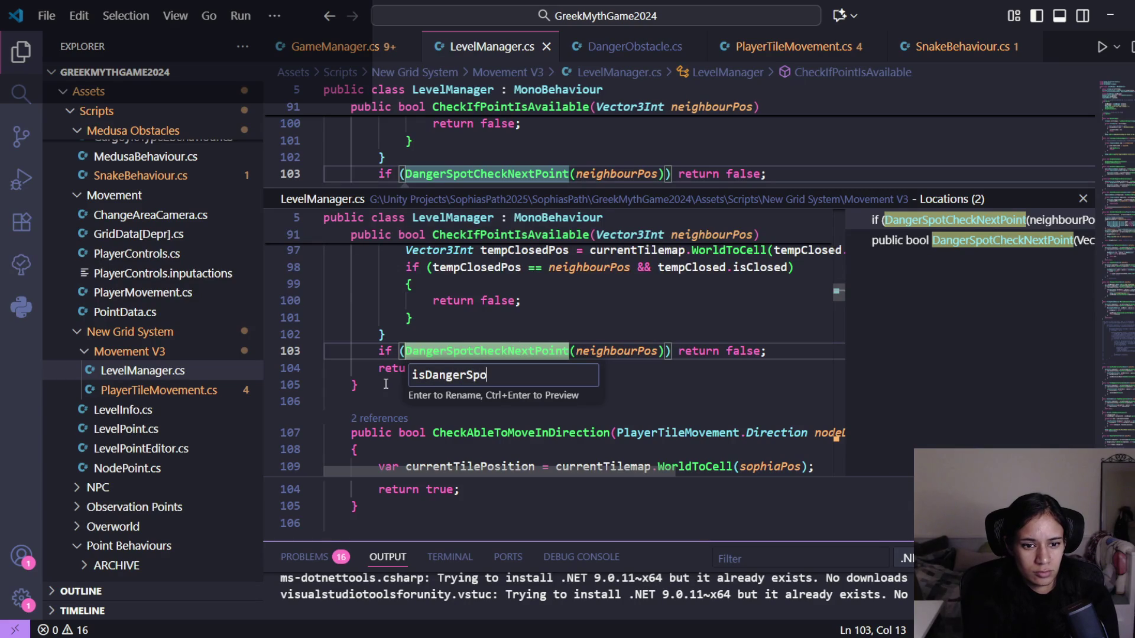
type("tBlocked")
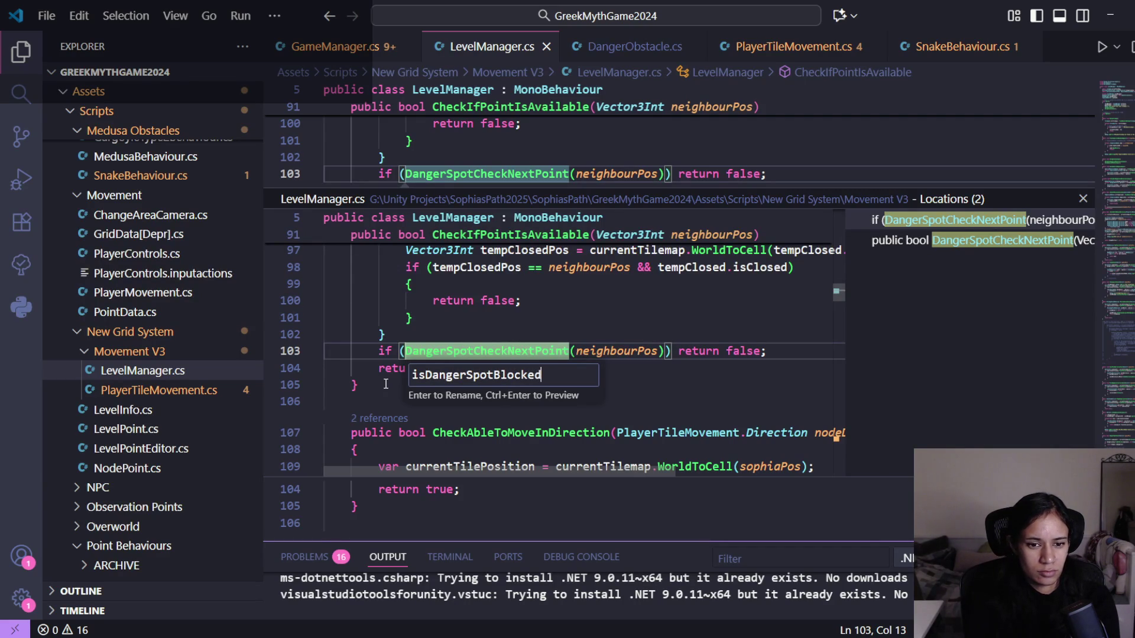
key("Return")
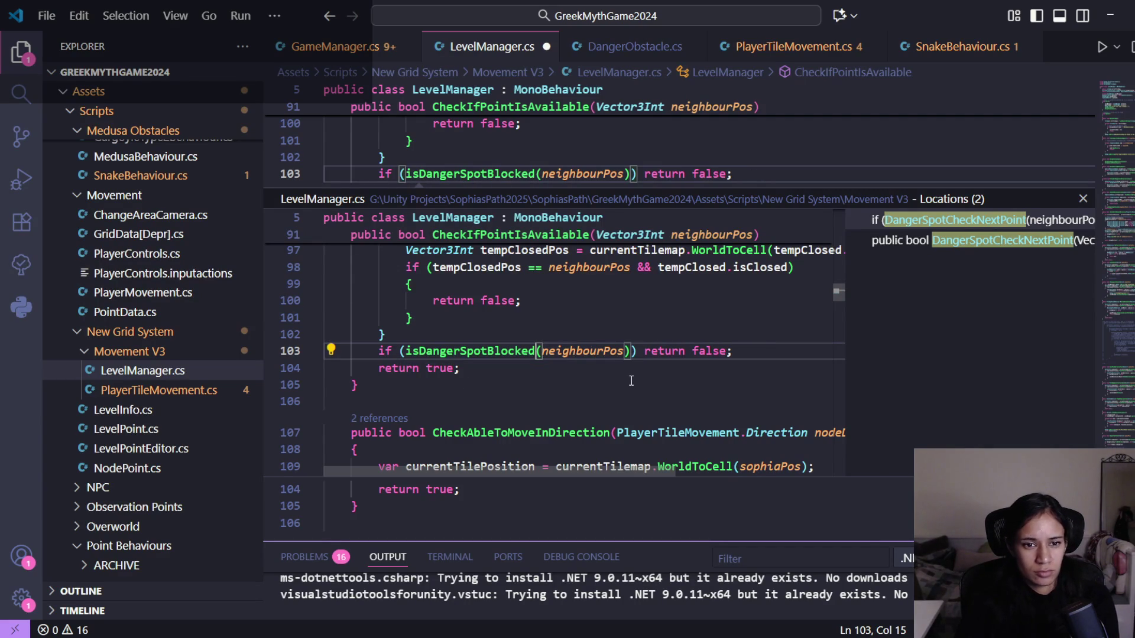
scroll(630, 380, "up", 3)
scroll(631, 380, "down", 2)
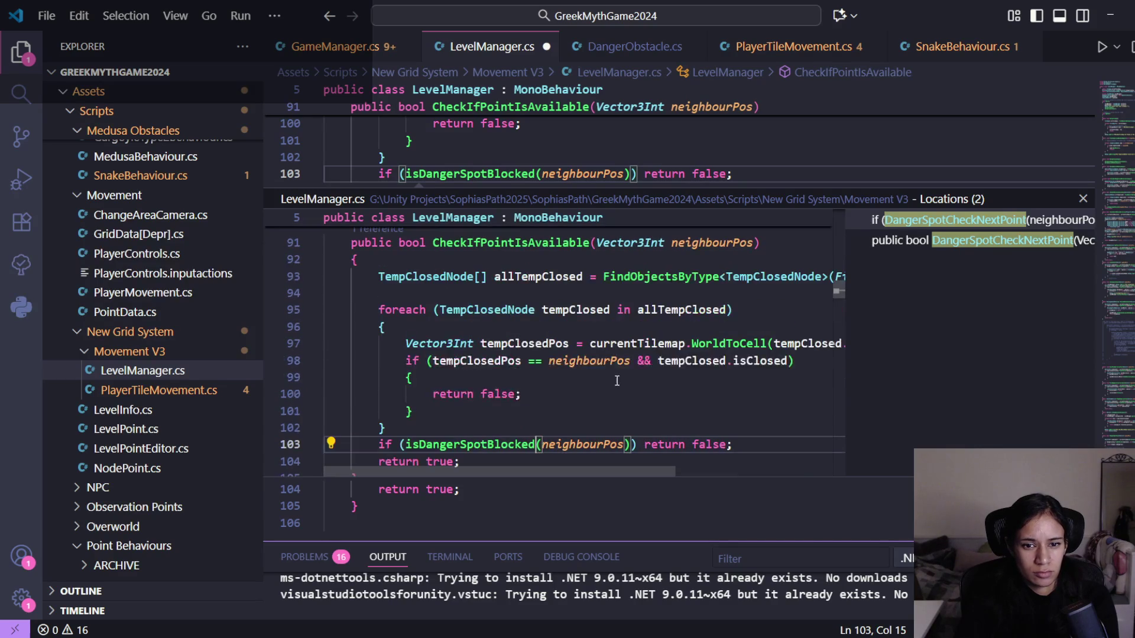
key("ctrl+s")
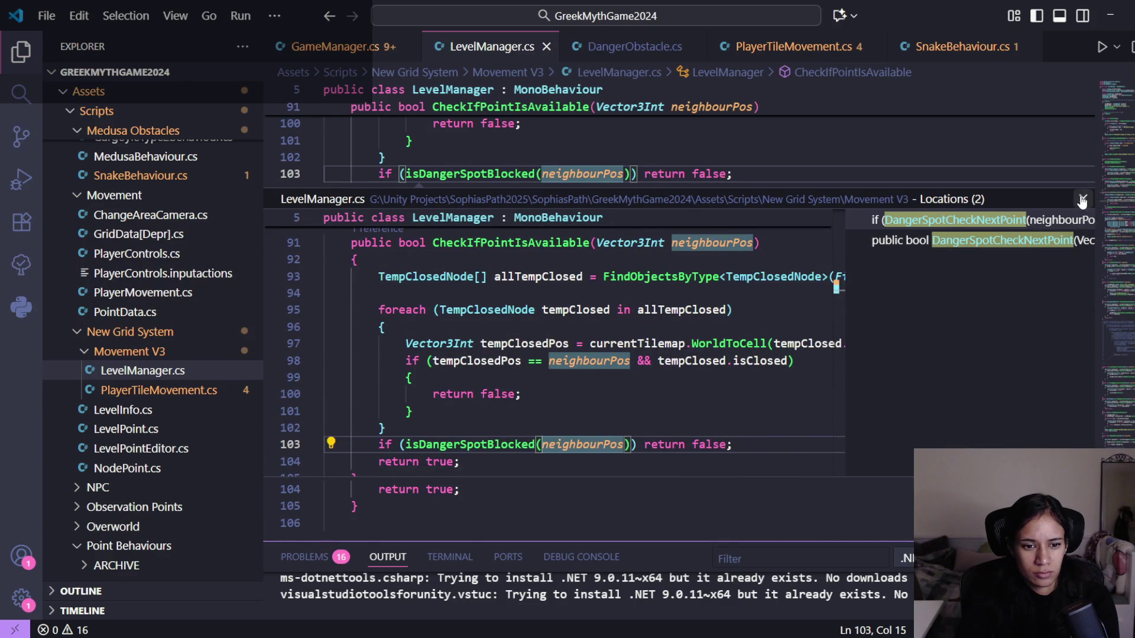
- Close the references peek and jump to the isDangerSpotBlocked definition
left_click(1082, 200)
scroll(507, 280, "up", 1)
left_click(503, 238, "ctrl")
scroll(562, 296, "down", 2)
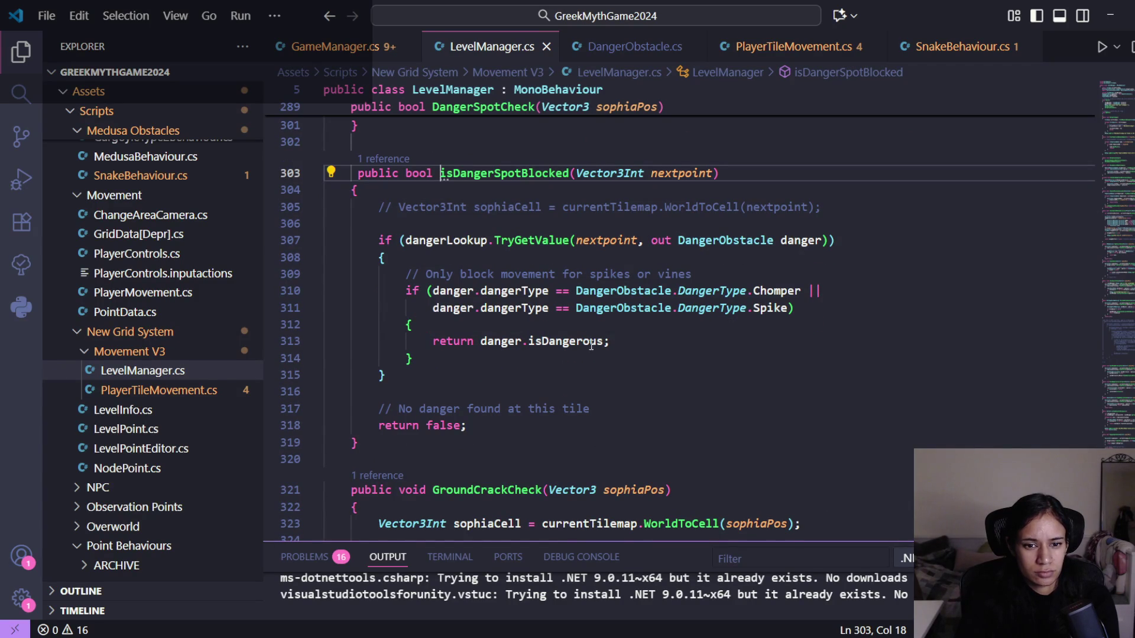
- Move between the isDangerSpotBlocked call on line 103 and its definition on line 303
mouse_move(605, 346)
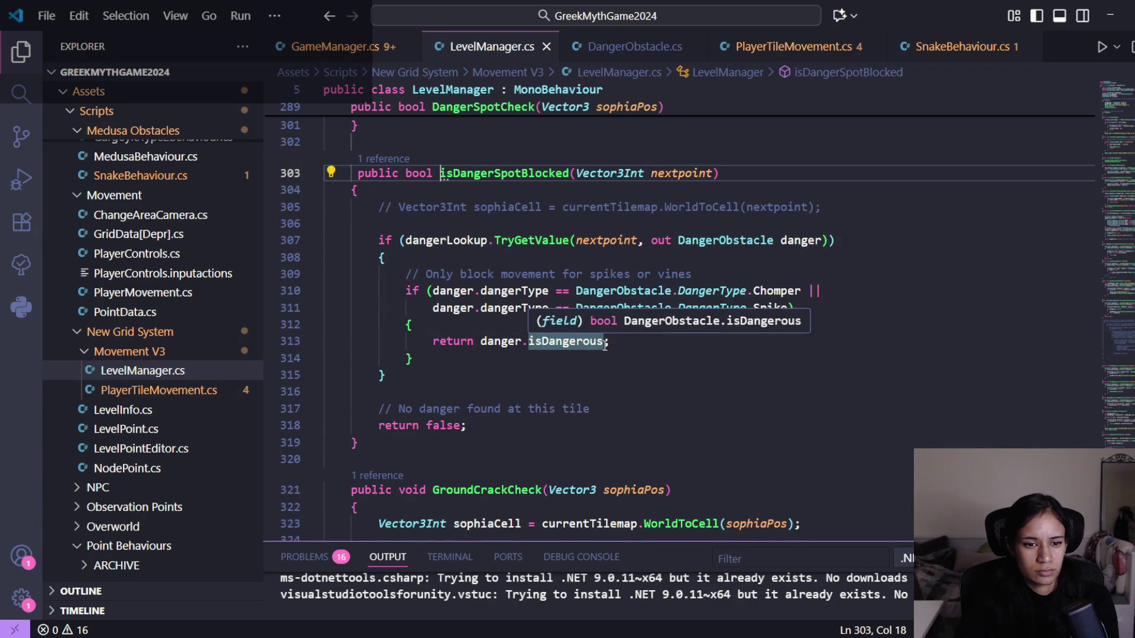
key("alt+Left")
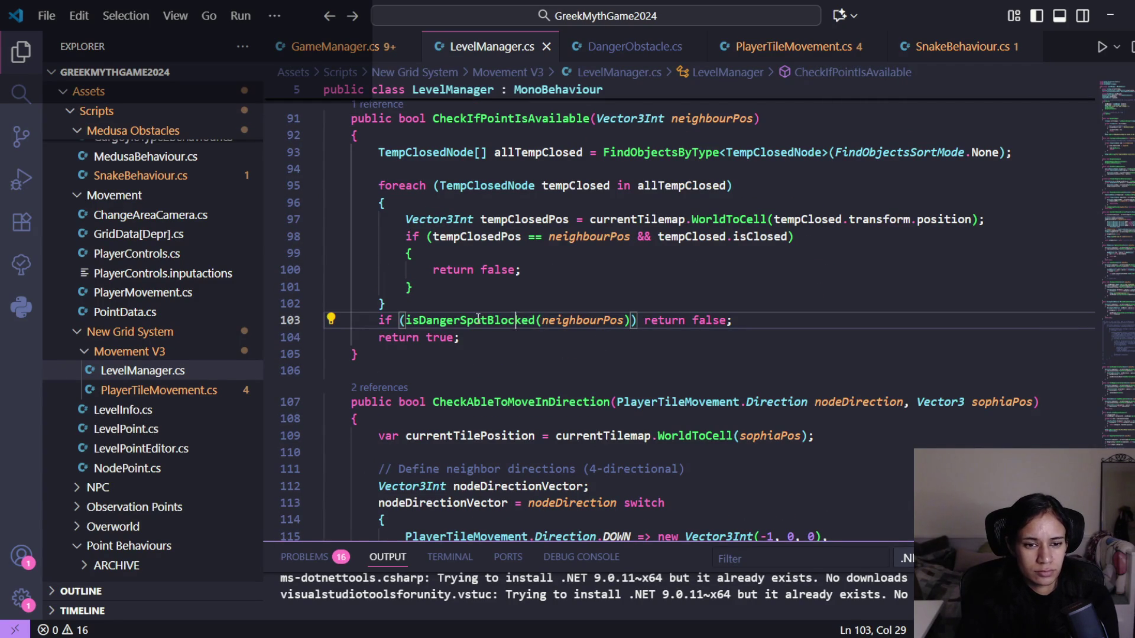
mouse_move(478, 318)
scroll(669, 332, "up", 1)
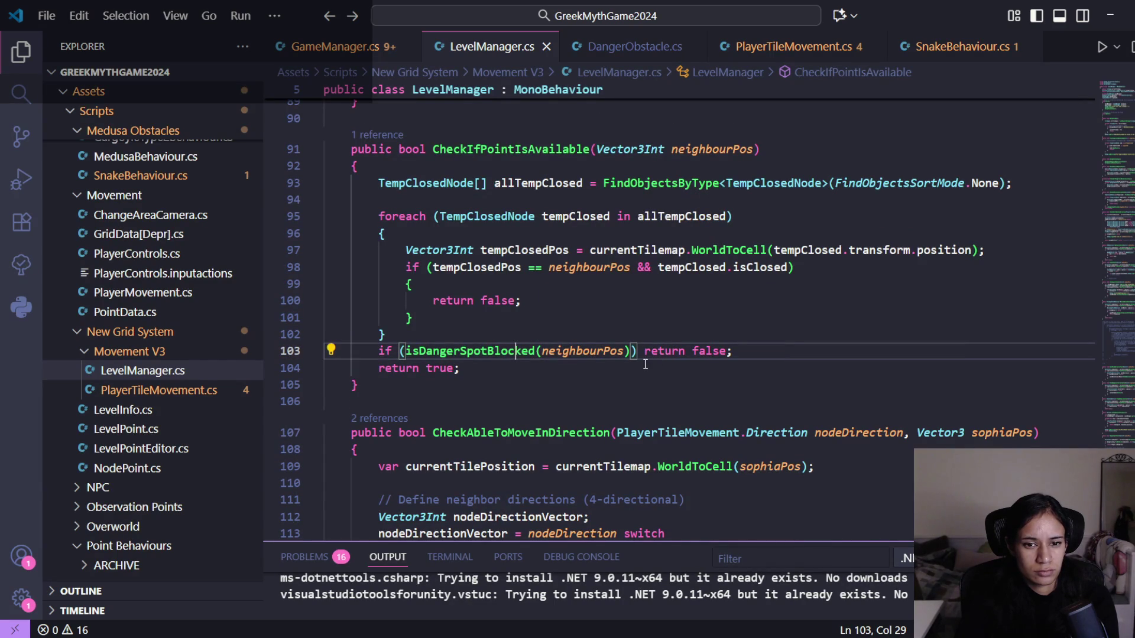
key("F12")
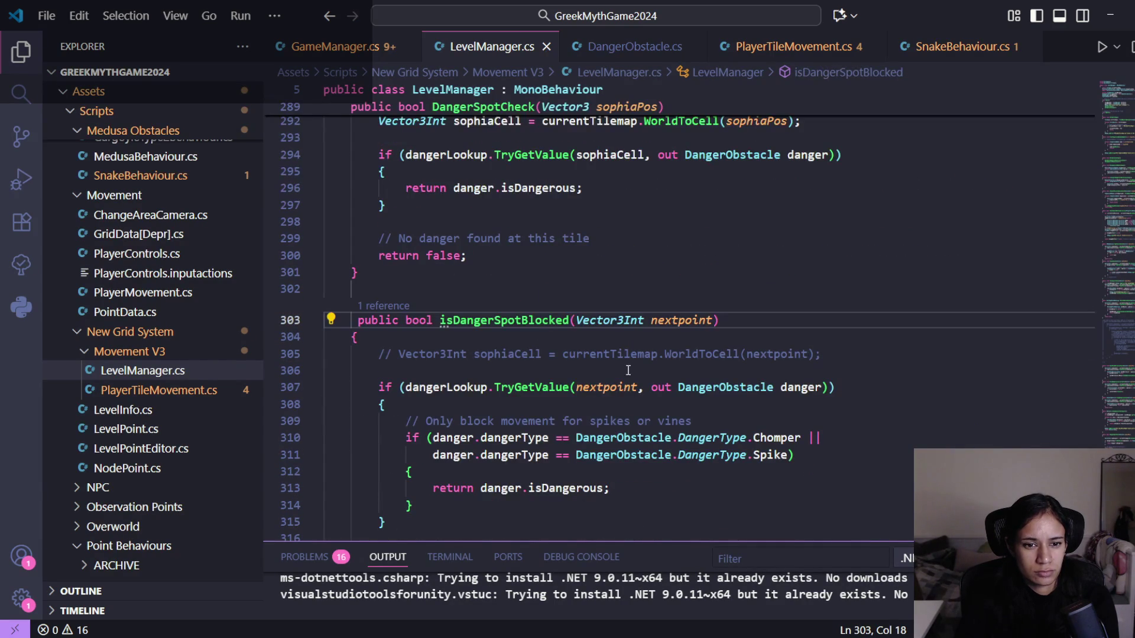
key("alt+Left")
key("F12")
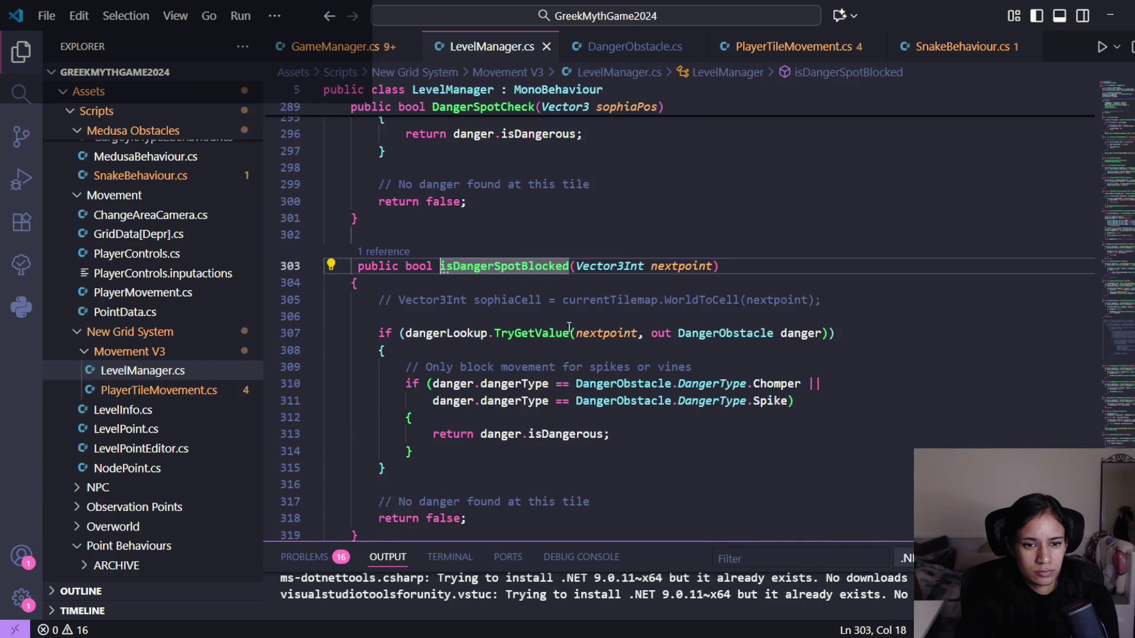
scroll(591, 359, "down", 1)
- Return to the line 103 call and bring up PlayerTileMovement.cs at DoPointReachedCheck
mouse_move(581, 376)
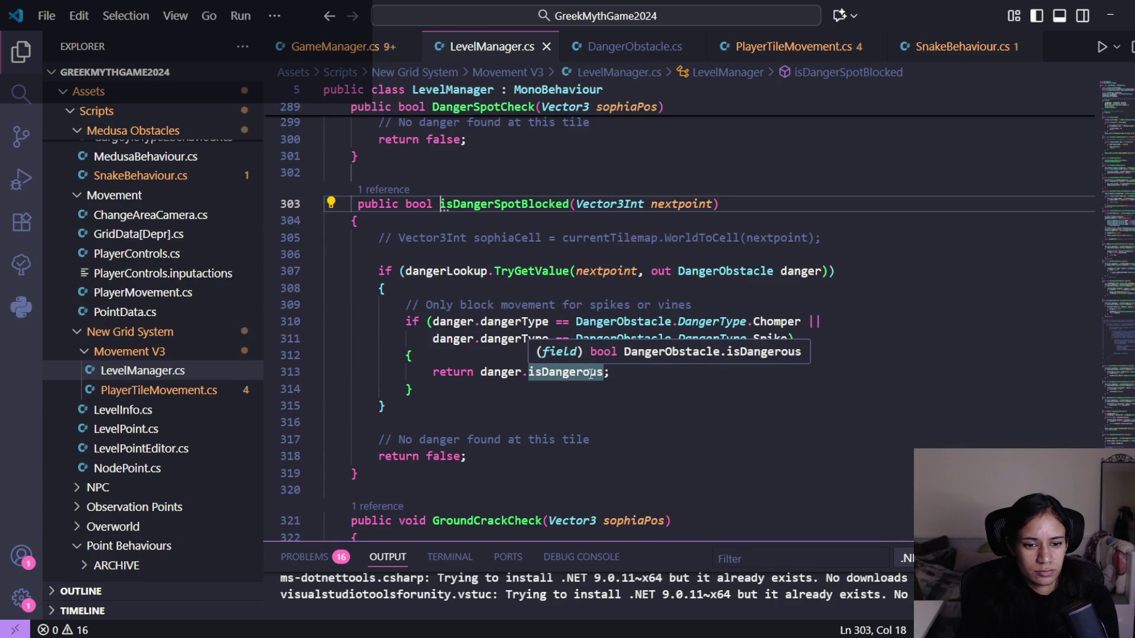
key("alt+Left")
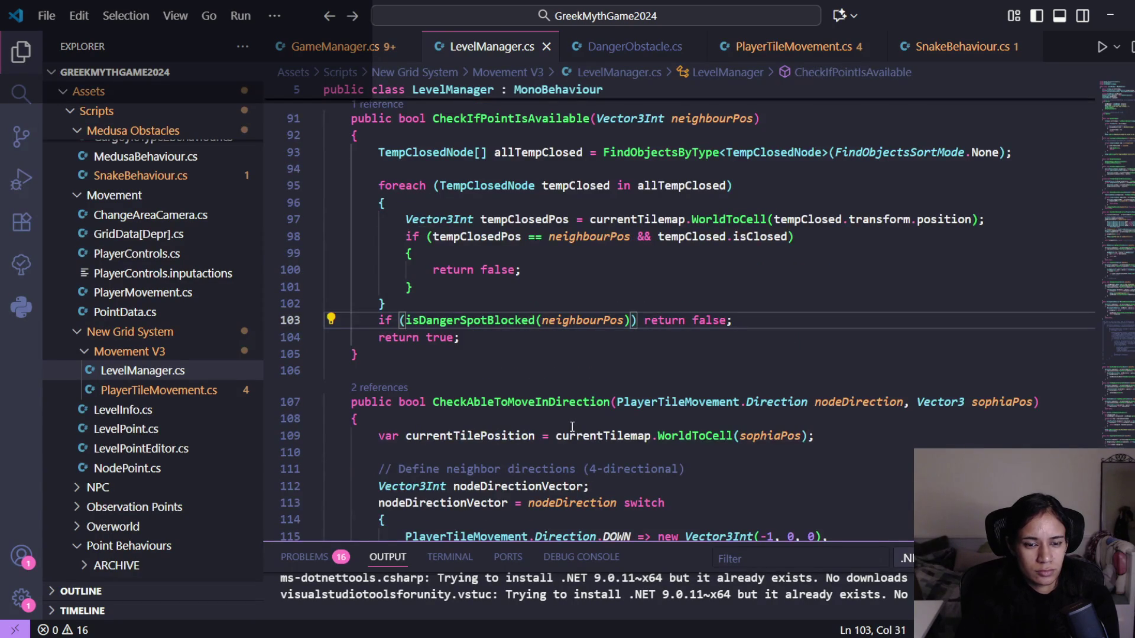
scroll(577, 392, "up", 6)
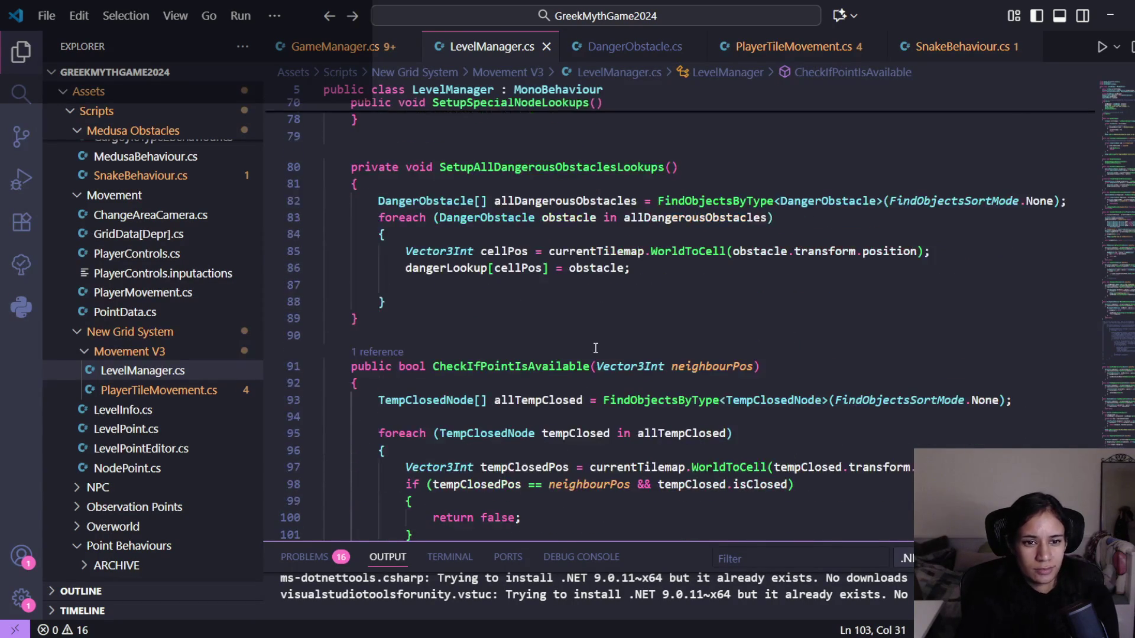
scroll(596, 349, "down", 11)
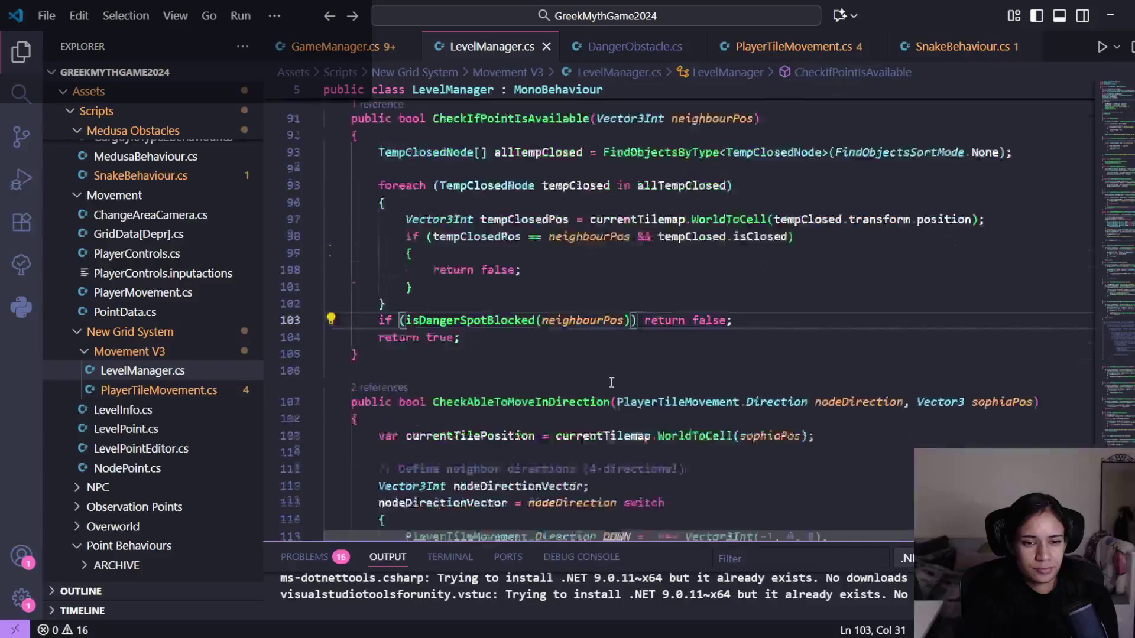
left_click(789, 48)
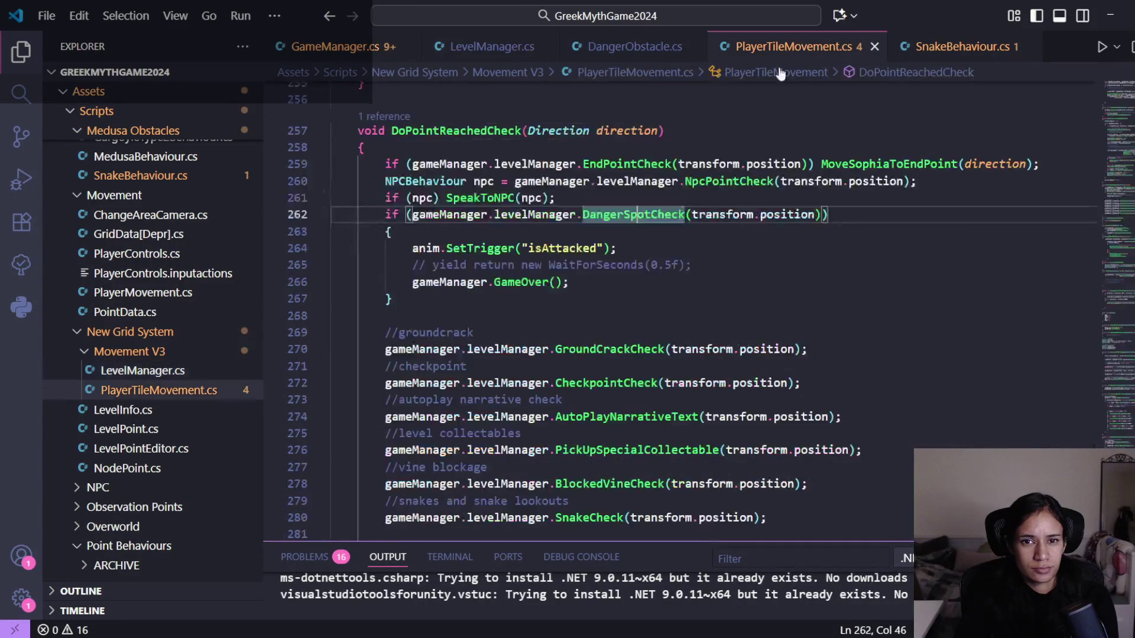
- Open the DangerSpotCheck definition in LevelManager.cs and inspect its isDangerous return on line 296
scroll(600, 358, "down", 2)
scroll(583, 399, "up", 3)
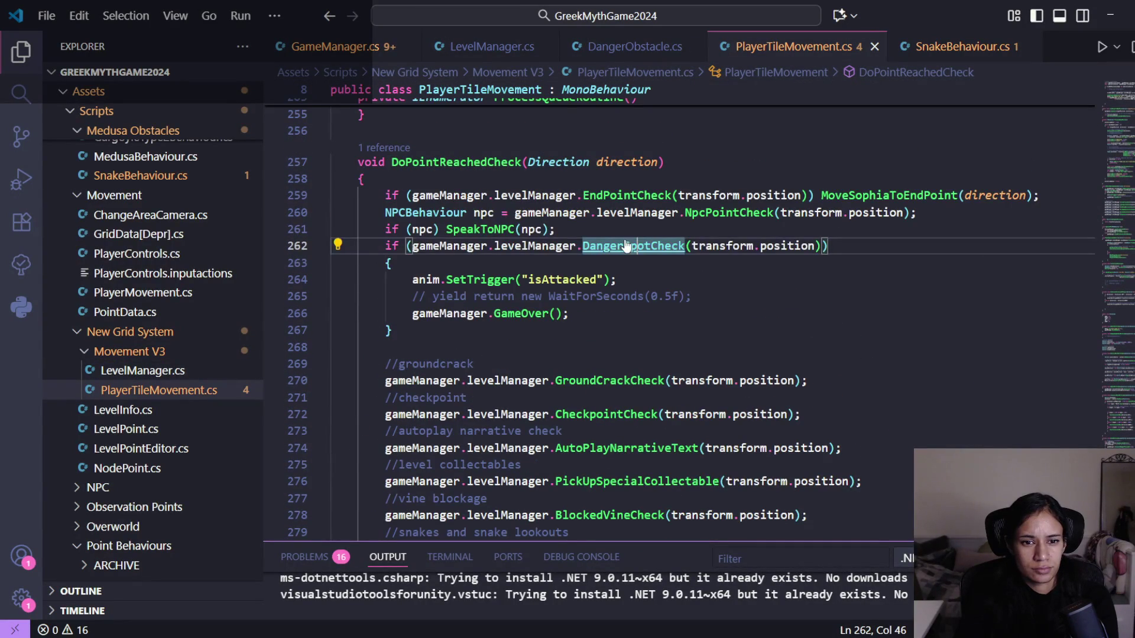
left_click(624, 246, "ctrl")
scroll(596, 366, "down", 2)
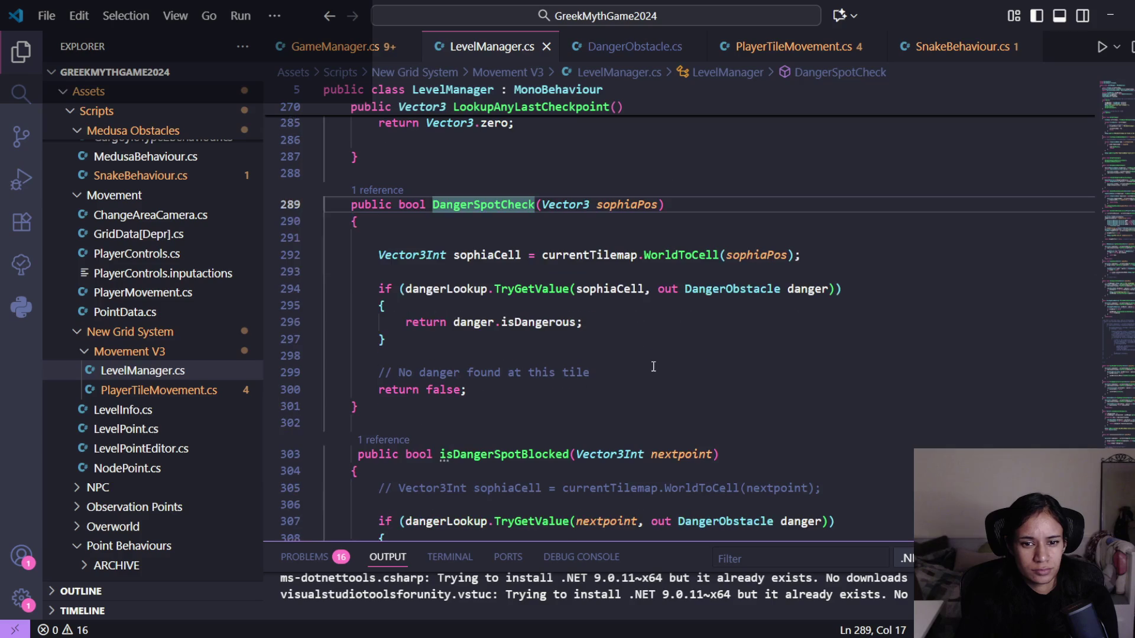
left_click(599, 326)
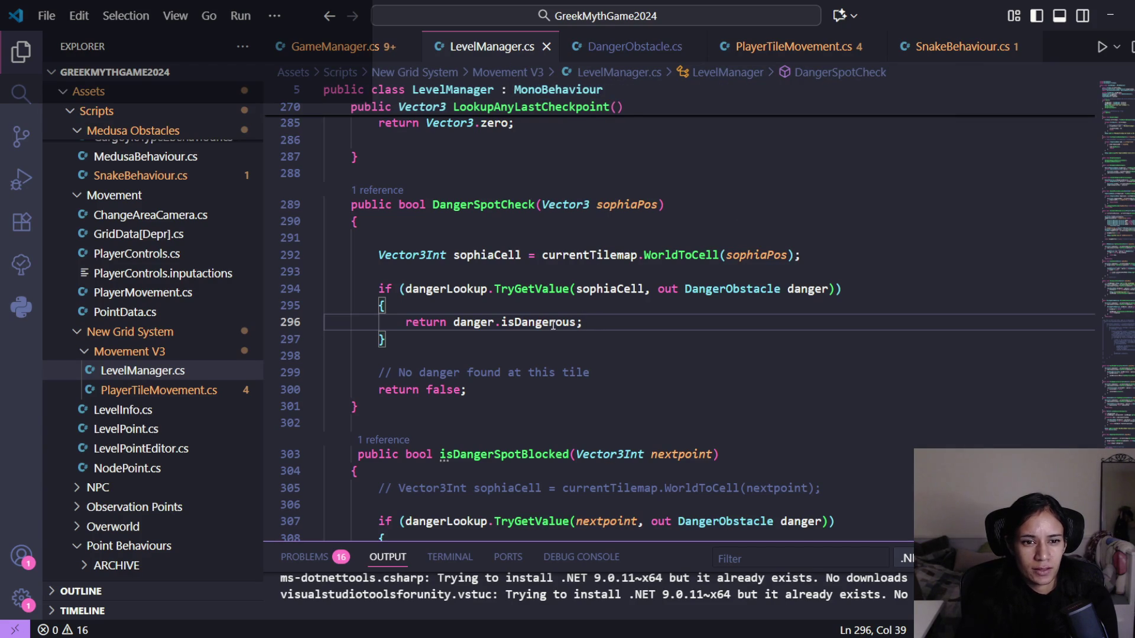
- Review the CheckIfSnakeVulnerable method in SnakeBehaviour.cs
left_click(969, 50)
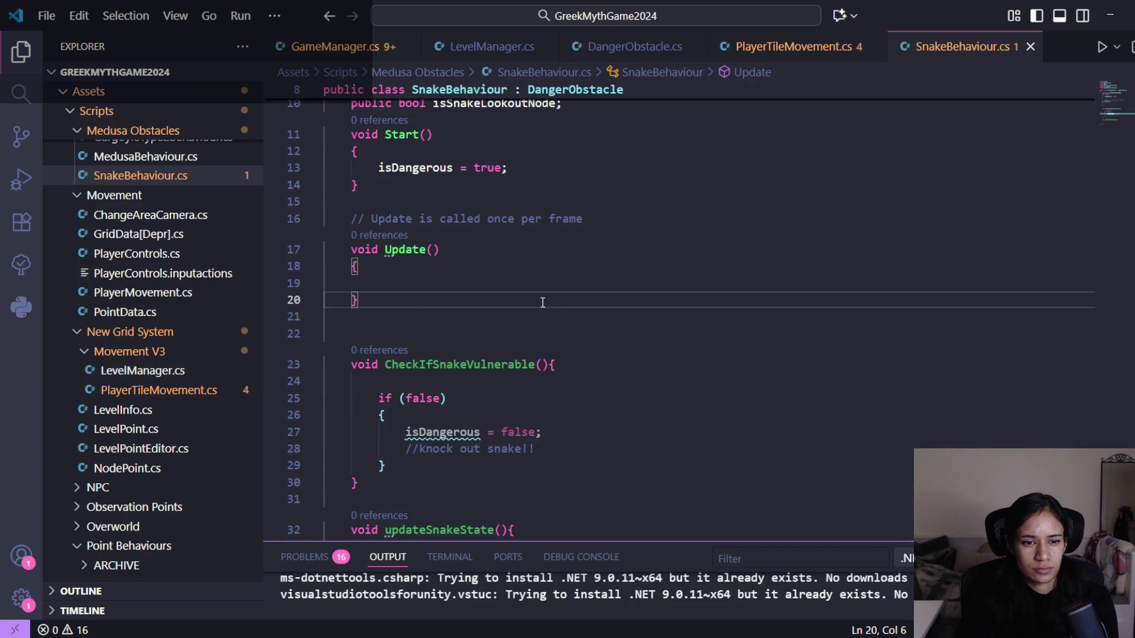
scroll(542, 303, "down", 2)
left_click(467, 272)
left_click(572, 272)
left_click(508, 272)
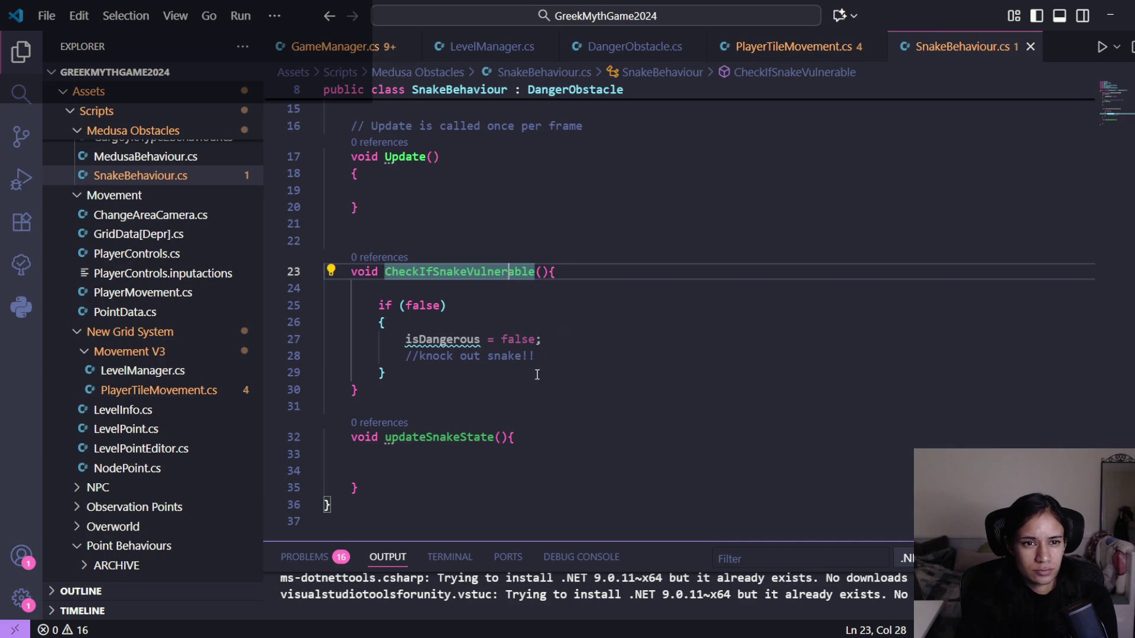
- Flip through LevelManager.cs and DangerObstacle.cs to GameManager.cs
left_click(506, 52)
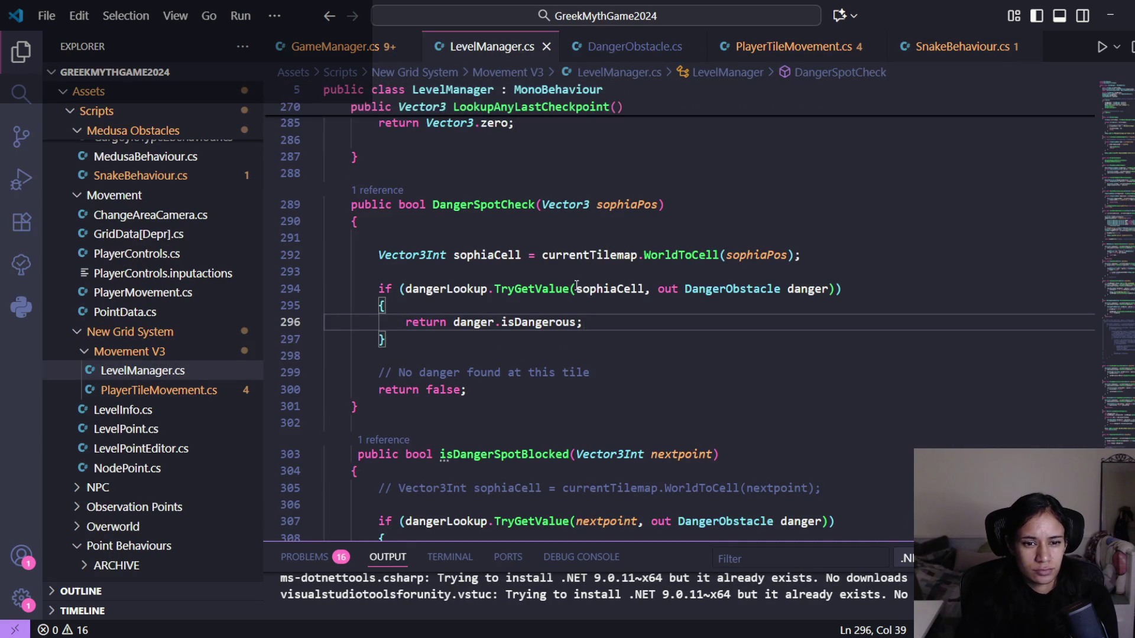
left_click(636, 47)
left_click(406, 48)
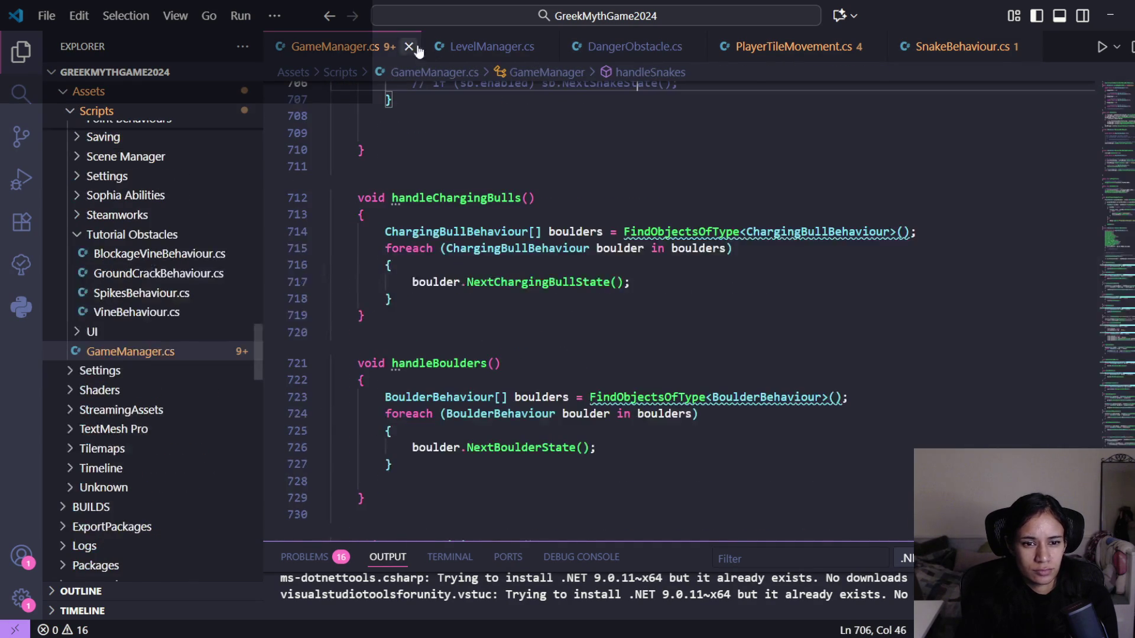
- Show PlayerTileMovement.cs and close the DangerObstacle.cs tab
left_click(491, 46)
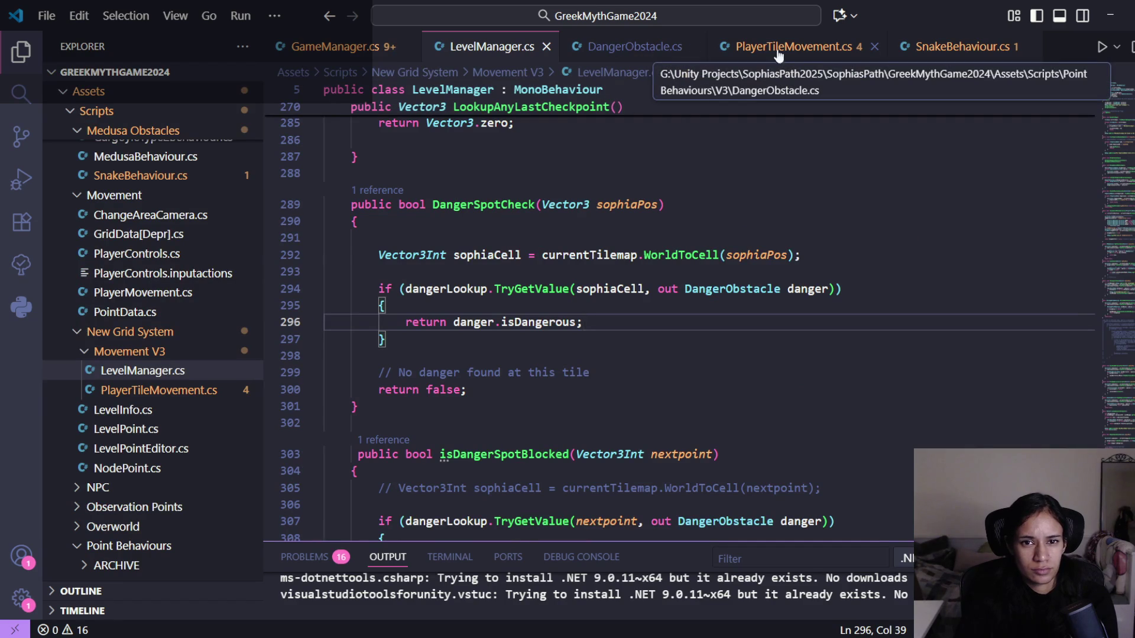
left_click(729, 50)
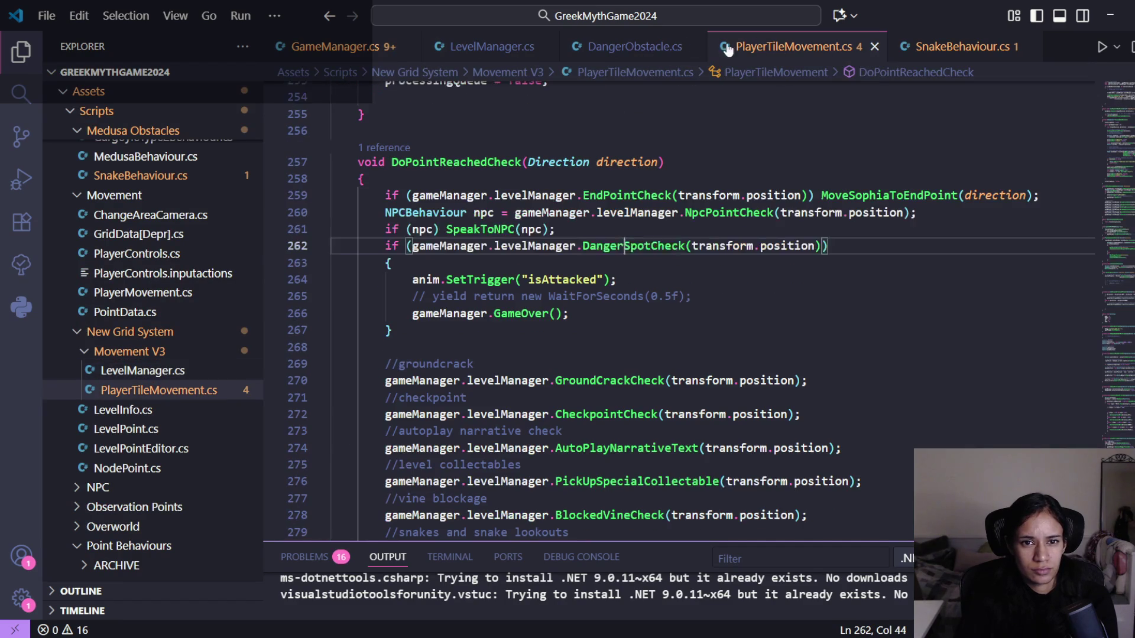
middle_click(608, 50)
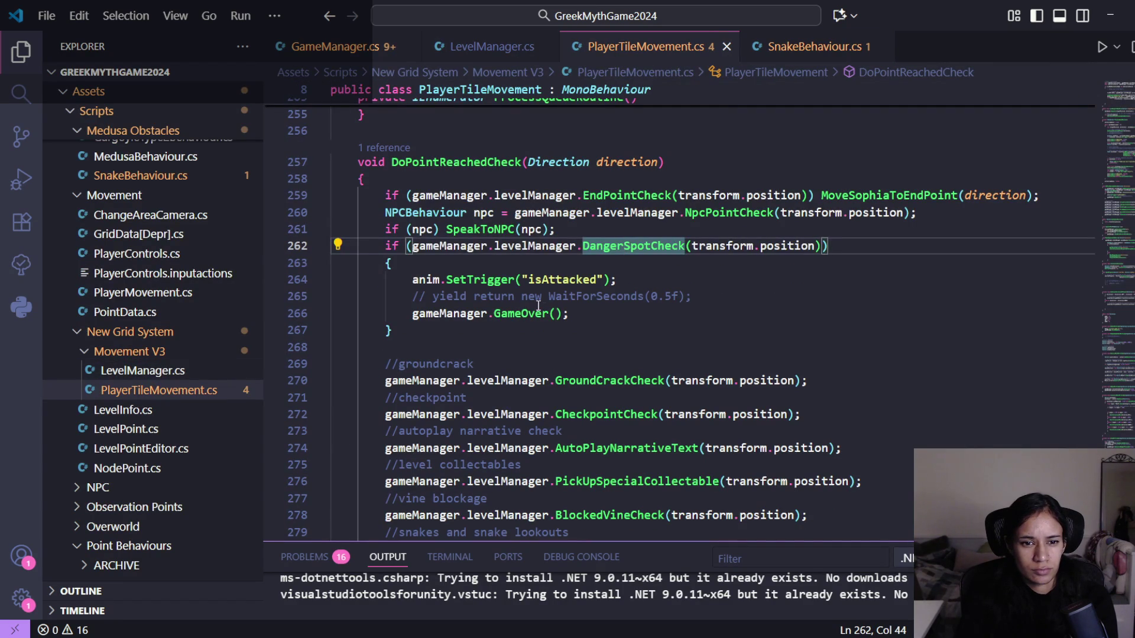
- Check DoPointReachedCheck's attack and GameOver lines and DangerSpotCheck's definition, then minimize VS Code
left_click(576, 285)
left_click(541, 313)
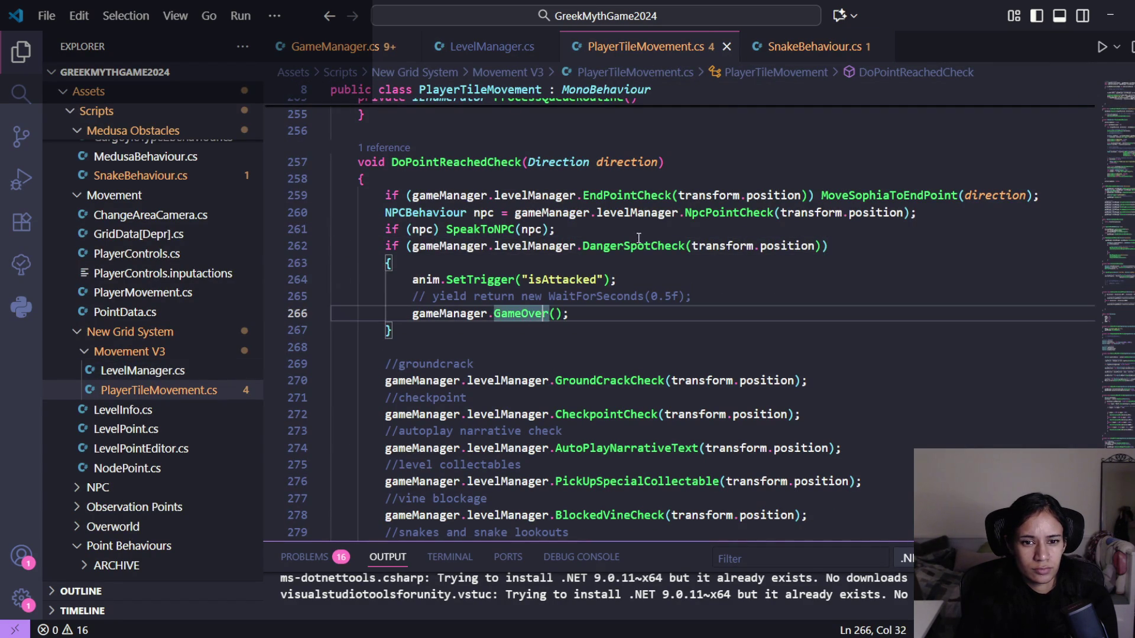
left_click(637, 245)
left_click(638, 245, "ctrl")
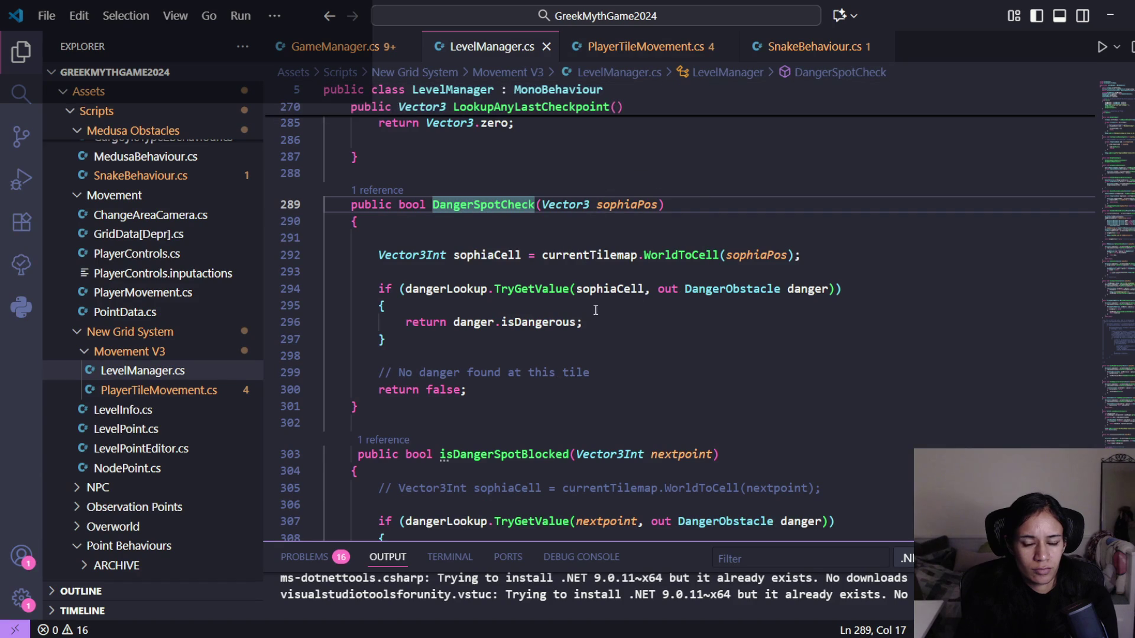
key("alt+Left")
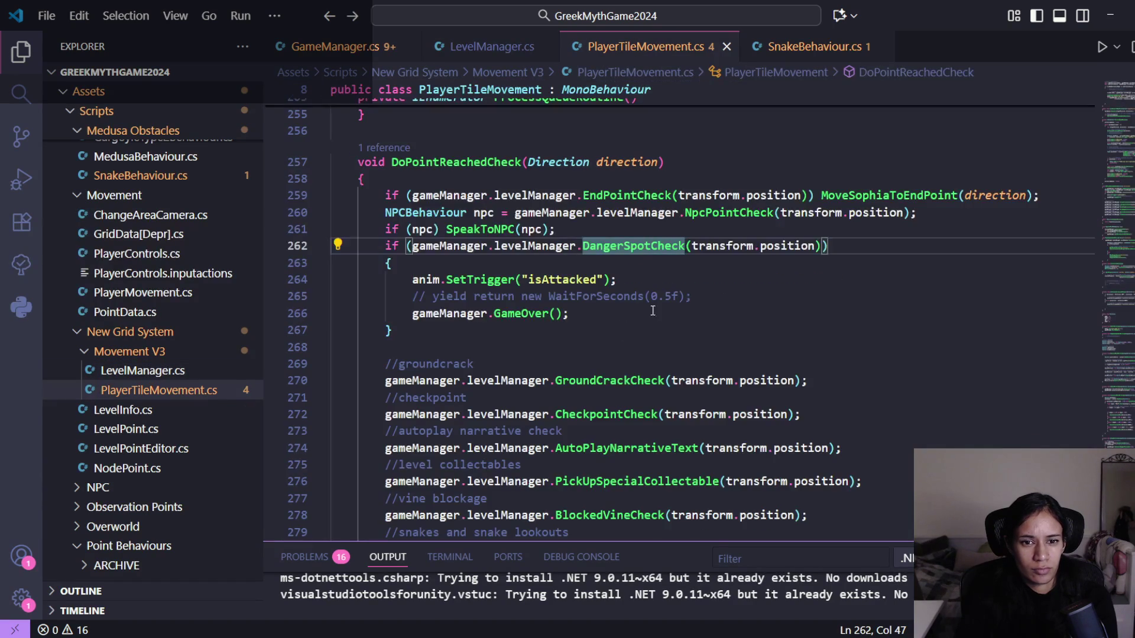
left_click(1111, 6)
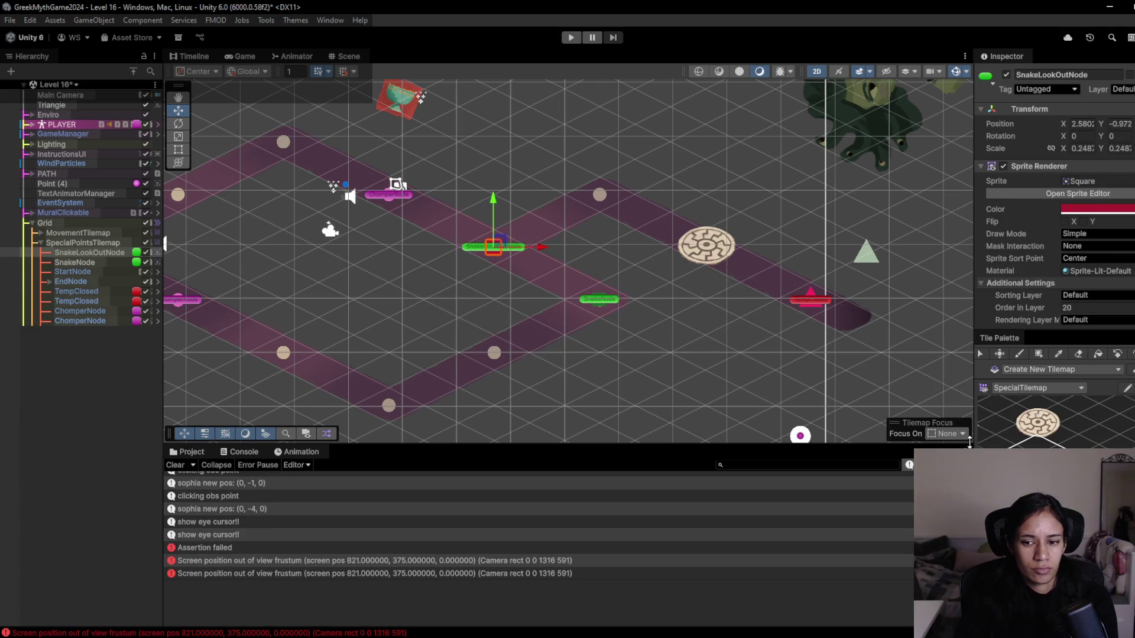
- Widen the inspector, switch the palette to painting, and search the Project assets for 'node'
left_click_drag(974, 442, 877, 442)
left_click(970, 354)
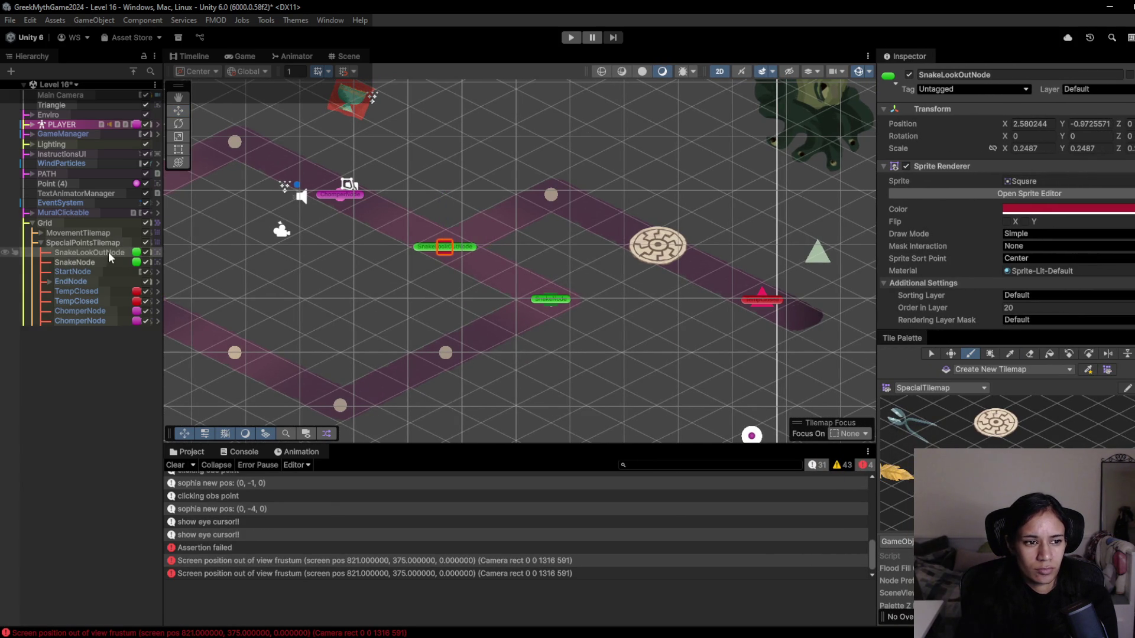
left_click(186, 451)
left_click(656, 464)
type("node")
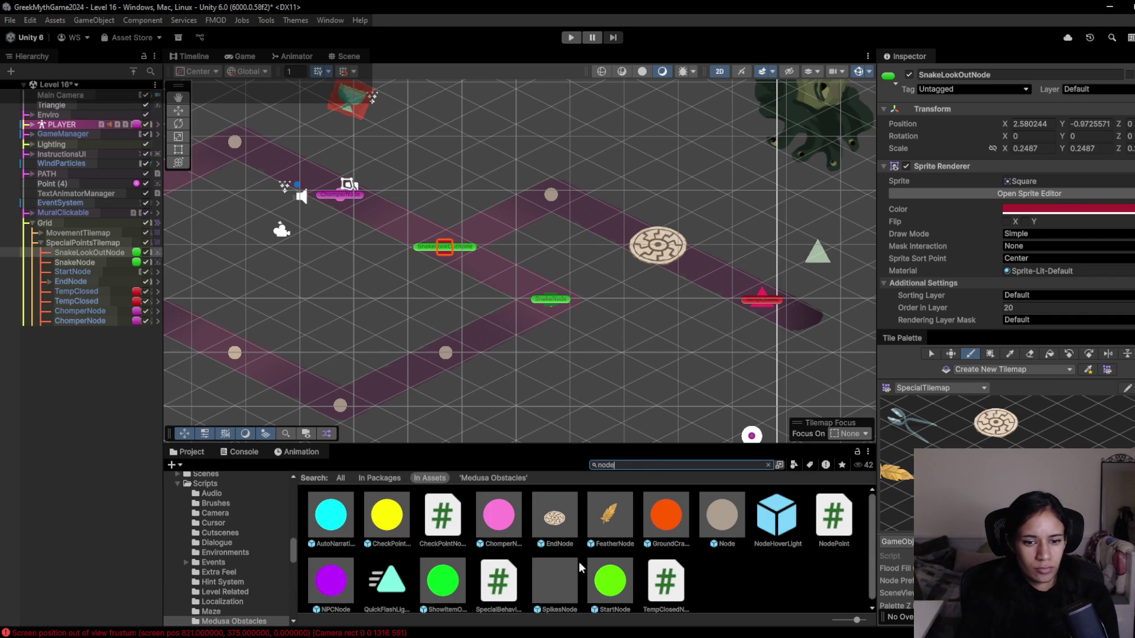
left_click(611, 573)
- Clear the search and open the Prefabs/Path and Points/V2/World 2 folder
left_click(768, 466)
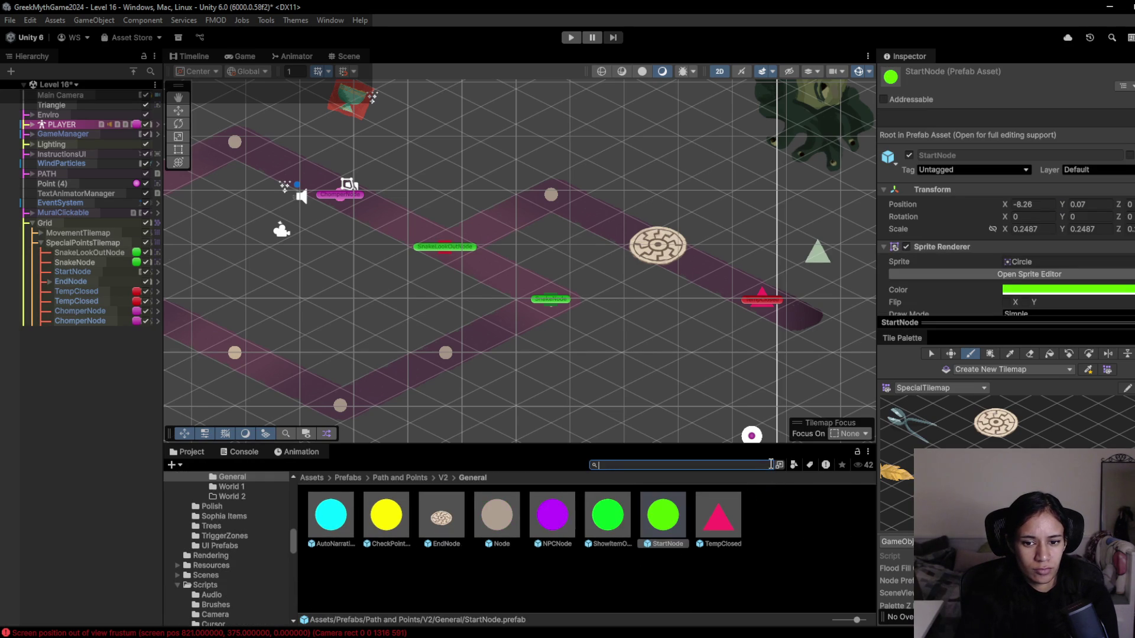
left_click(443, 477)
left_click(441, 527)
double_click(494, 525)
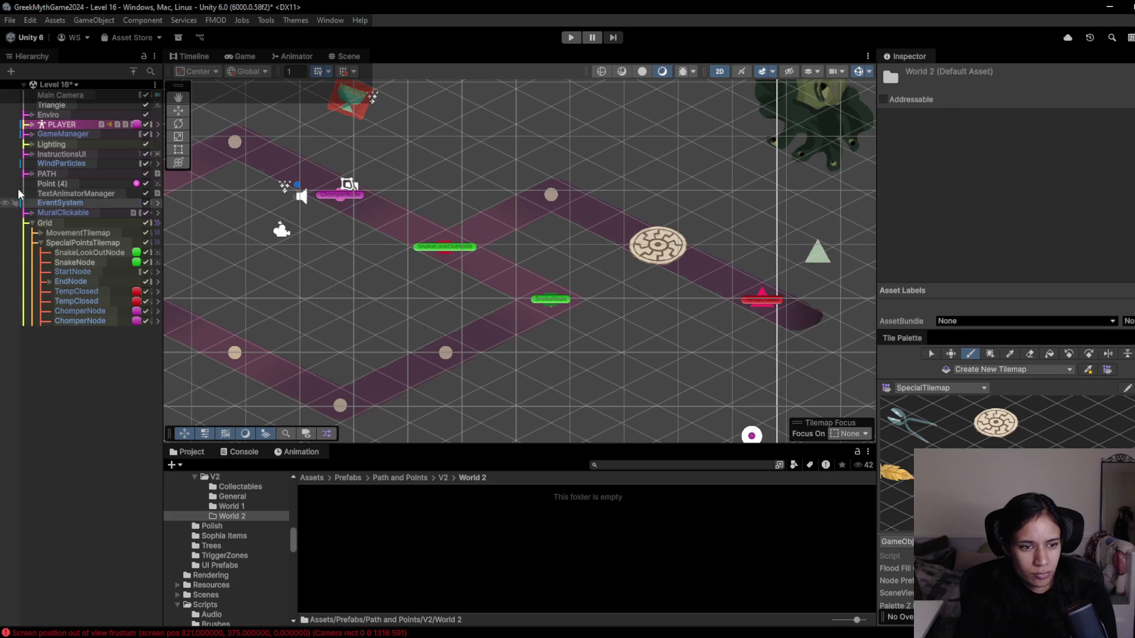
left_click(94, 252)
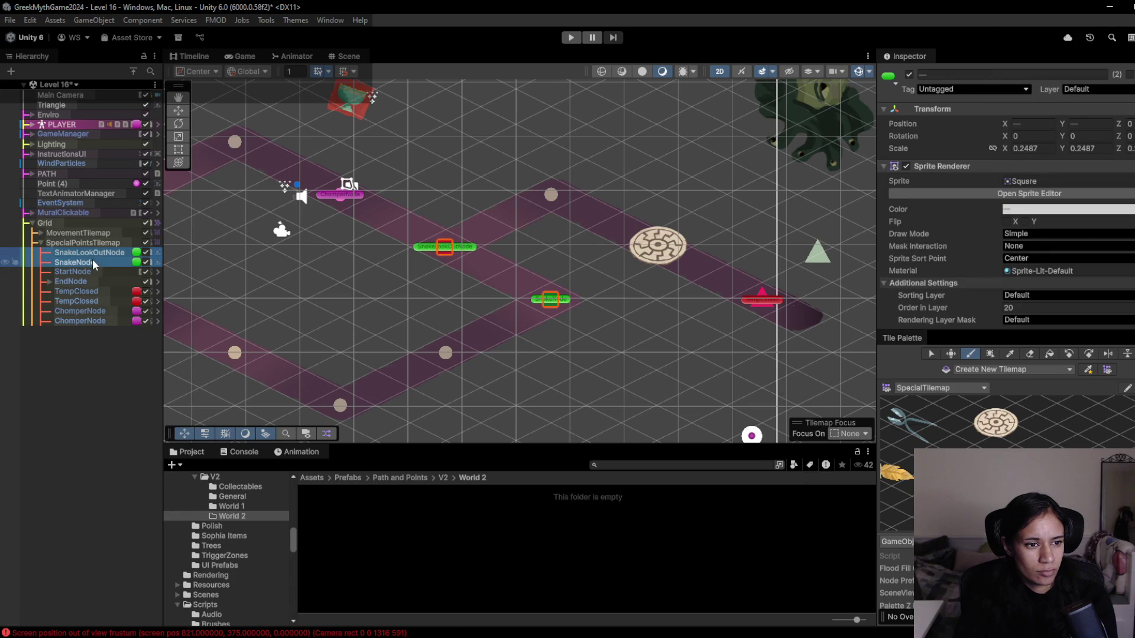
- Drag SnakeLookOutNode and SnakeNode from the Hierarchy into World 2 to make prefabs
left_click_drag(107, 254, 390, 535)
left_click(98, 261)
left_click_drag(80, 263, 414, 527)
- Toggle tile palette editing on and off, then select both SnakeLookOutNode and SnakeNode
mouse_move(392, 319)
left_mouse_down()
mouse_move(452, 343)
mouse_move(330, 310)
left_mouse_up()
scroll(451, 343, "down", 2)
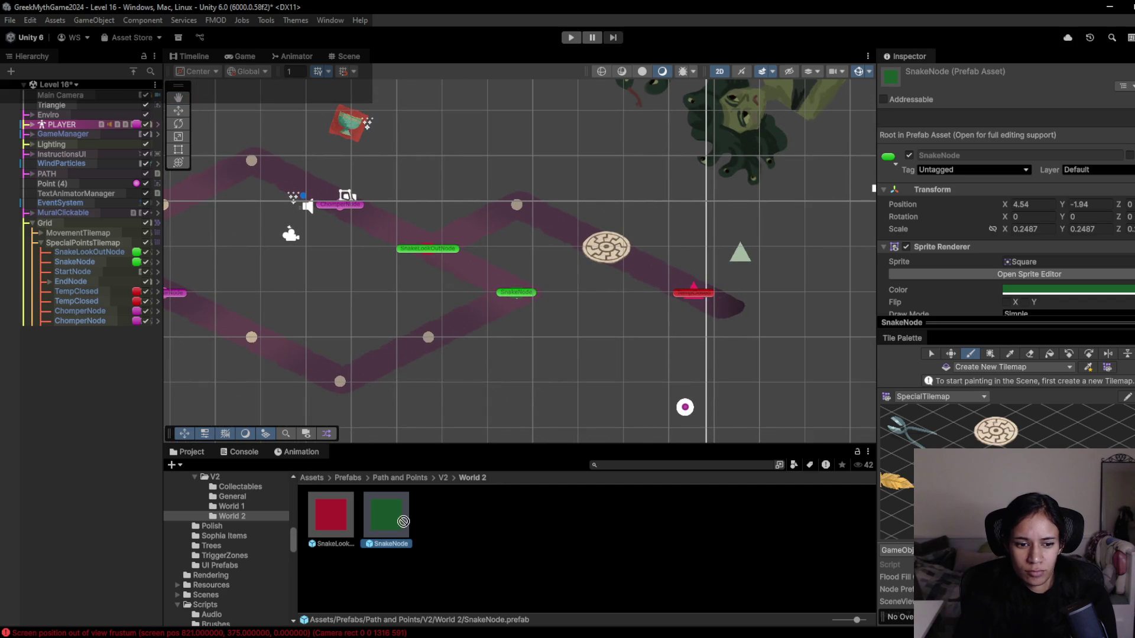
left_click(1127, 396)
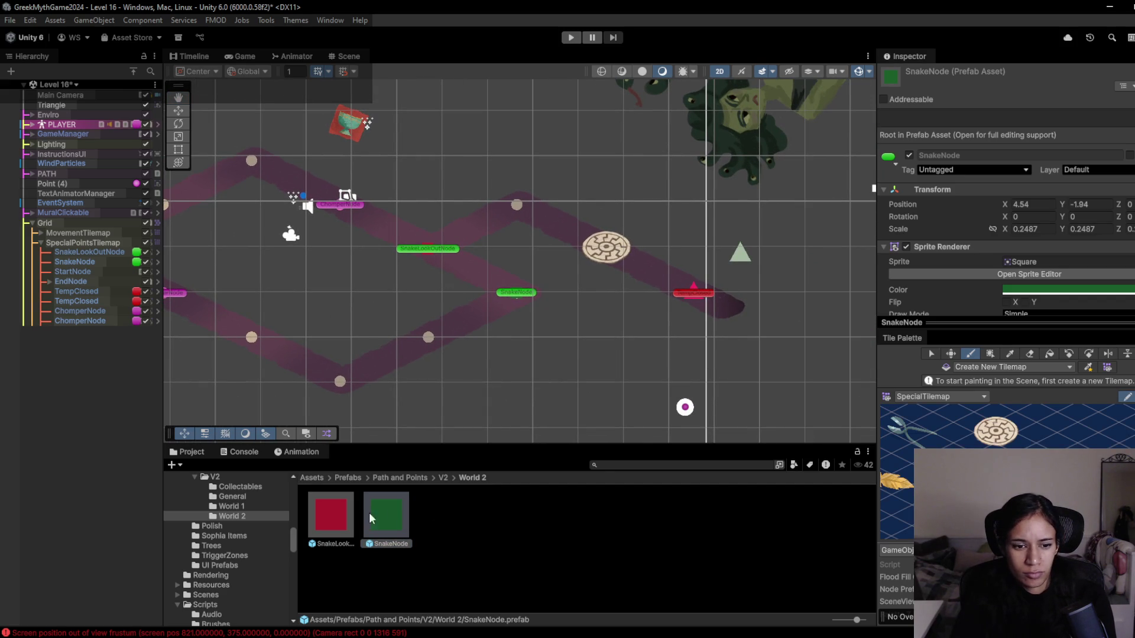
scroll(894, 453, "up", 3)
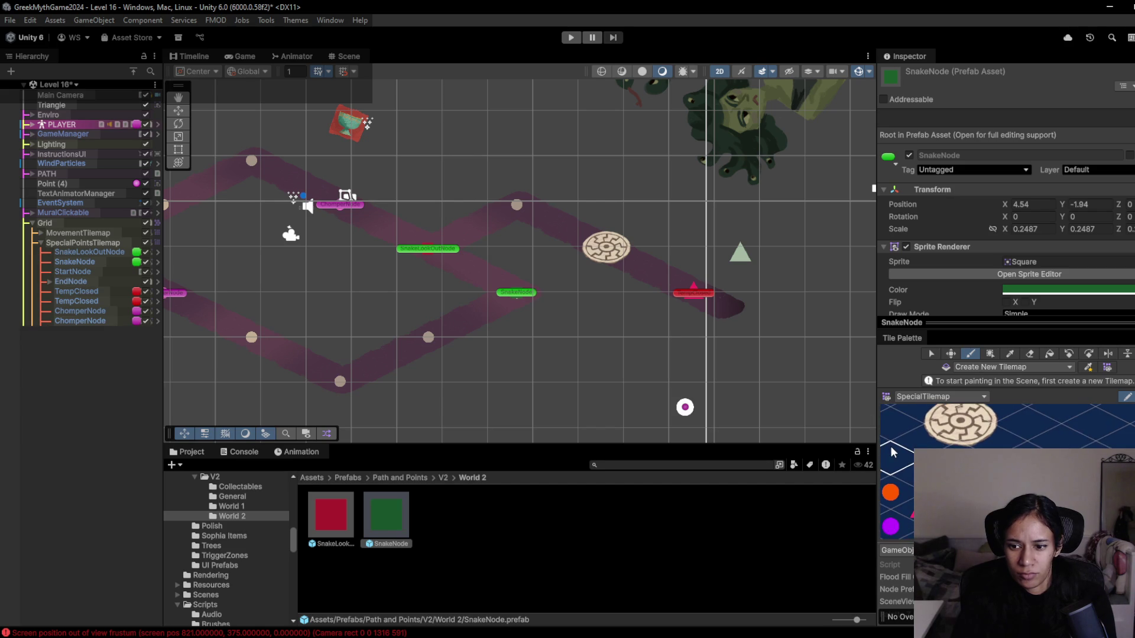
left_click_drag(887, 417, 957, 444)
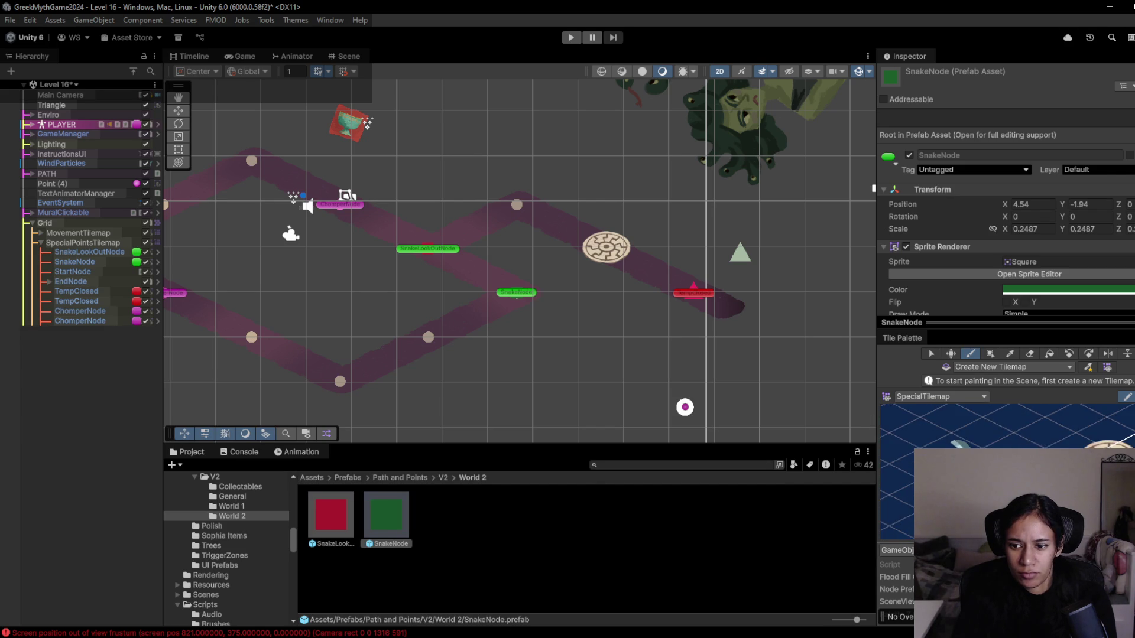
left_click(1128, 398)
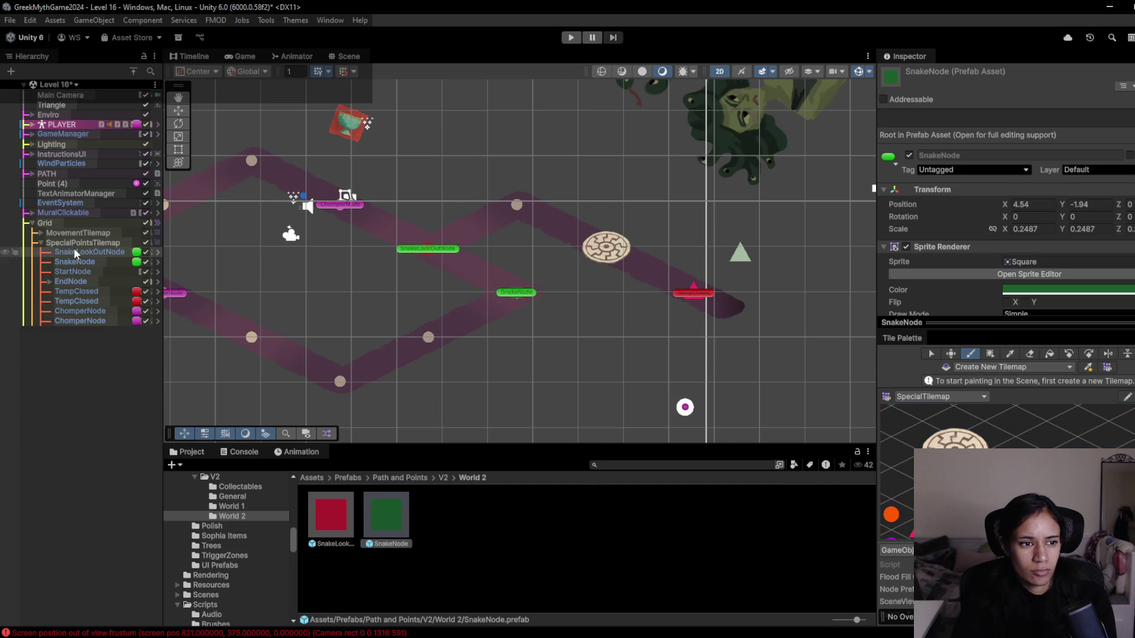
left_click(73, 251)
left_click(73, 261, "shift")
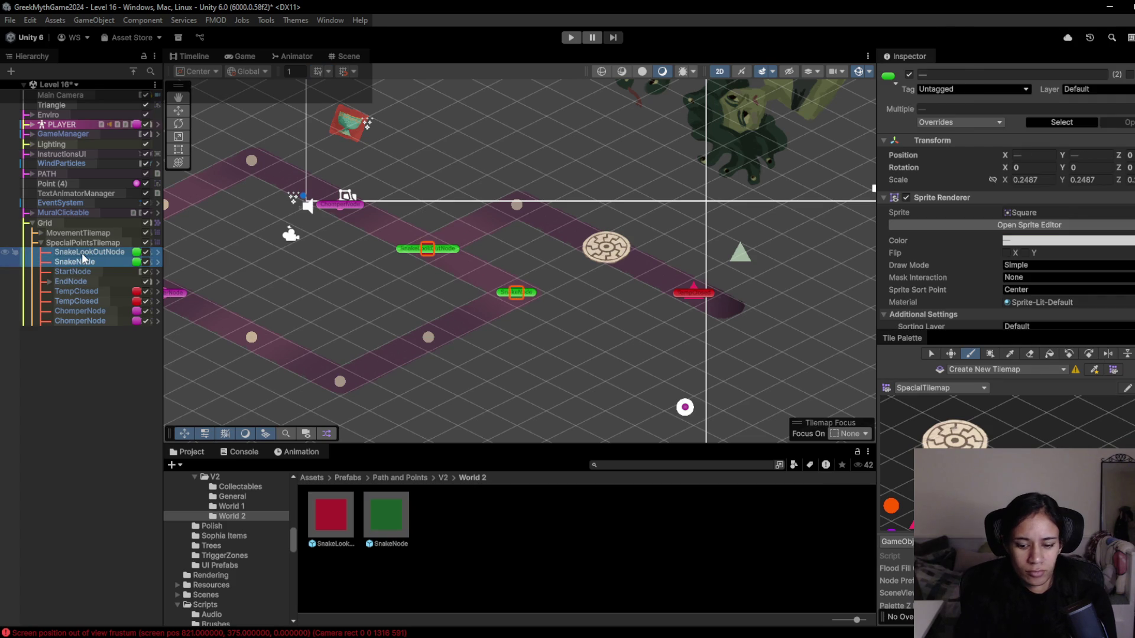
- Delete the old snake nodes and paint SnakeNode and SnakeLookOutNode into SpecialPointsTilemap on the path
key("Delete")
left_click(111, 244)
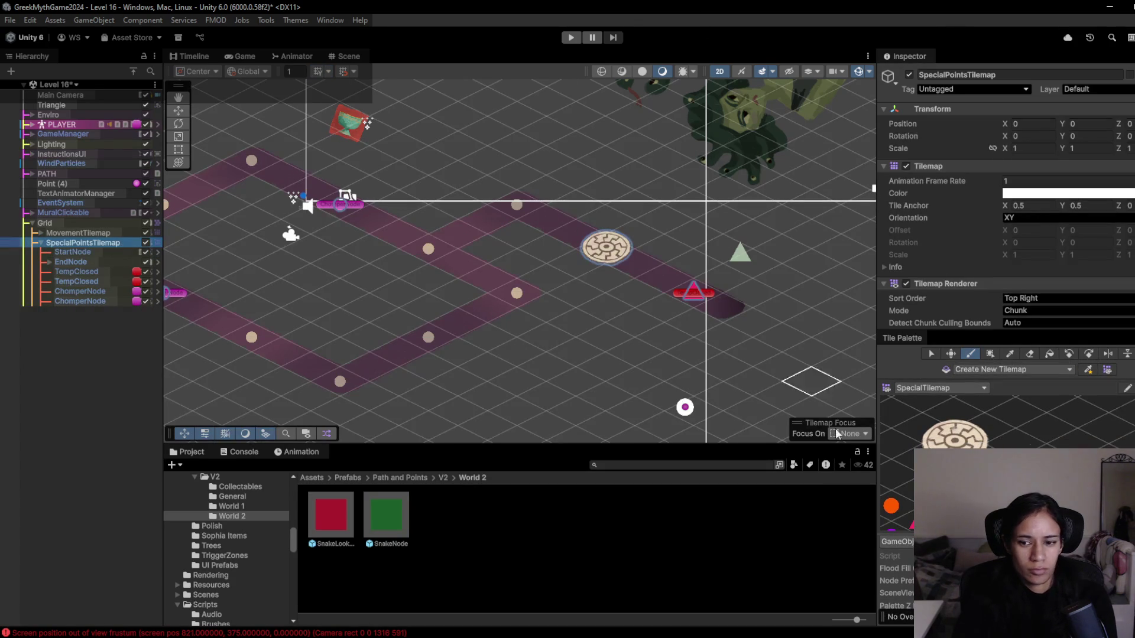
left_click(896, 542)
left_click(902, 565)
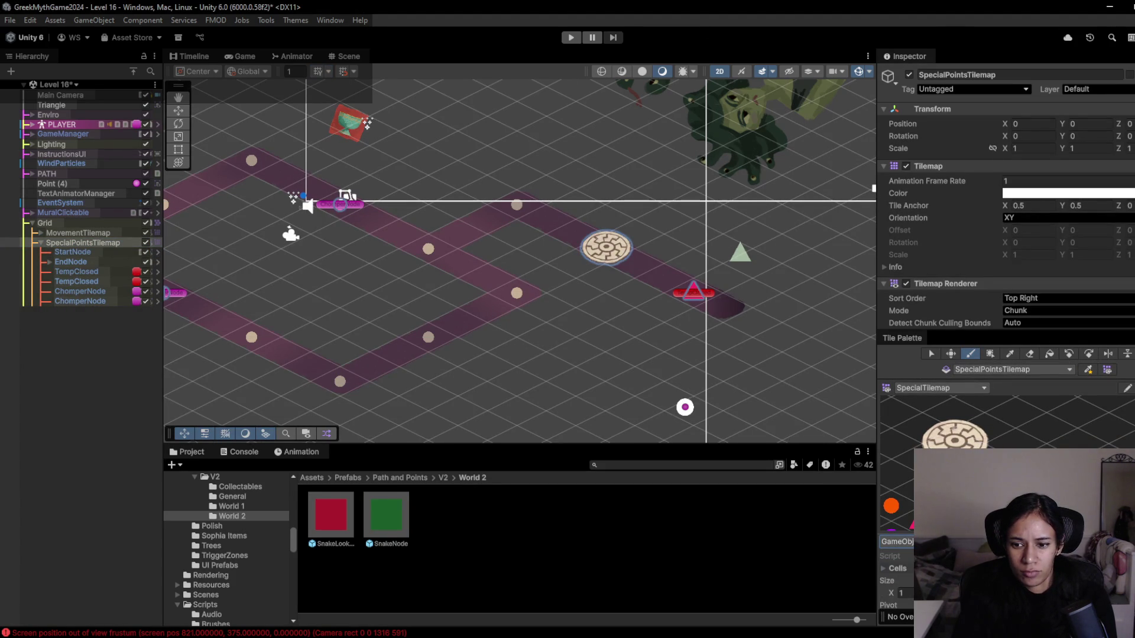
left_click(518, 293)
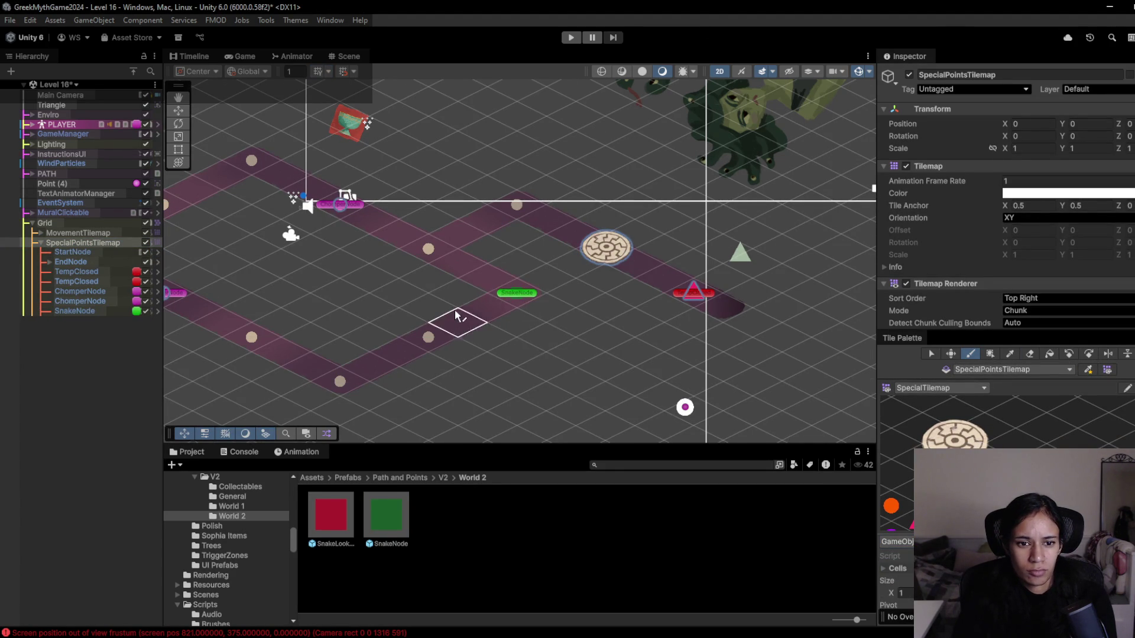
scroll(456, 302, "up", 1)
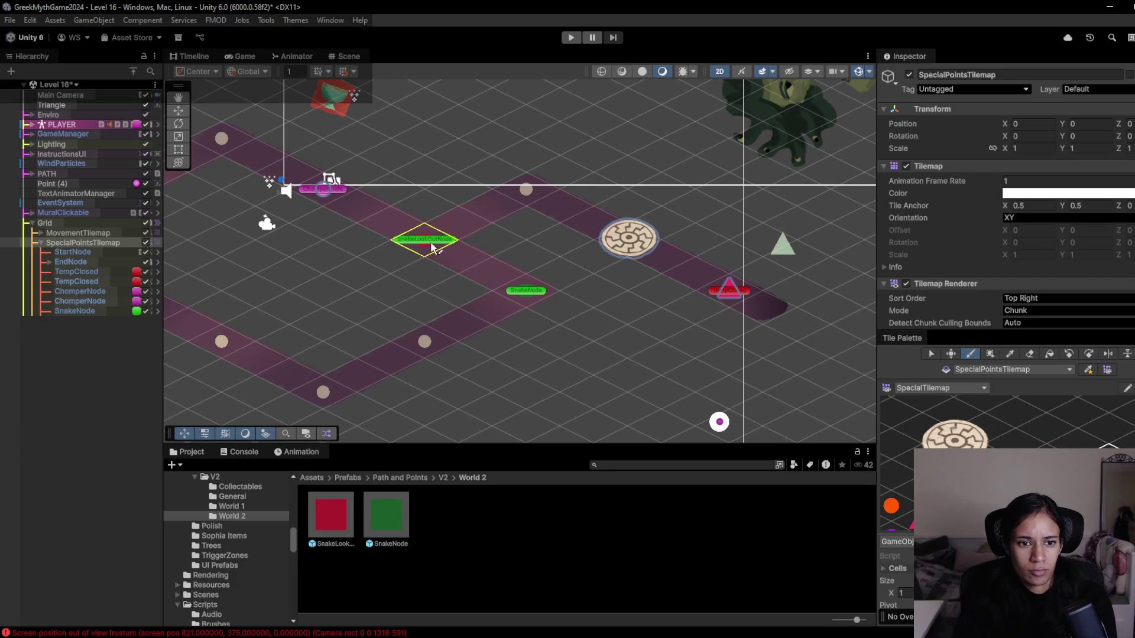
left_click(427, 244)
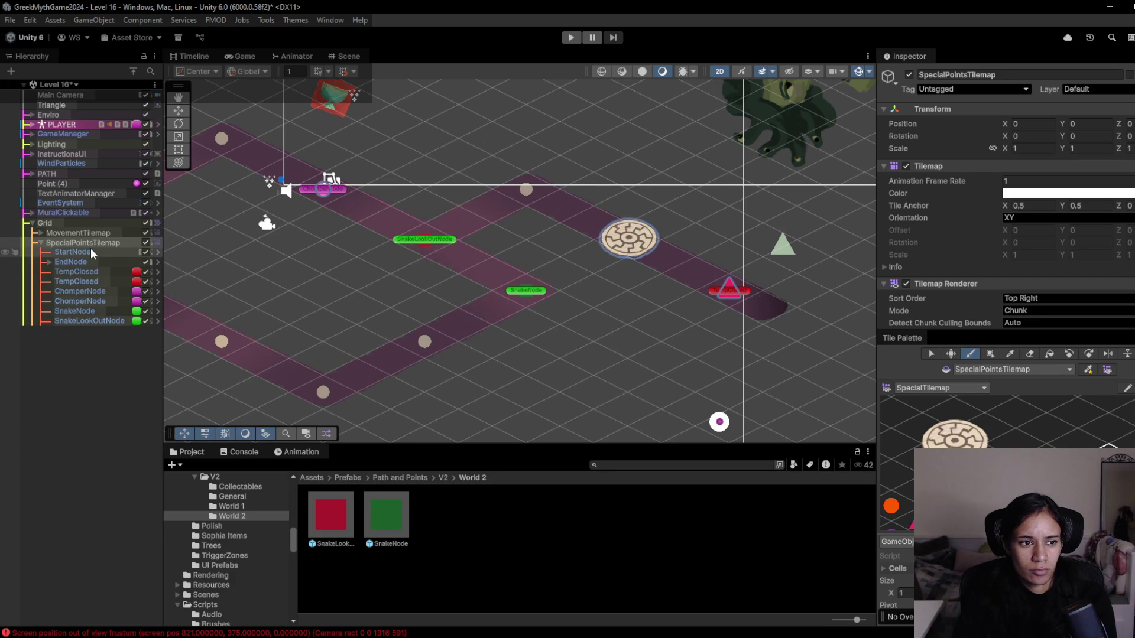
- Compare the Snake Behaviour settings of the new SnakeNode and SnakeLookOutNode
left_click(83, 312)
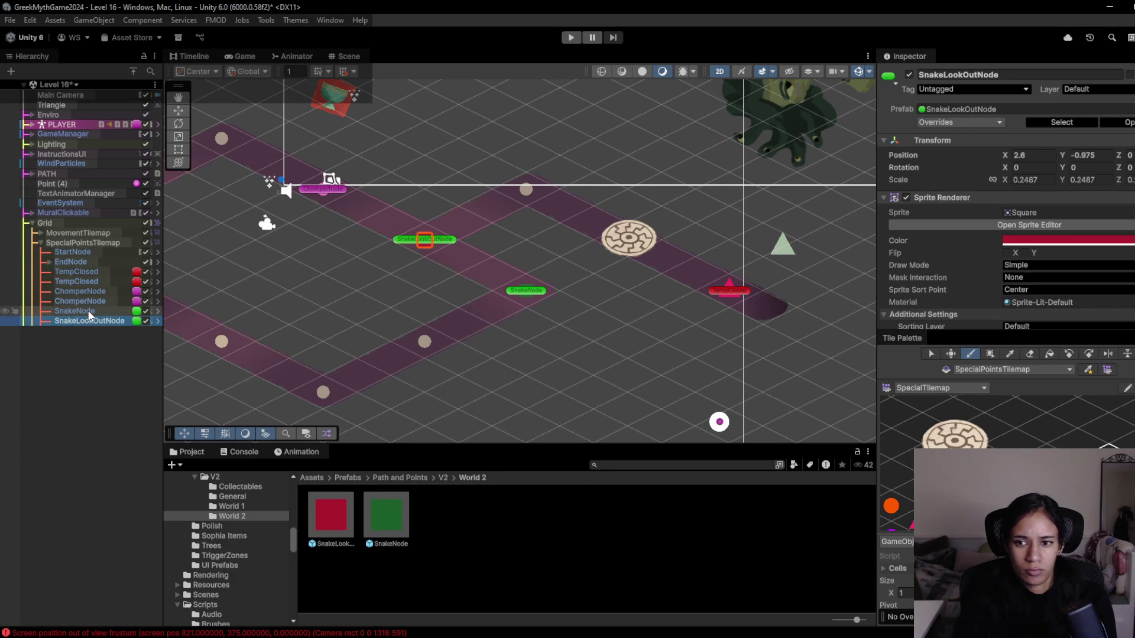
scroll(1005, 236, "down", 5)
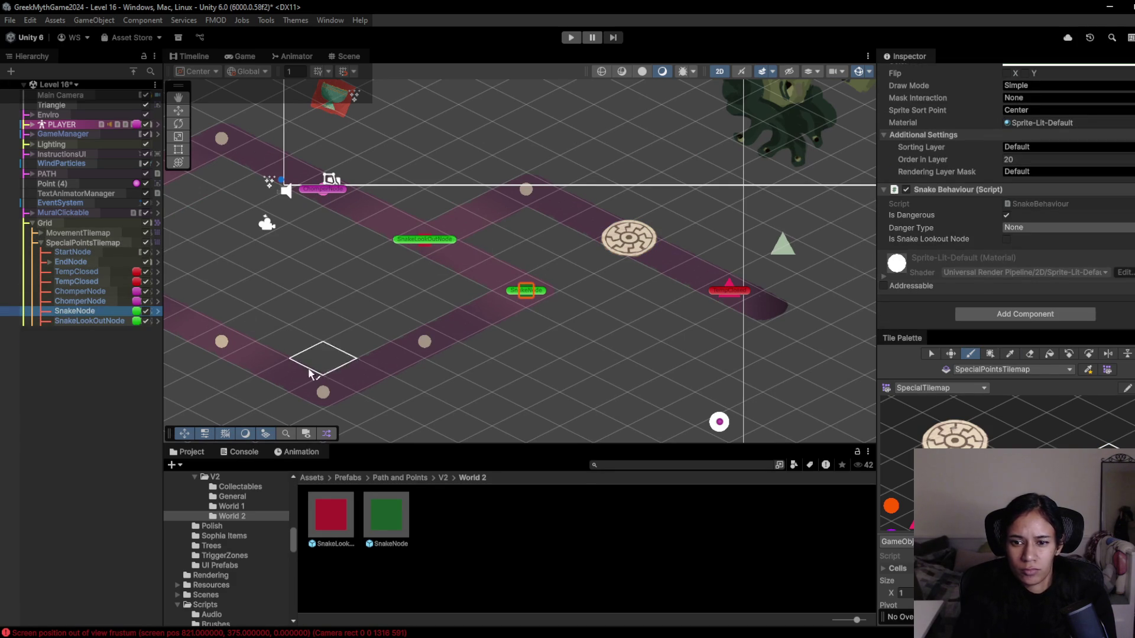
left_click(118, 321)
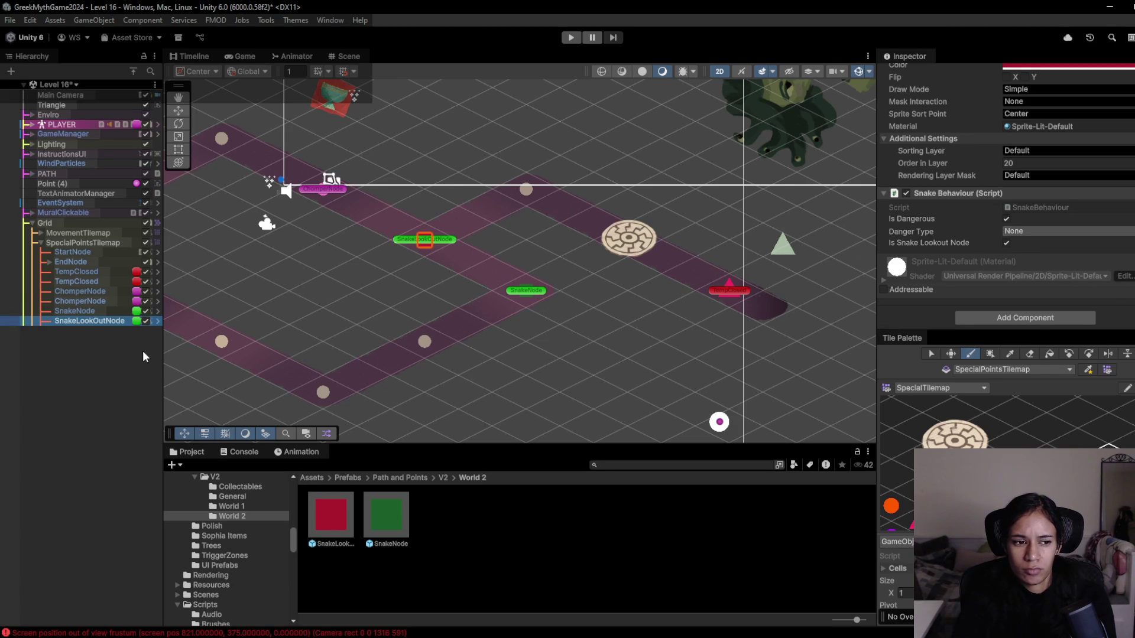
left_click(84, 310)
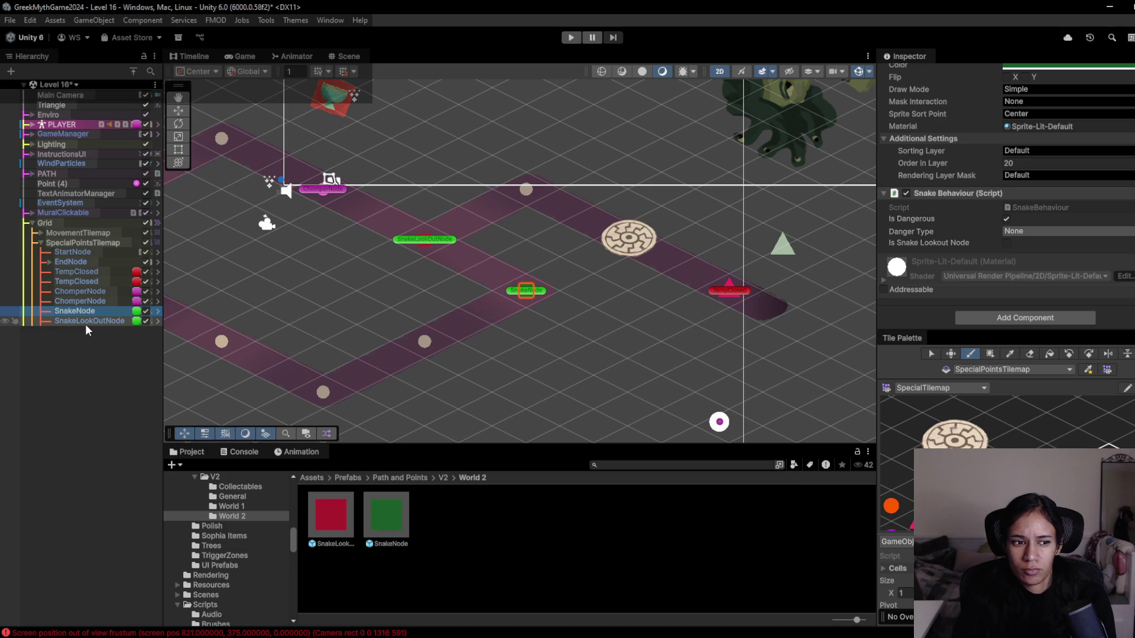
- Set ChomperNode's Danger Type to Chomper and apply the override to its prefab
left_click(94, 301)
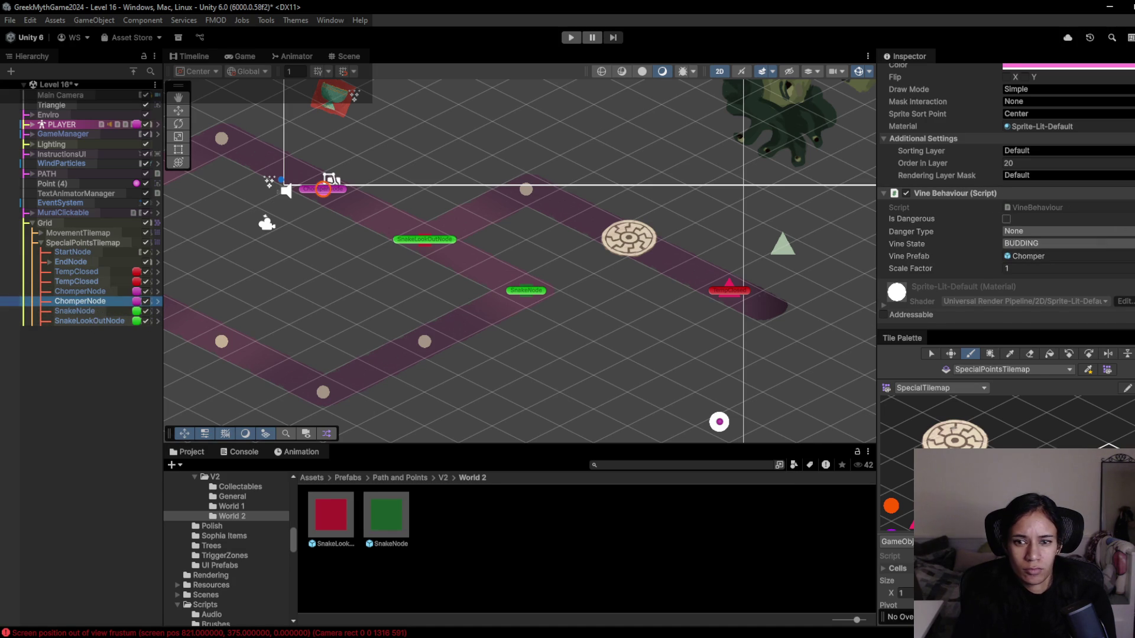
left_click(1089, 231)
left_click(1070, 274)
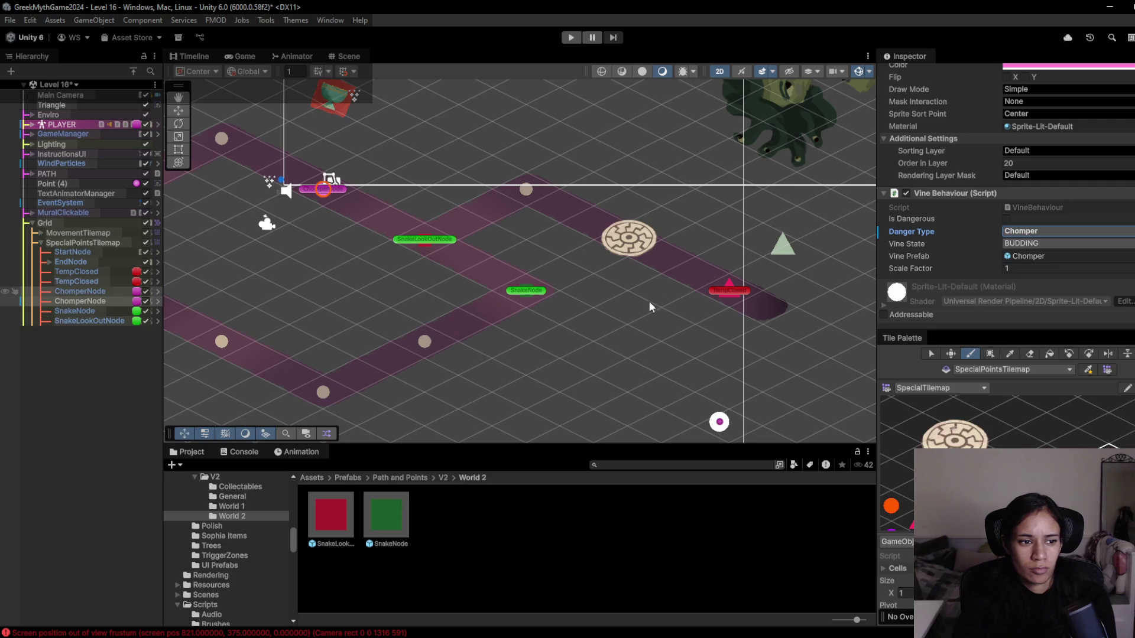
scroll(980, 225, "up", 5)
left_click(981, 123)
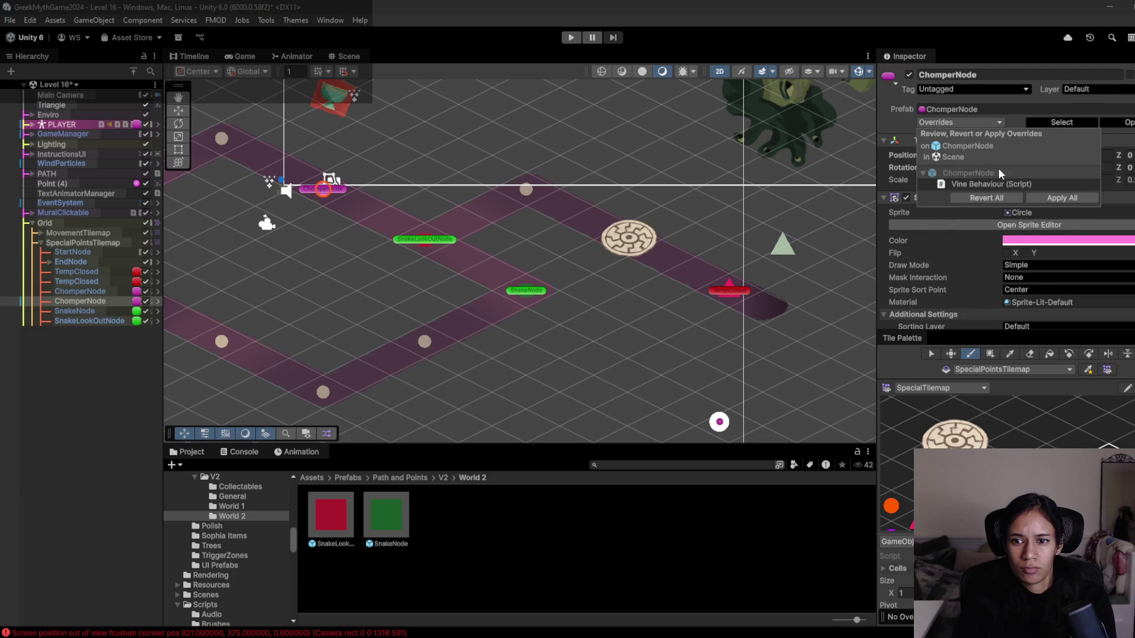
left_click(1002, 183)
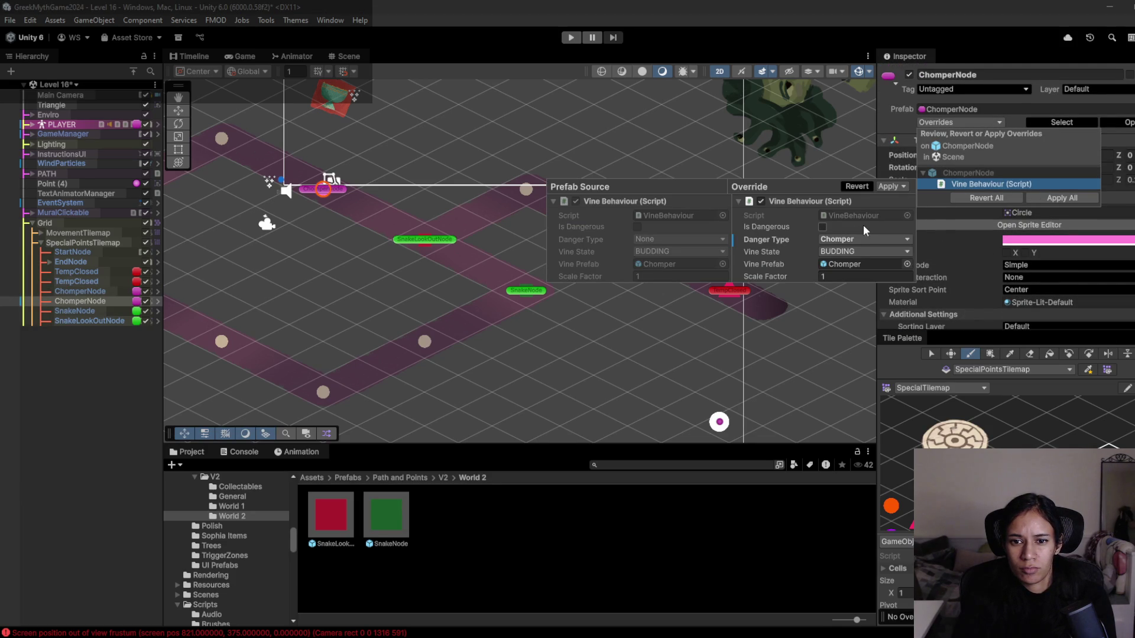
left_click(892, 186)
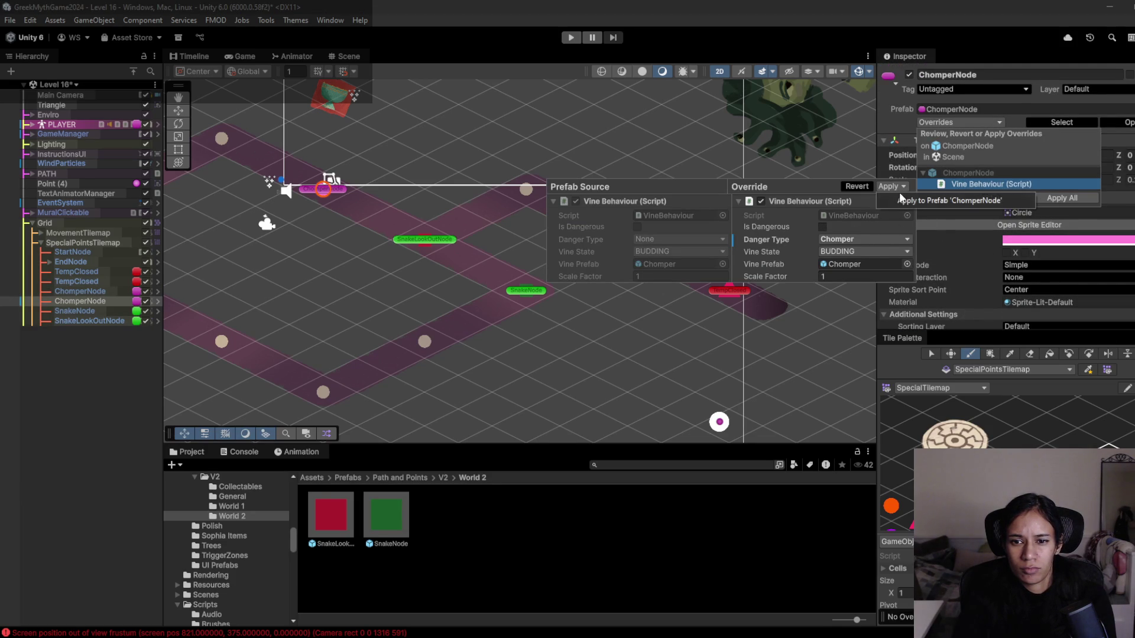
left_click(911, 201)
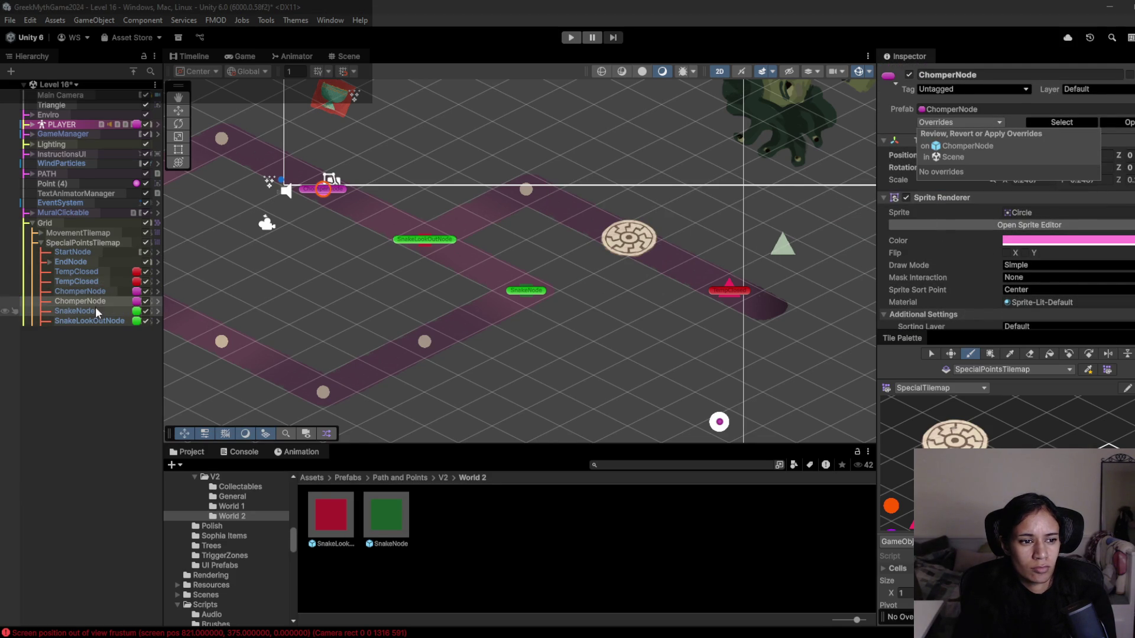
- Set SnakeNode's Danger Type to Snake and apply all overrides to its prefab
left_click(139, 310)
scroll(989, 196, "down", 5)
left_click(1056, 240)
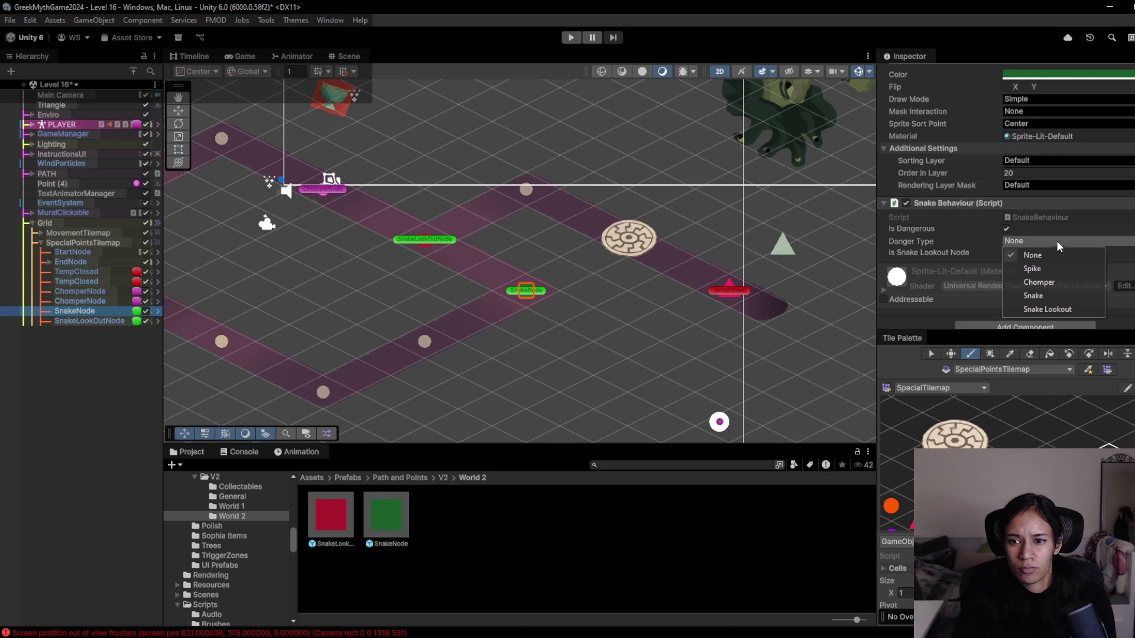
left_click(1069, 297)
scroll(965, 253, "up", 5)
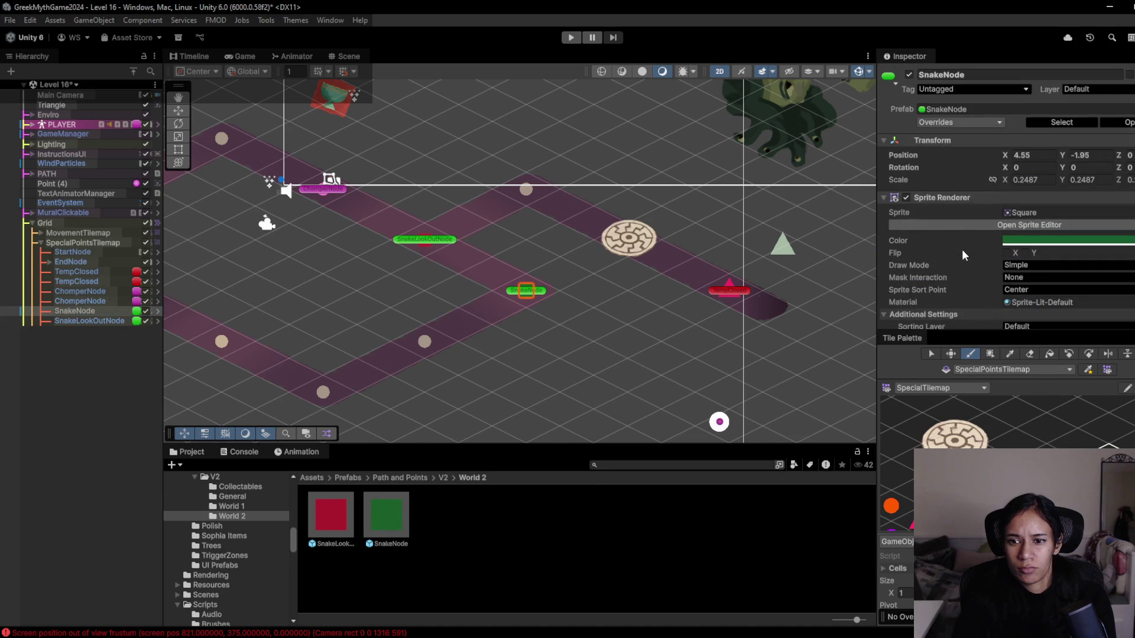
left_click(974, 121)
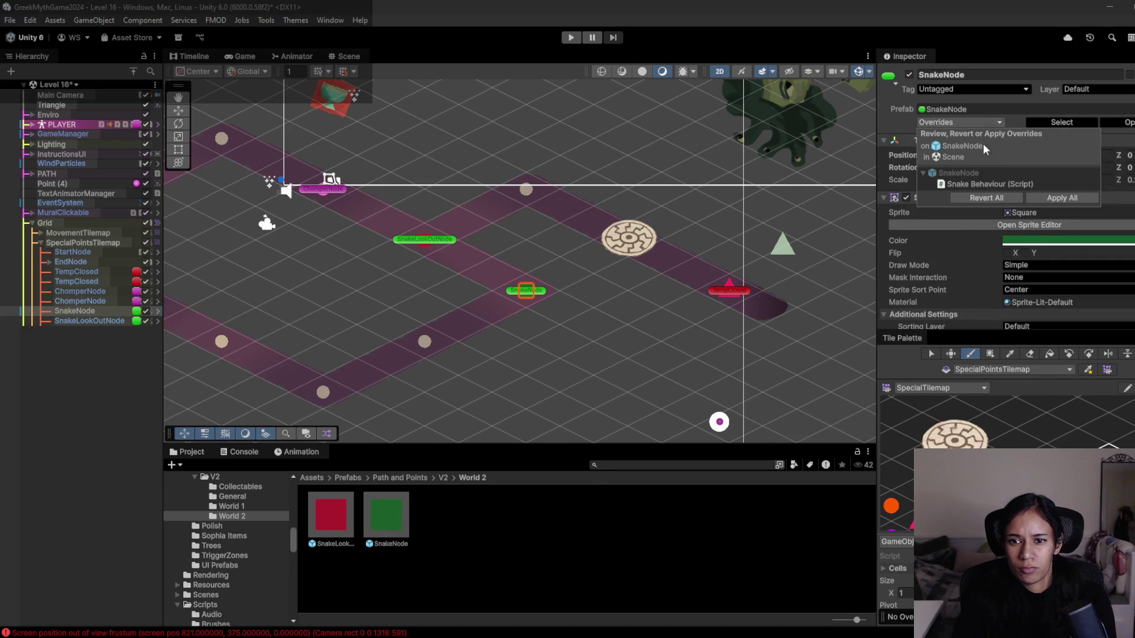
left_click(1065, 196)
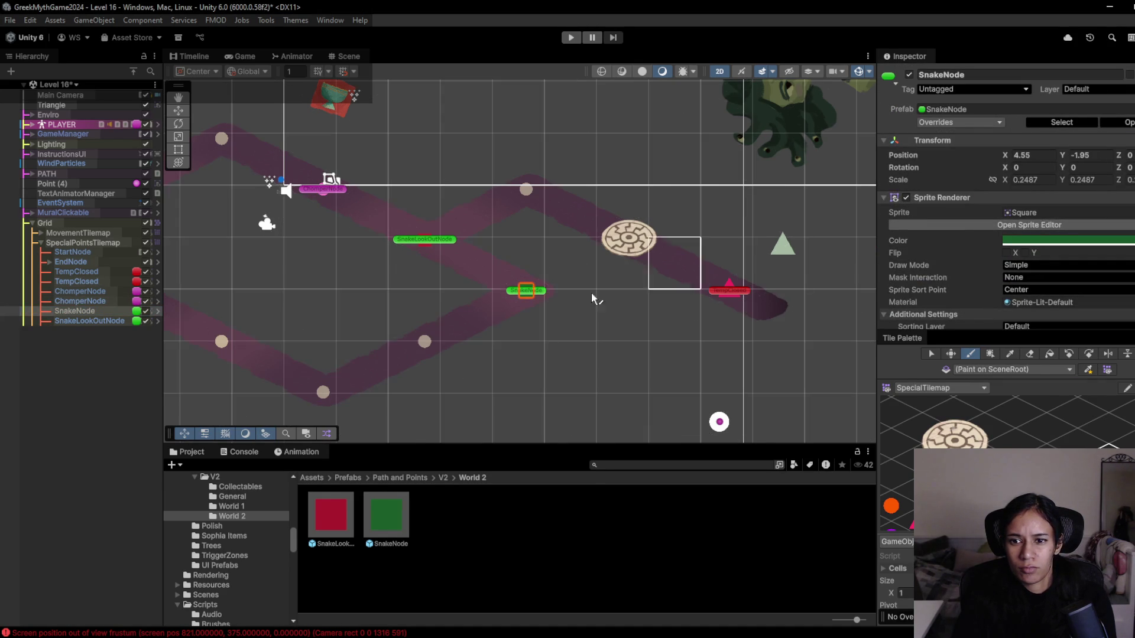
- Set SnakeLookOutNode's Danger Type to Snake Lookout and review its prefab overrides
left_click(97, 320)
left_click(1000, 123)
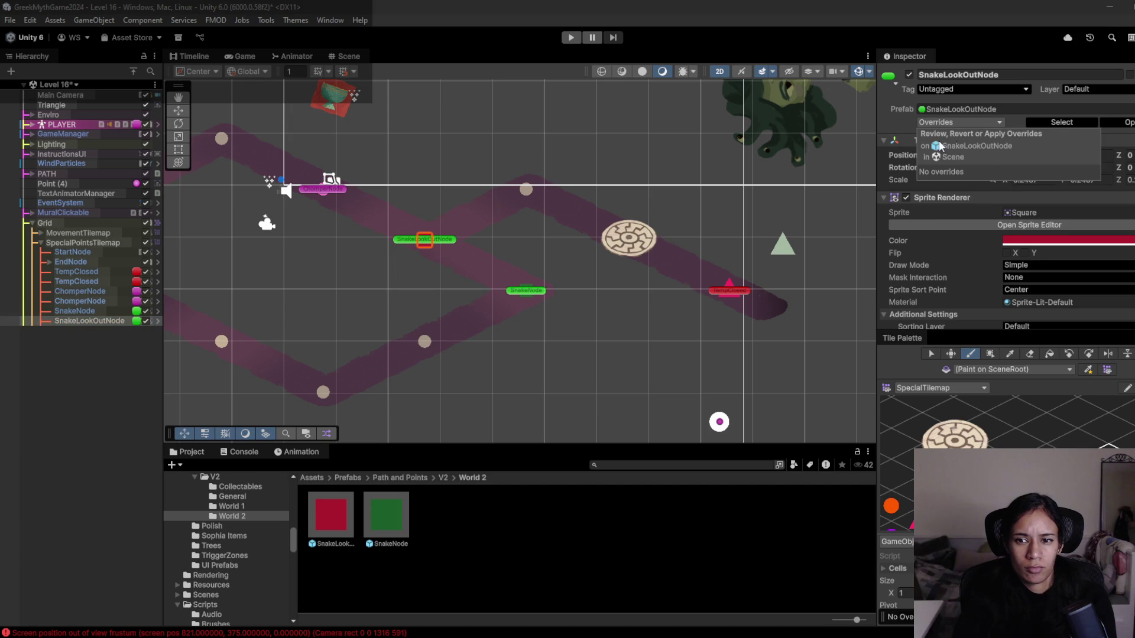
scroll(966, 300, "down", 3)
left_click(1023, 241)
left_click(1052, 301)
scroll(999, 298, "up", 5)
left_click(991, 122)
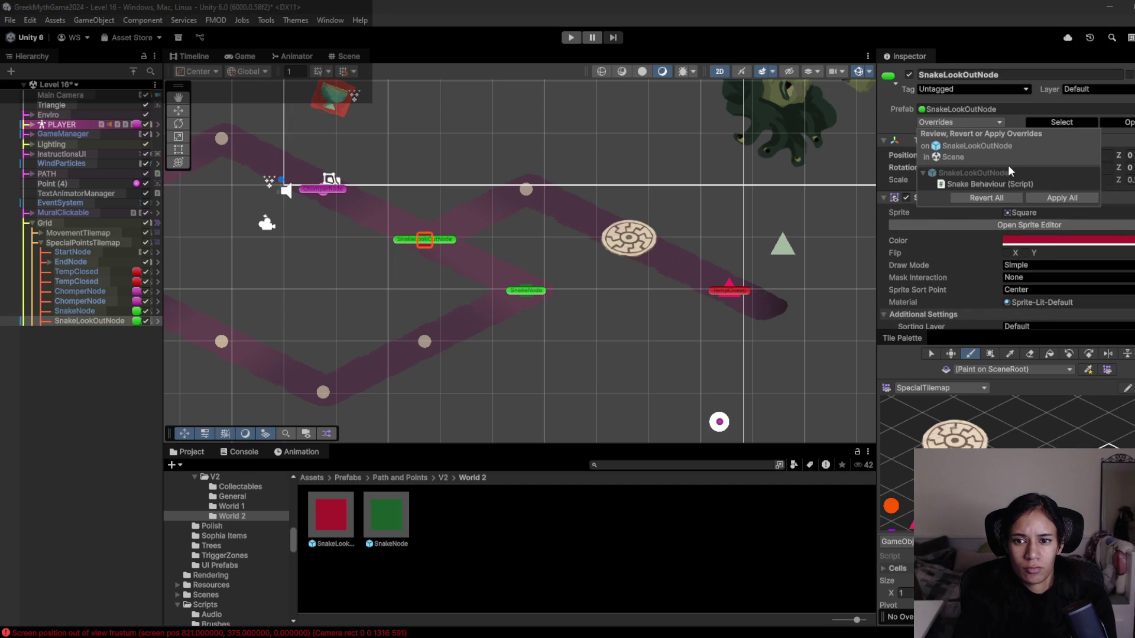
scroll(951, 248, "down", 5)
scroll(952, 247, "down", 1)
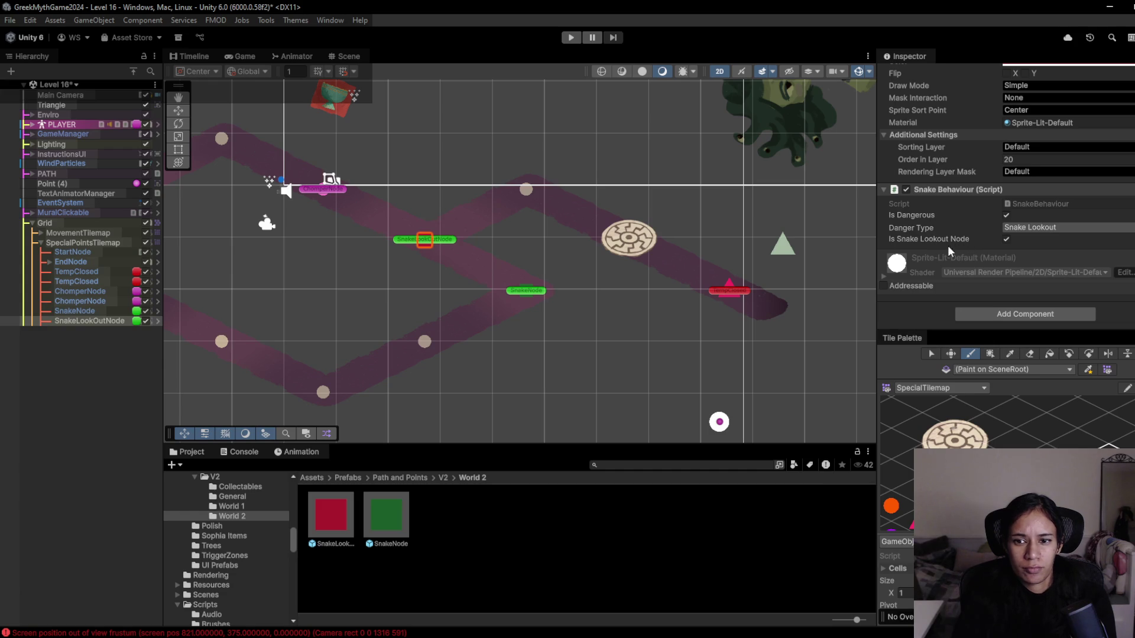
- Compare the SnakeNode and SnakeLookOutNode settings before going back to the code editor
left_click(108, 312)
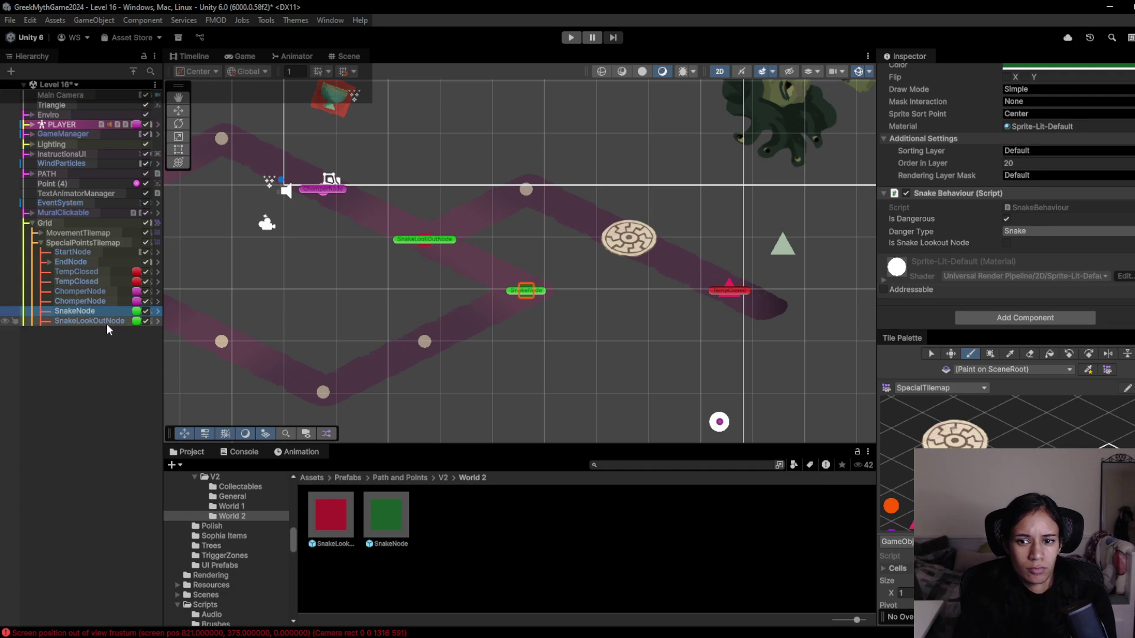
left_click(99, 320)
left_click(99, 313)
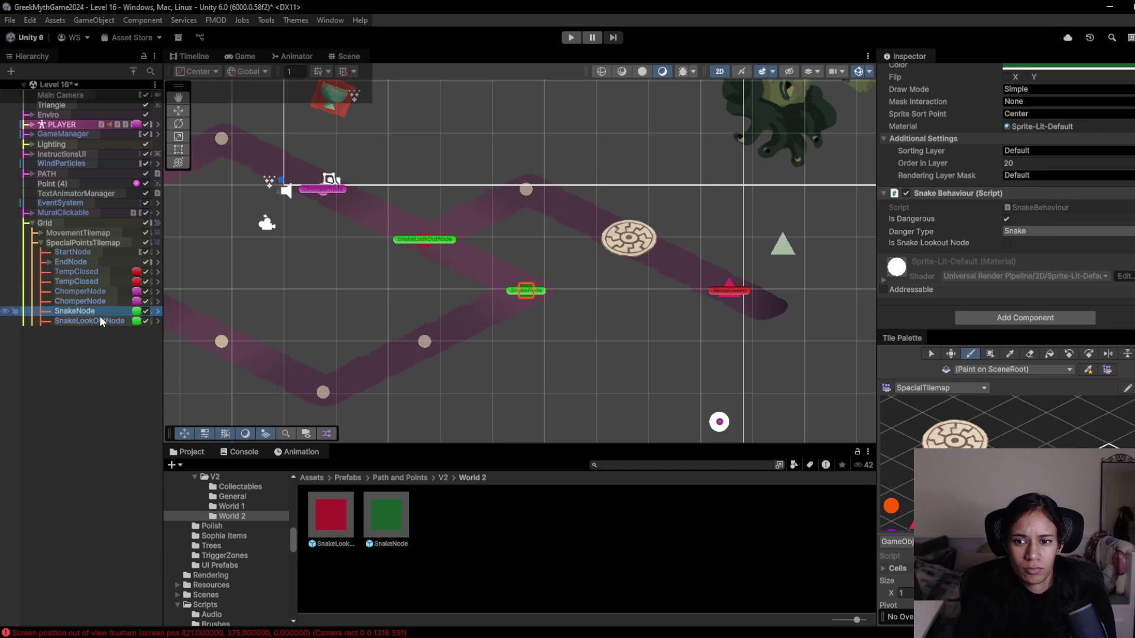
left_click(99, 320)
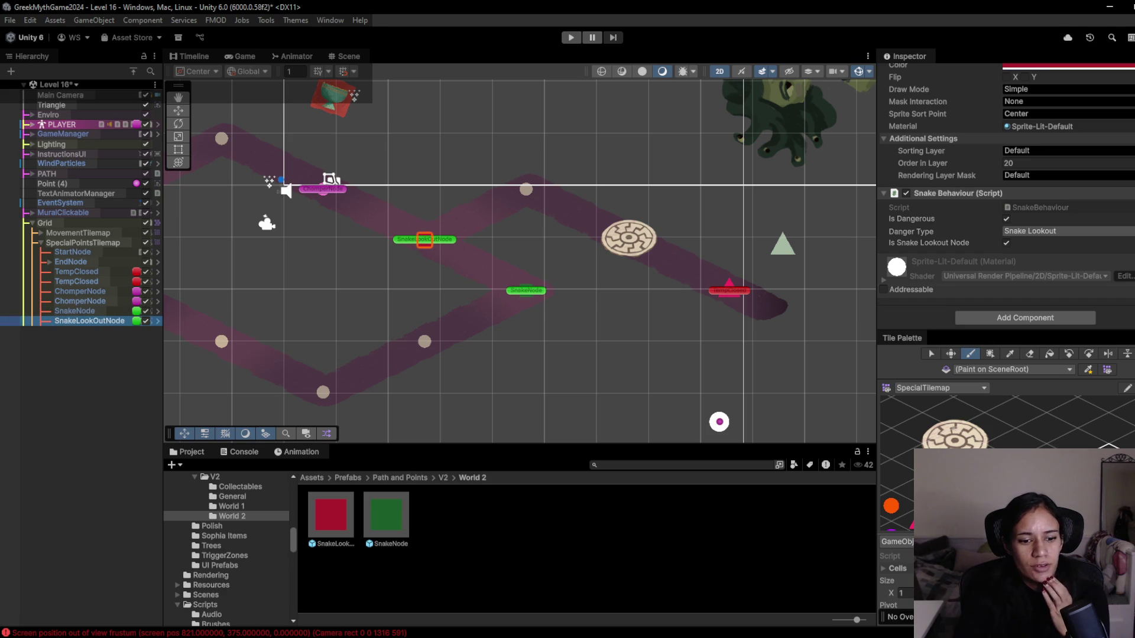
key("alt+Tab")
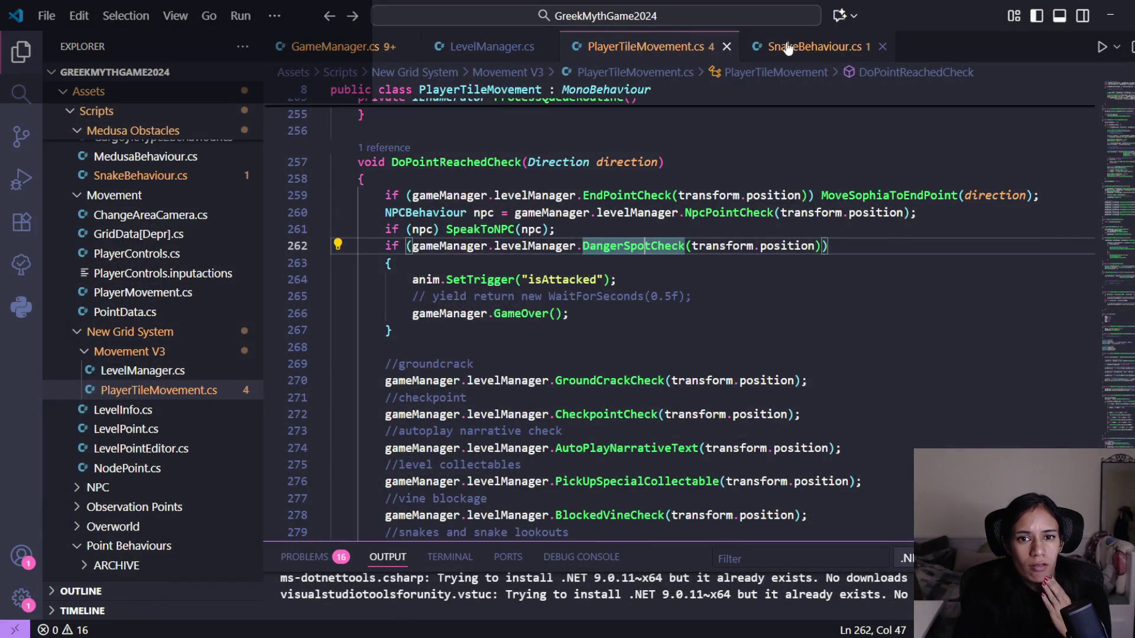
- Delete the 'public bool isSnakeLookoutNode;' line from SnakeBehaviour.cs and return to Unity
left_click(792, 46)
scroll(637, 240, "up", 5)
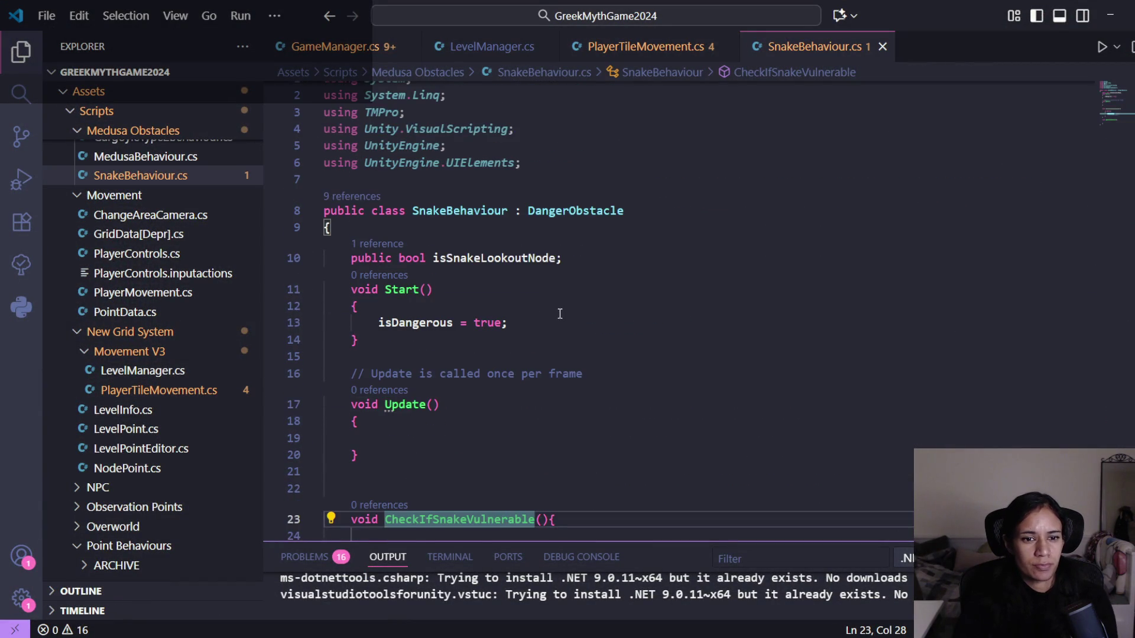
left_click(576, 268)
key("ctrl+shift+k")
scroll(838, 264, "down", 4)
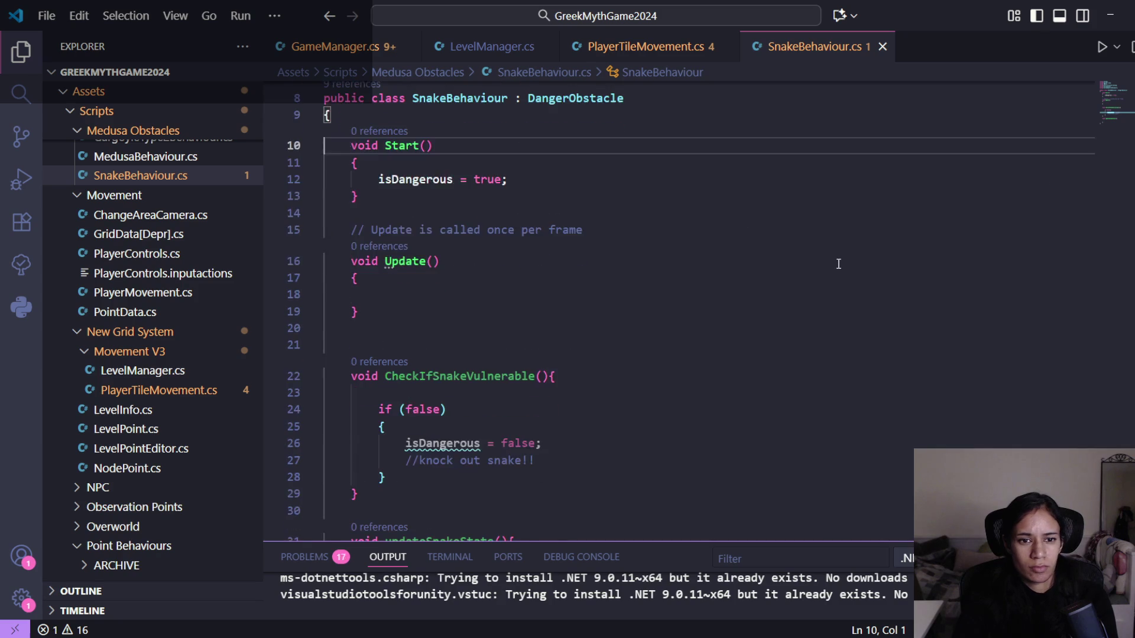
scroll(838, 264, "down", 2)
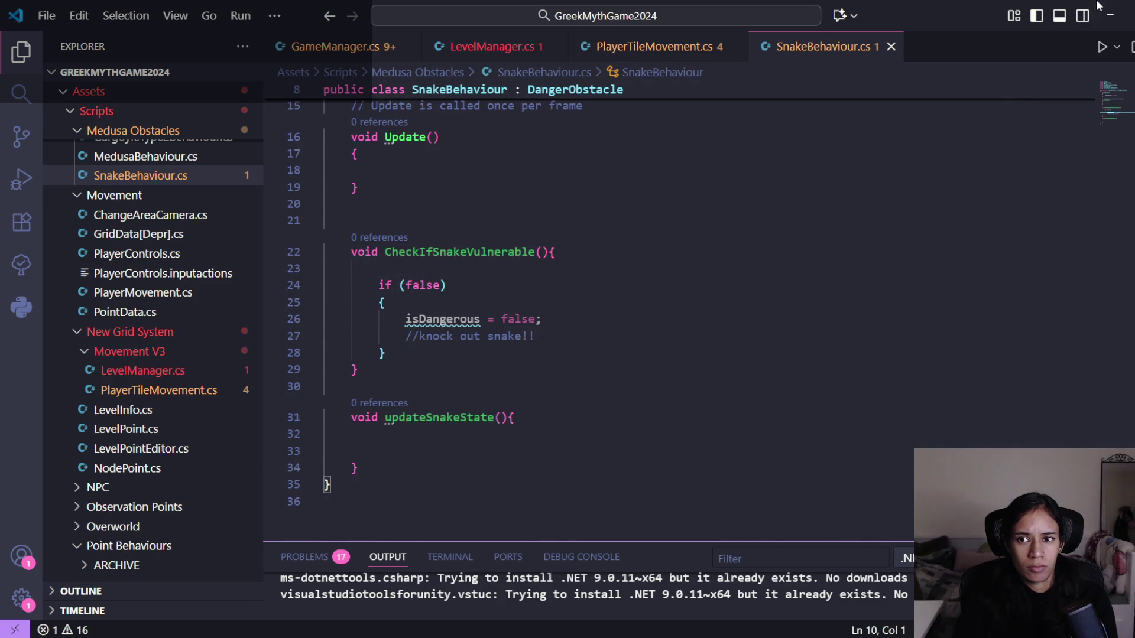
left_click(1110, 14)
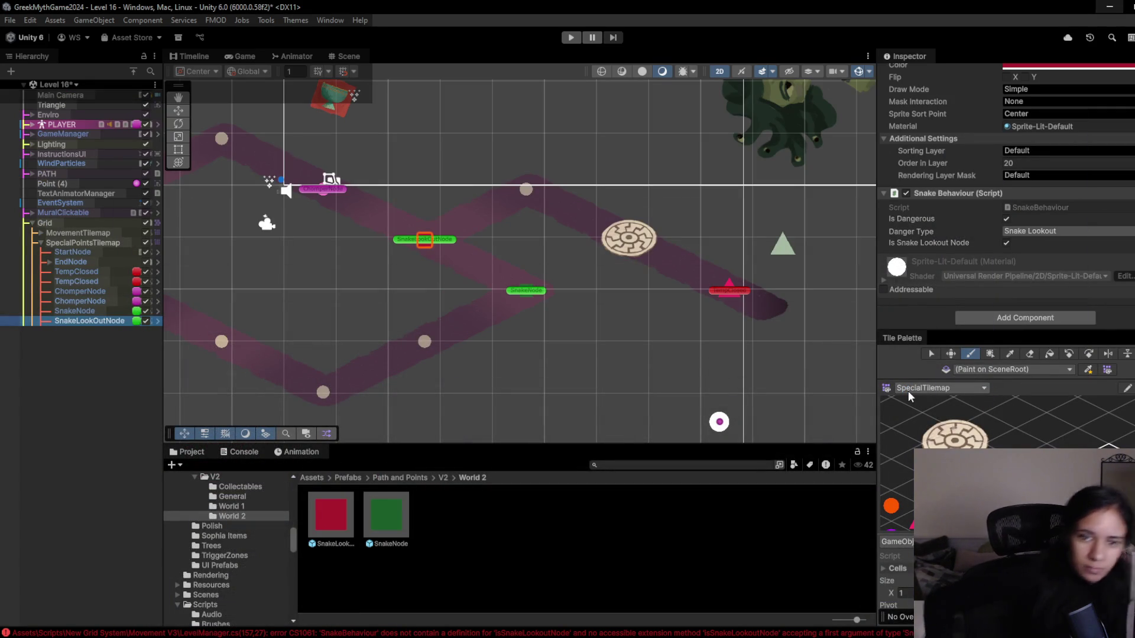
- Tick Is Snake Lookout Node on SnakeLookOutNode, then select SnakeNode and SpecialPointsTilemap
left_click(1006, 243)
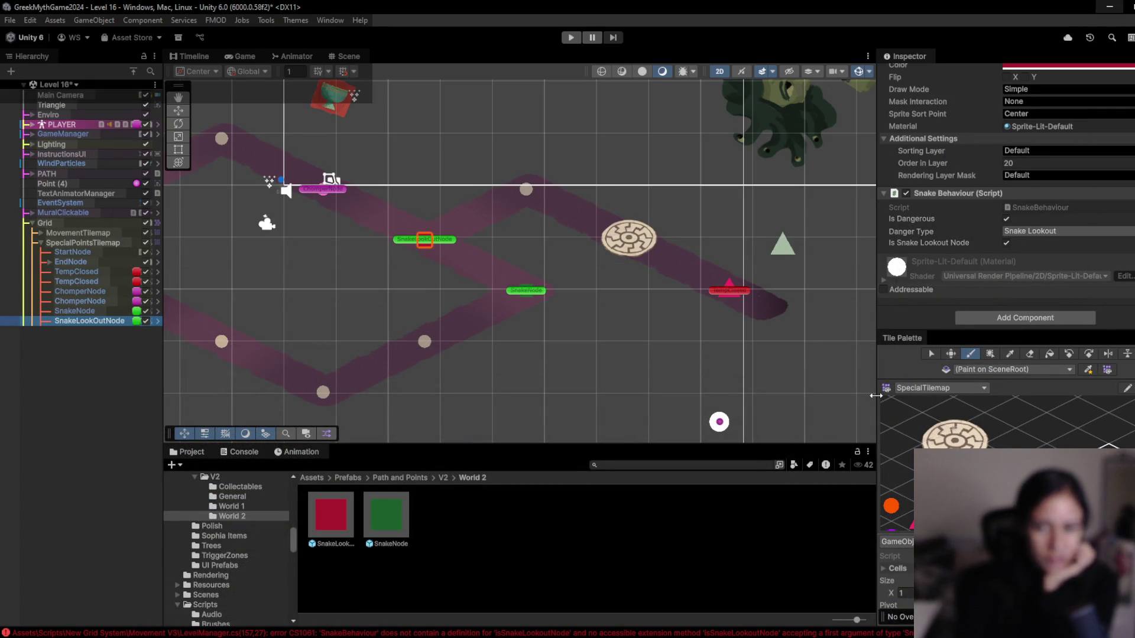
left_click(66, 311)
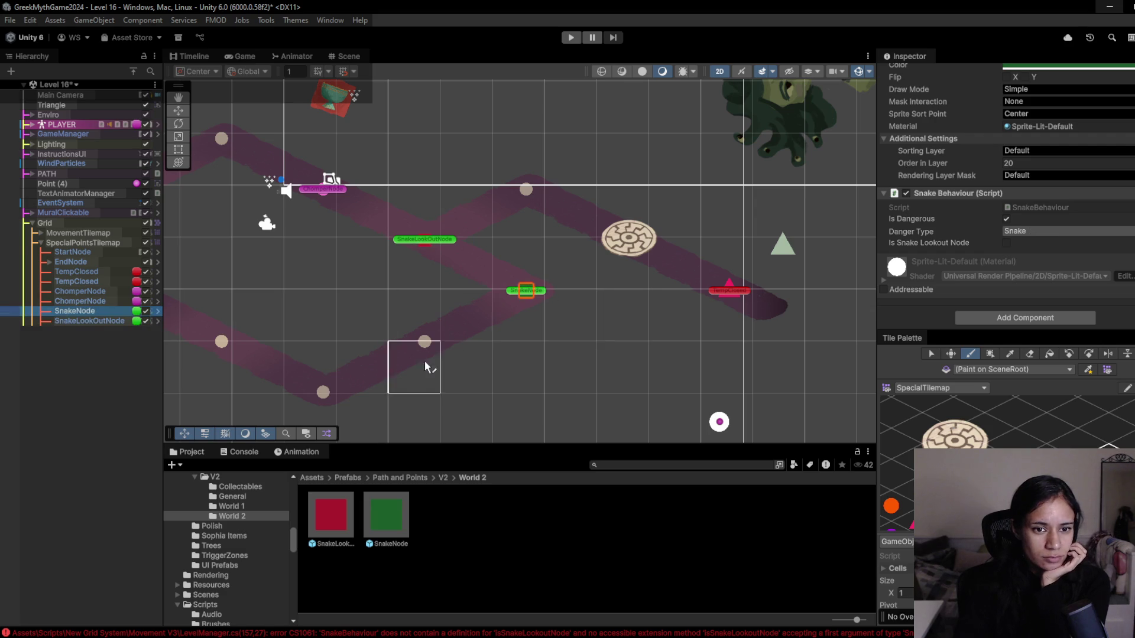
left_click(84, 242)
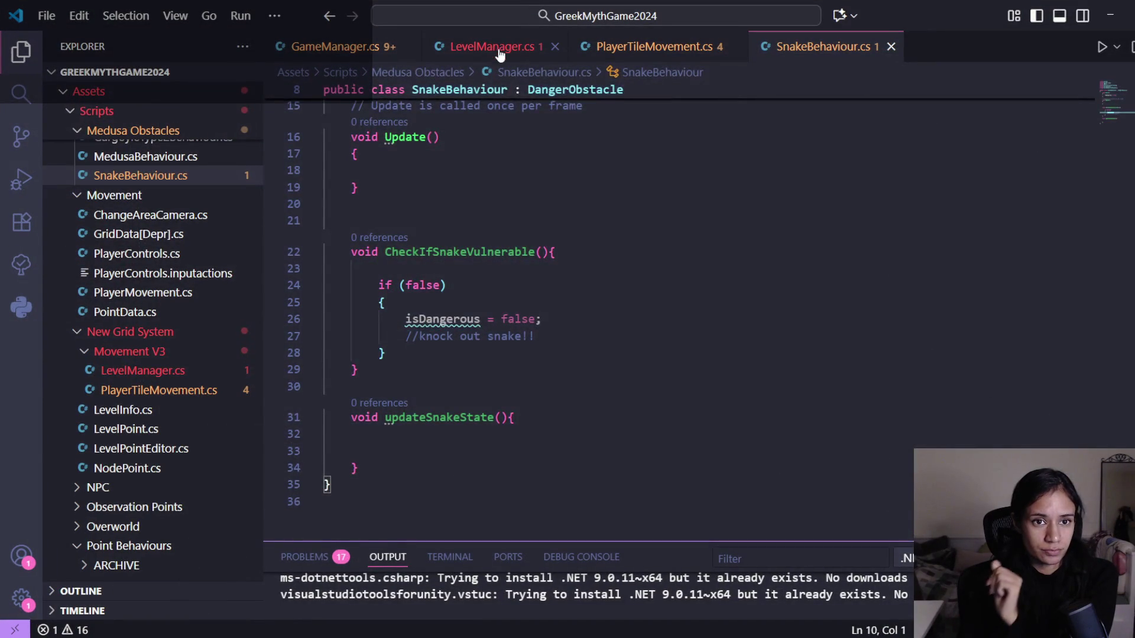
- Trace DangerSpotCheck from LevelManager.cs to its call in PlayerTileMovement.cs, then bring up nov11.txt
left_click(492, 46)
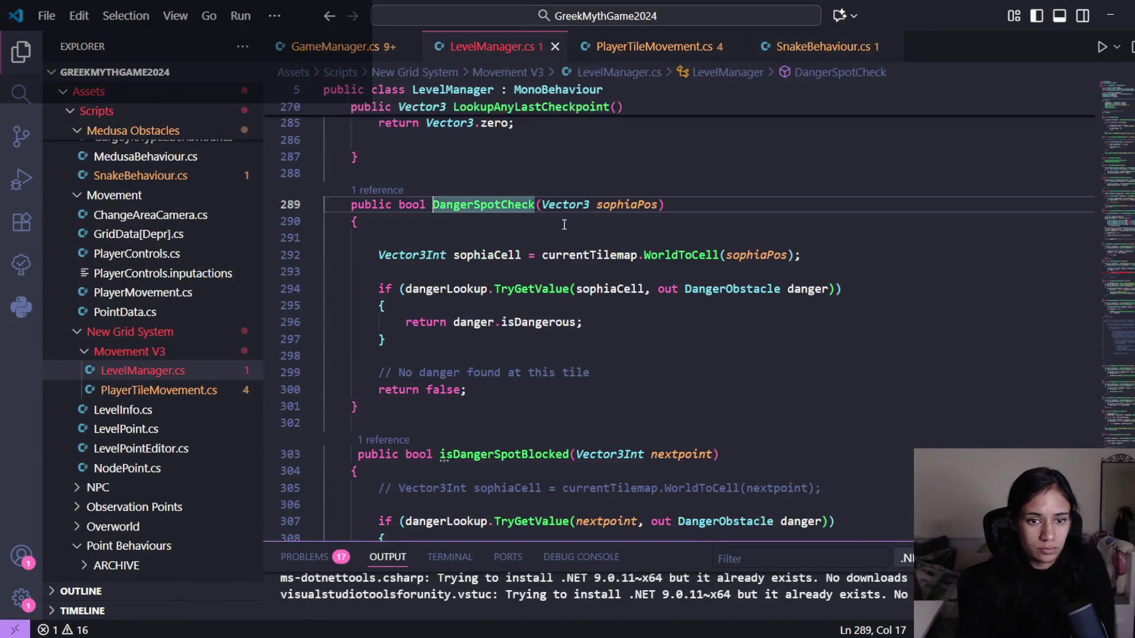
mouse_move(631, 296)
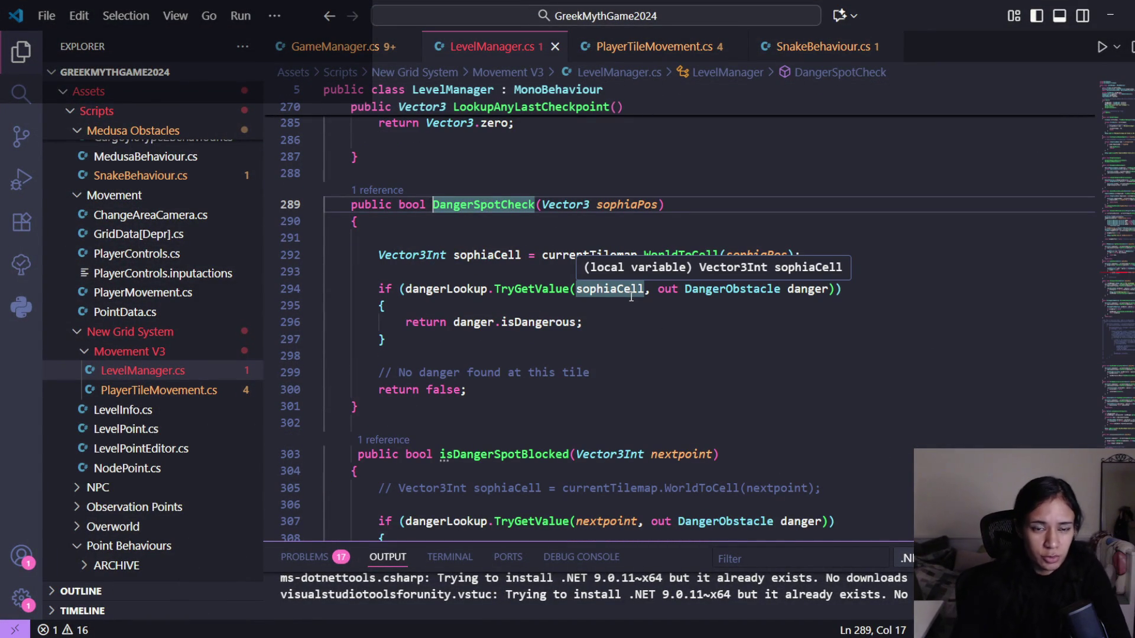
left_click(640, 47)
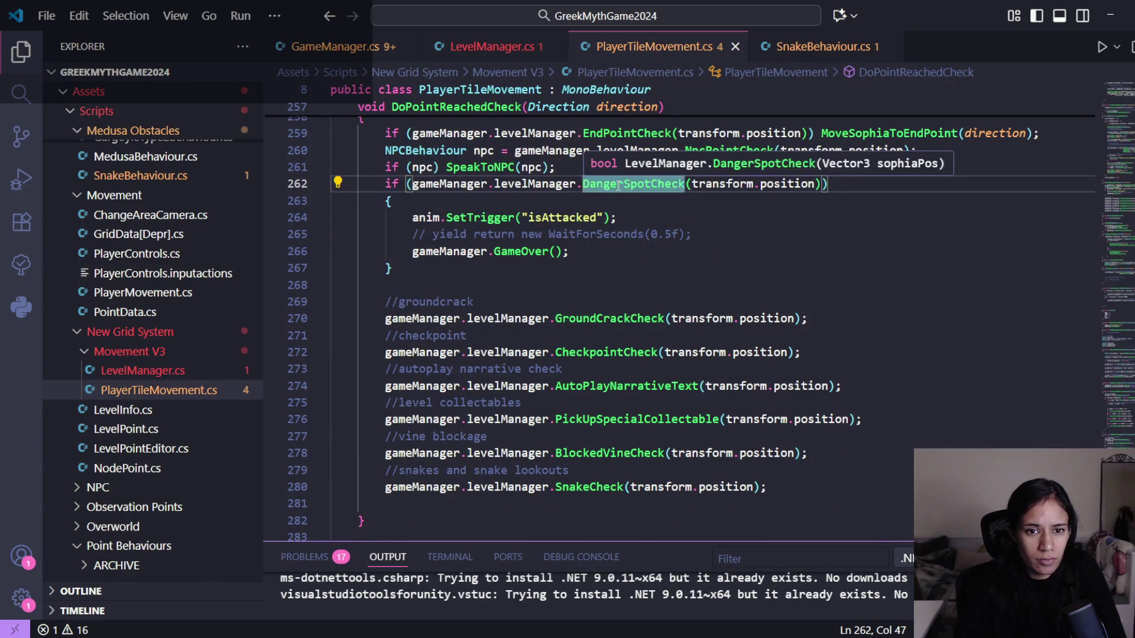
left_click(618, 194, "ctrl")
key("alt+Left")
scroll(620, 331, "up", 2)
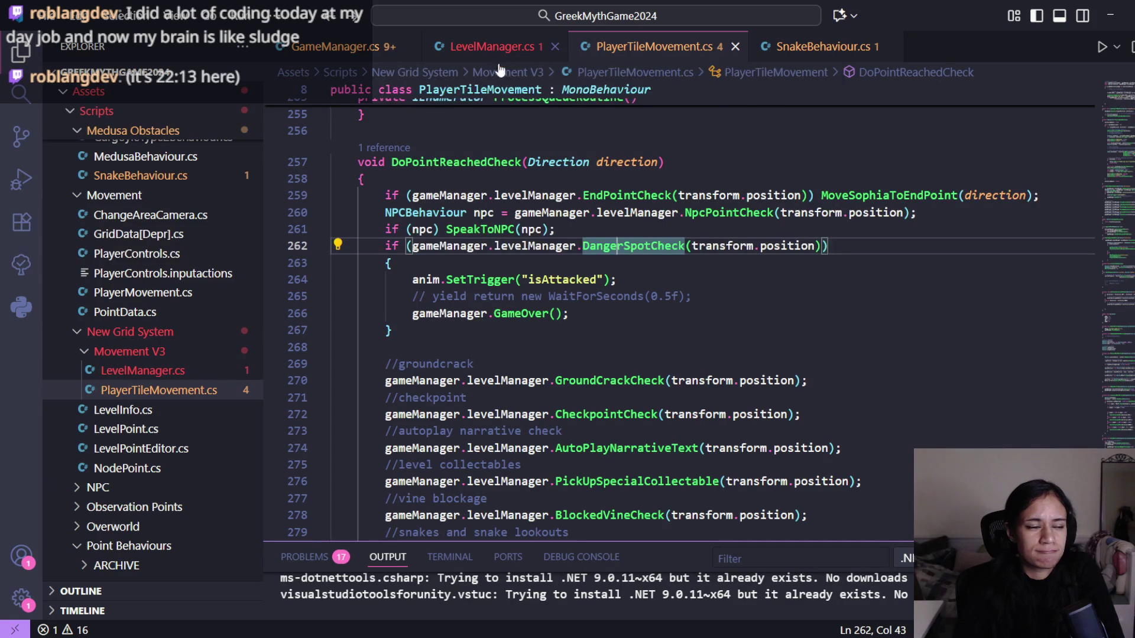
key("alt+Tab")
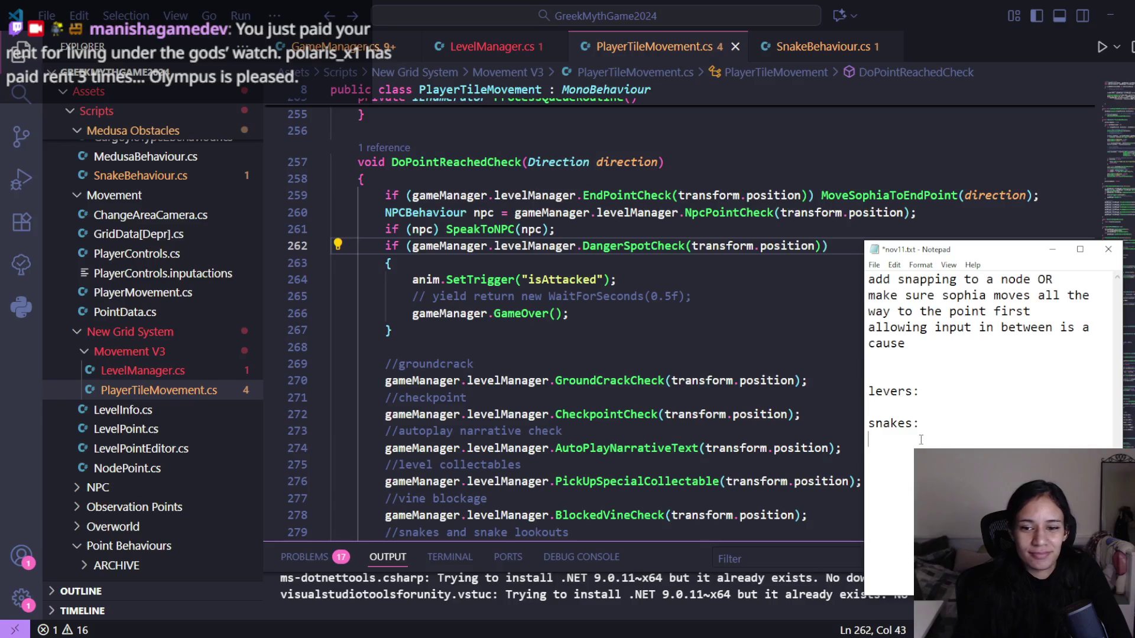
- Note under 'snakes:' that a SNAKE next point is vulnerable, not dangerous, plus danger and destroy cases
type("- ")
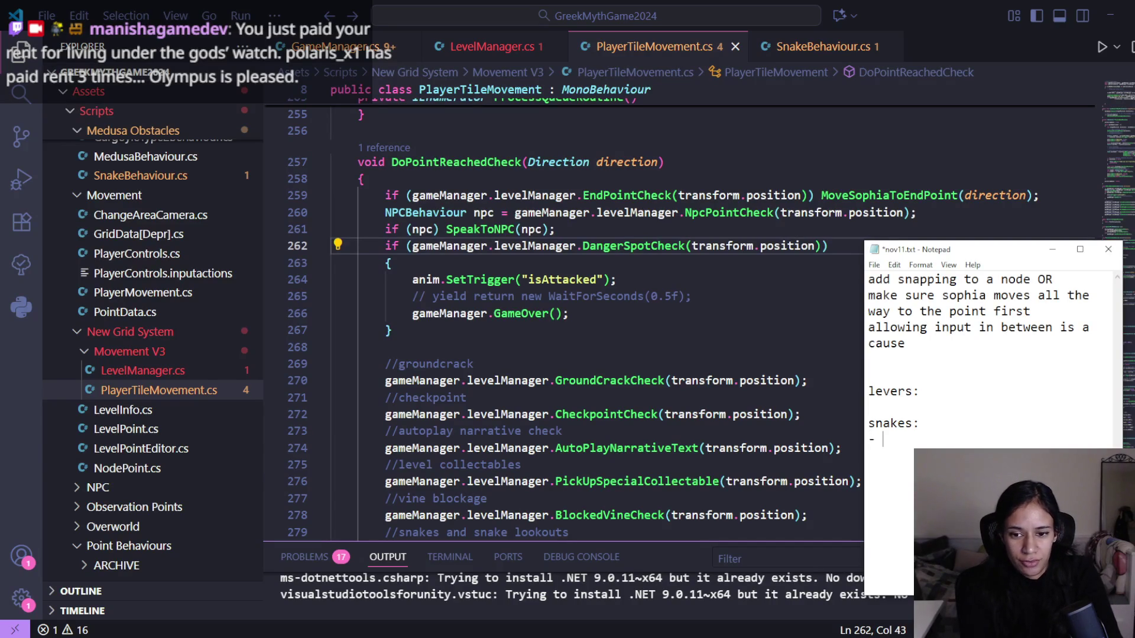
type("if nex")
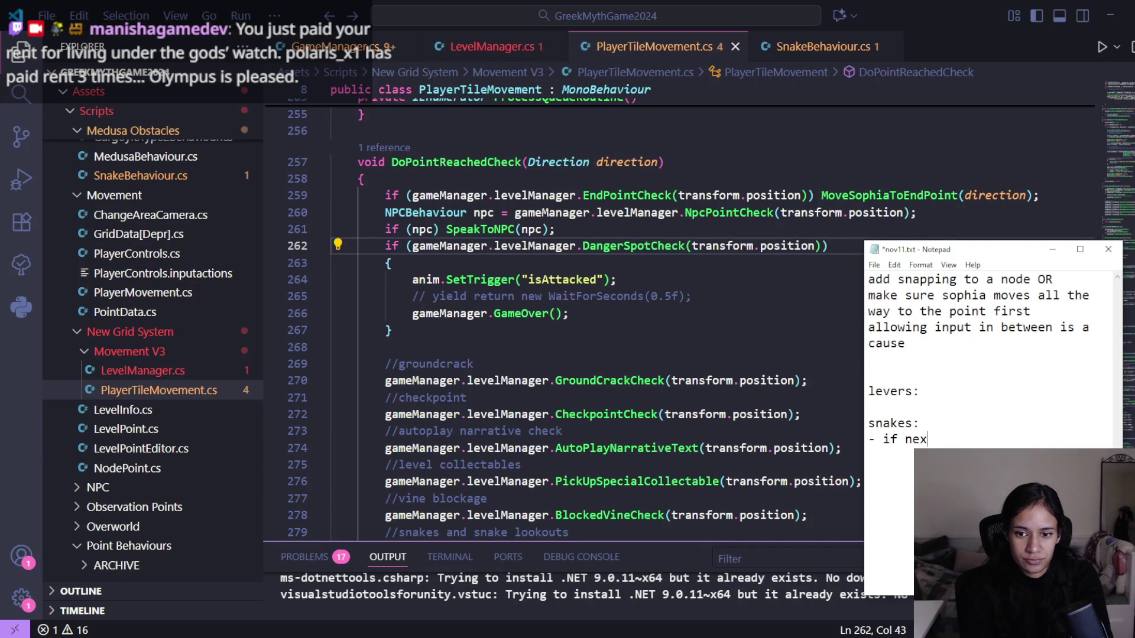
type("t point is a SNAKE, then it ")
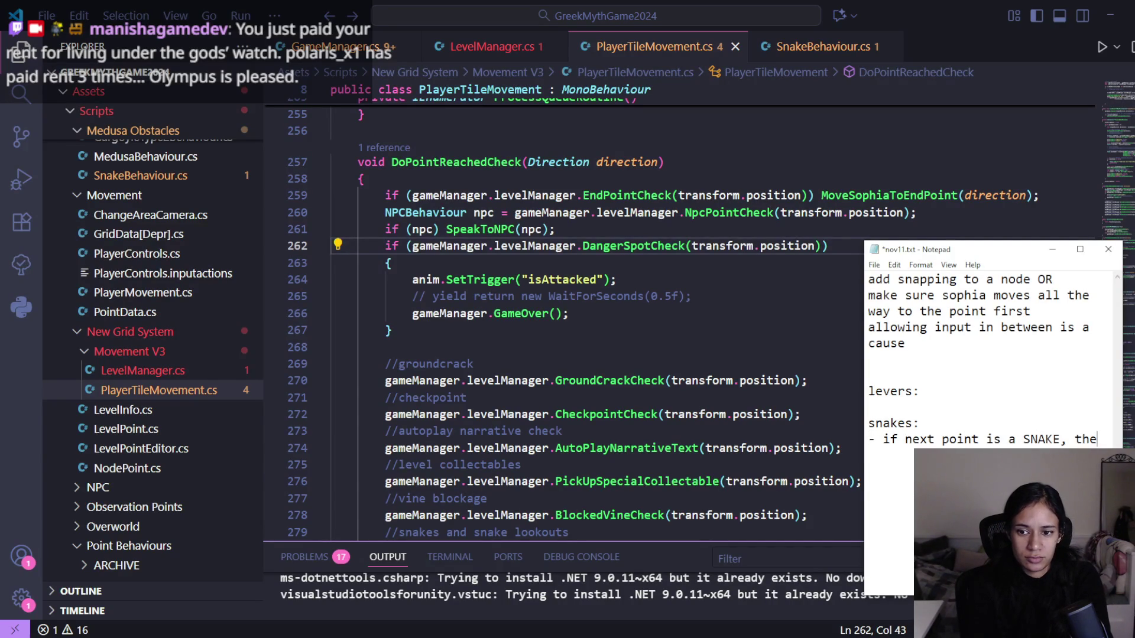
type("wil")
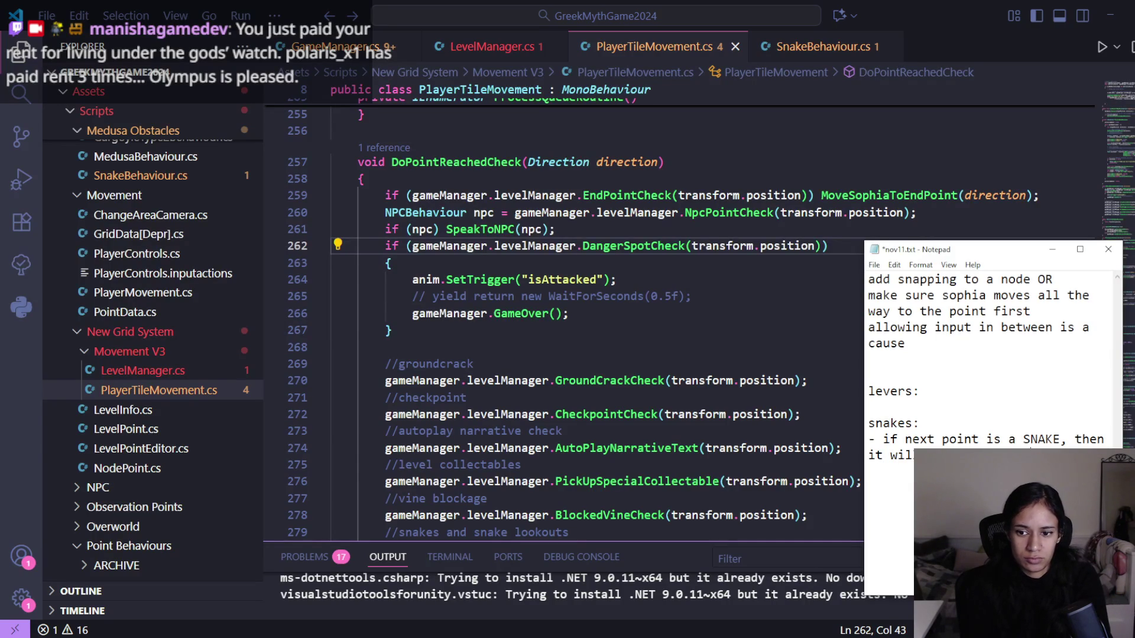
type("danger  ")
type("if the ")
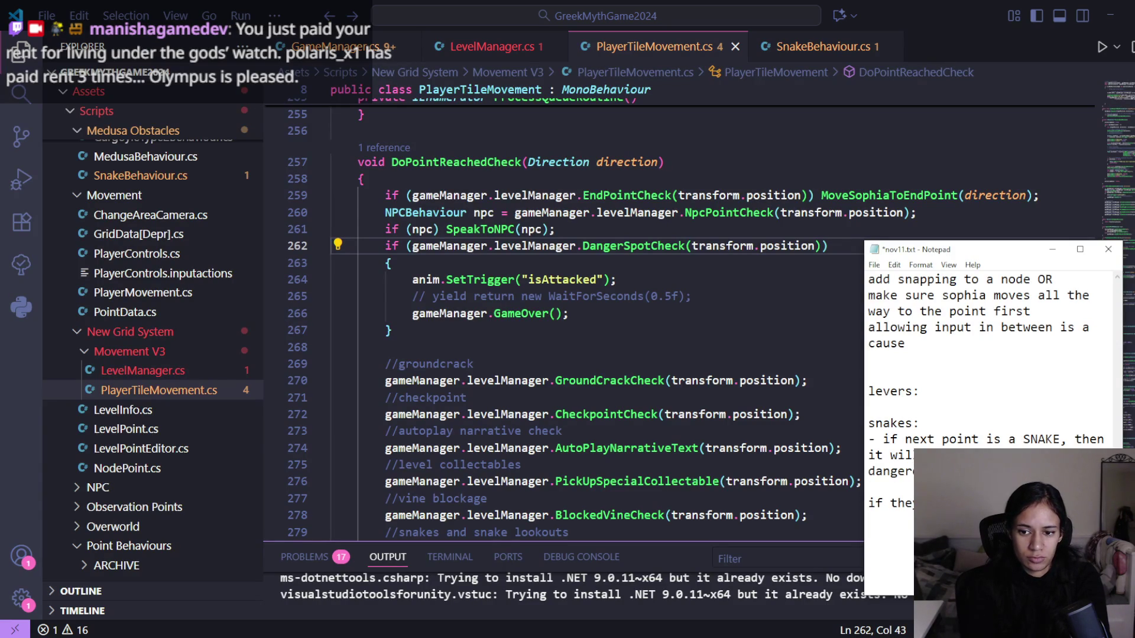
type("th")
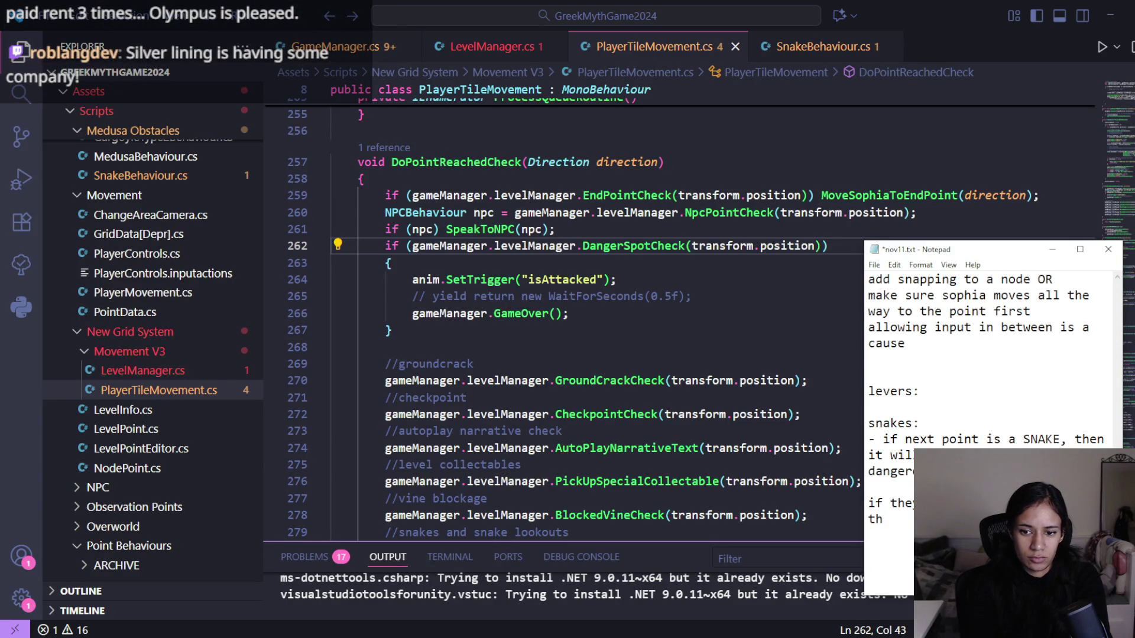
key("BackSpace")
key("BackSpace")
type("its ga")
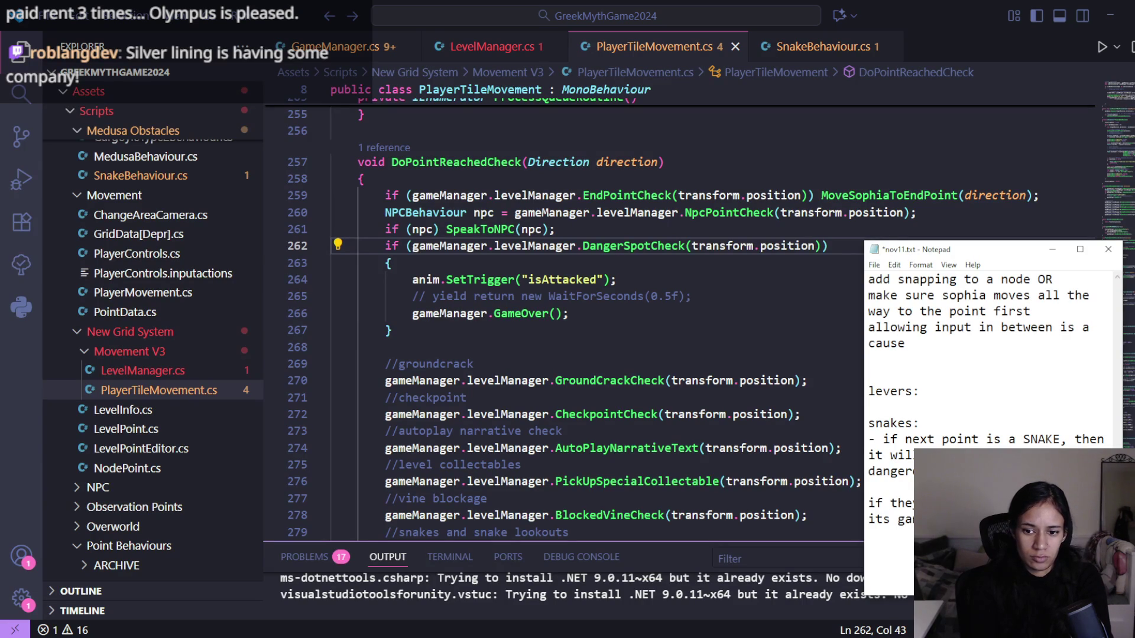
key("Return")
type("if the")
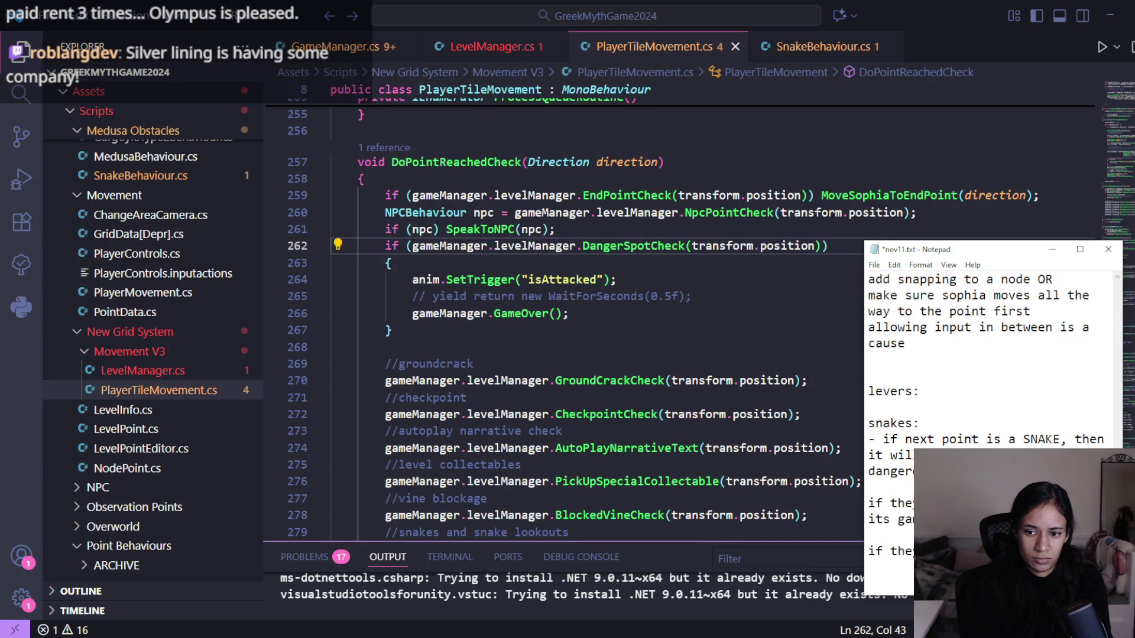
type("da")
type("nger")
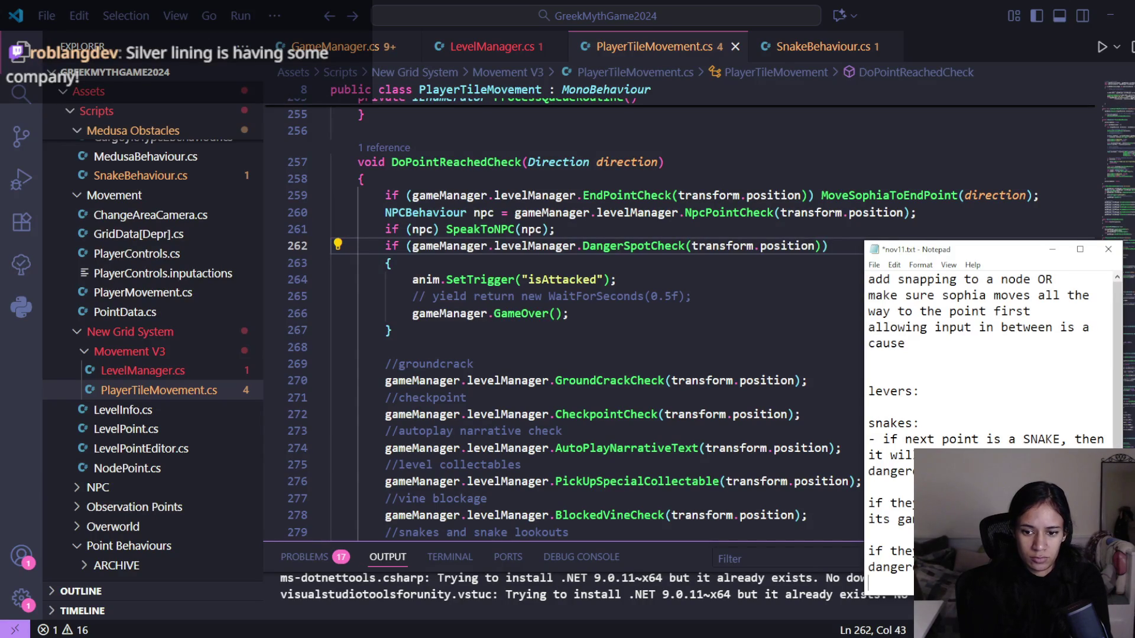
key("Return")
type("if the ")
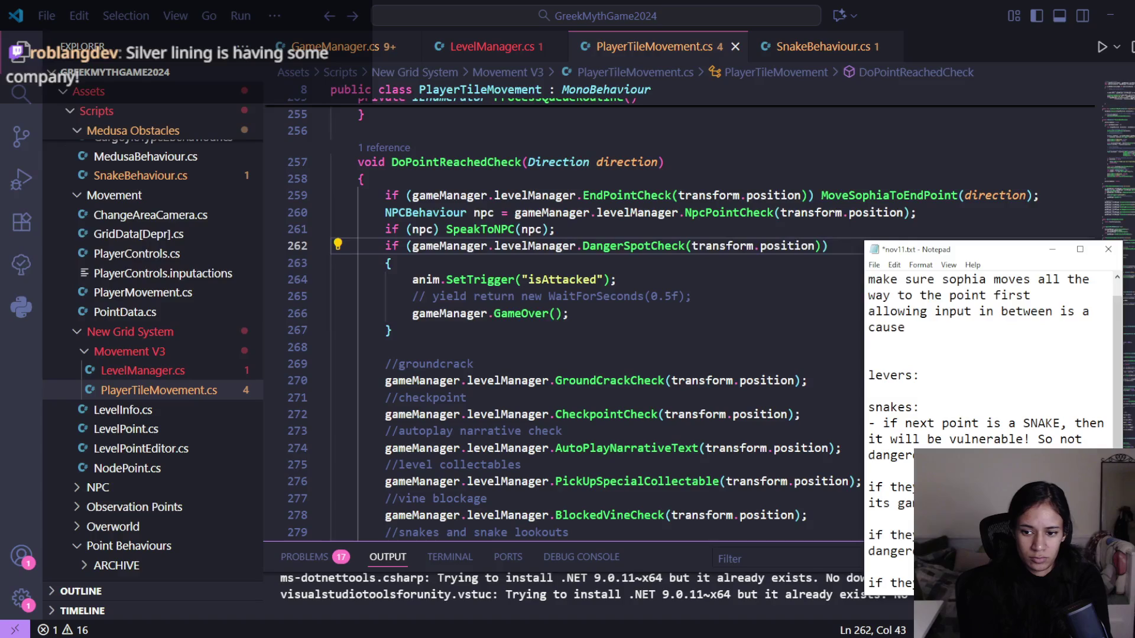
type("ve")
key("BackSpace")
type("ulner")
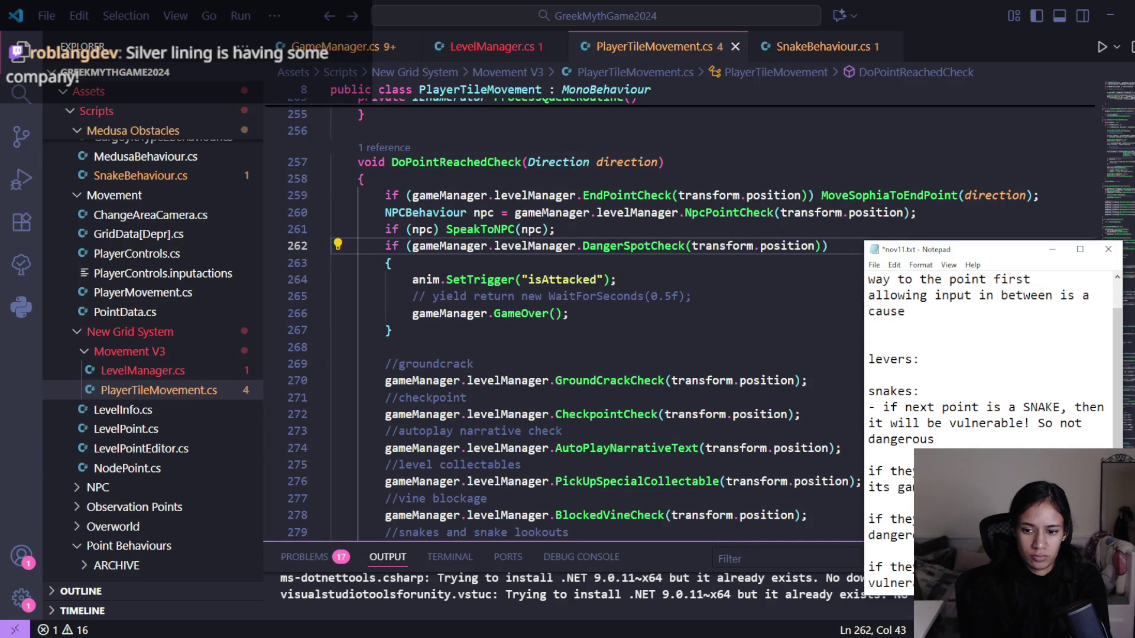
type("destro")
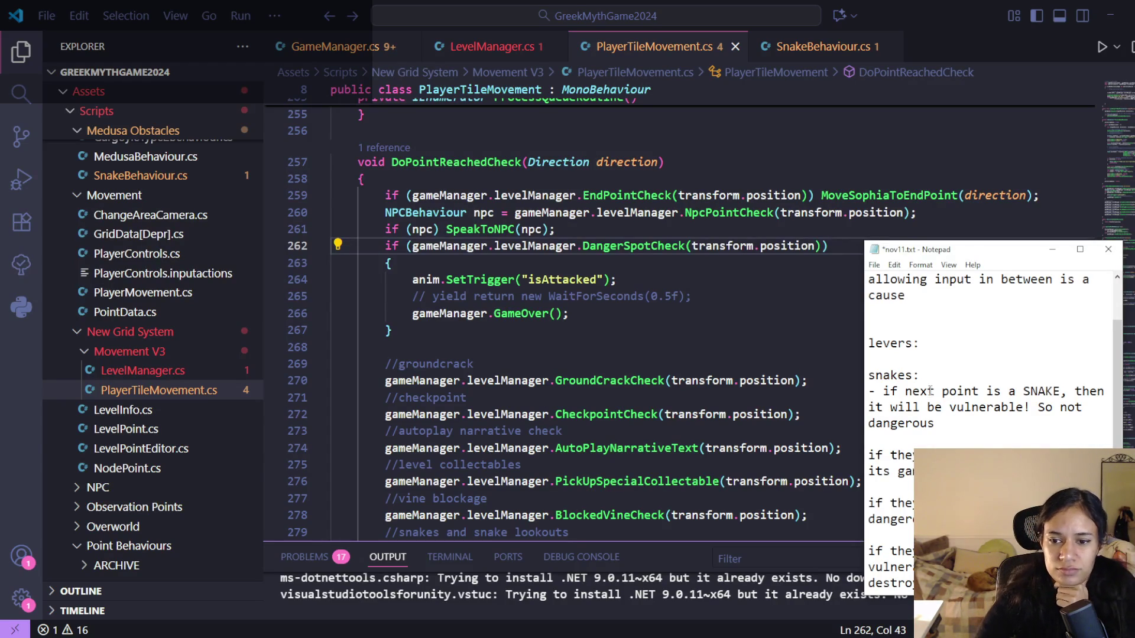
- Leave the notes and view the DangerSpotCheck method in LevelManager.cs
scroll(931, 394, "down", 1)
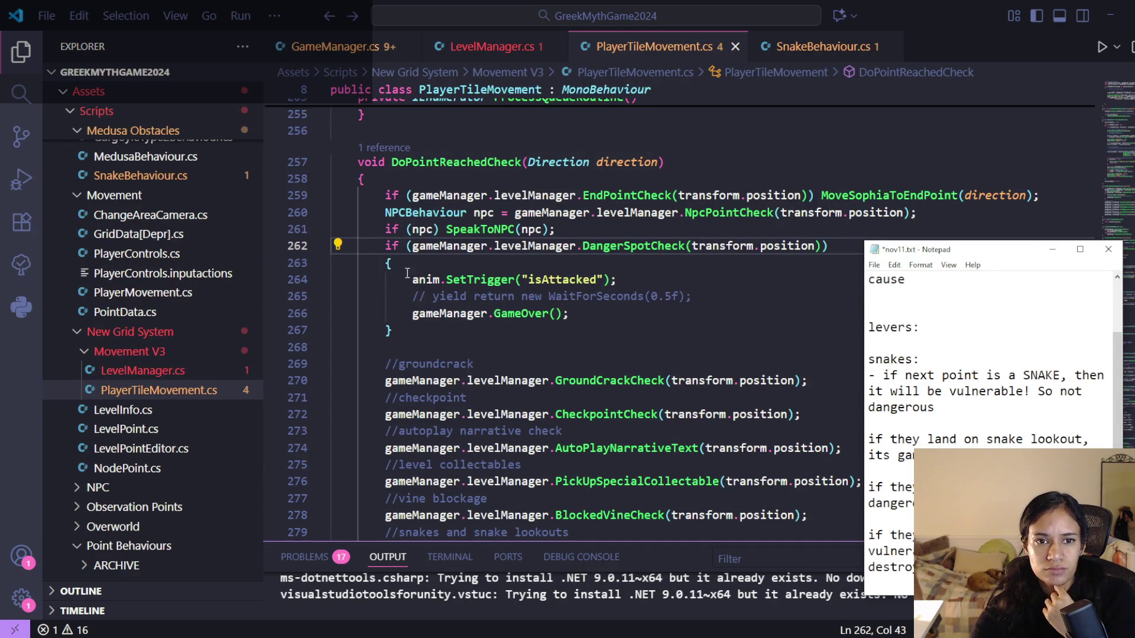
left_click(485, 46)
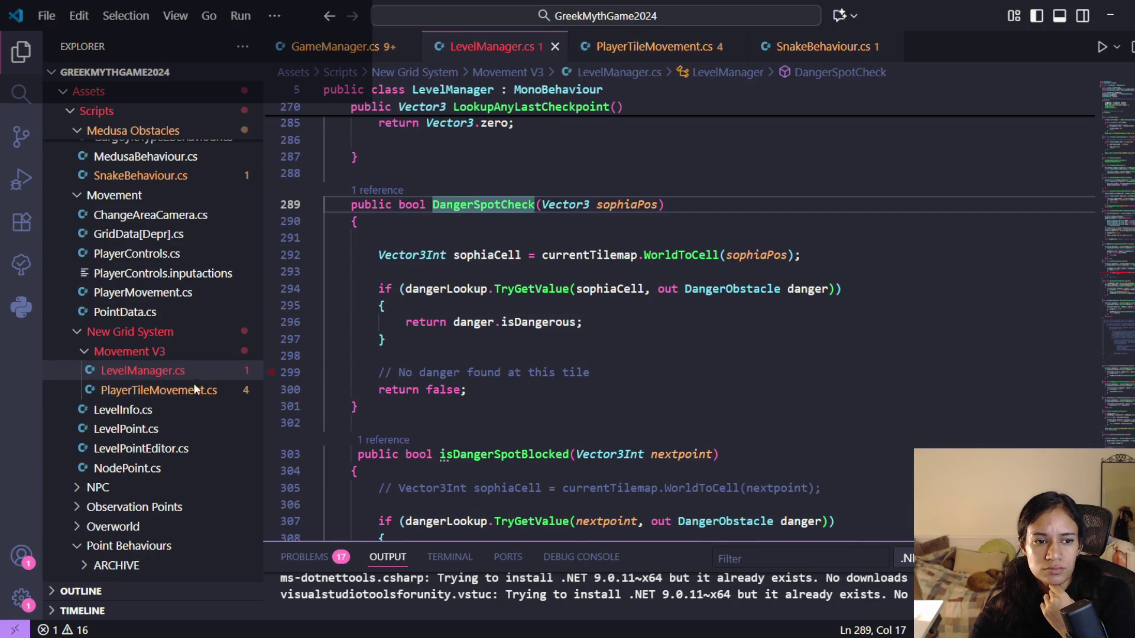
- Replace the isSnakeLookoutNode test with dangerType == DangerObstacle.DangerType.Snake and save
scroll(621, 328, "up", 20)
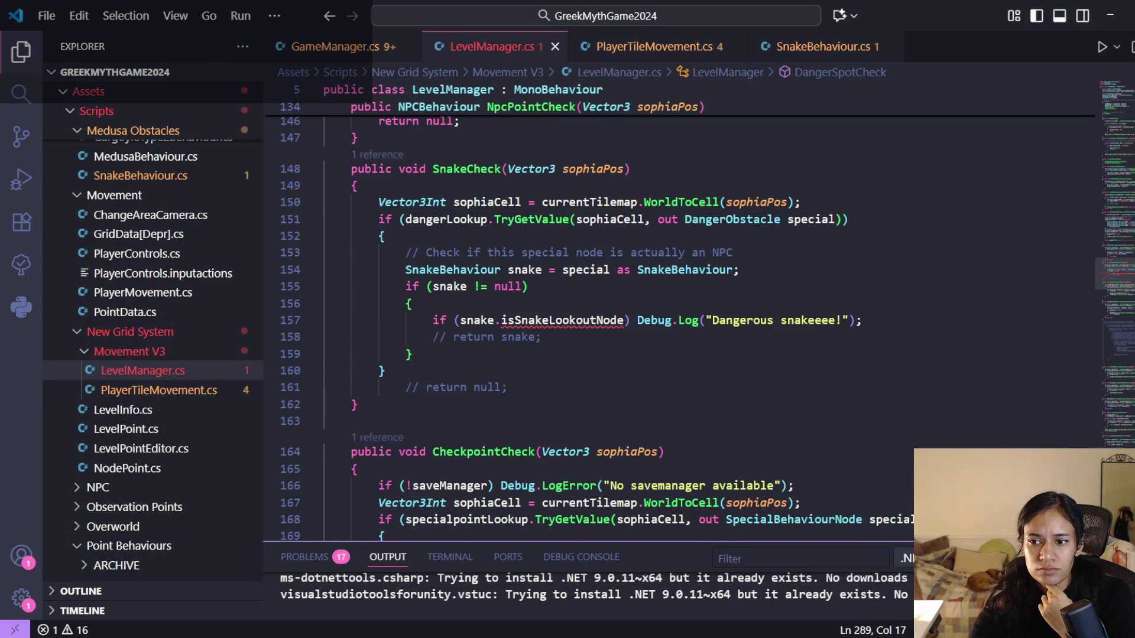
left_click(621, 327)
left_click(836, 324)
double_click(548, 321)
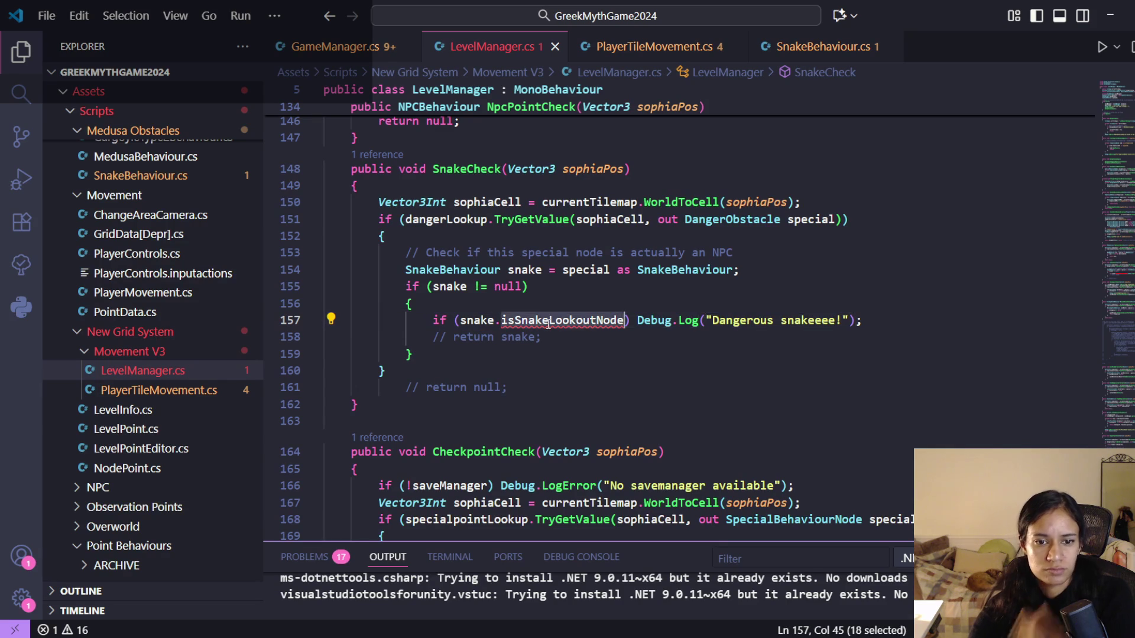
key("BackSpace")
key("BackSpace")
key("ctrl+BackSpace")
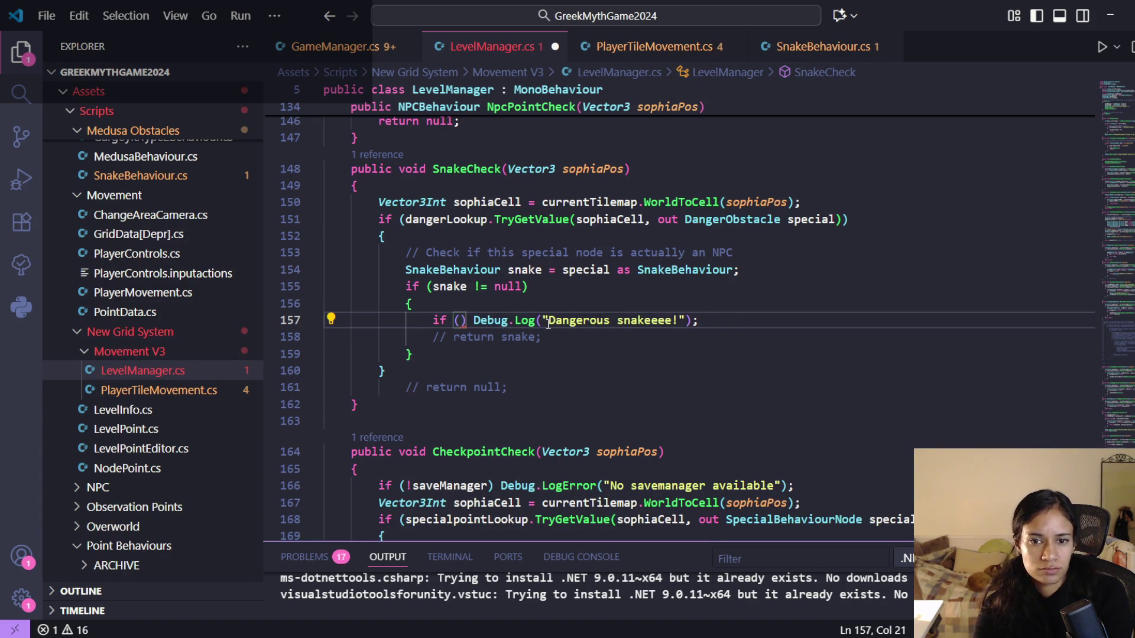
type("special.")
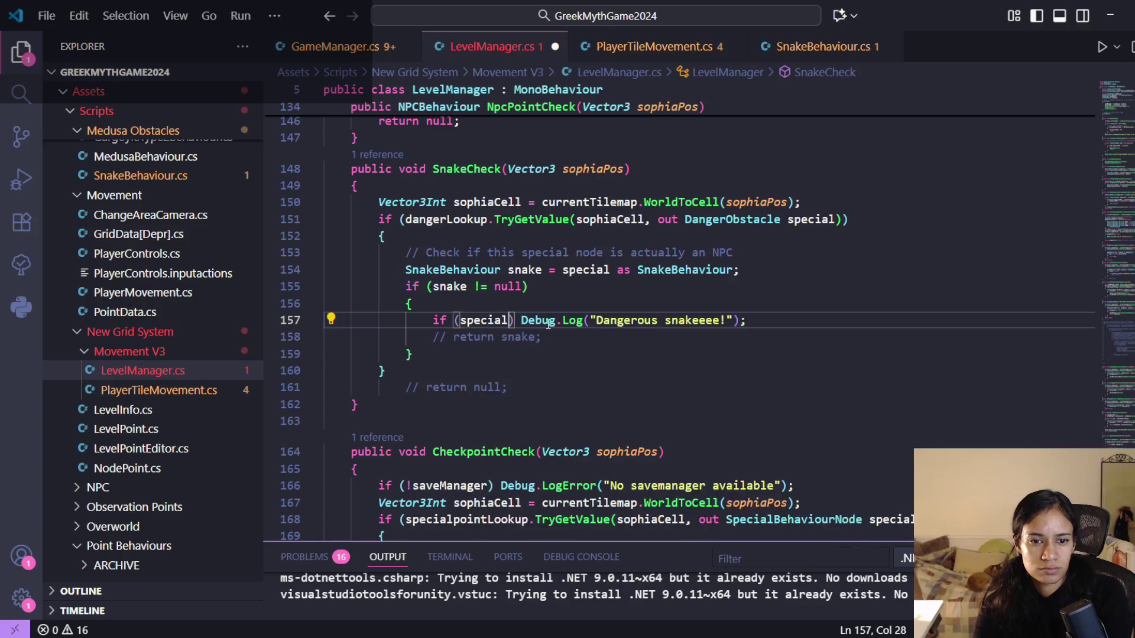
type("snake")
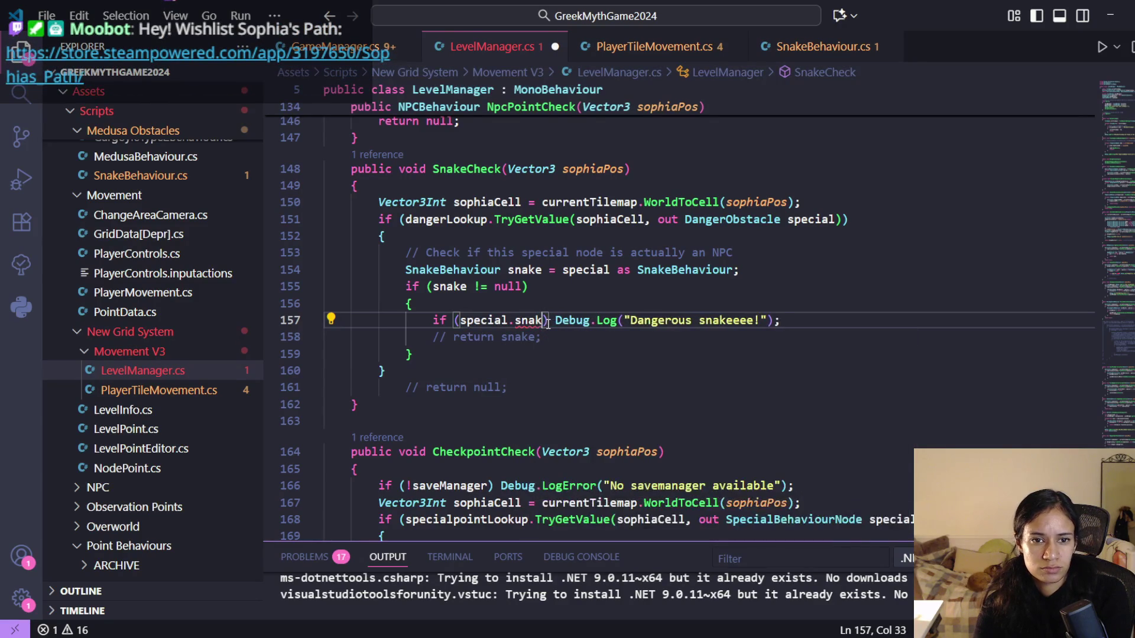
key("BackSpace")
key("BackSpace")
key("BackSpace")
type("dan")
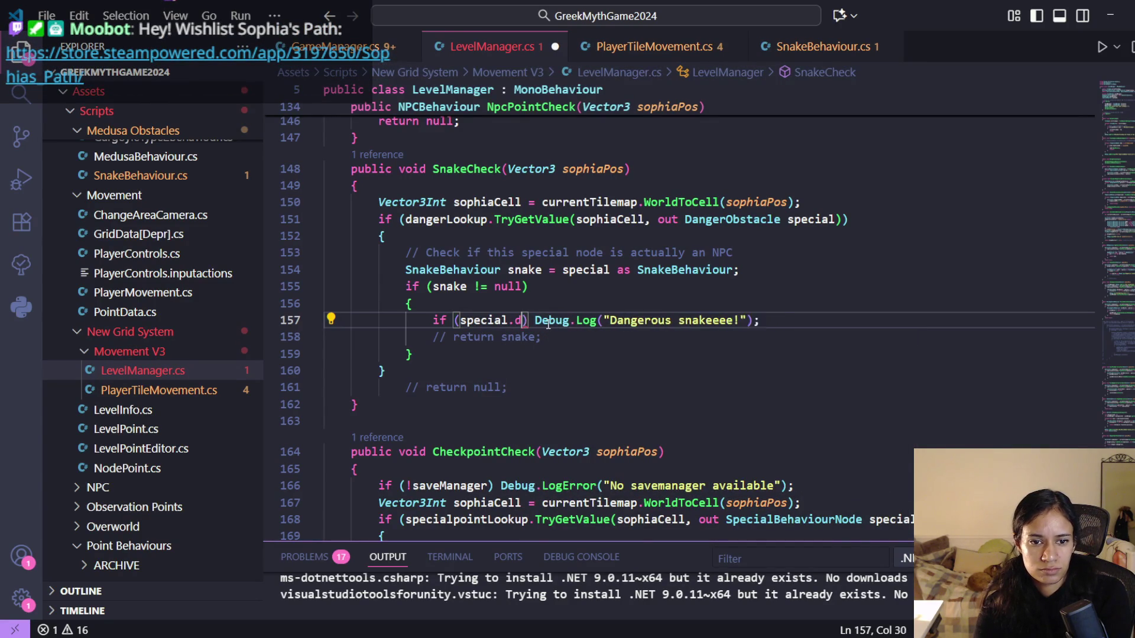
key("Tab")
type("==")
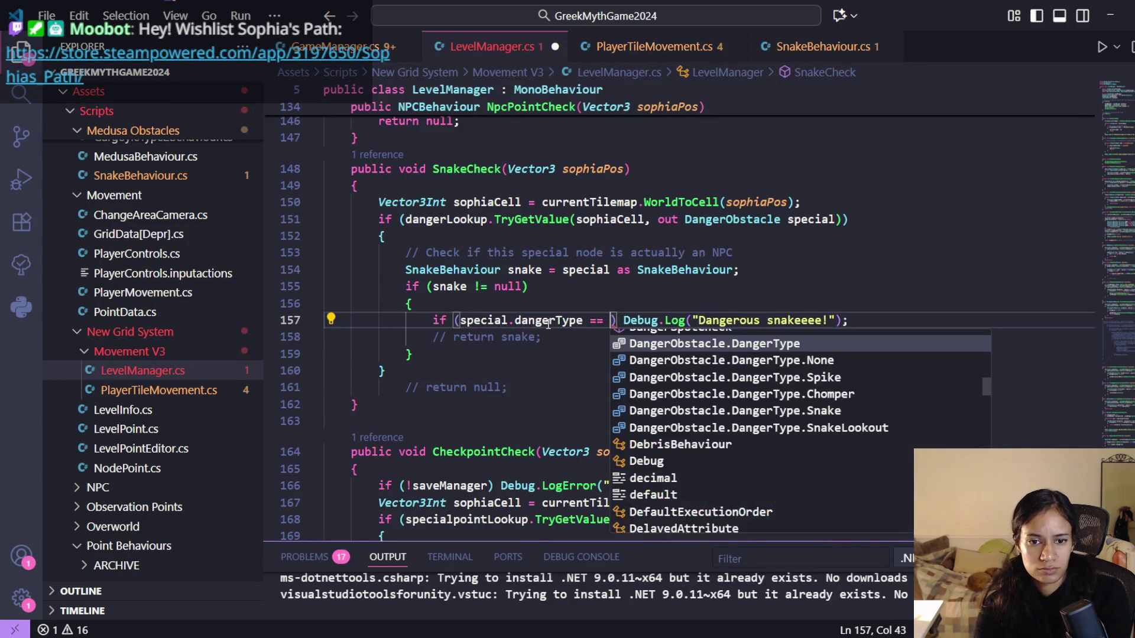
key("Down")
key("Down")
key("Down")
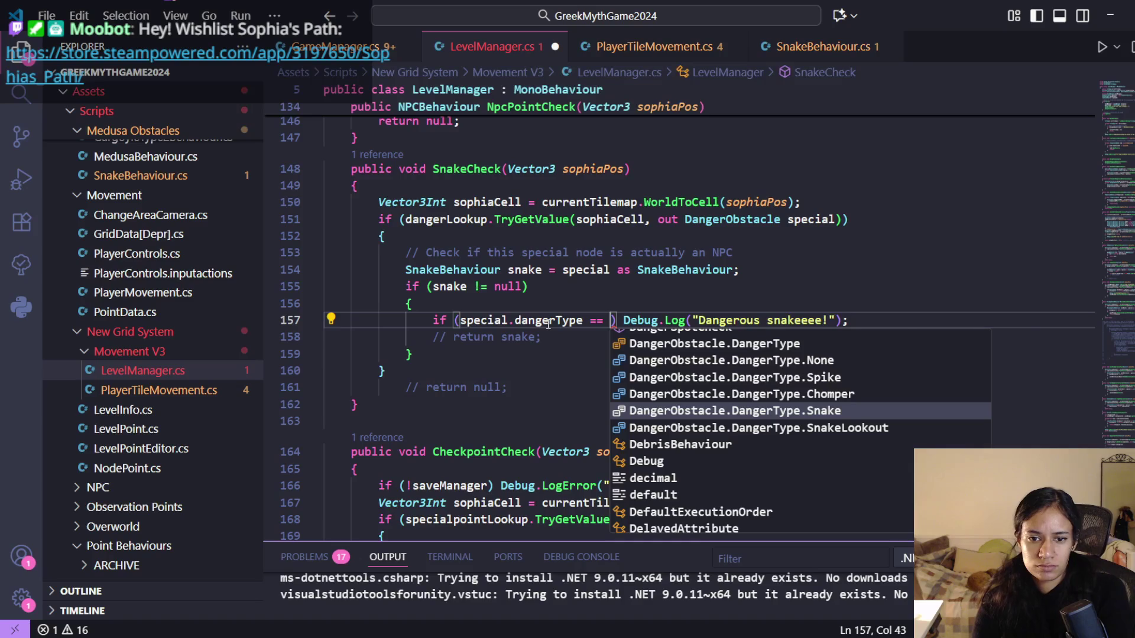
key("Tab")
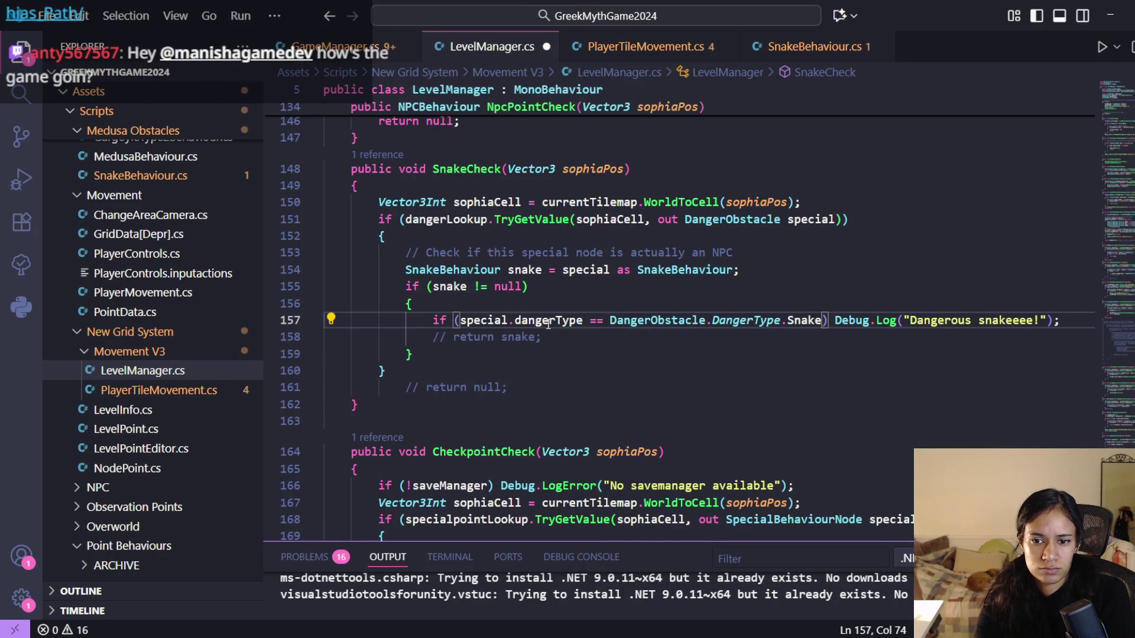
key("ctrl+s")
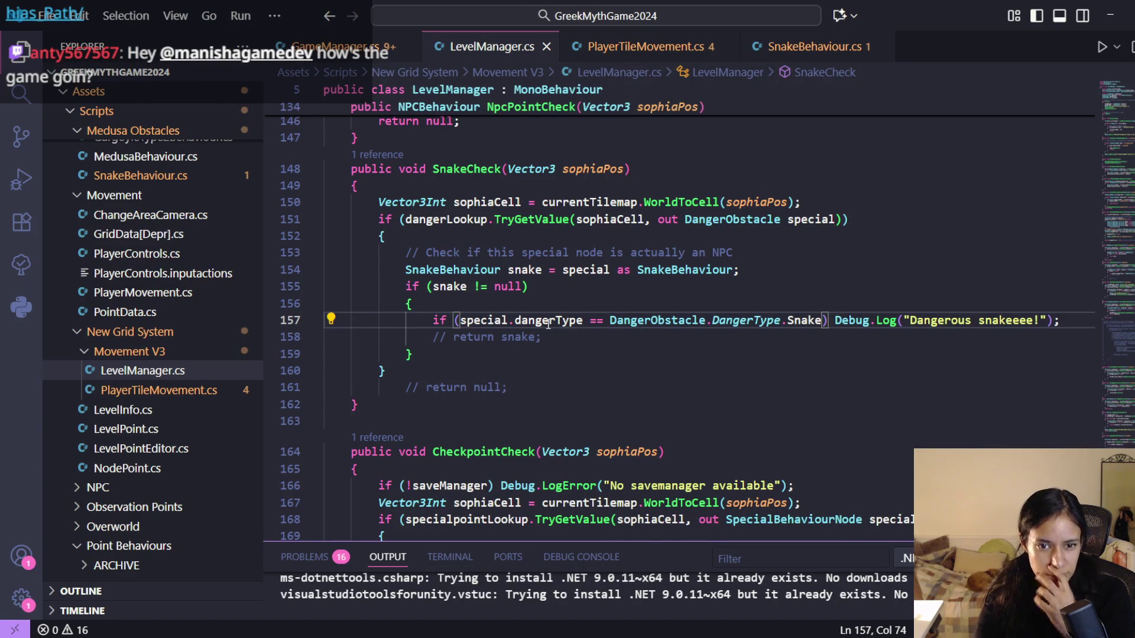
- Duplicate the check for SnakeLookout, logging 'He will eat you!', and save LevelManager.cs
key("shift+alt+Down")
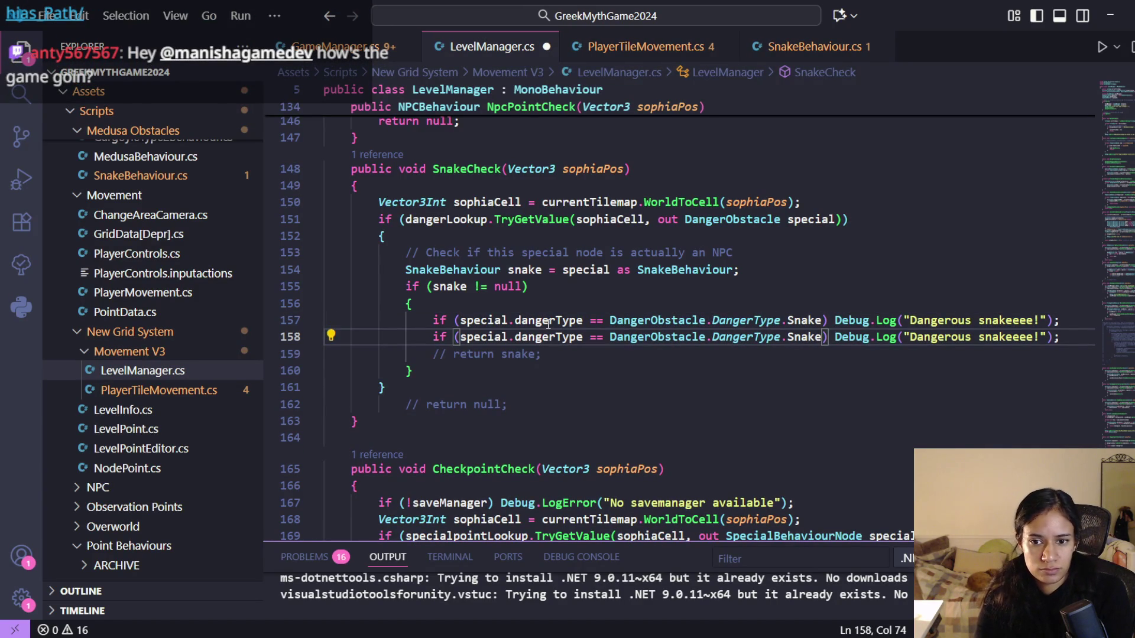
type("Lookout")
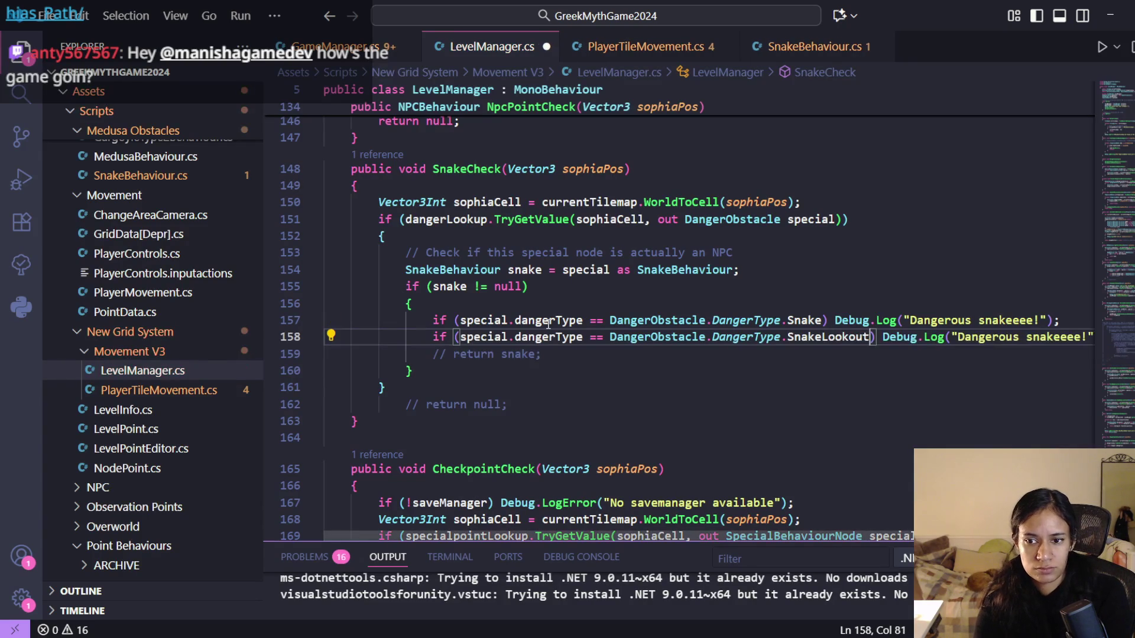
double_click(1060, 342)
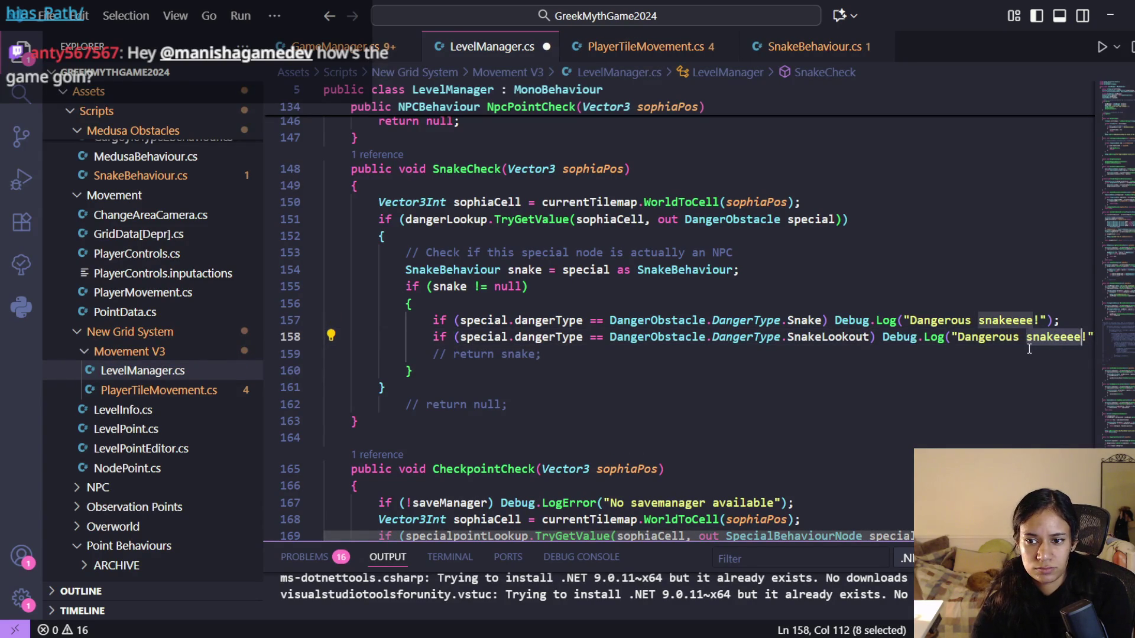
key("BackSpace")
key("ctrl+BackSpace")
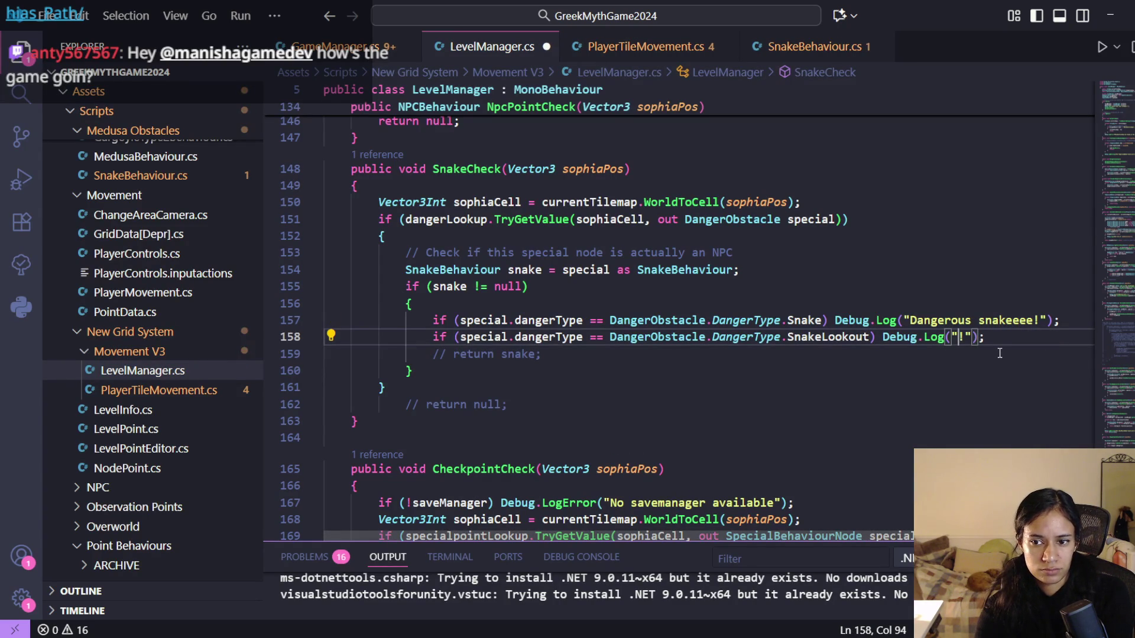
type("He will y")
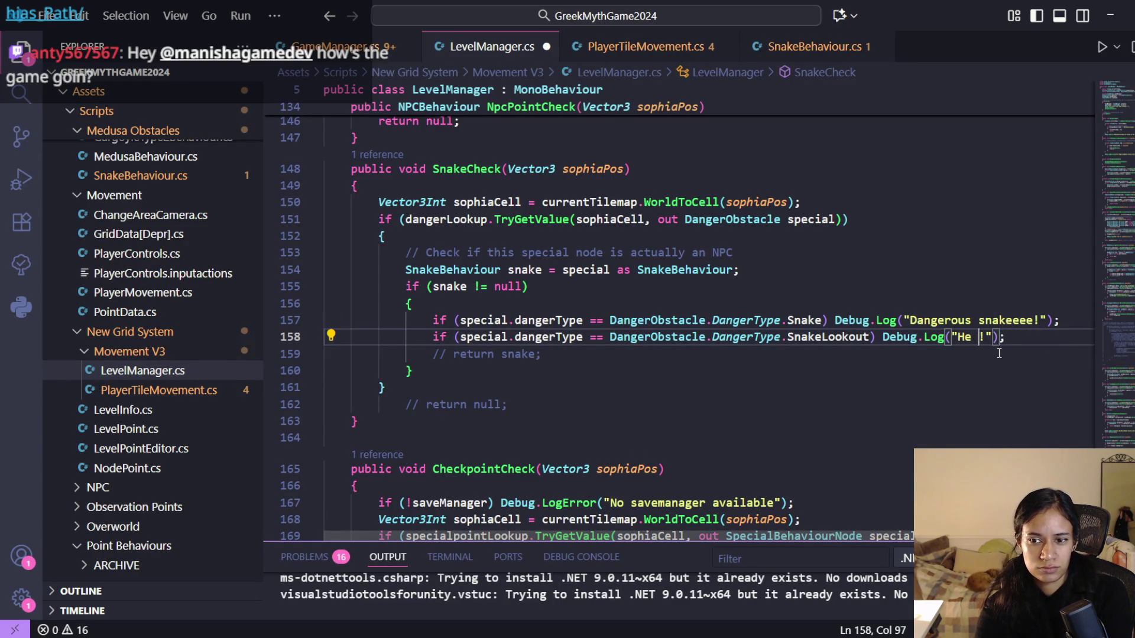
key("BackSpace")
type("eat you")
key("ctrl+s")
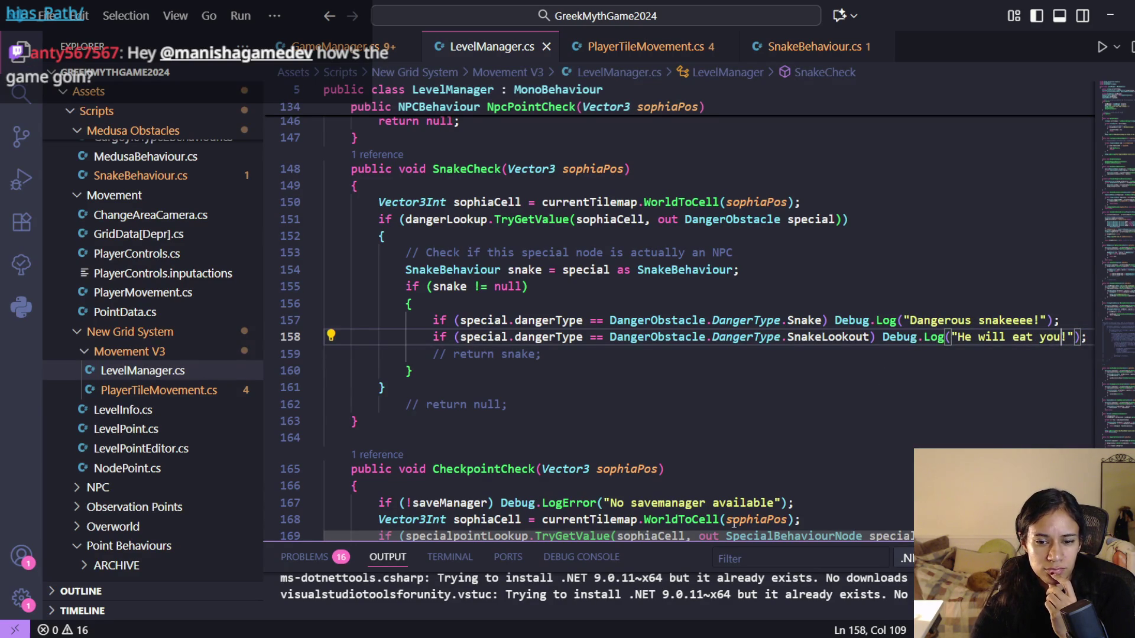
key("alt+Tab")
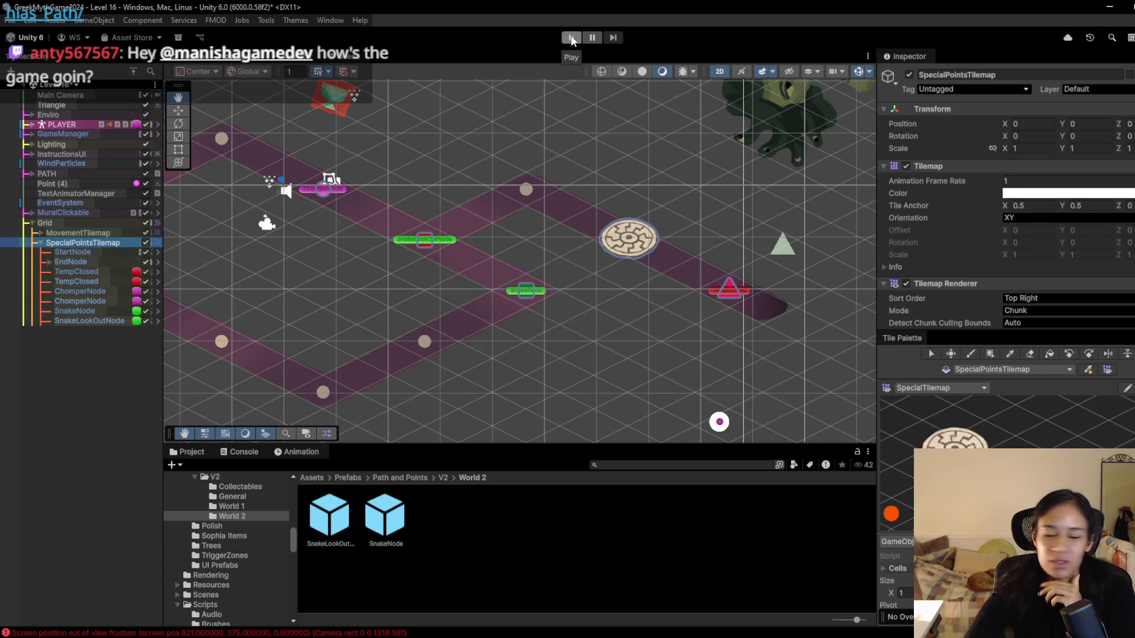
- Playtest Level 16 by walking onto the red snake lookout node, then stop play
left_click(574, 39)
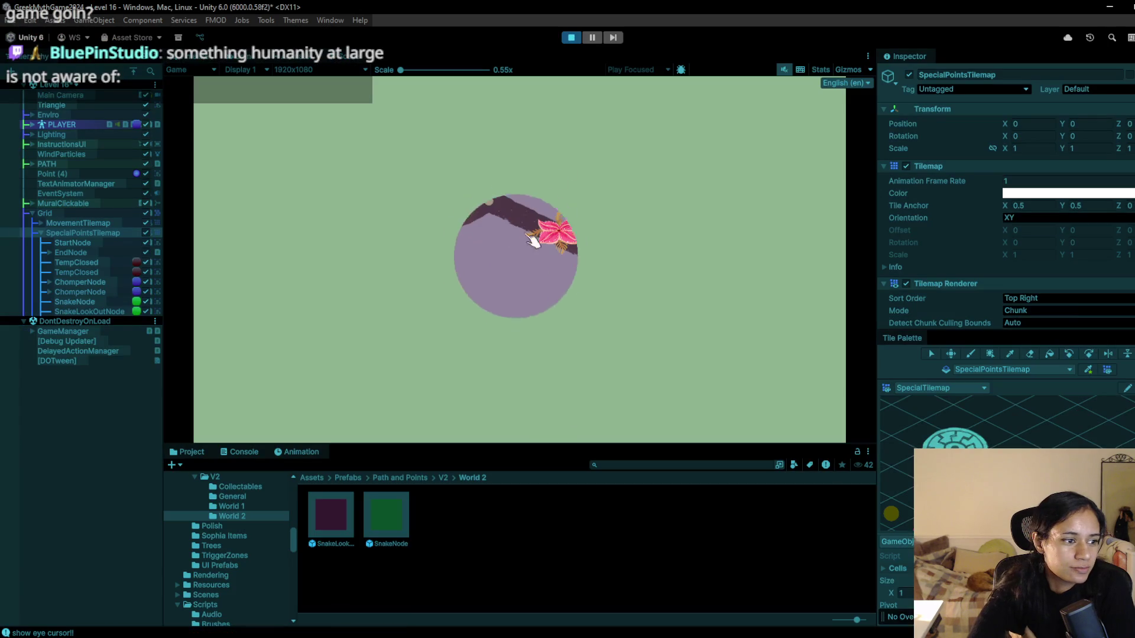
left_click(355, 287)
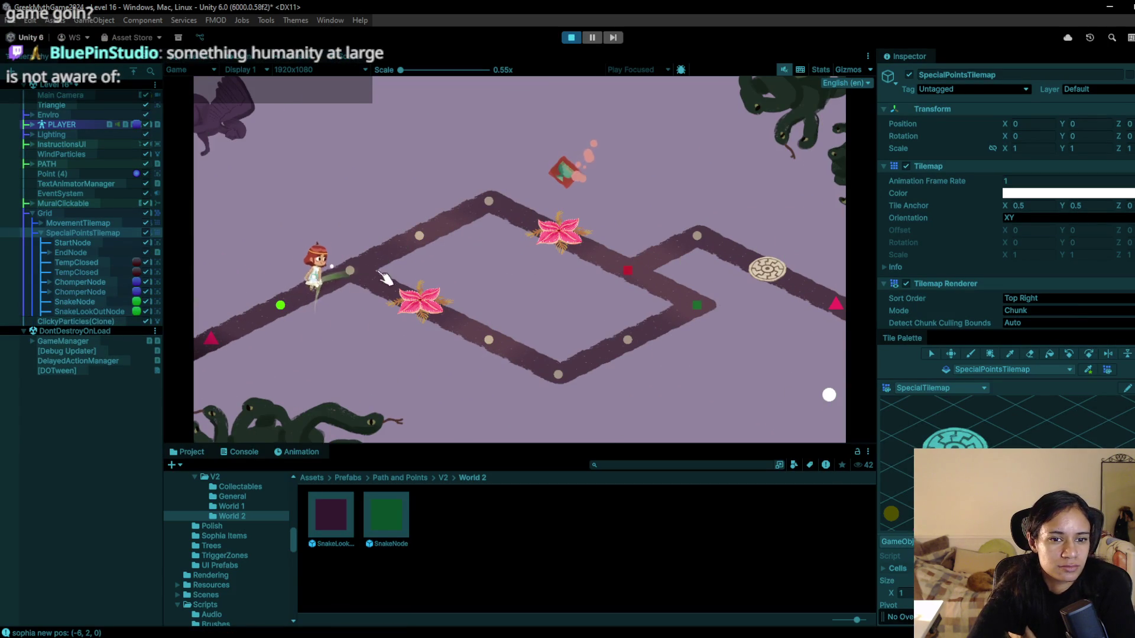
left_click(408, 242)
left_click(421, 243)
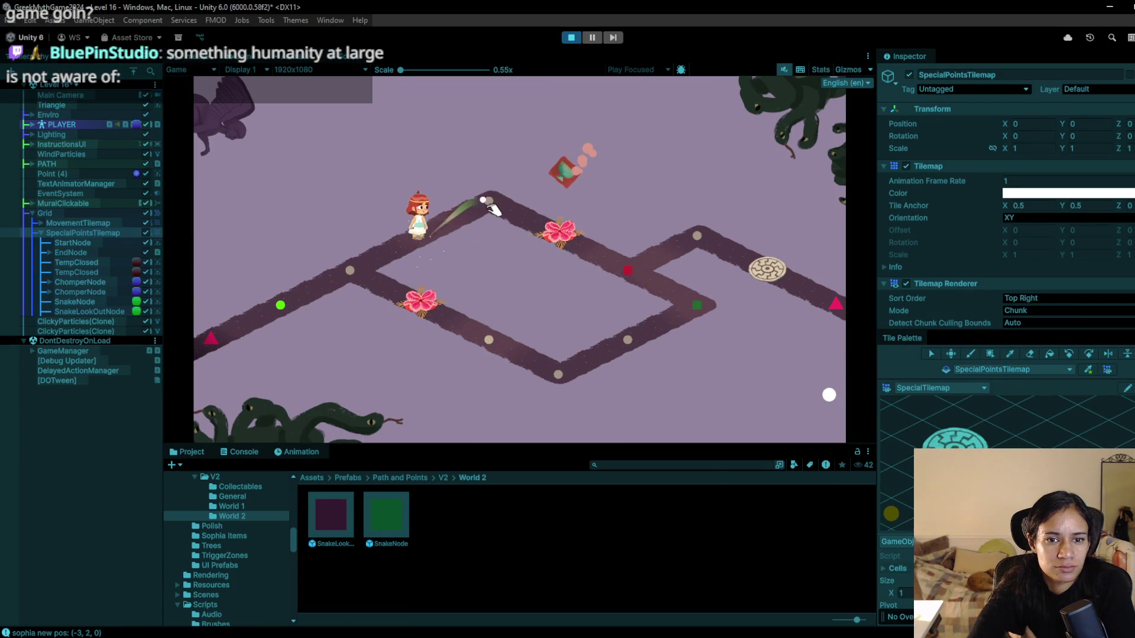
left_click(545, 224)
left_click(647, 284)
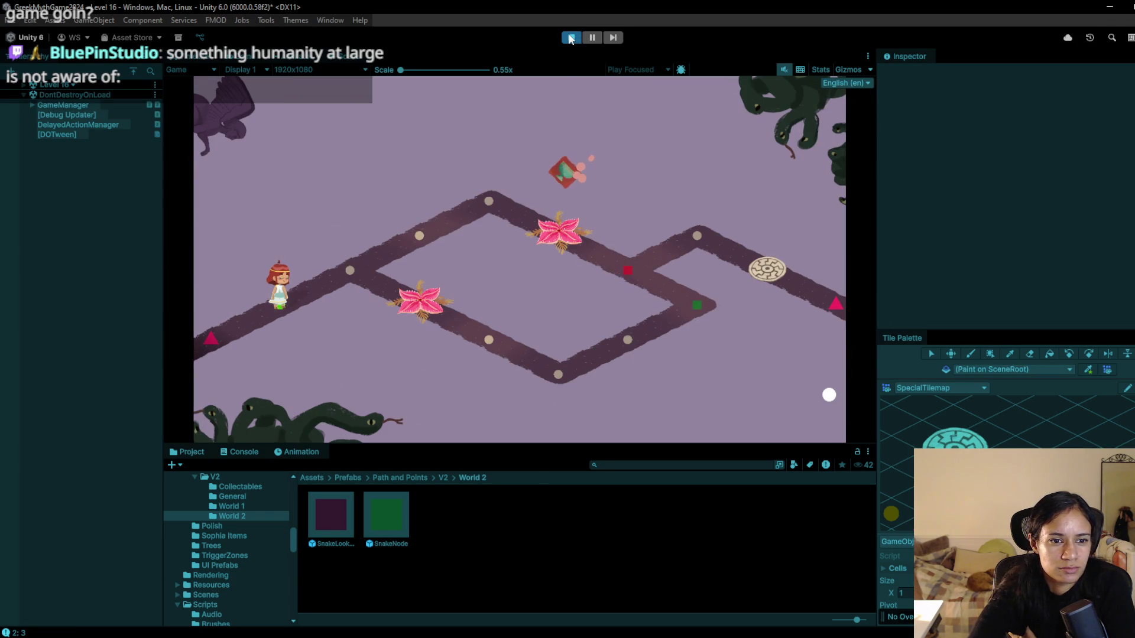
left_click(573, 38)
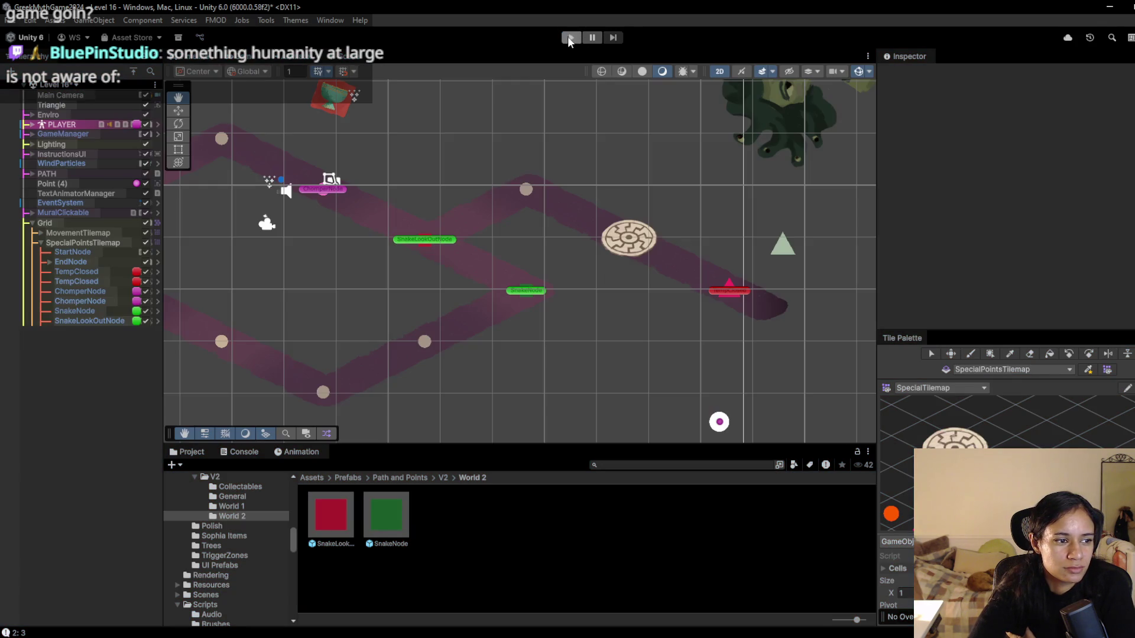
mouse_move(366, 248)
left_mouse_down()
mouse_move(416, 273)
mouse_move(462, 255)
left_mouse_up()
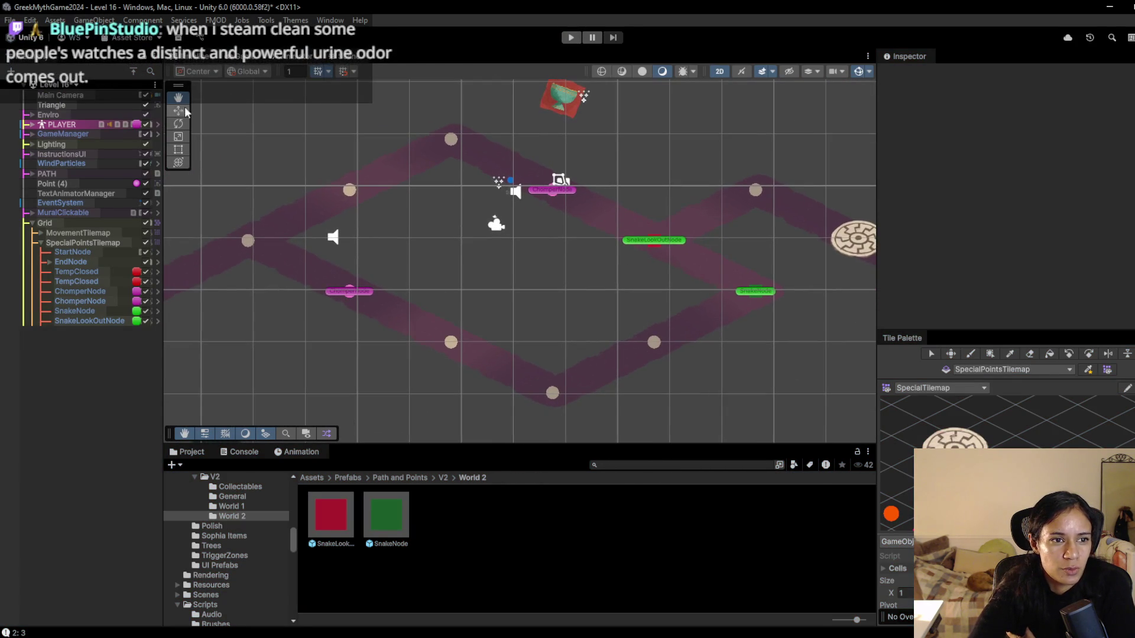
left_click(74, 85)
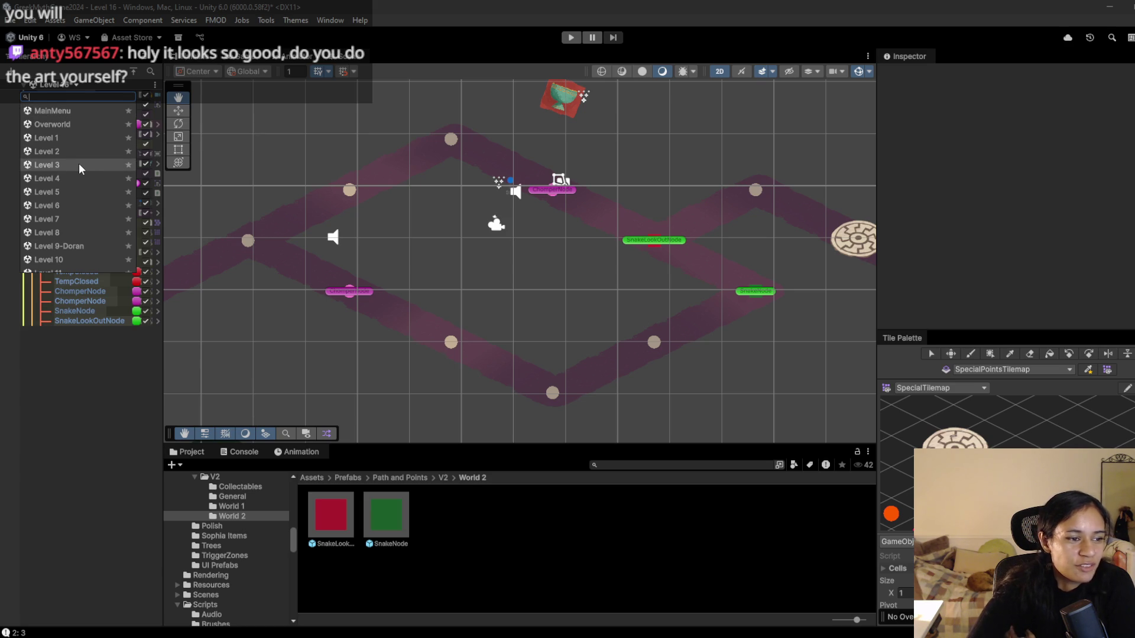
left_click(63, 112)
left_click(573, 353)
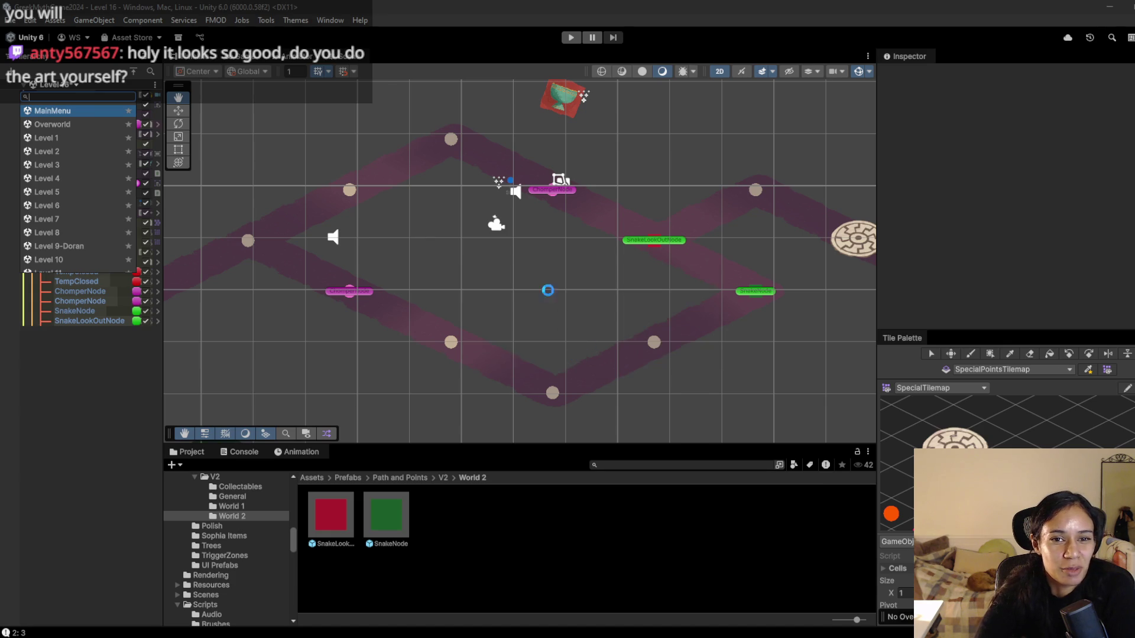
scroll(482, 211, "down", 3)
key("ctrl+p")
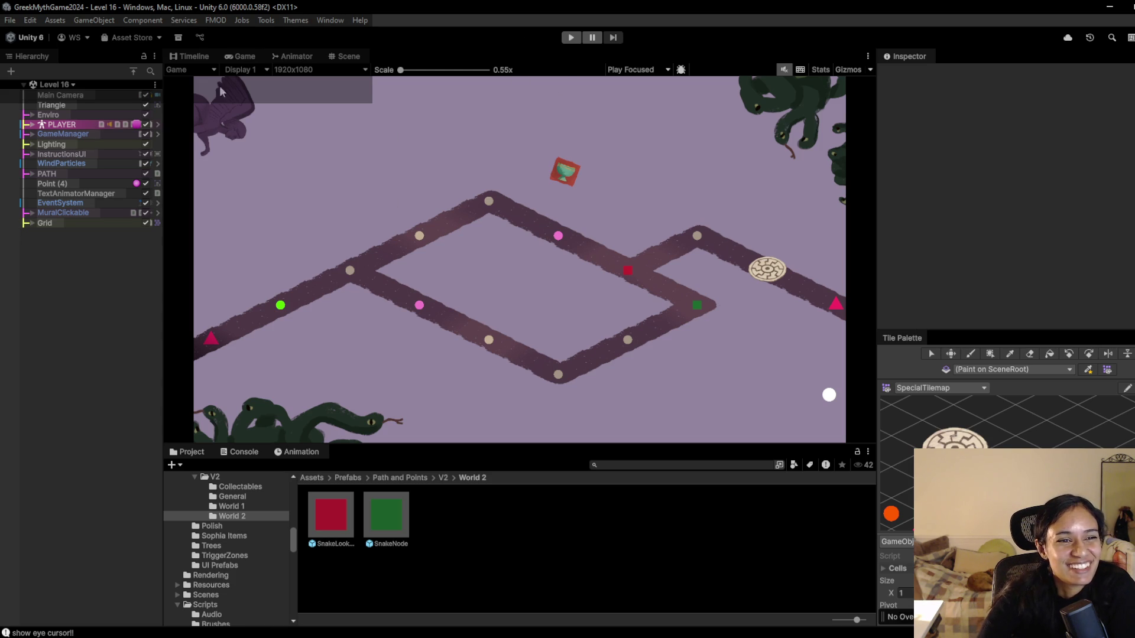
left_click_drag(163, 281, 170, 280)
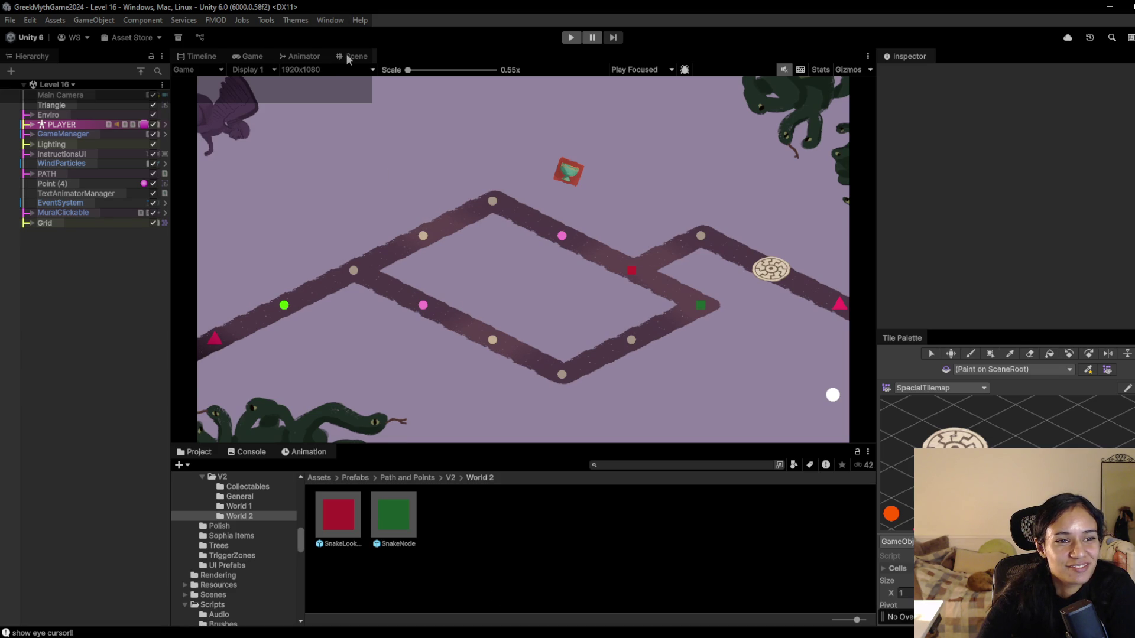
left_click(355, 57)
mouse_move(490, 349)
left_mouse_down()
mouse_move(591, 293)
mouse_move(570, 288)
mouse_move(487, 343)
left_mouse_up()
scroll(487, 343, "up", 1)
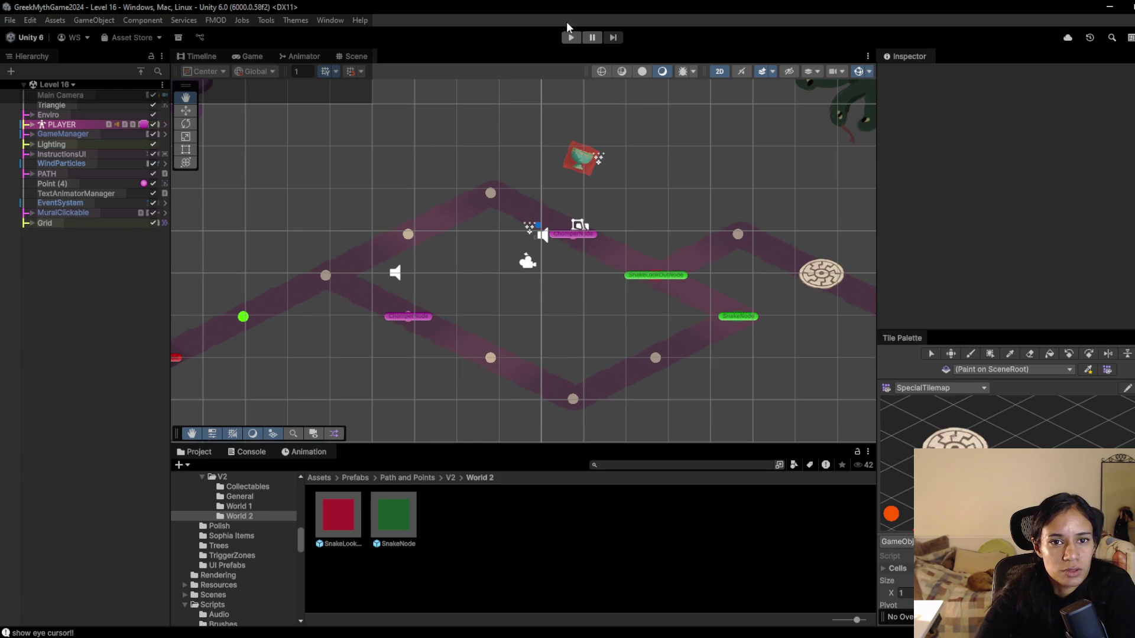
left_click(571, 41)
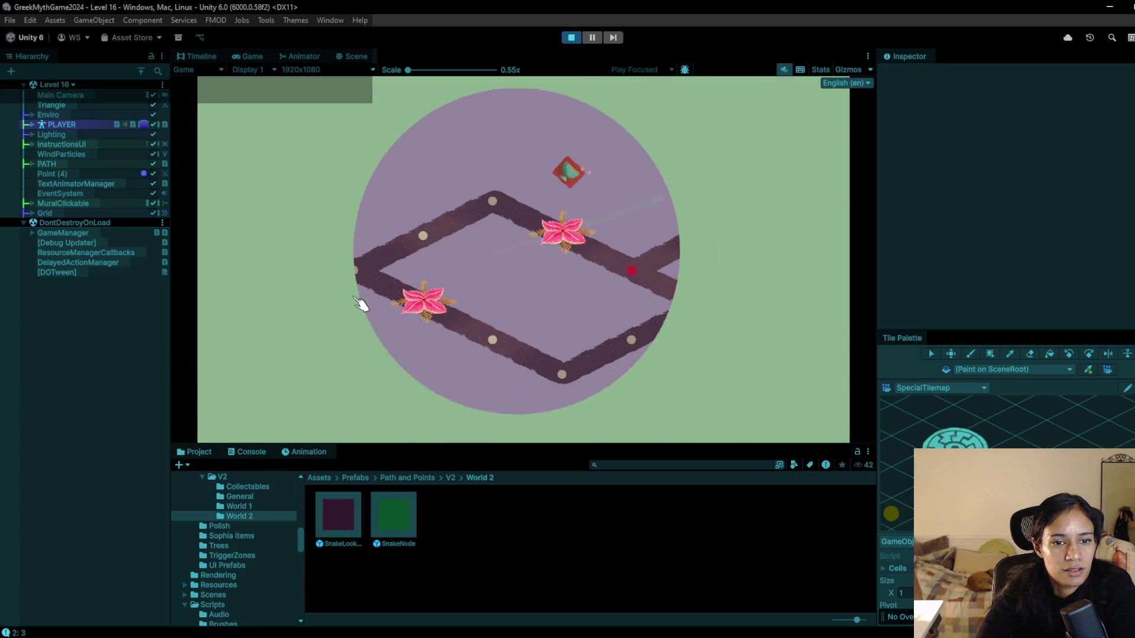
- Walk the player along the path, then restart the test and head toward the snake node
left_click(435, 234)
left_click(491, 203)
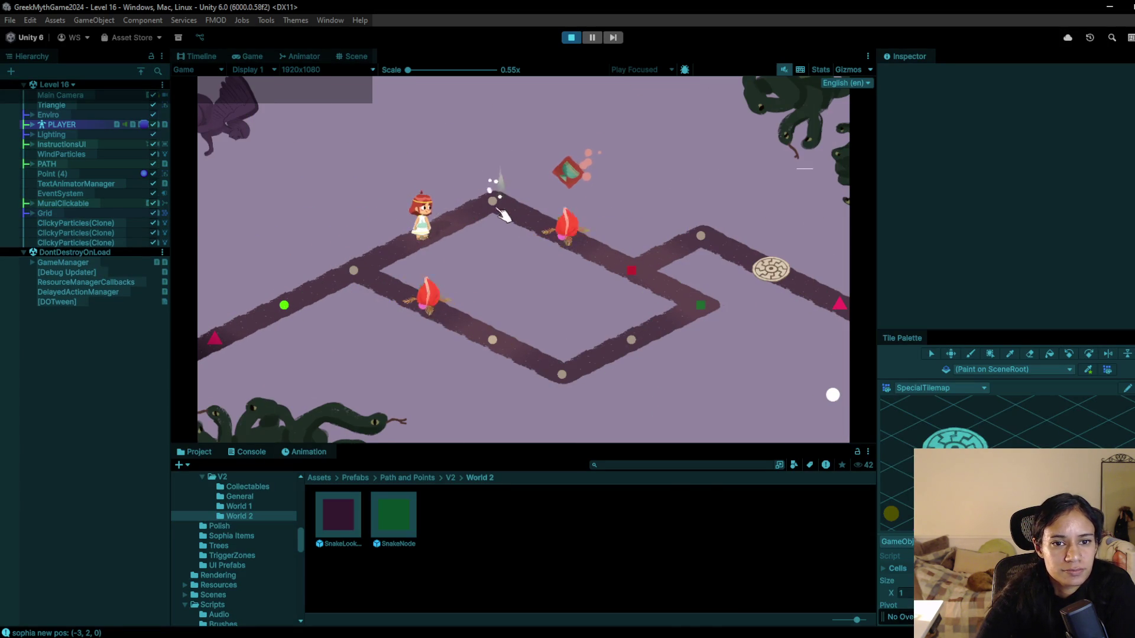
left_click(562, 251)
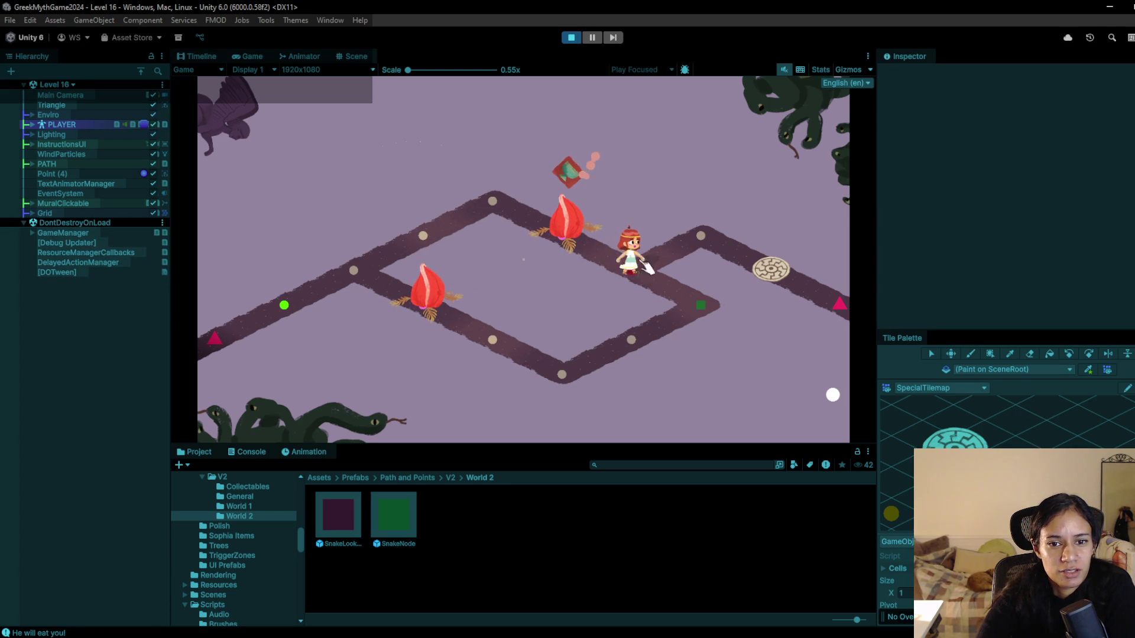
left_click(571, 37)
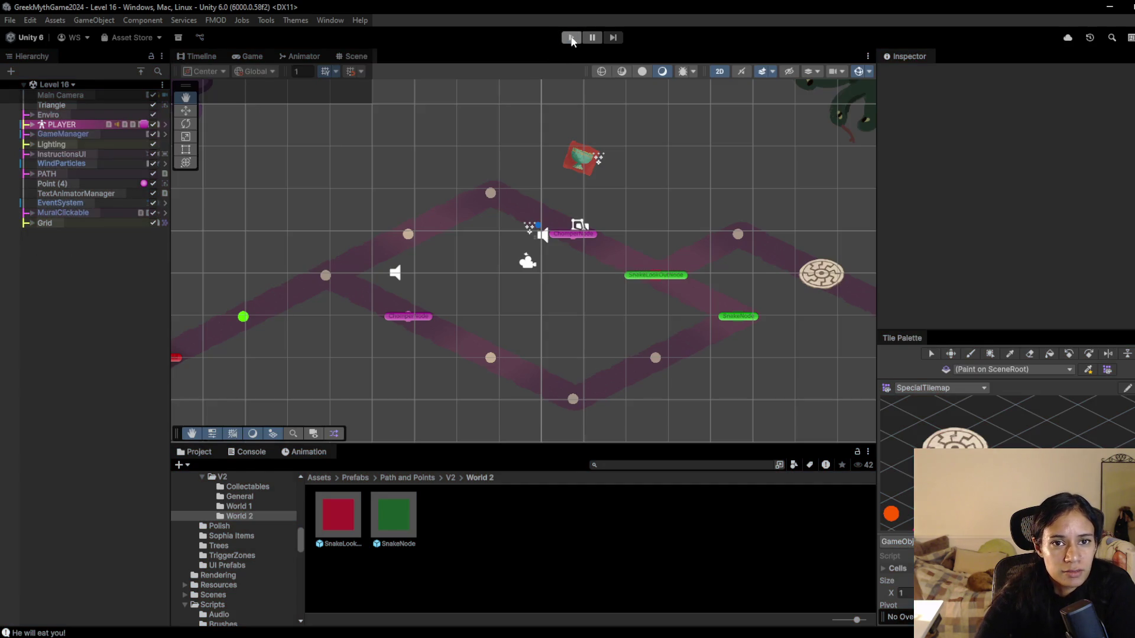
left_click(572, 37)
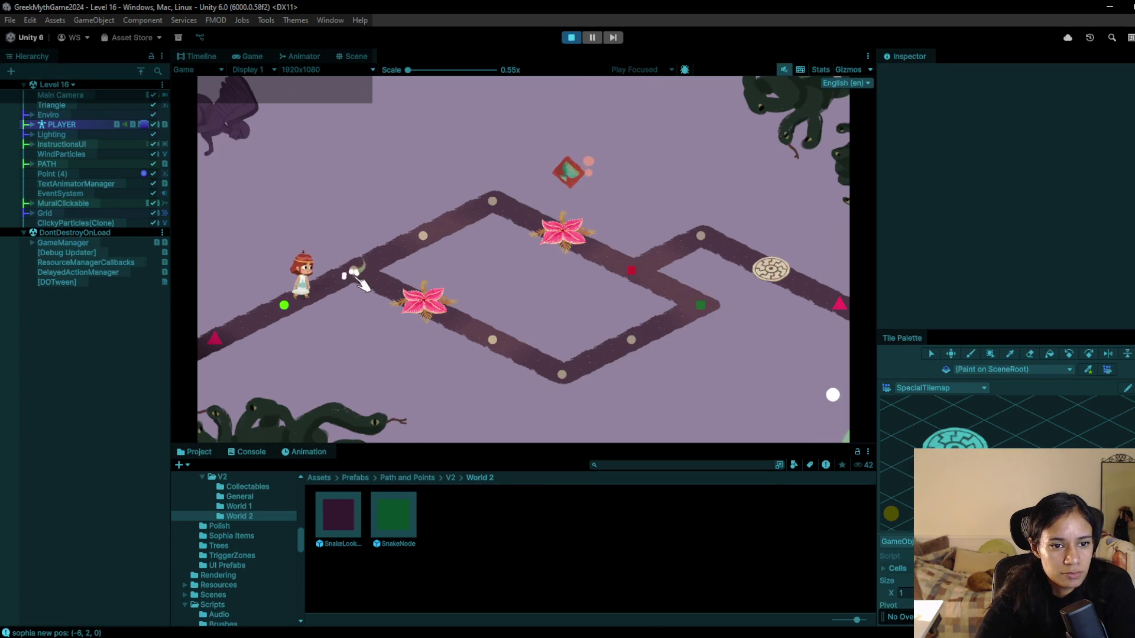
left_click(371, 274)
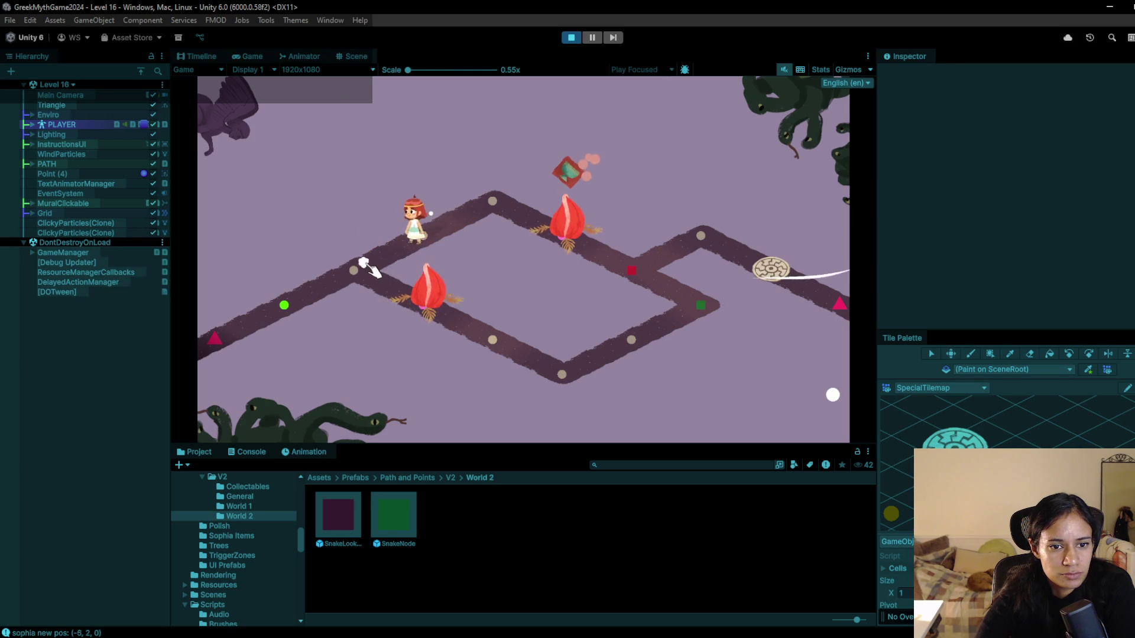
left_click(562, 377)
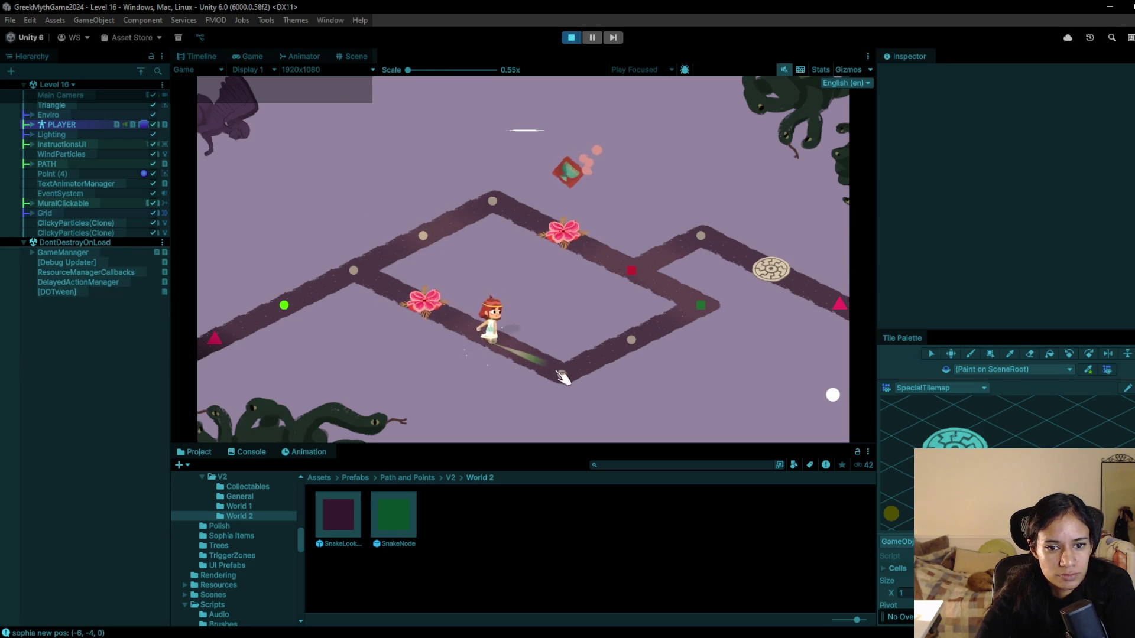
left_click(632, 349)
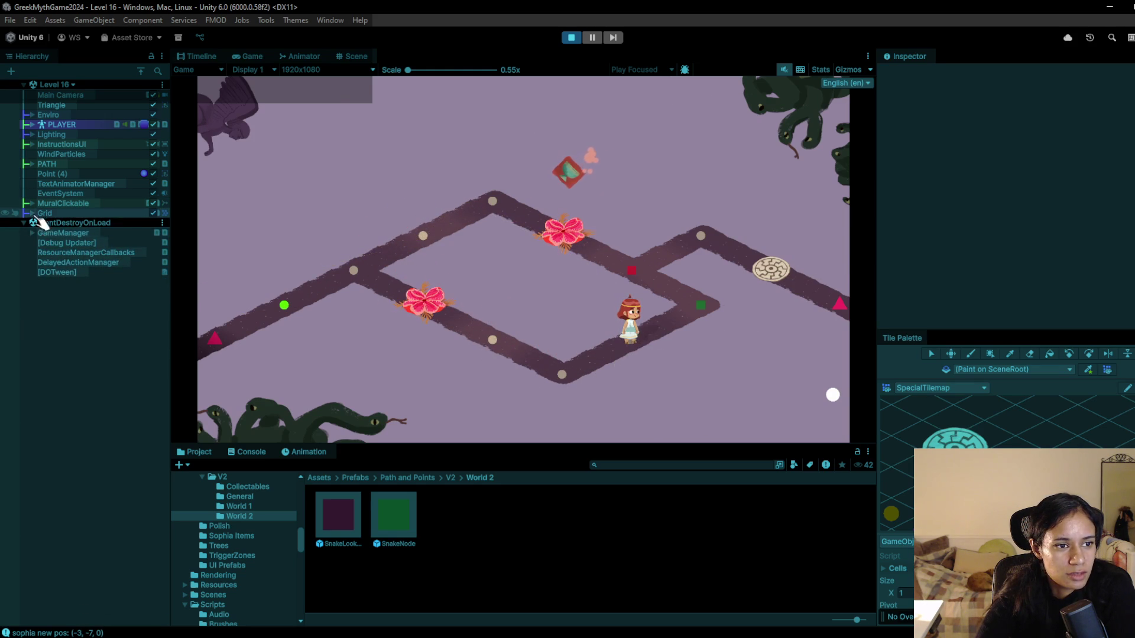
- Select SnakeNode under Grid > SpecialPointsTilemap, step onto it, and stop the test
left_click(32, 213)
left_click(41, 233)
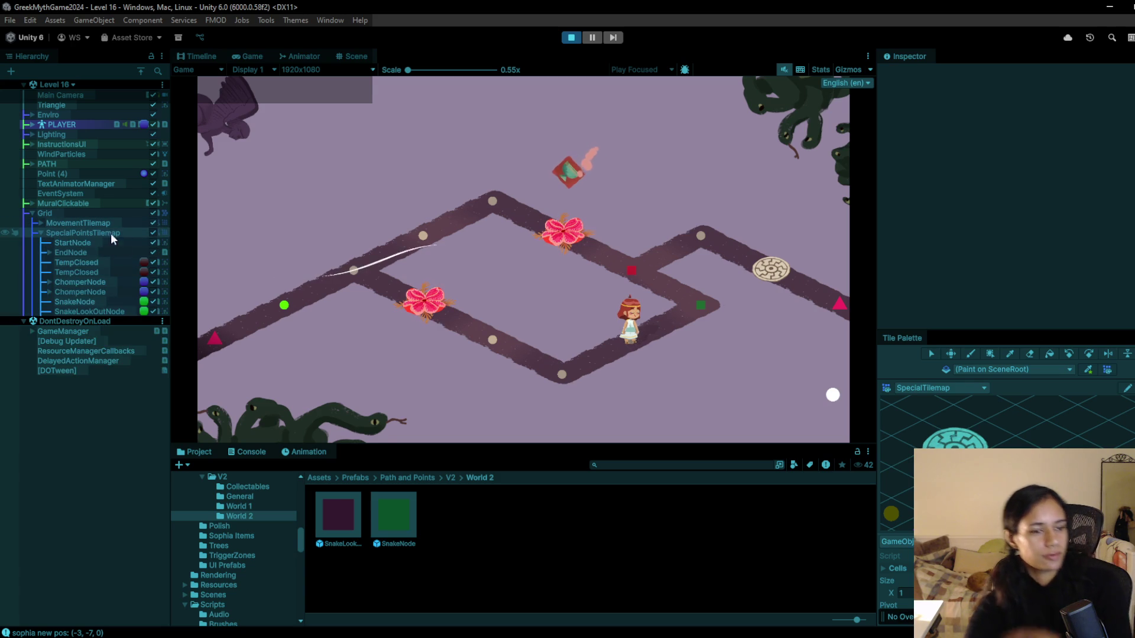
left_click(111, 302)
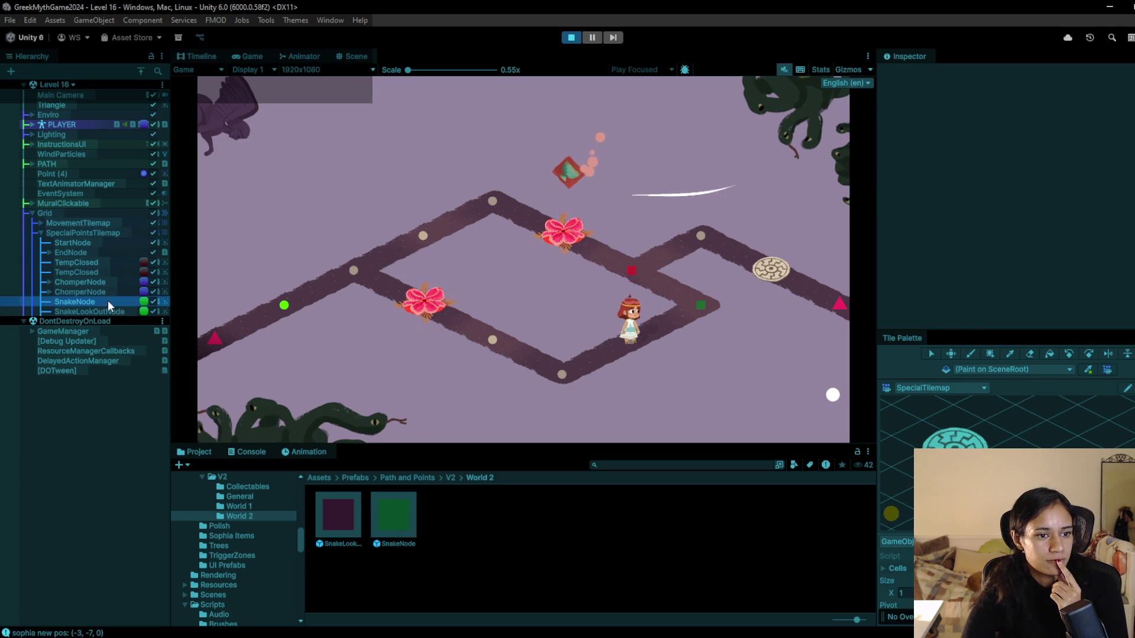
scroll(993, 231, "down", 5)
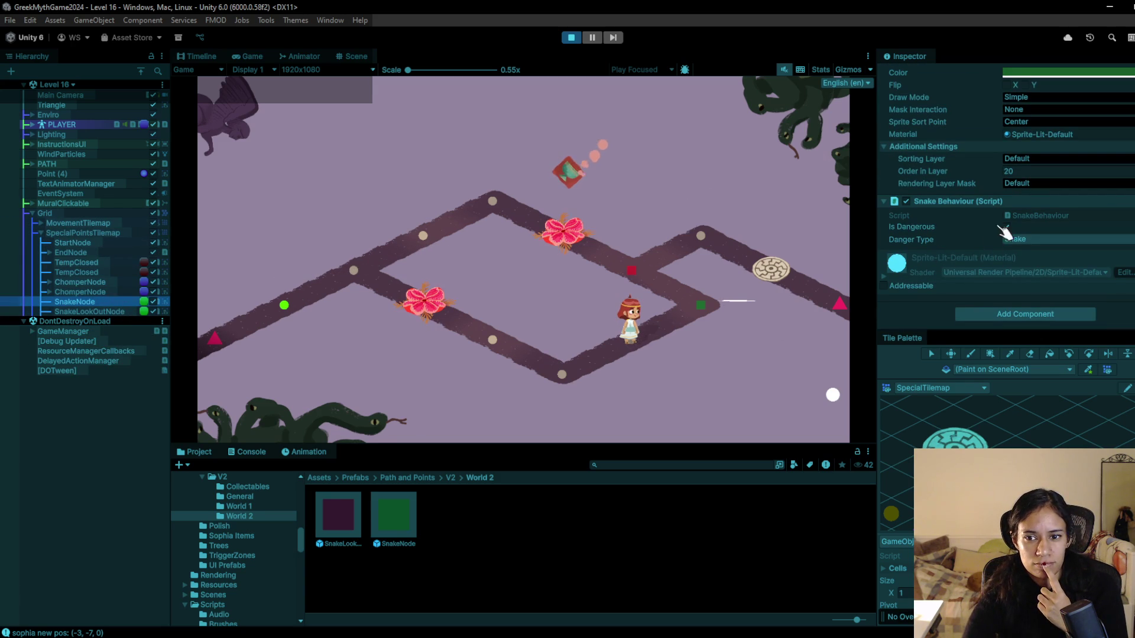
left_click(709, 301)
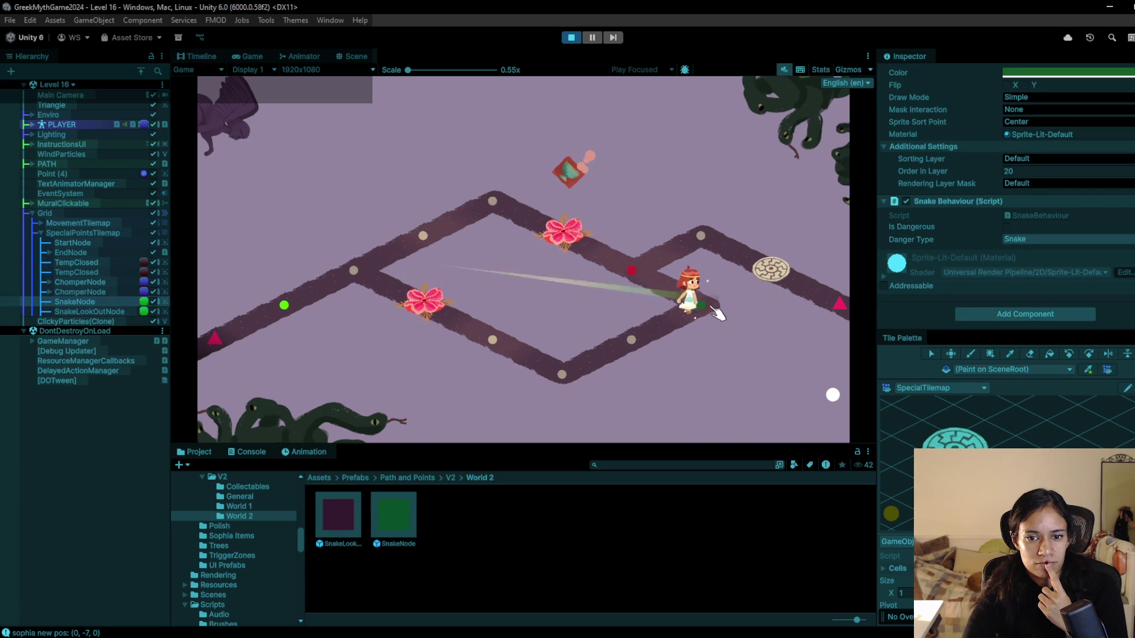
left_click(574, 39)
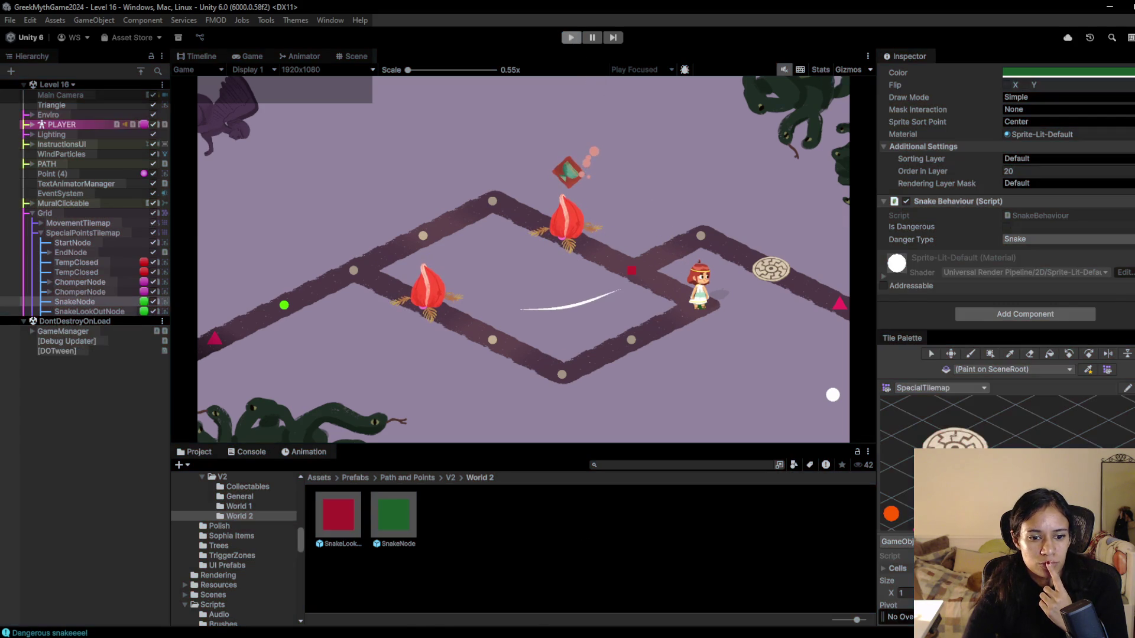
key("alt+Tab")
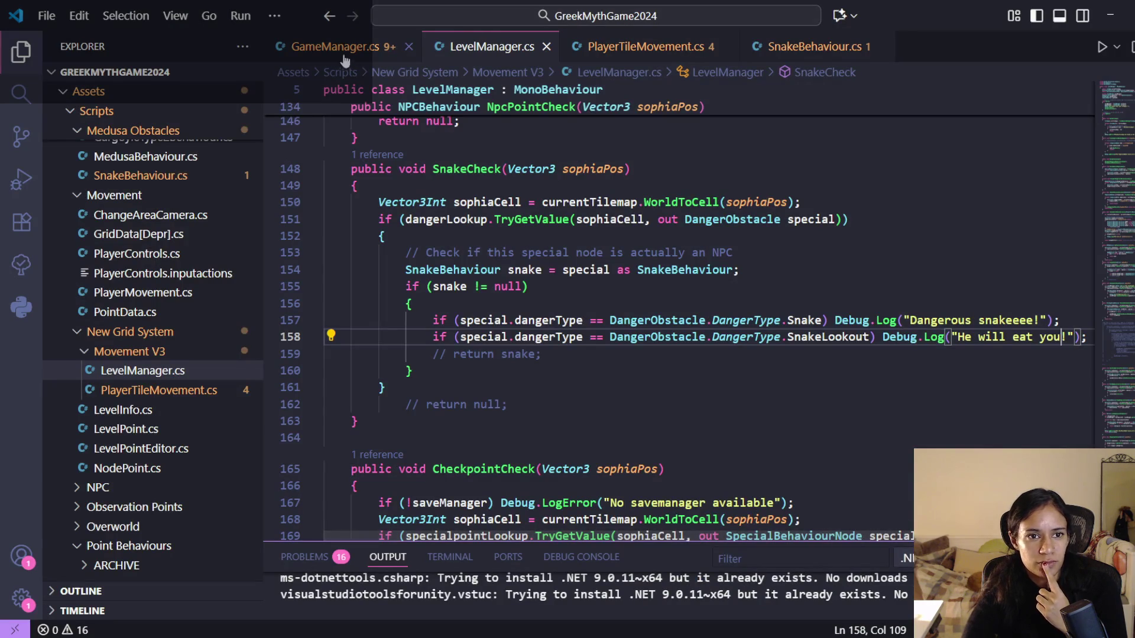
left_click(348, 49)
left_click(502, 49)
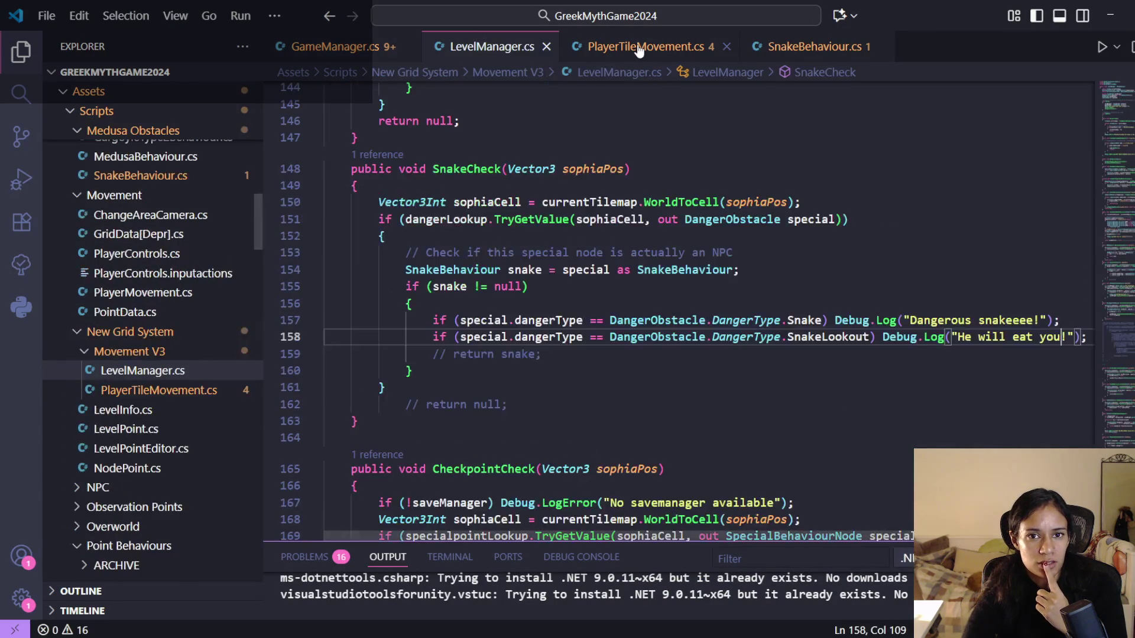
left_click(639, 48)
scroll(651, 132, "down", 3)
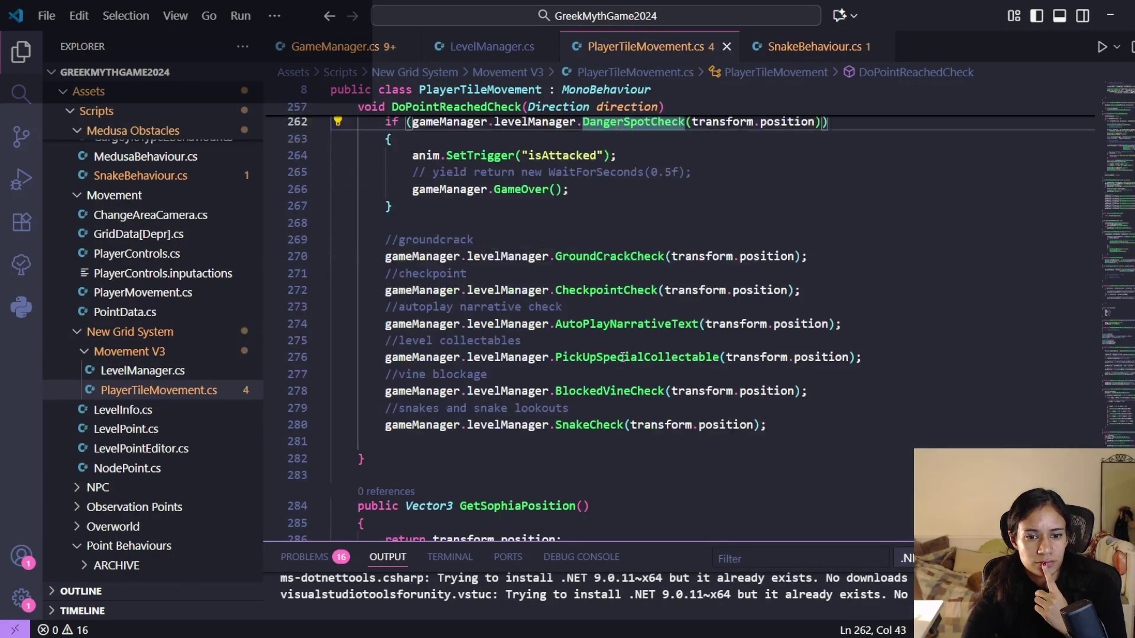
left_click(594, 424)
left_click(562, 424)
left_click(562, 425, "ctrl")
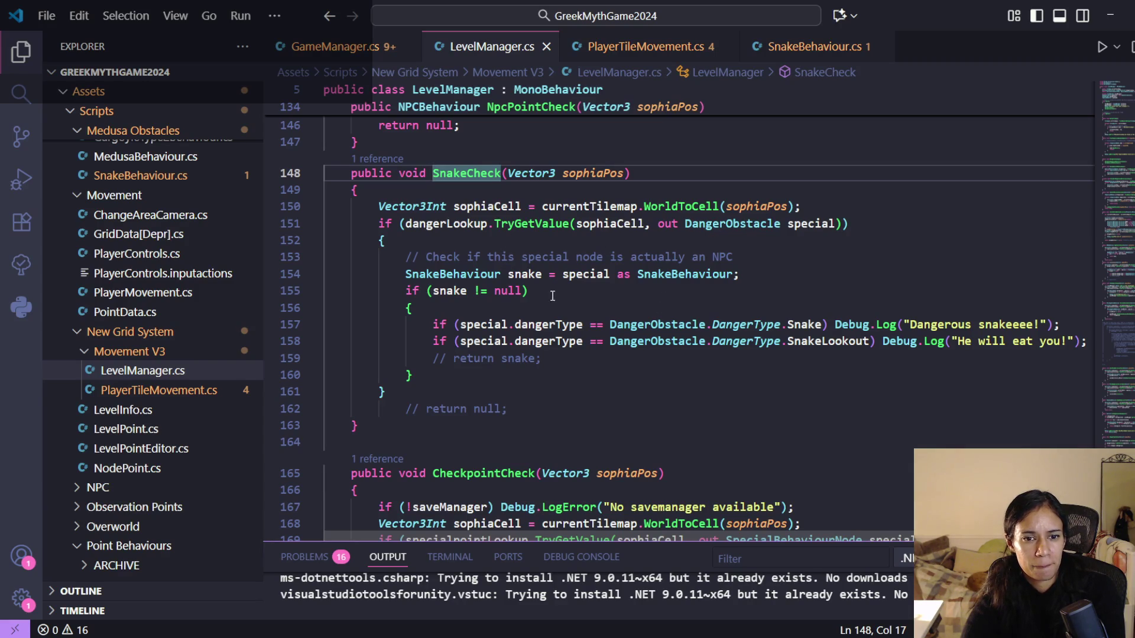
left_click(540, 310)
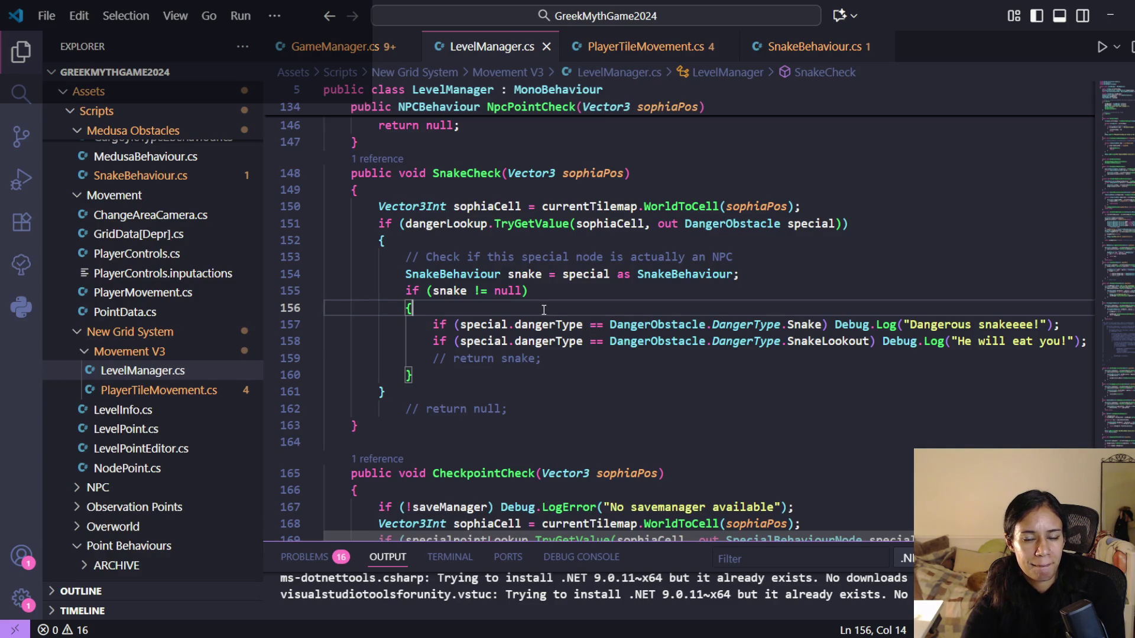
mouse_move(542, 277)
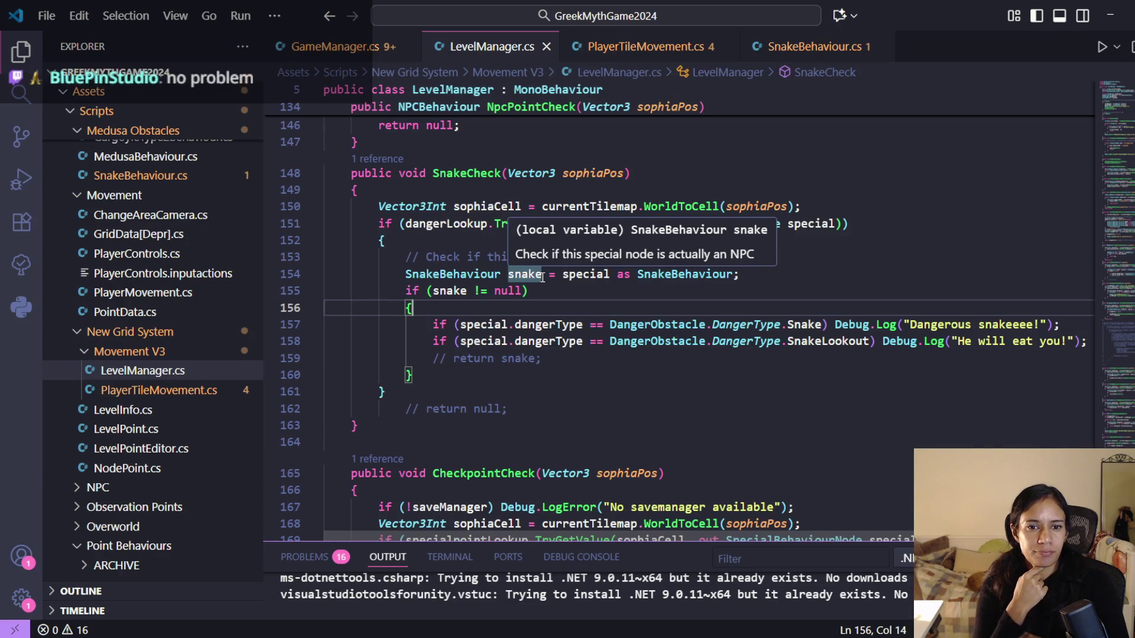
- Switch via GameManager and LevelManager to PlayerTileMovement.cs and inspect the DangerSpotCheck call
left_click(343, 48)
left_click(495, 47)
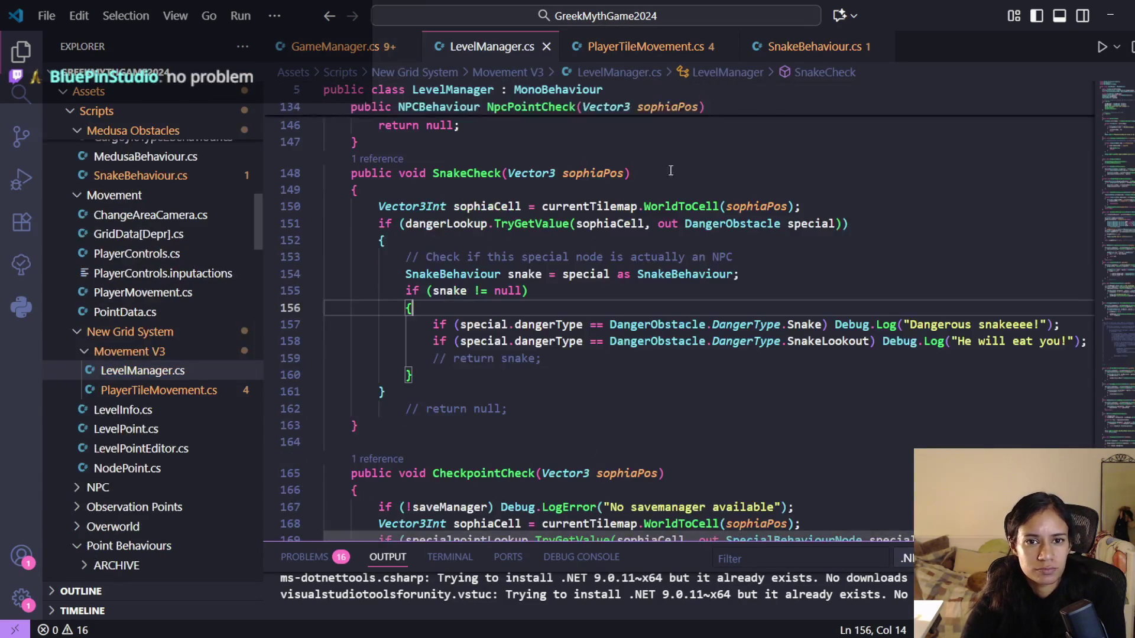
left_click(644, 47)
scroll(643, 317, "up", 3)
scroll(643, 317, "up", 1)
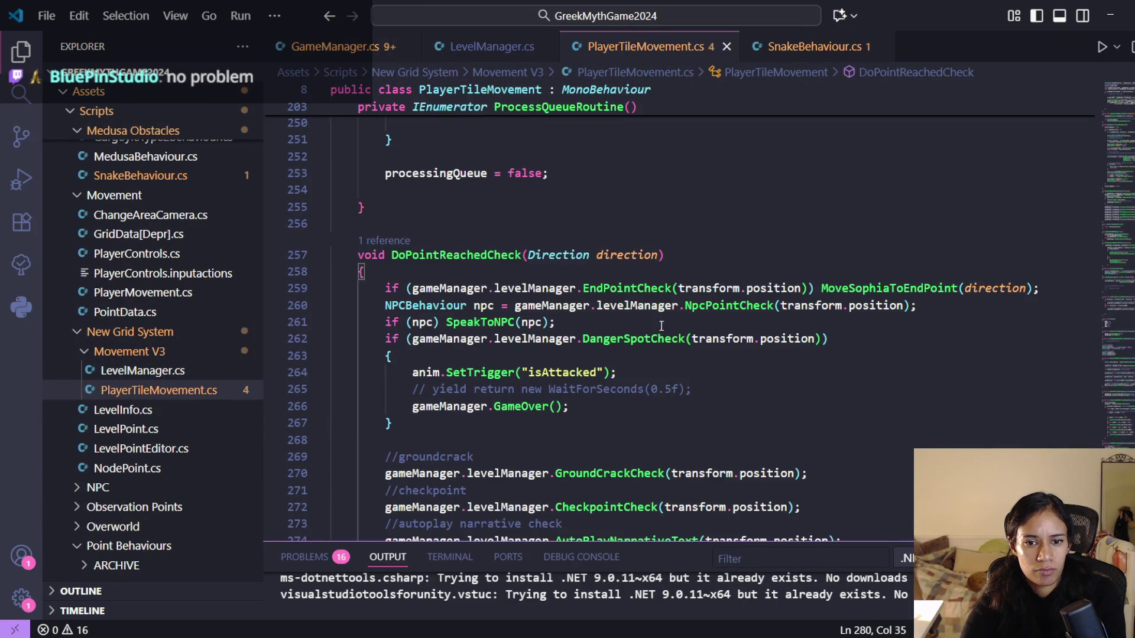
left_click(631, 338)
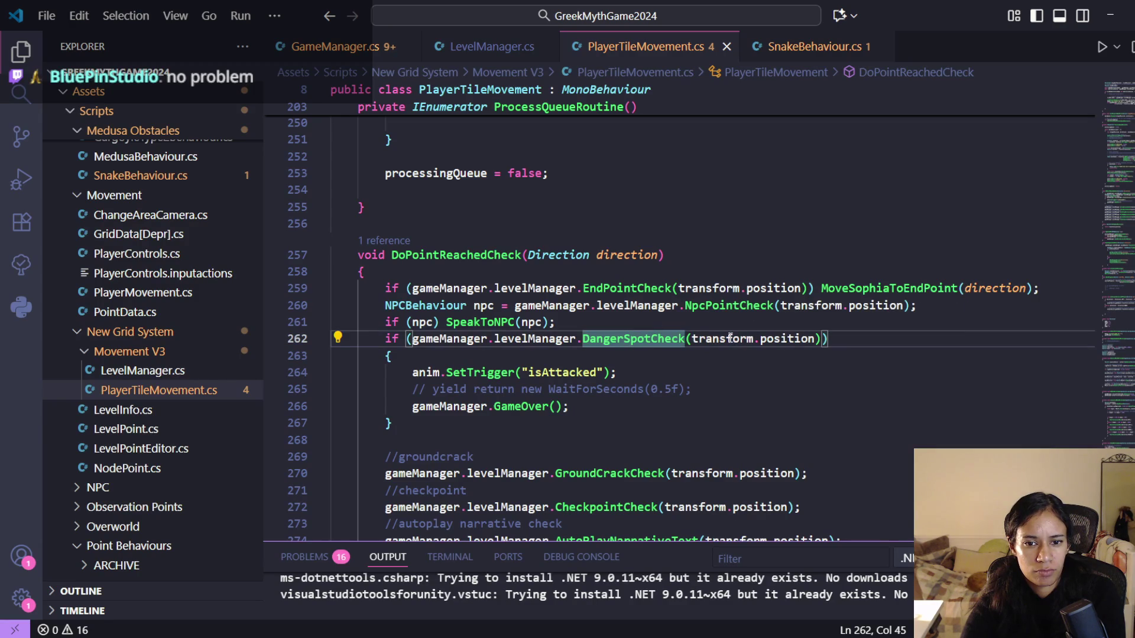
mouse_move(642, 338)
scroll(644, 345, "up", 1)
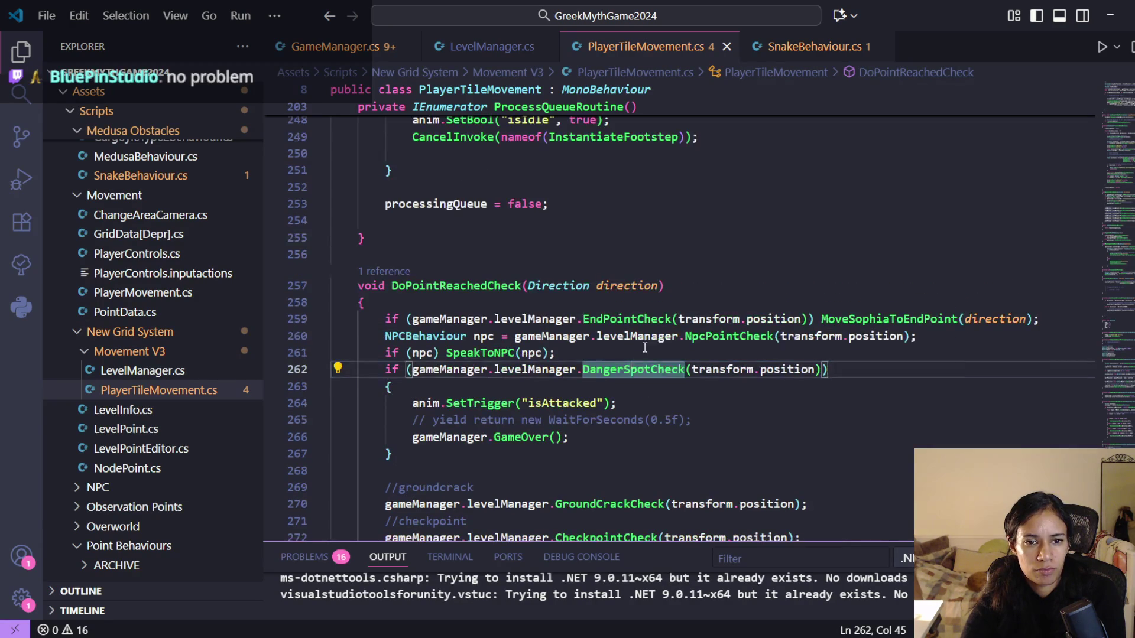
scroll(644, 347, "down", 3)
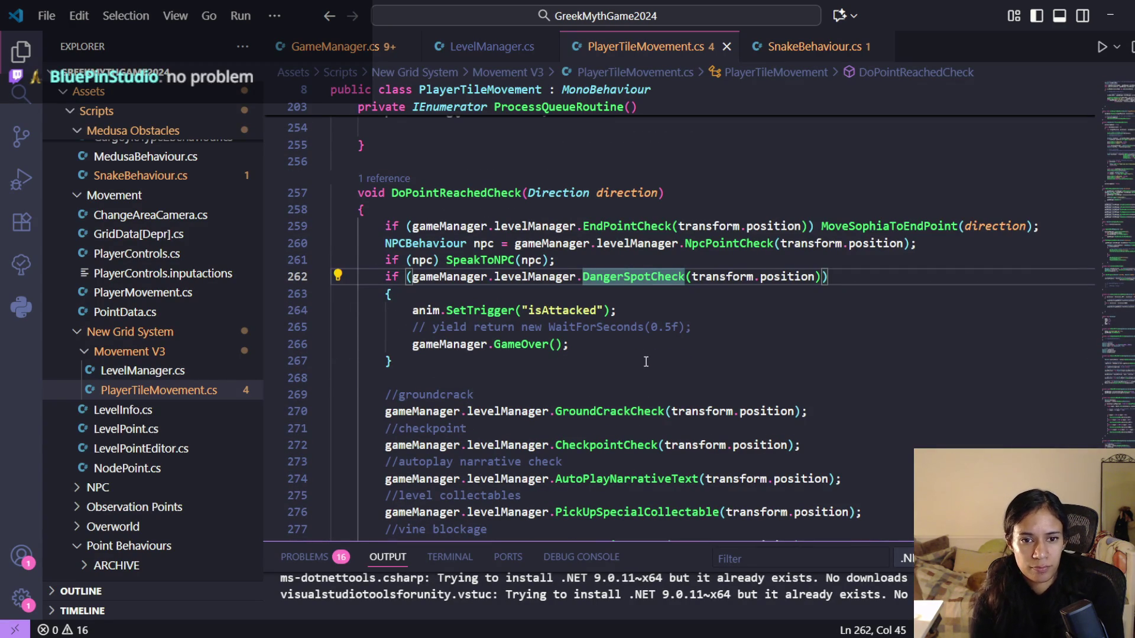
left_click(646, 362)
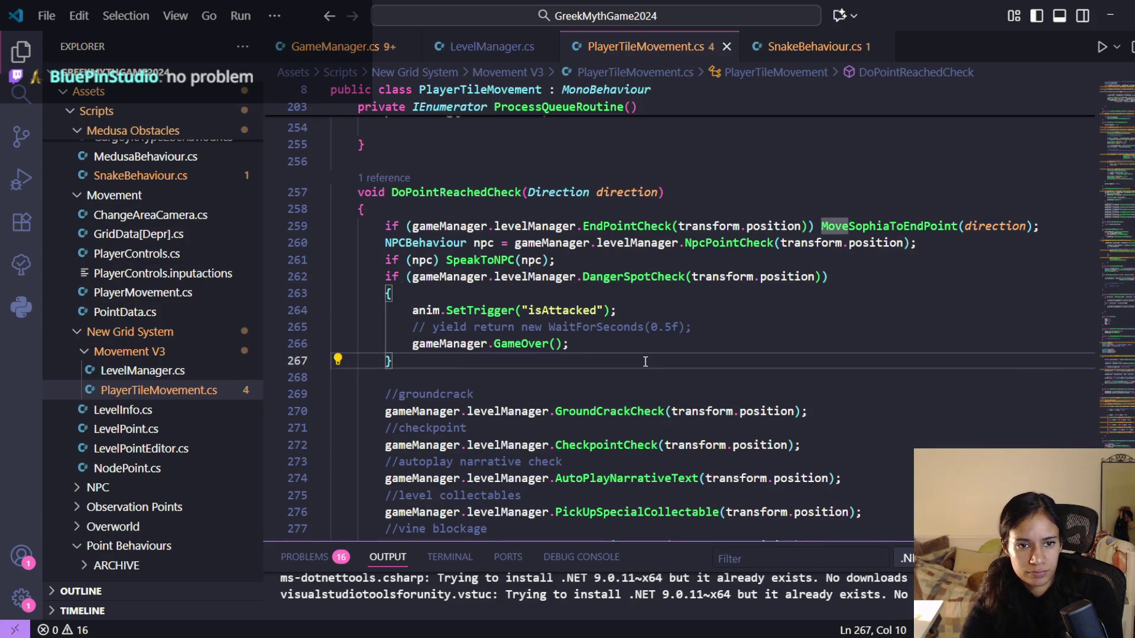
- Search PlayerTileMovement.cs for 'move' and step through the matches
key("ctrl+f")
key("Return")
key("Return")
key("Return")
key("Return")
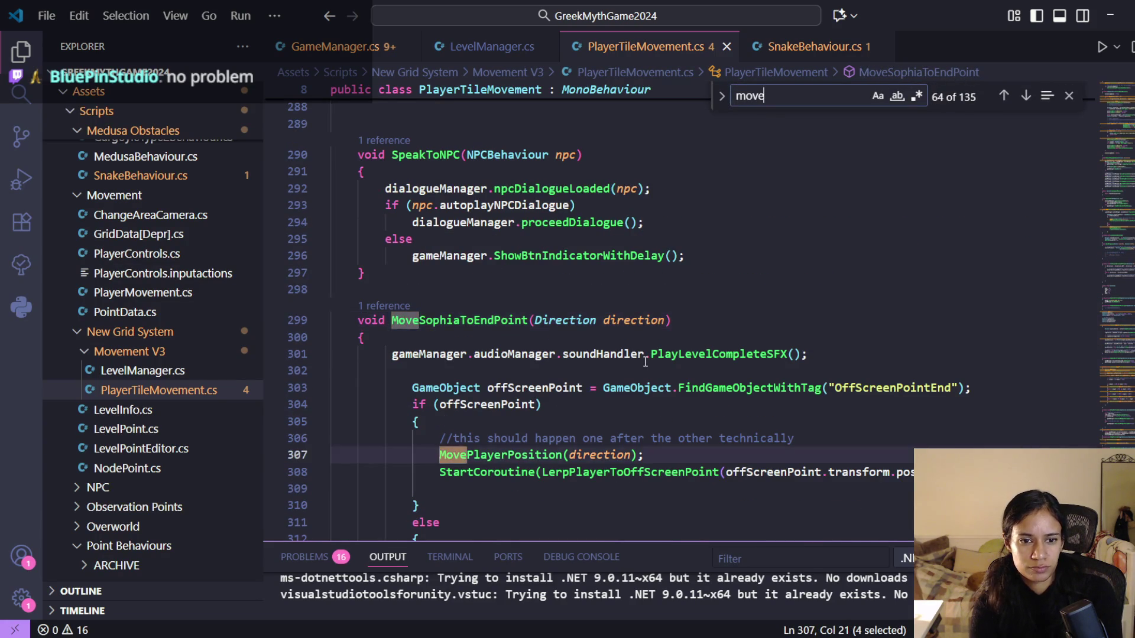
key("Return")
key("Return")
key("Return")
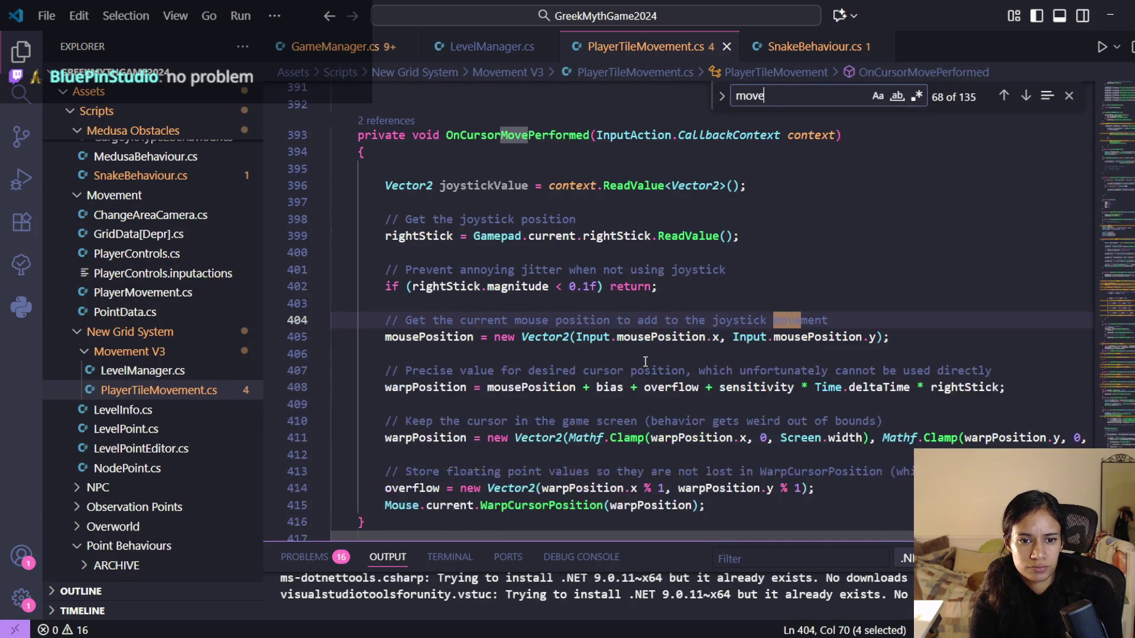
key("Return")
key("Return")
key("Return")
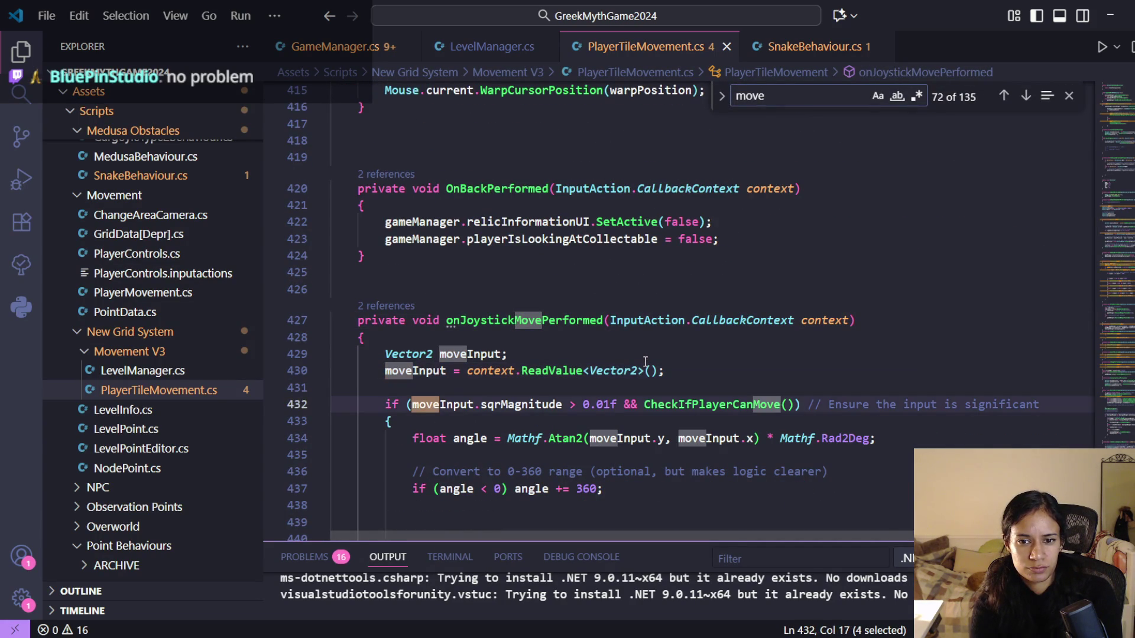
scroll(748, 375, "down", 10)
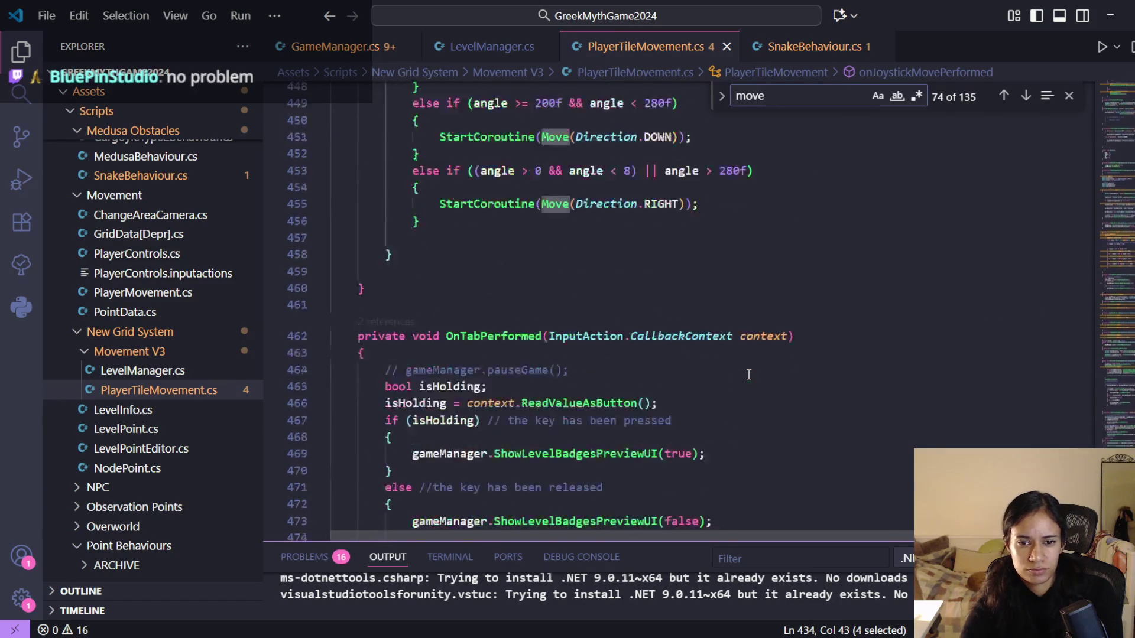
scroll(680, 313, "down", 10)
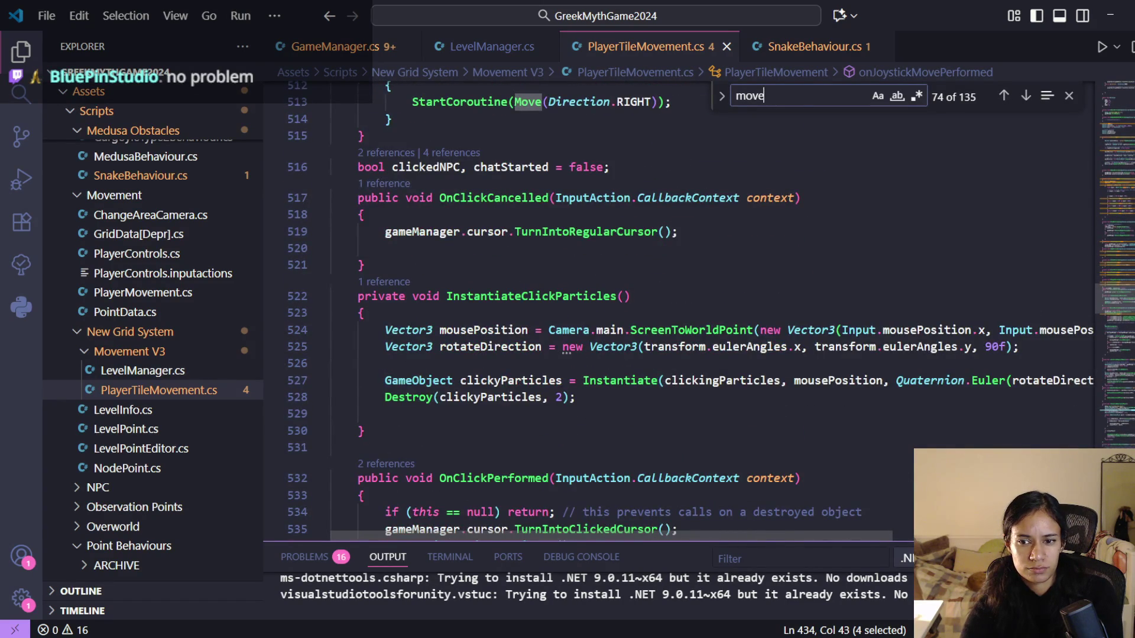
scroll(679, 314, "down", 5)
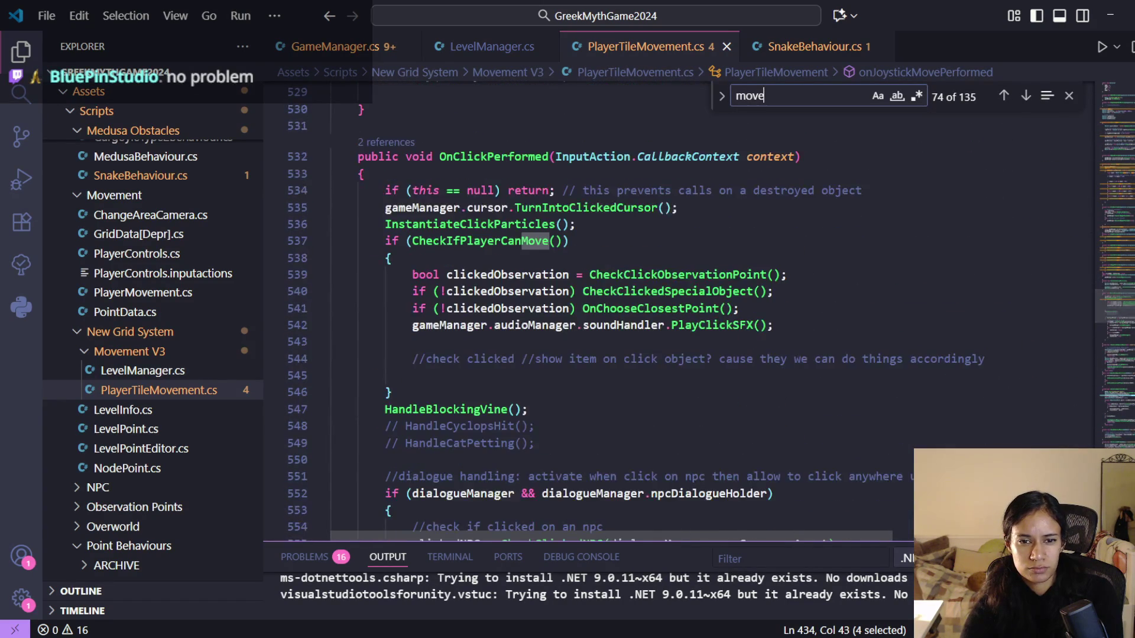
scroll(774, 348, "down", 1)
- Check the CheckIfPlayerCanMove definition, then go back to OnClickPerformed and read further down
left_click(526, 183, "ctrl")
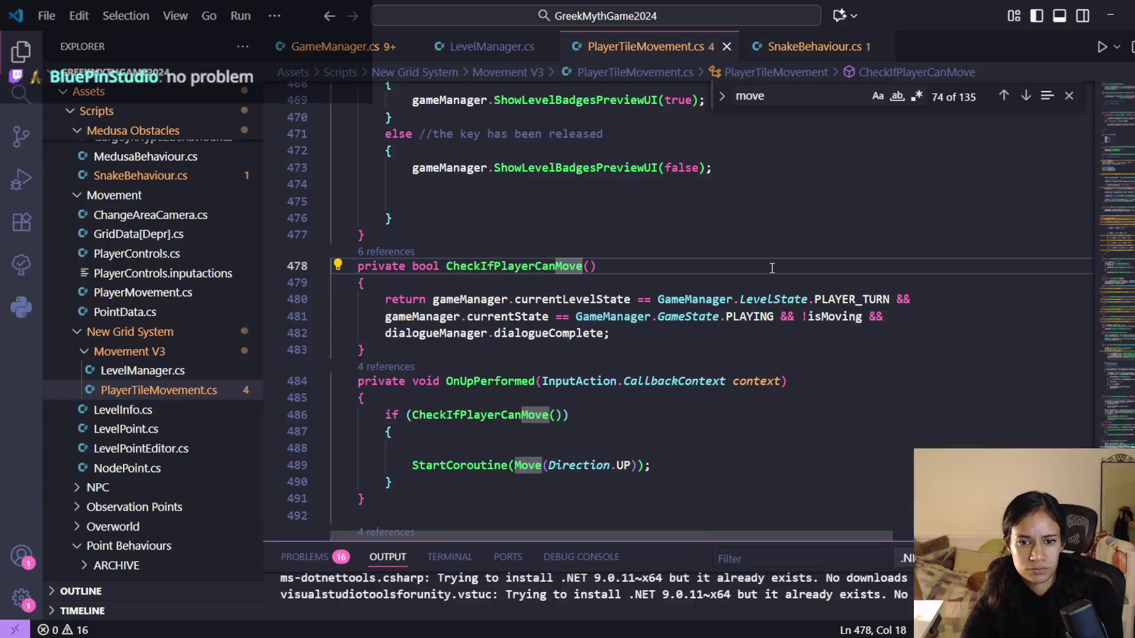
scroll(772, 268, "down", 2)
scroll(774, 274, "down", 3)
key("alt+Left")
scroll(767, 395, "down", 8)
scroll(767, 394, "down", 16)
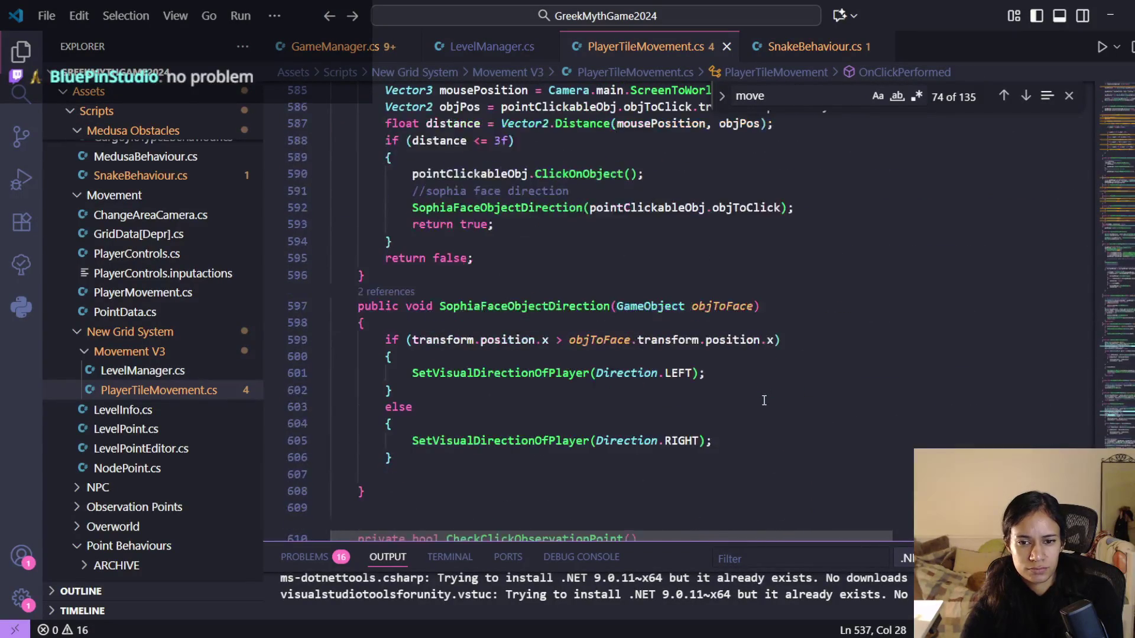
scroll(764, 402, "down", 11)
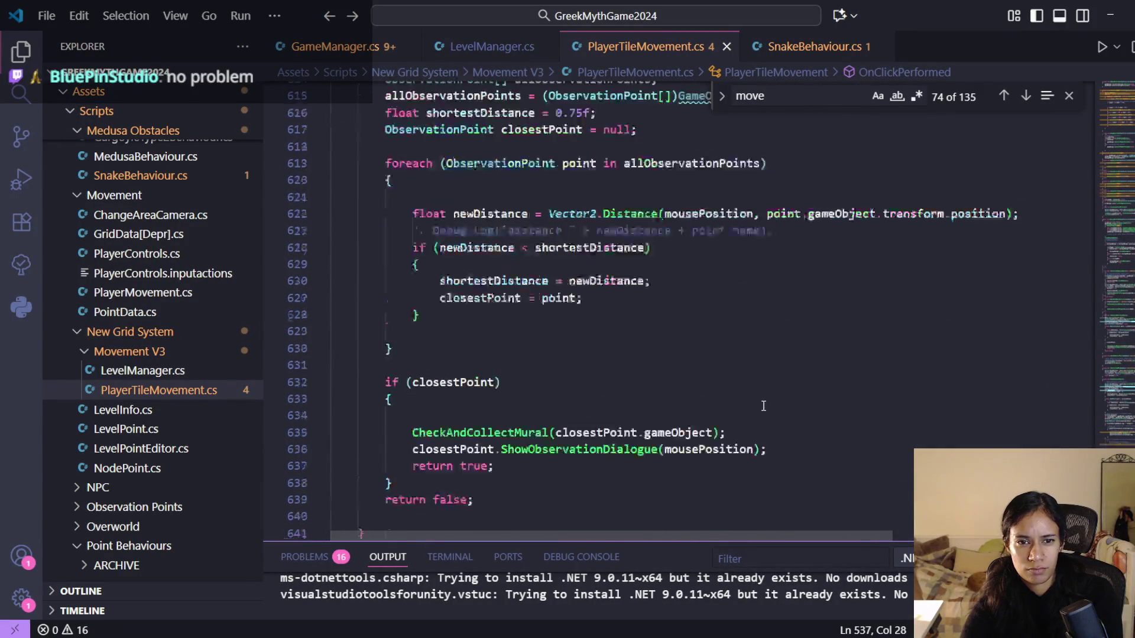
scroll(764, 412, "down", 7)
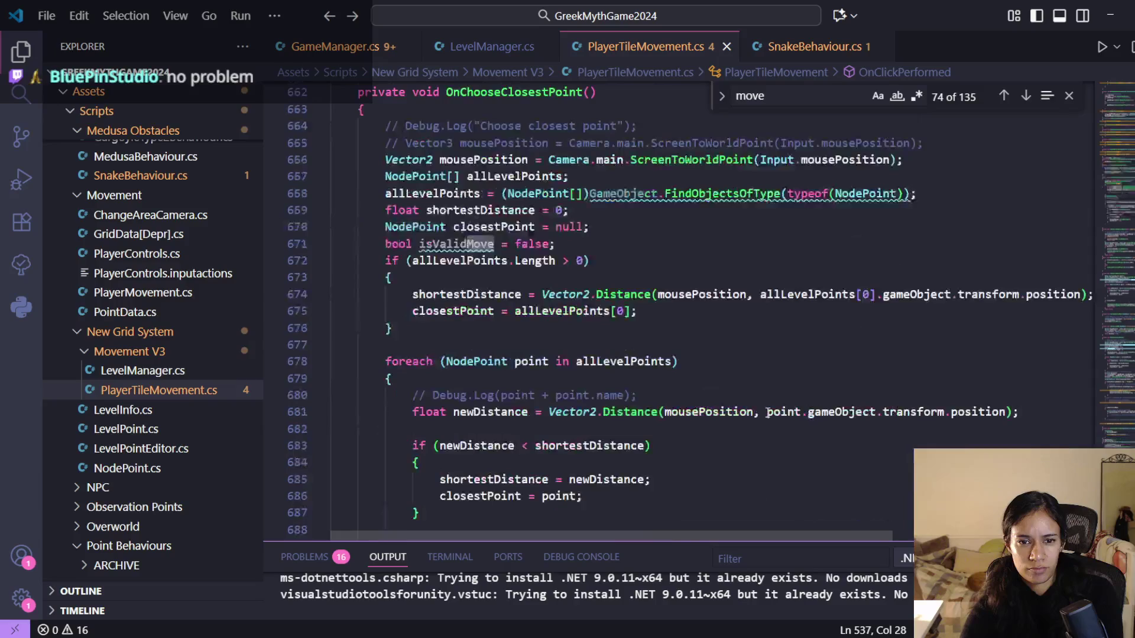
scroll(769, 417, "down", 9)
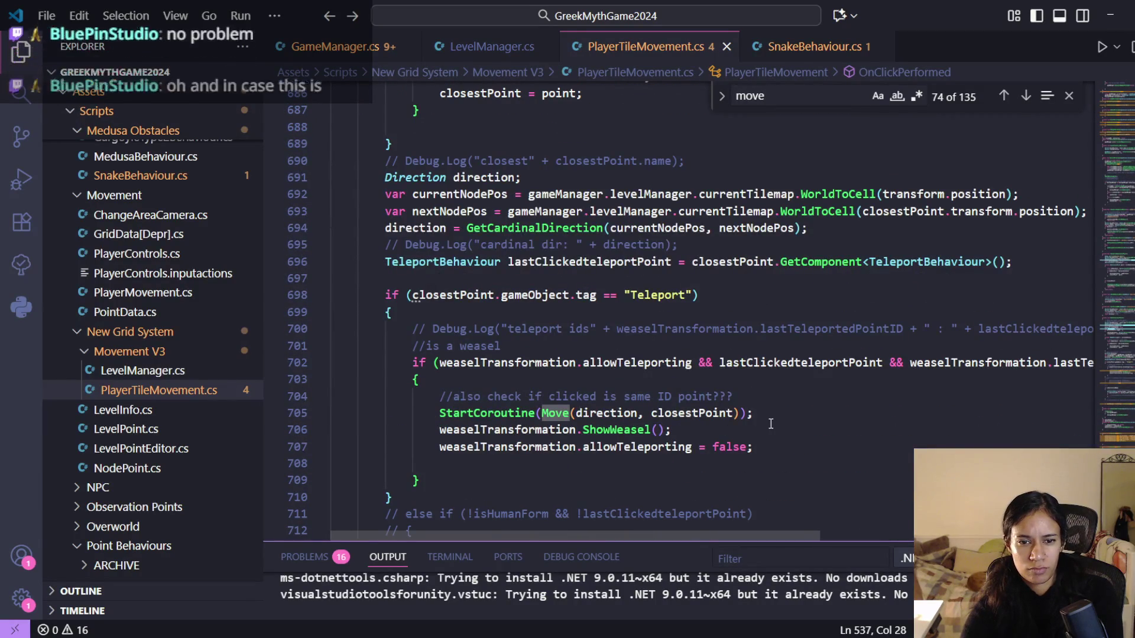
scroll(771, 423, "down", 6)
scroll(771, 423, "down", 6)
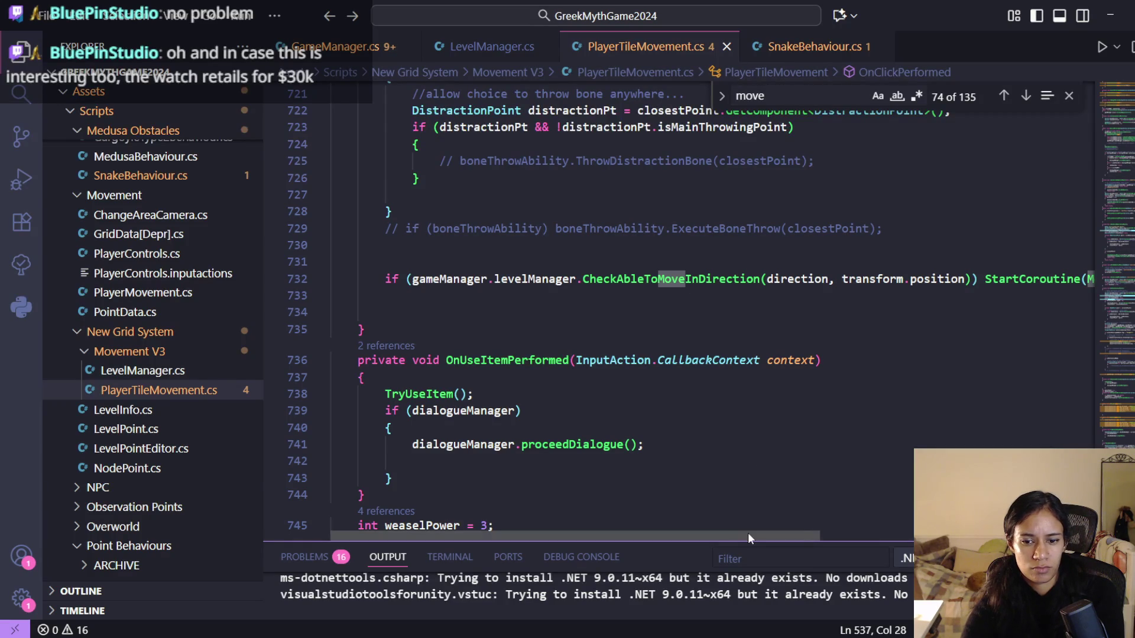
left_click_drag(749, 534, 760, 535)
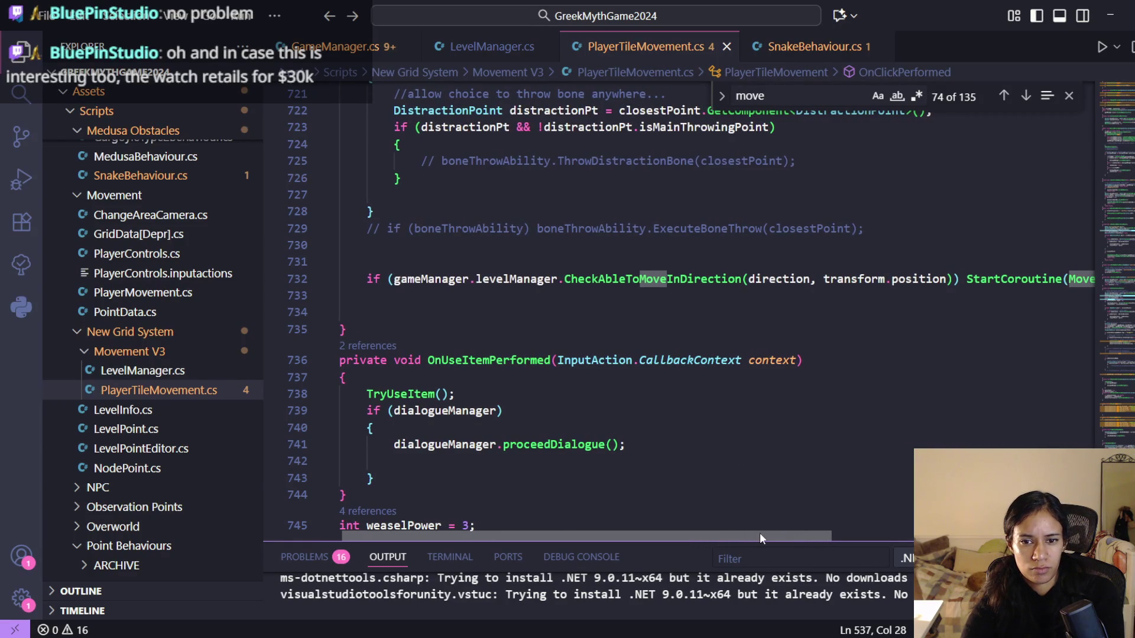
- Peek at CheckAbleToMoveInDirection in LevelManager and return to its call at line 732
left_click(699, 283)
left_click(689, 287, "ctrl")
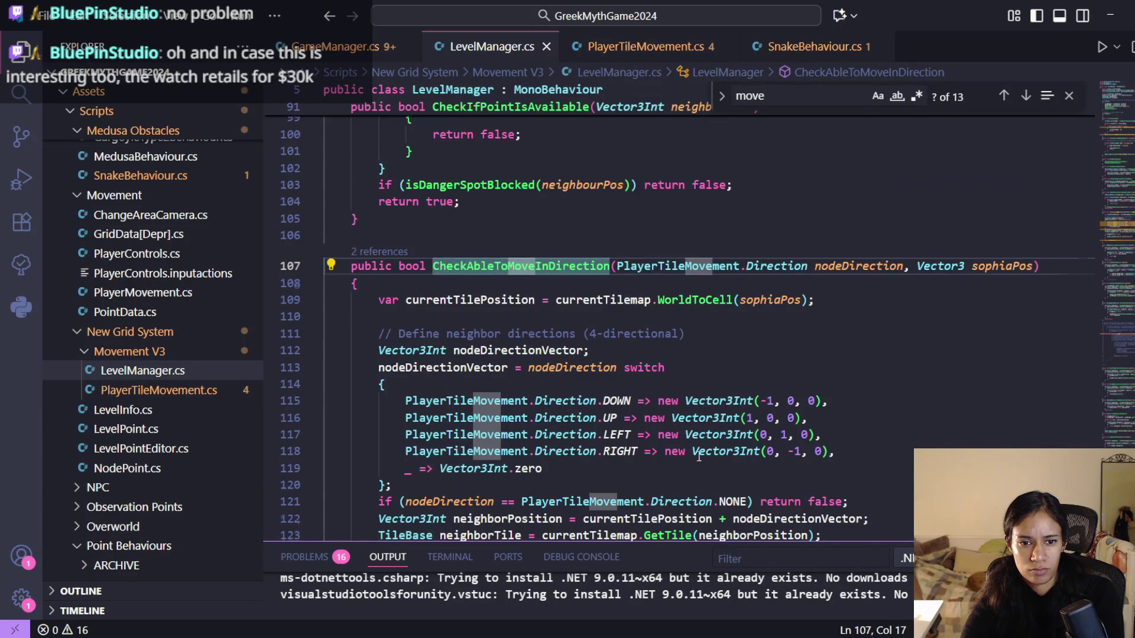
key("alt+Left")
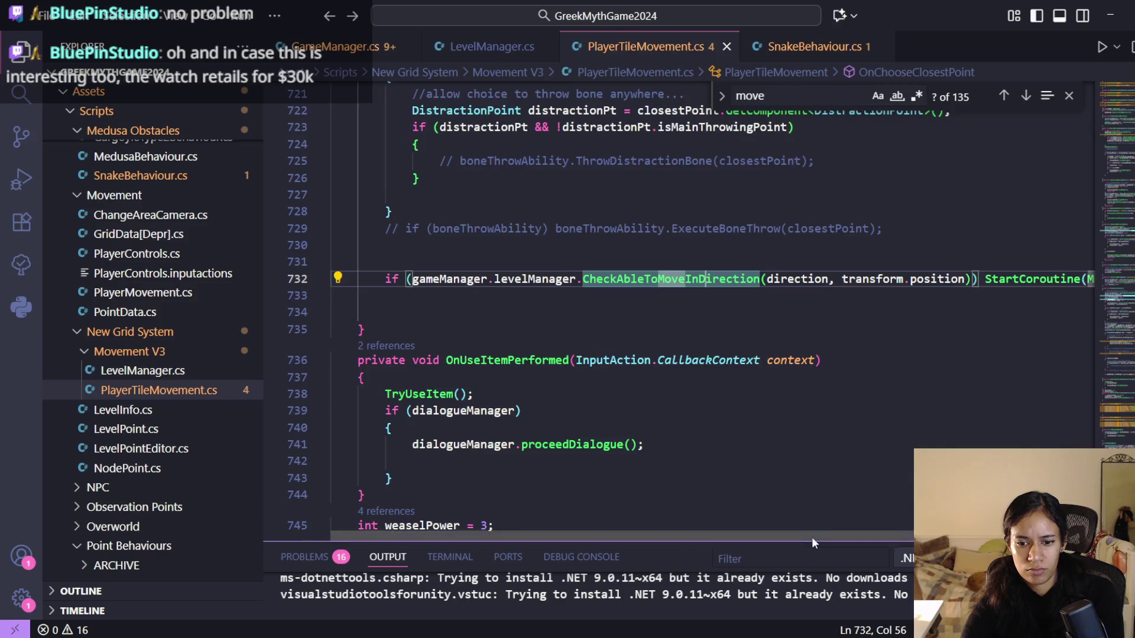
left_click_drag(811, 537, 959, 537)
- Review OnDisableMovement and OnEnableMovement near line 732, briefly glancing at SnakeBehaviour.cs
scroll(665, 498, "left", 5)
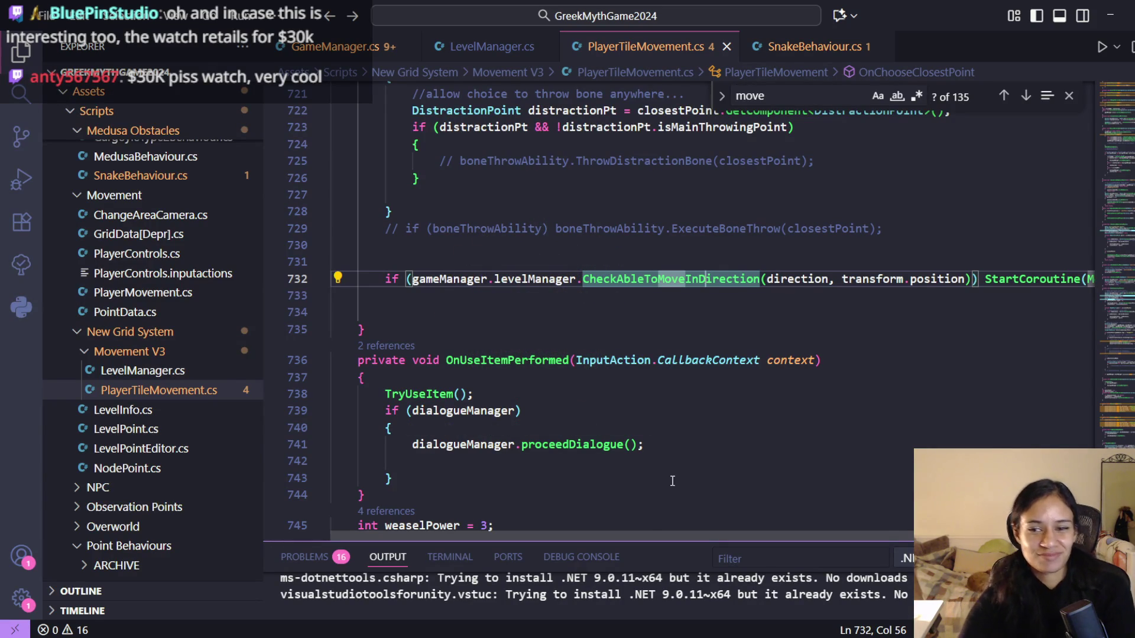
mouse_move(773, 531)
left_mouse_down()
mouse_move(899, 555)
mouse_move(629, 518)
left_mouse_up()
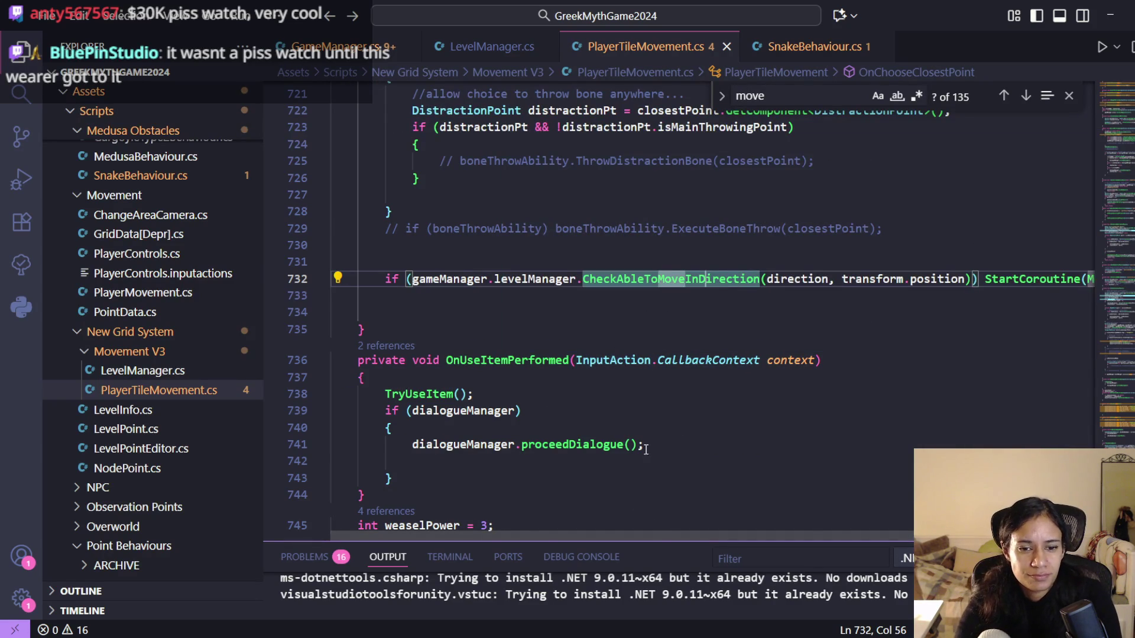
scroll(652, 490, "down", 7)
scroll(628, 462, "down", 2)
scroll(628, 462, "up", 9)
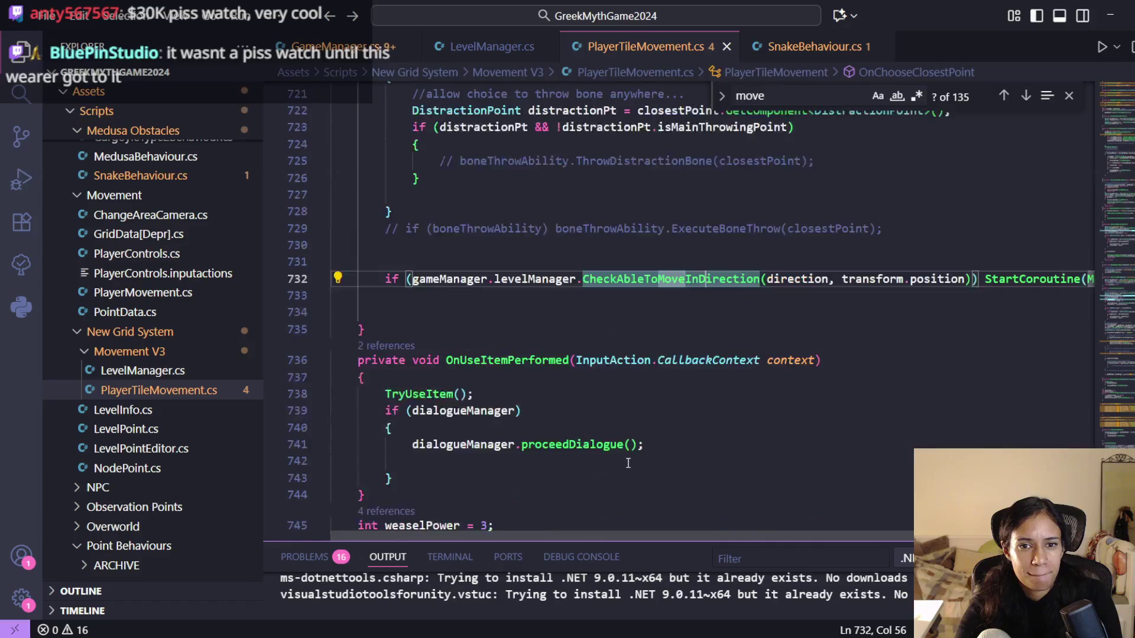
scroll(627, 463, "up", 1)
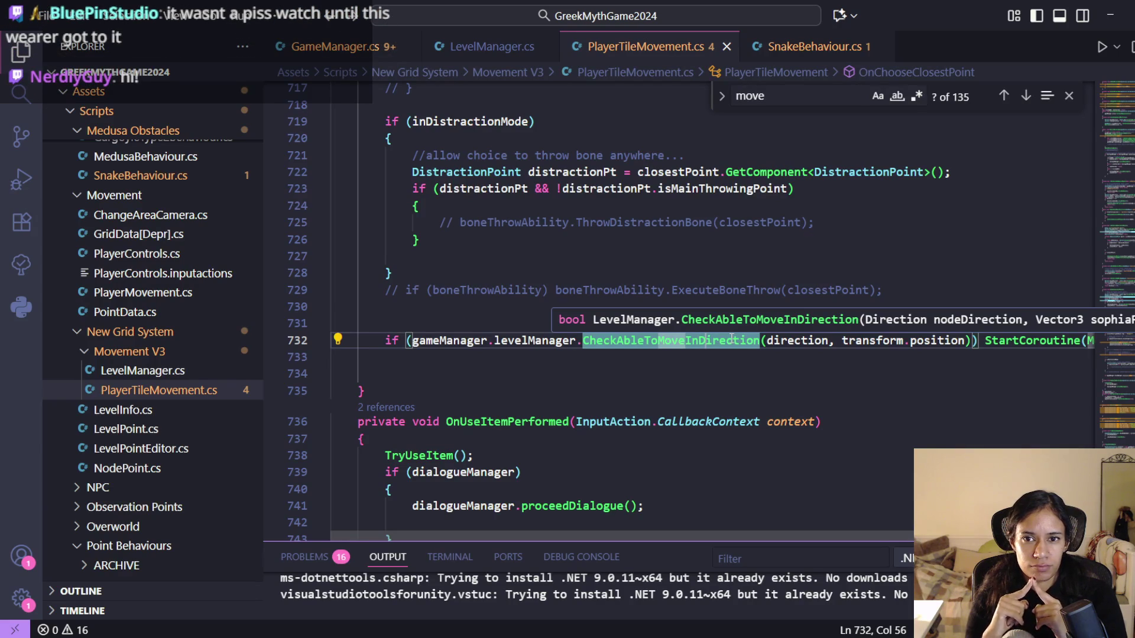
left_click(812, 46)
left_click(645, 46)
- Search PlayerTileMovement.cs for 'snake' and open the SnakeCheck definition in LevelManager.cs
scroll(591, 296, "down", 6)
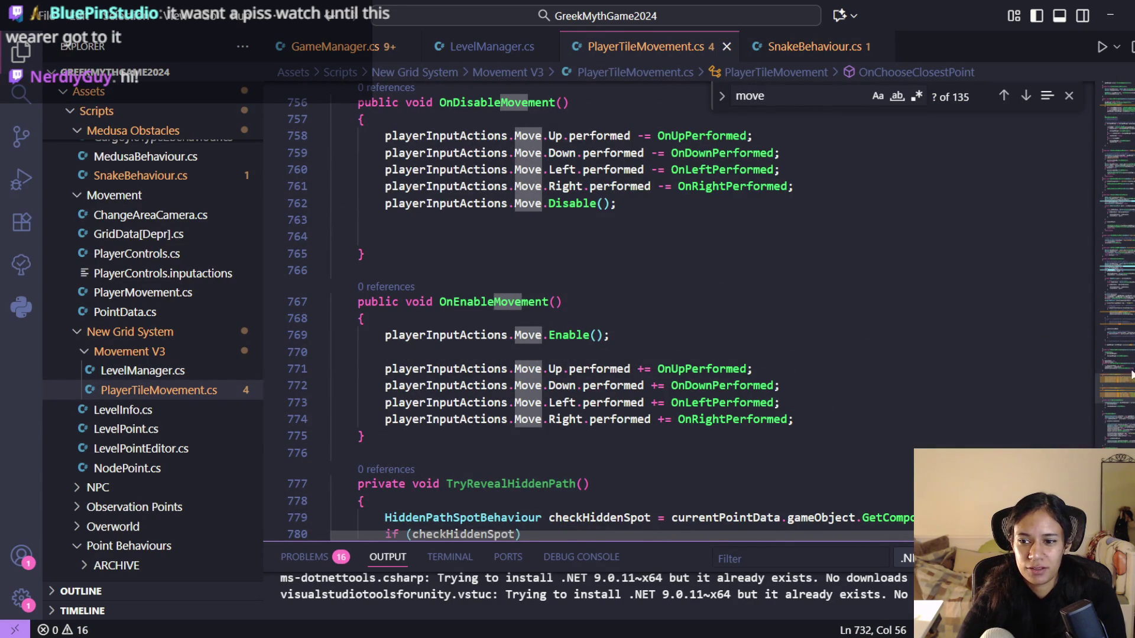
left_click(775, 377)
scroll(507, 418, "down", 2)
left_click(619, 328)
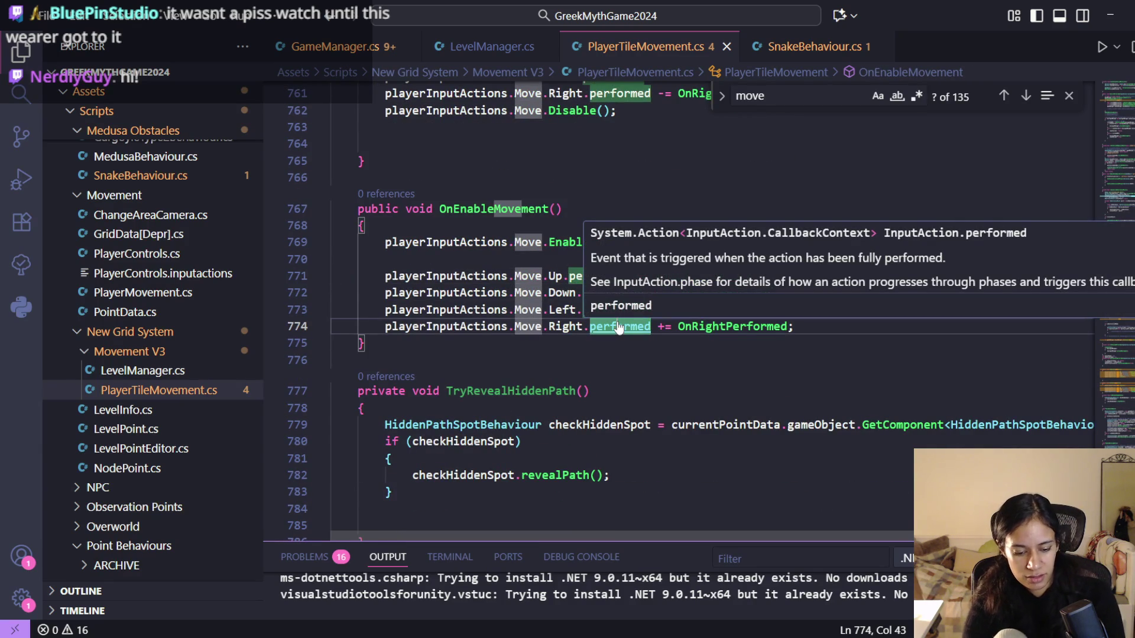
key("ctrl+f")
type("snake")
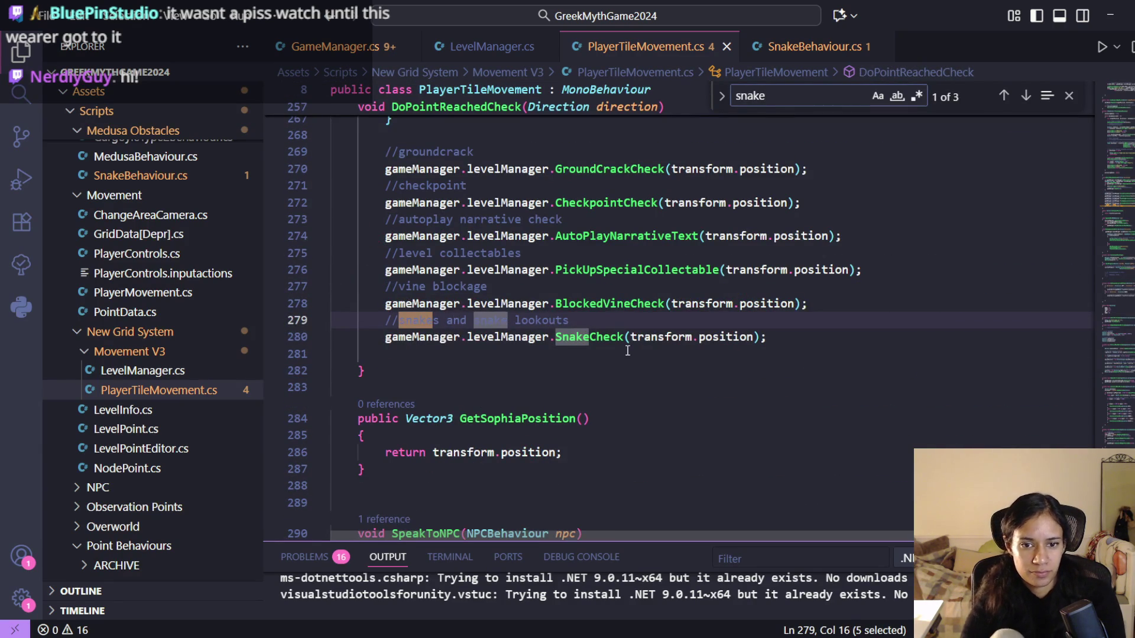
left_click(606, 341, "ctrl")
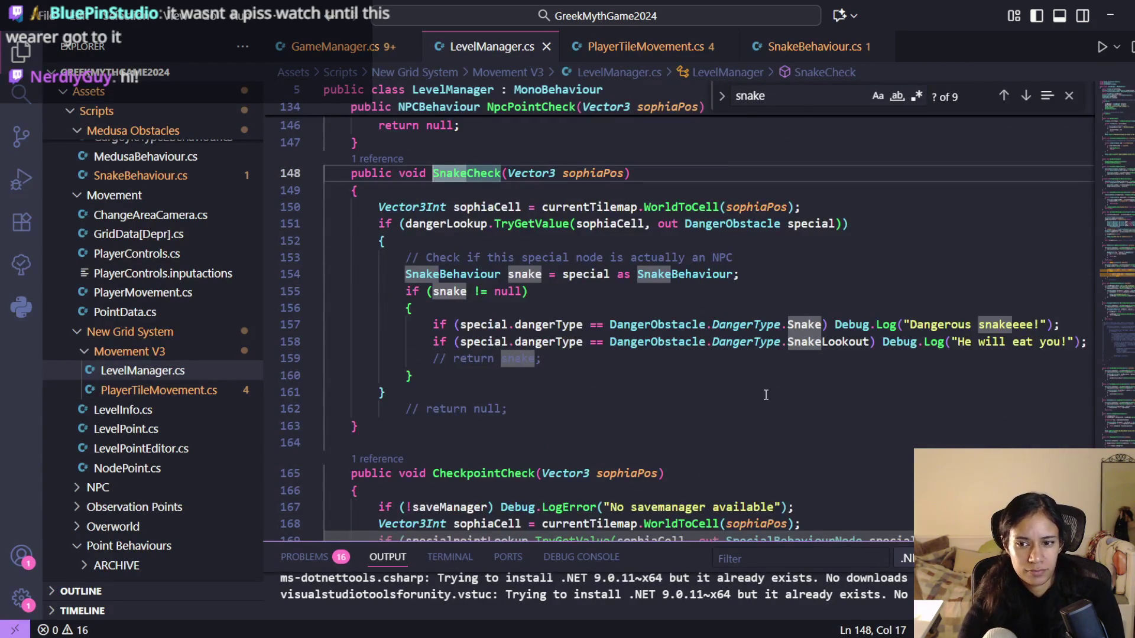
- Inspect the Snake and SnakeLookout DangerType checks and select 'Dangerous' in the Snake log message
scroll(766, 395, "up", 1)
left_click(828, 353)
left_click(822, 371)
key("Up")
left_click(780, 353)
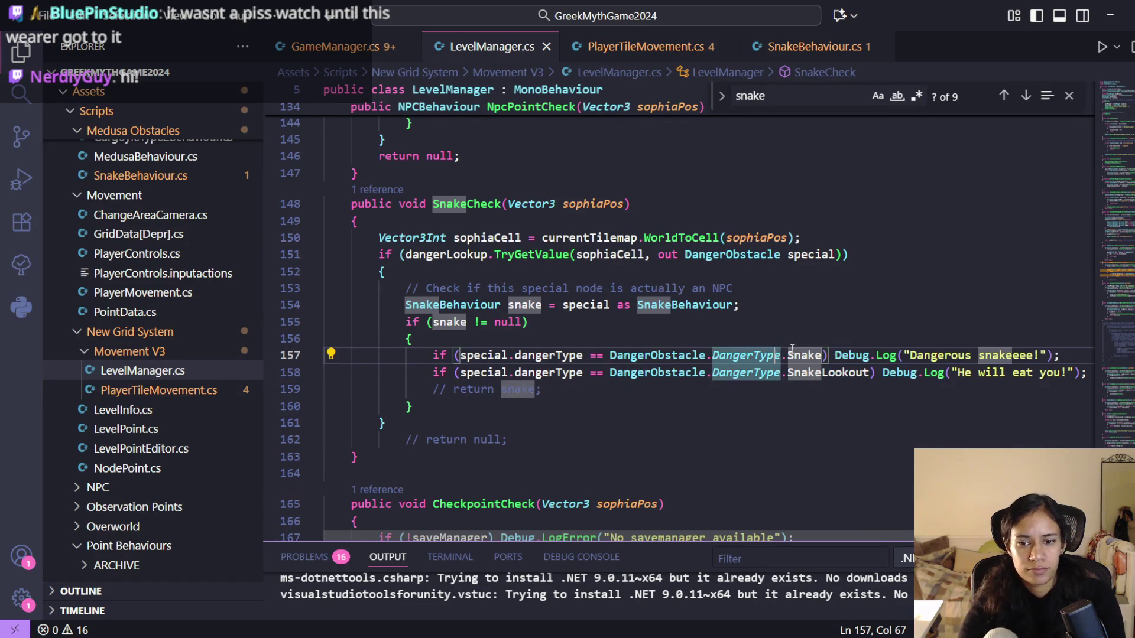
mouse_move(817, 353)
mouse_move(844, 372)
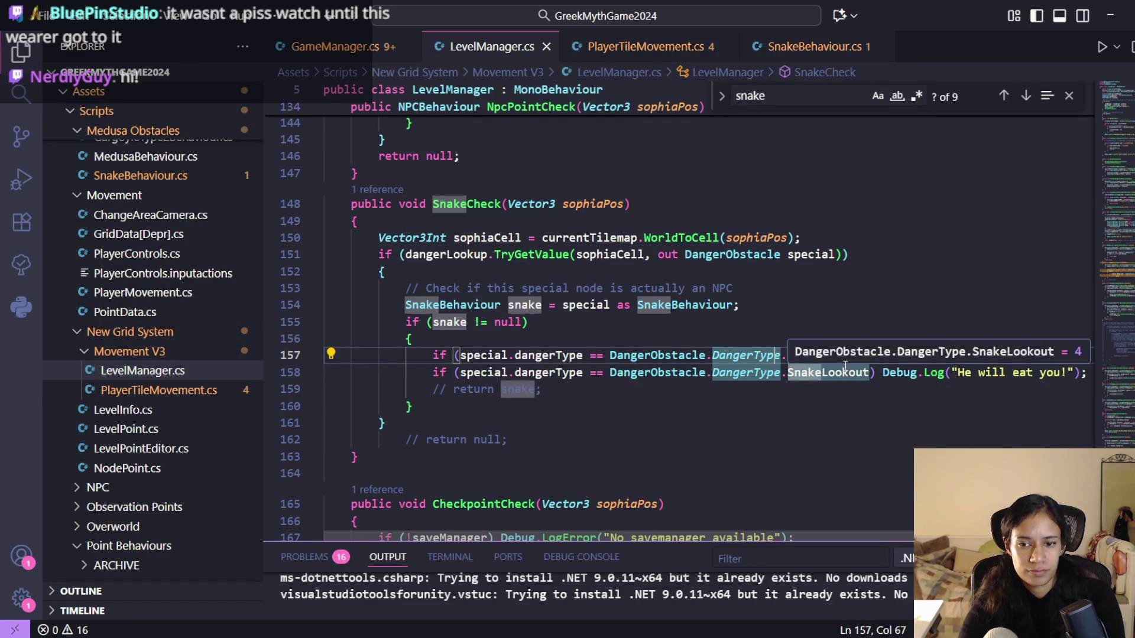
left_click(739, 355)
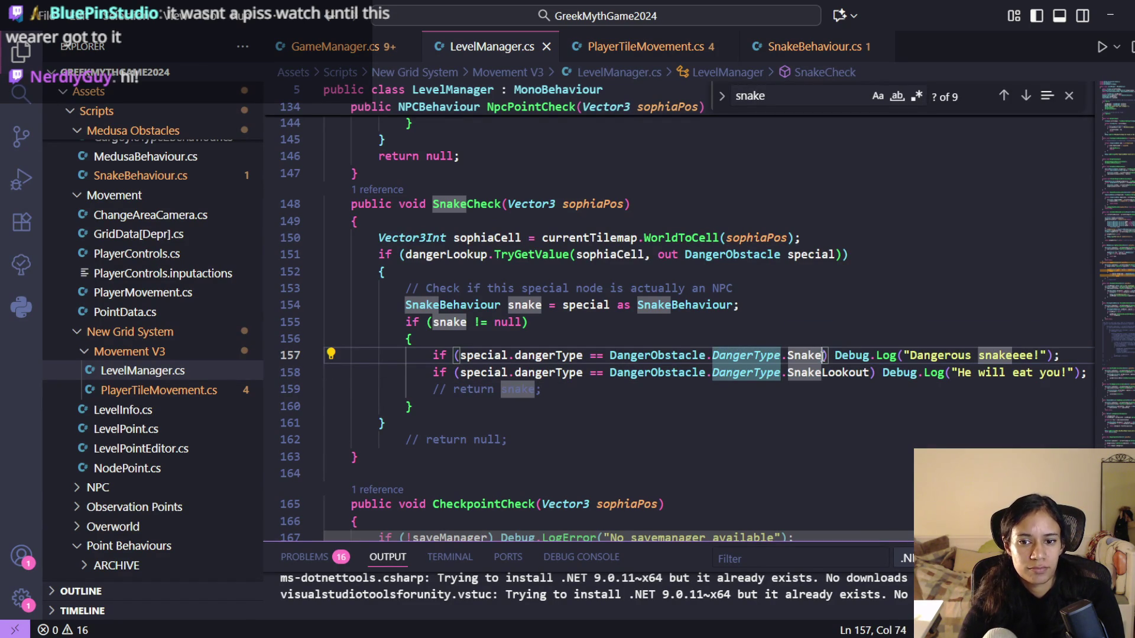
left_click(789, 355)
double_click(947, 356)
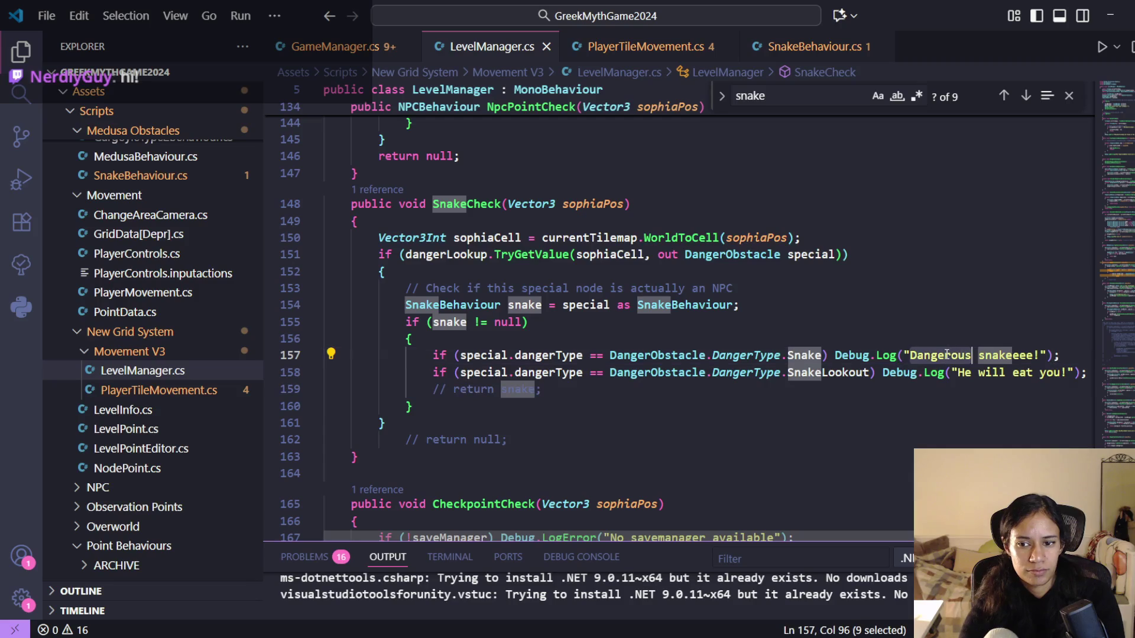
- Rewrite the Snake log message to 'Snakeeee be gone!!'
key("BackSpace")
key("Delete")
key("Delete")
type("S")
type("be gone!")
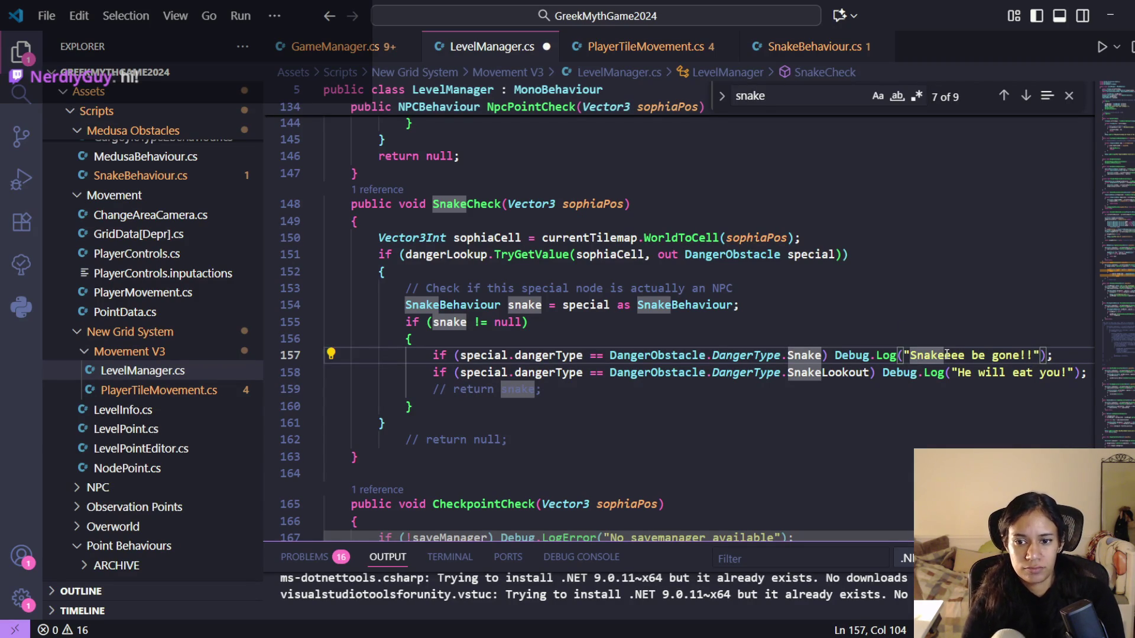
left_click(609, 46)
left_click(503, 51)
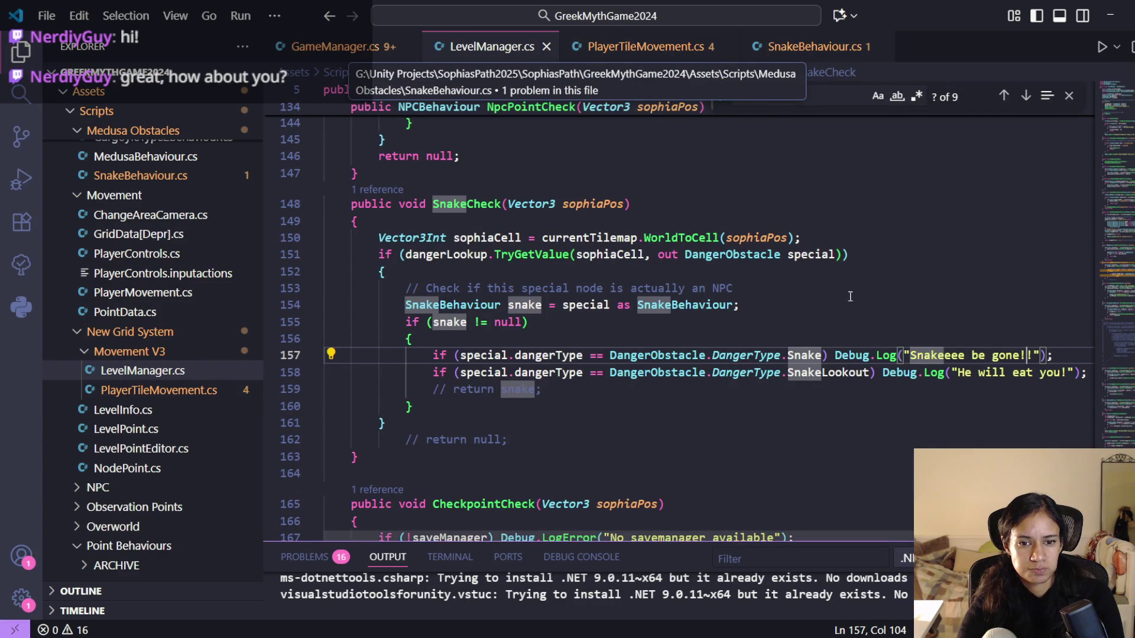
- Wrap the Snake case's Debug.Log in a braced block
left_click(1059, 353)
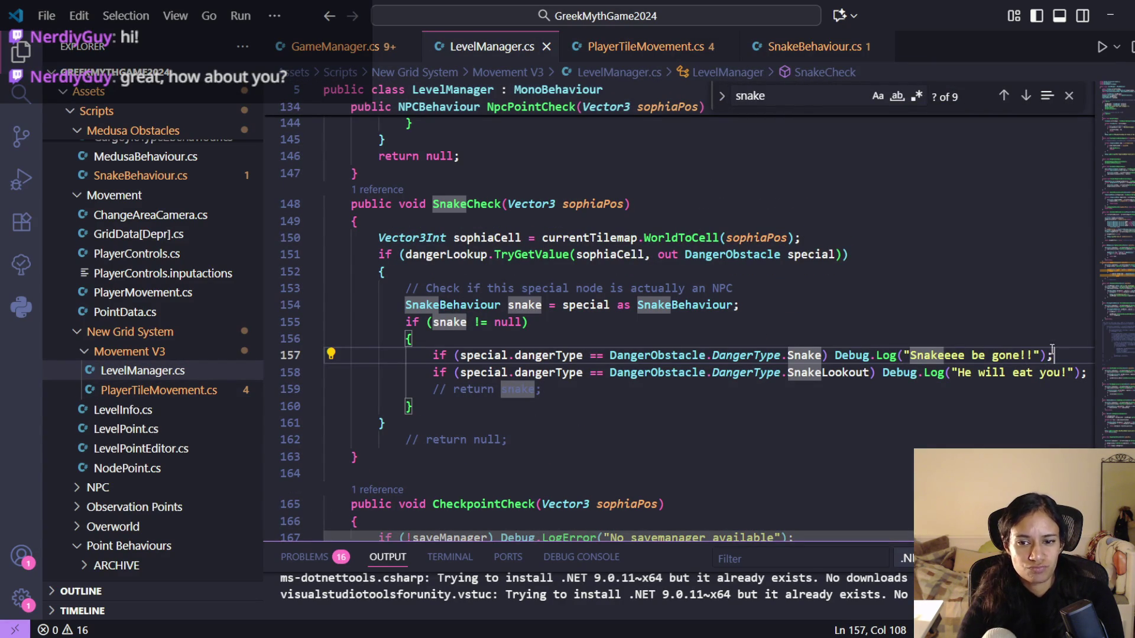
left_click(834, 353)
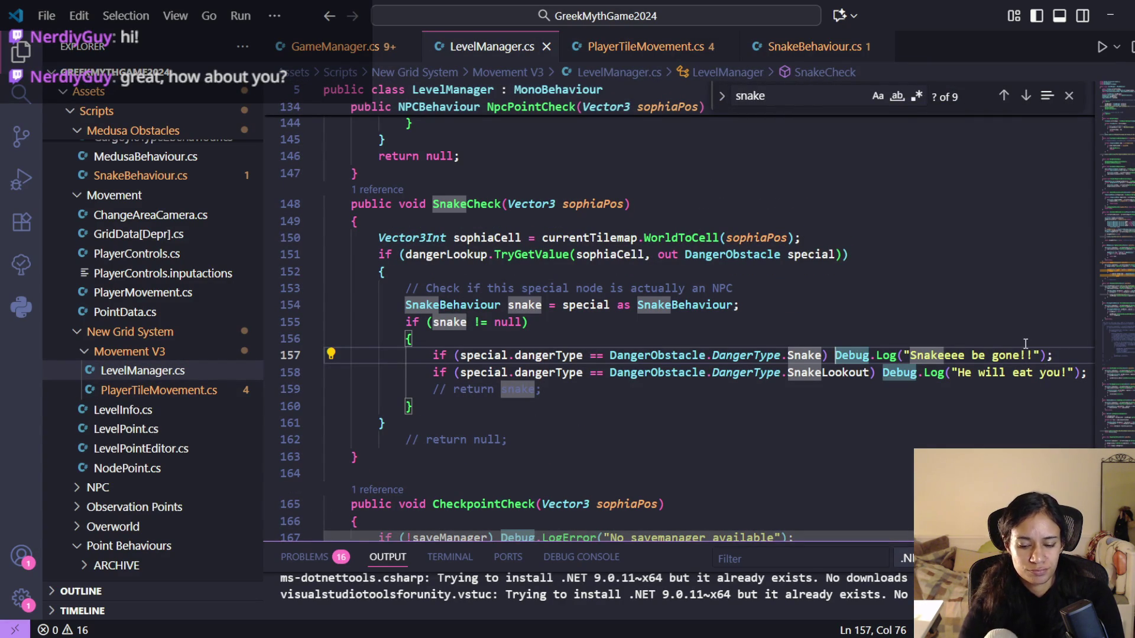
key("Return")
type("{")
key("Return")
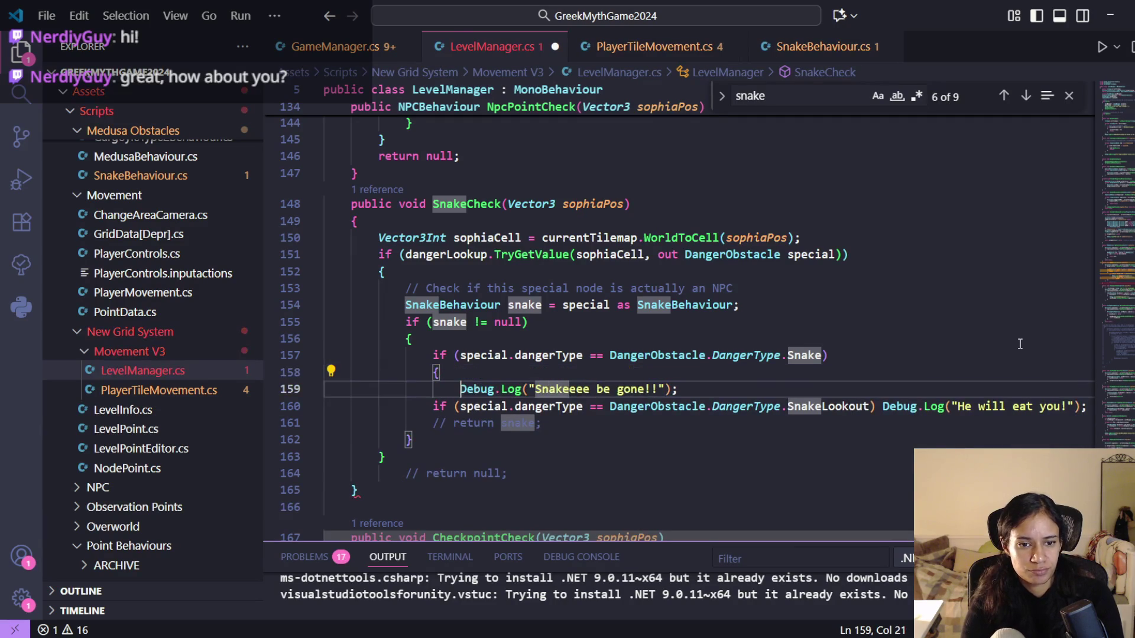
key("Return")
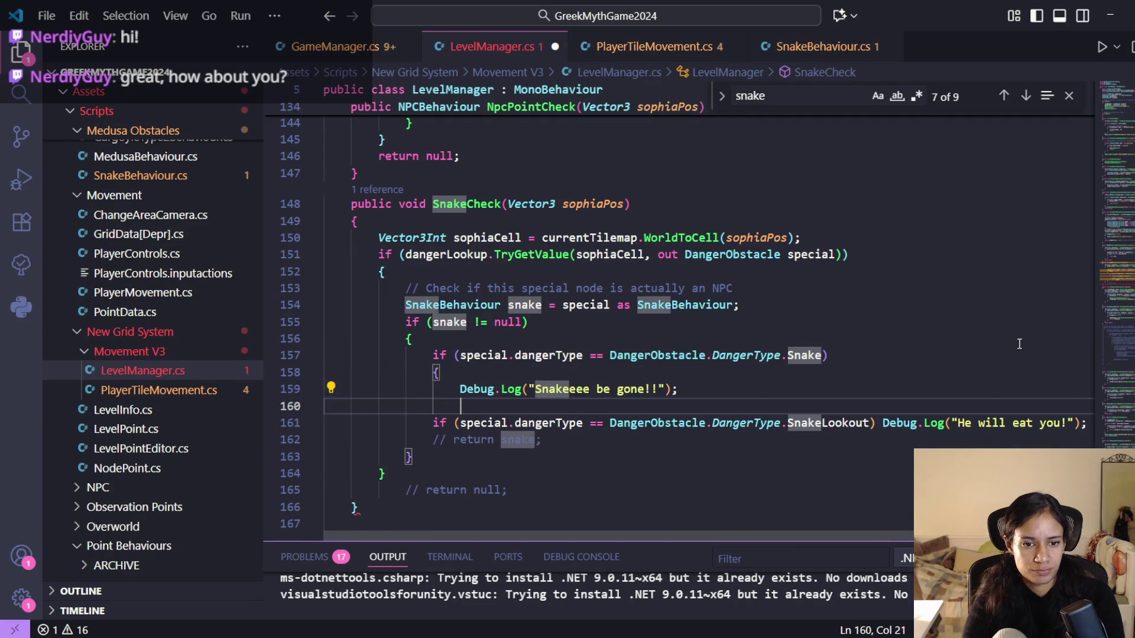
type("}")
- Add snake.DestroySnake(); after the log call in the Snake branch
left_click(691, 394)
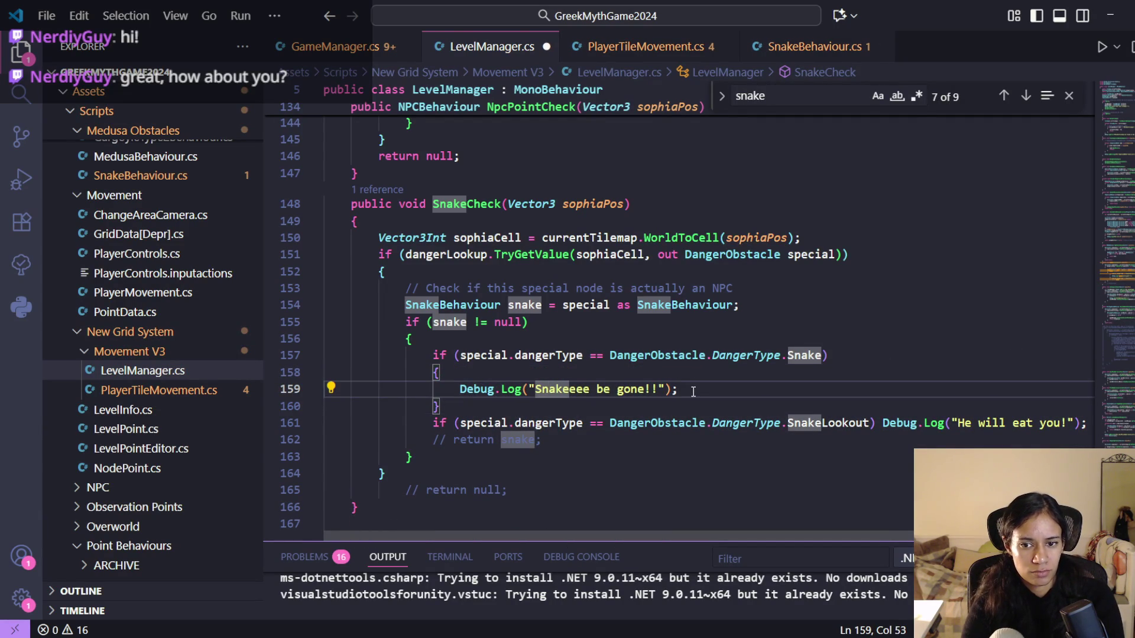
key("Return")
type("snak")
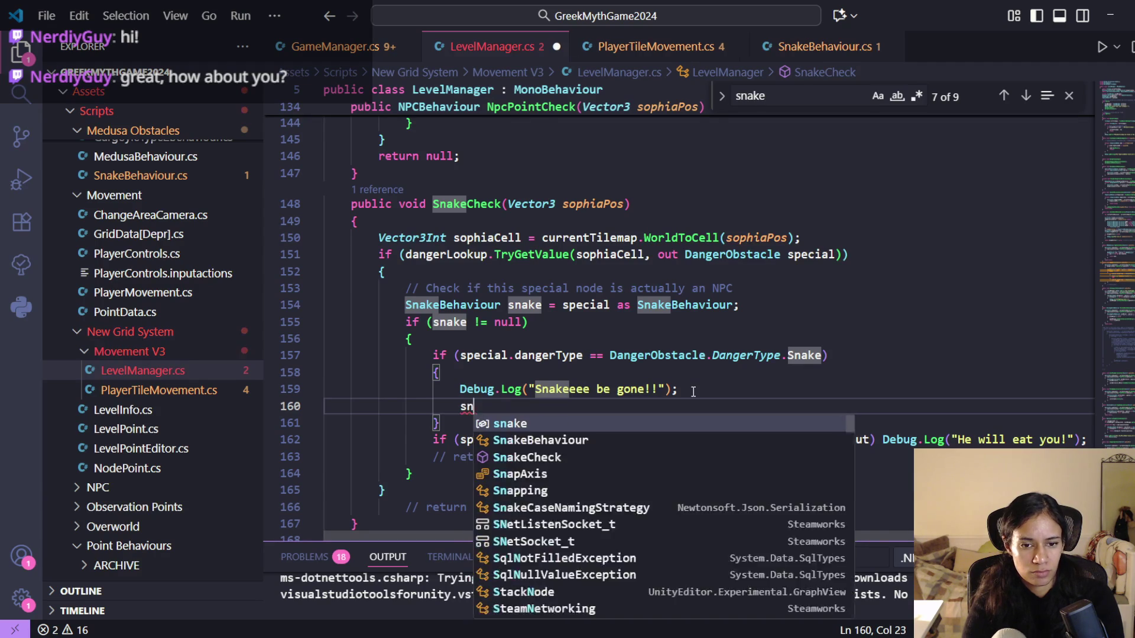
key("Tab")
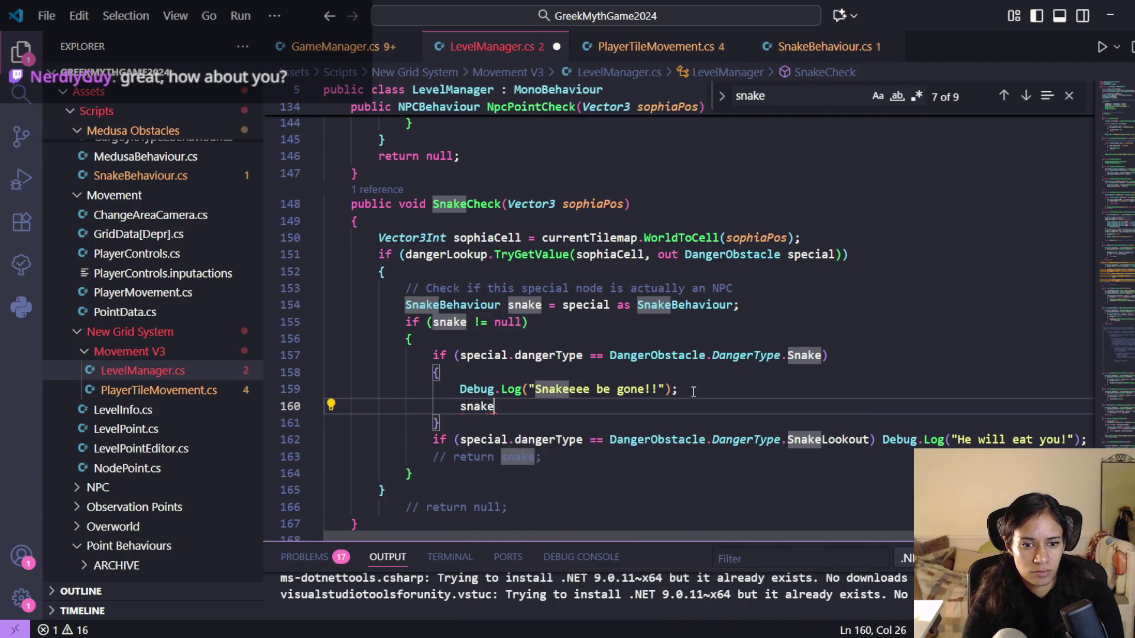
type(".")
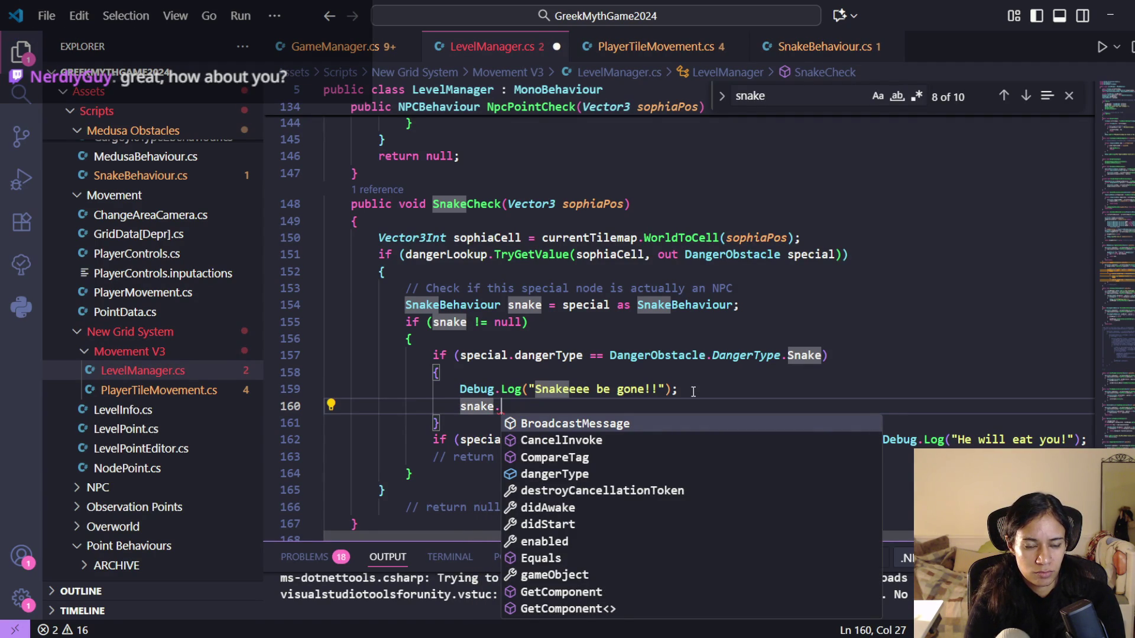
type("Destroy")
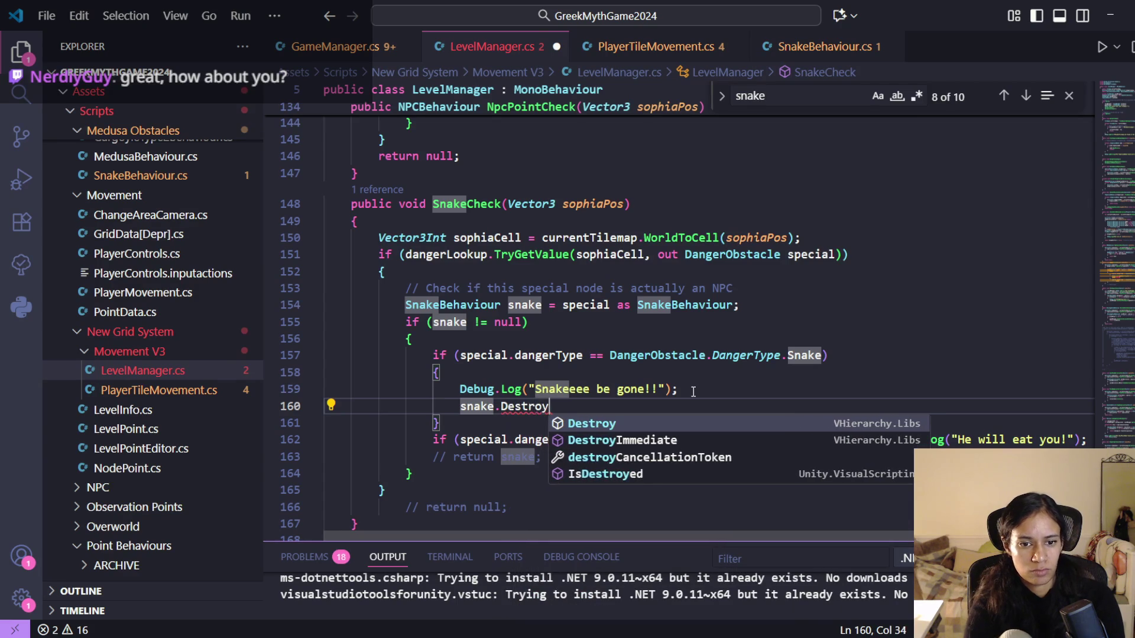
type("Snake90")
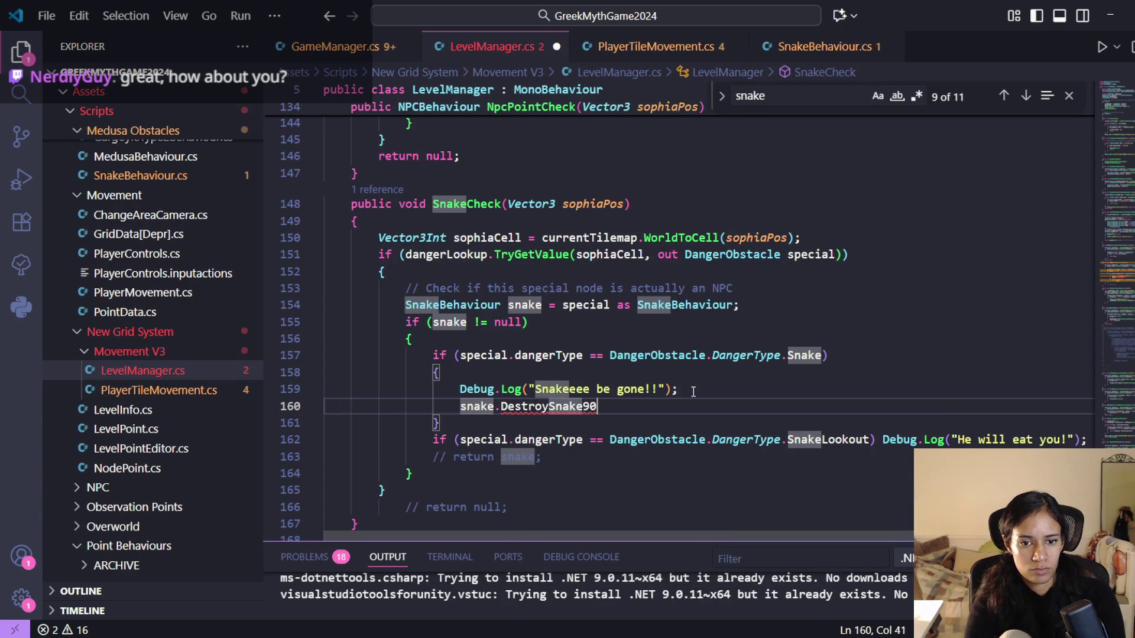
key("BackSpace")
key("BackSpace")
type("();")
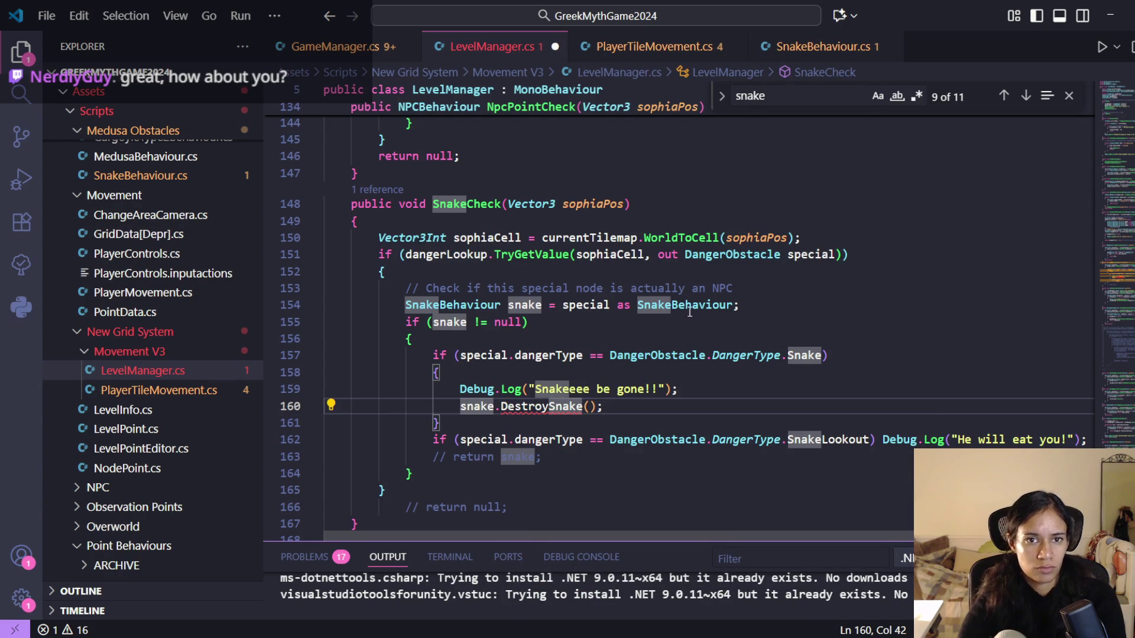
left_click(813, 49)
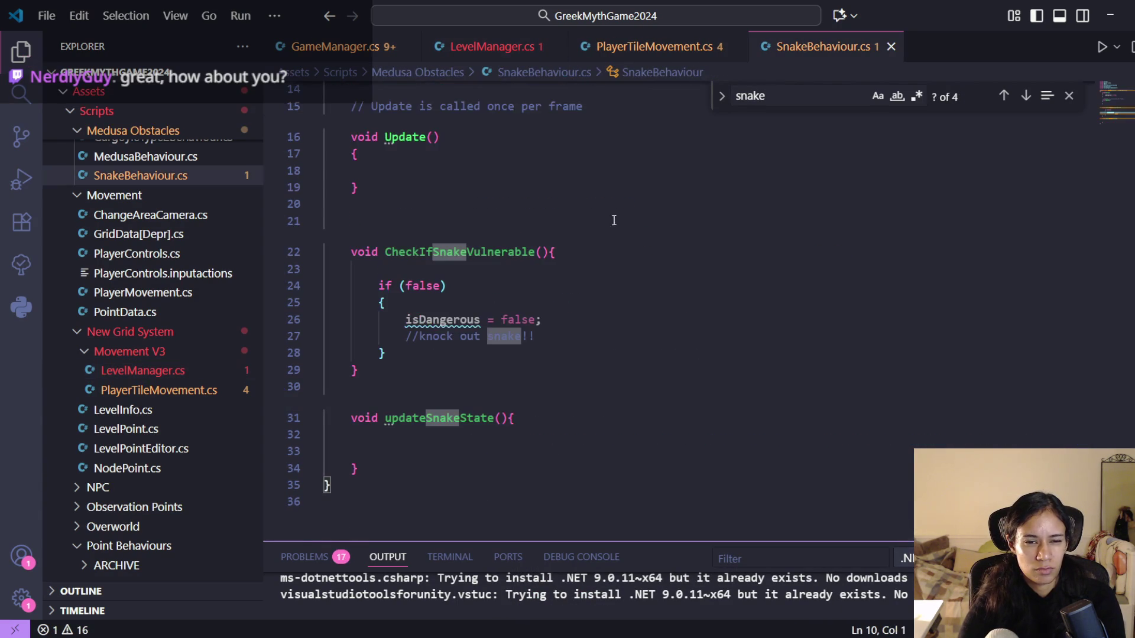
- Replace CheckIfSnakeVulnerable with an empty void DestroySnake() method
left_click_drag(409, 371, 344, 252)
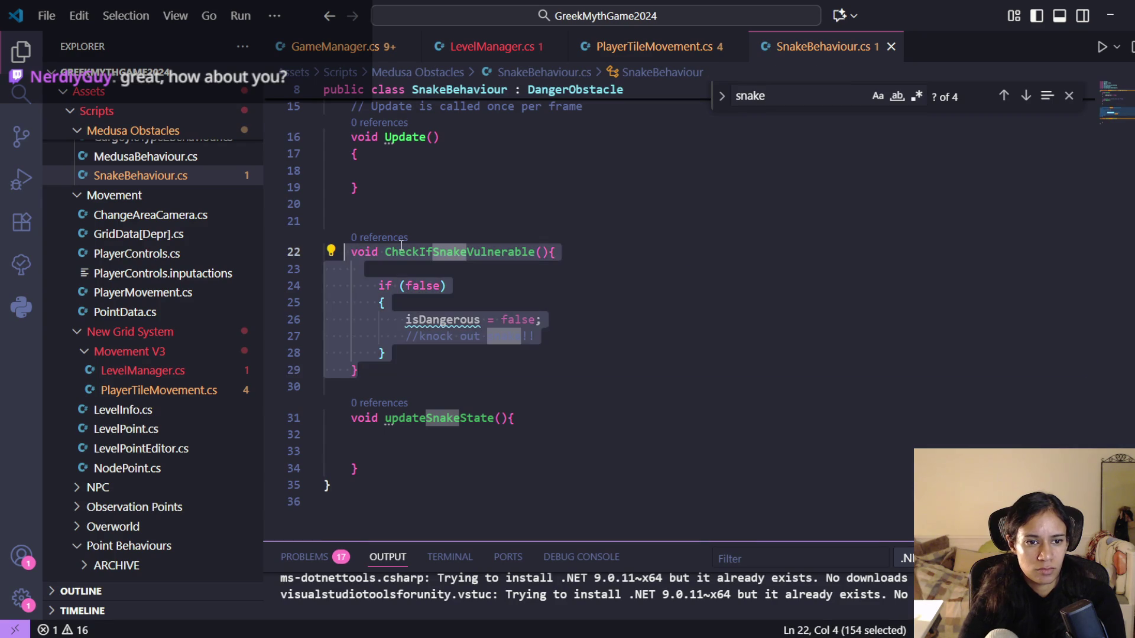
key("Tab")
key("Delete")
type("void Sna")
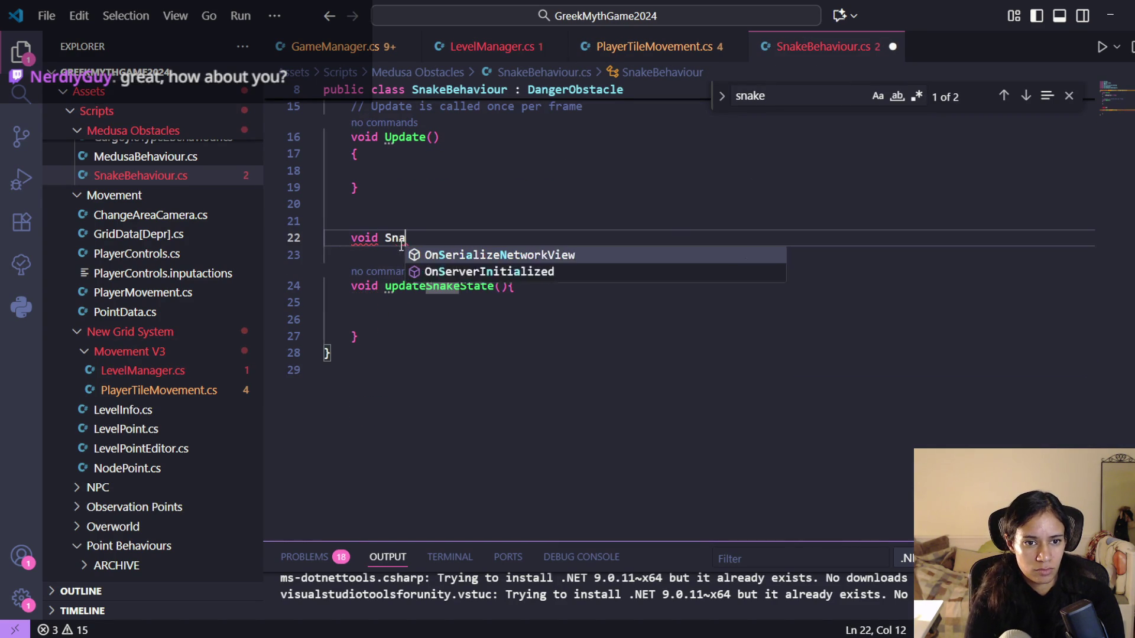
type("keD")
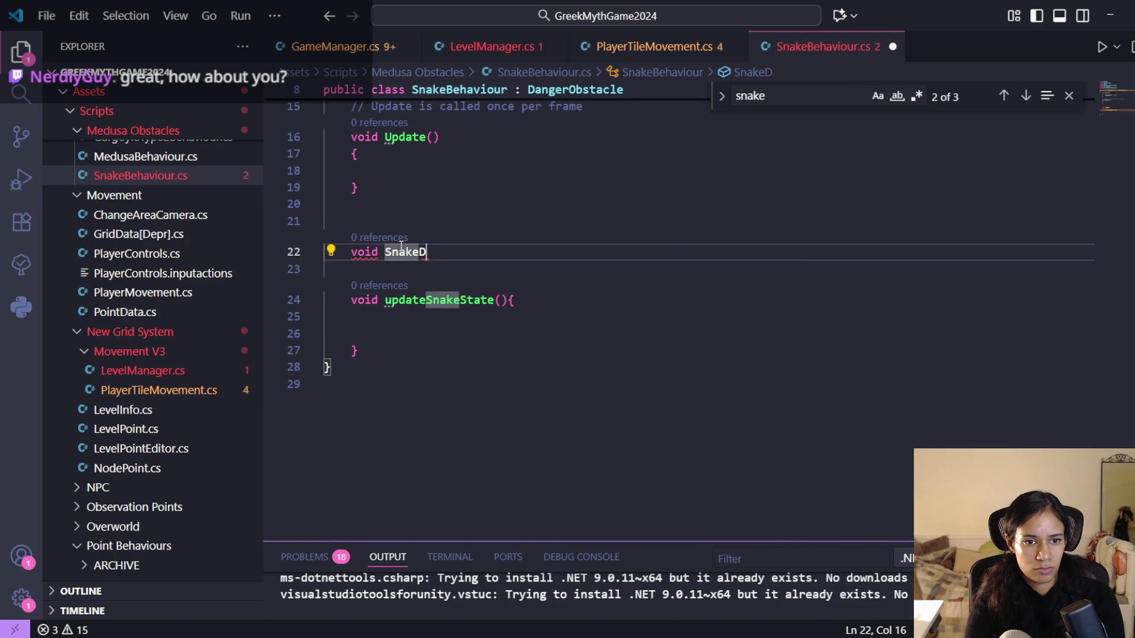
key("ctrl+BackSpace")
type("DestroySnake")
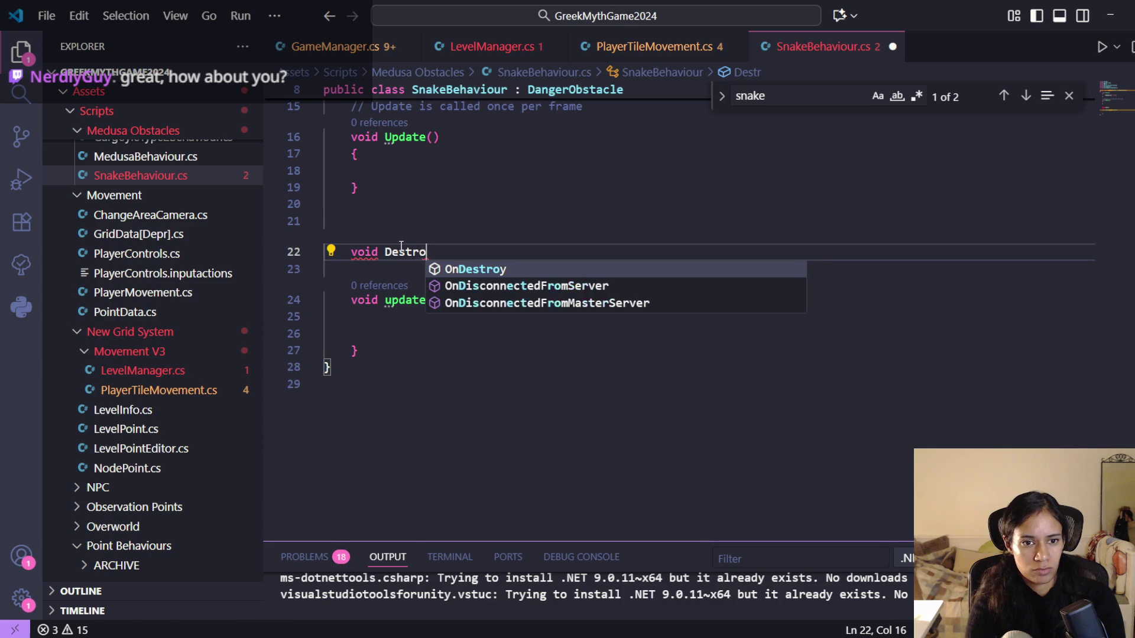
type("()")
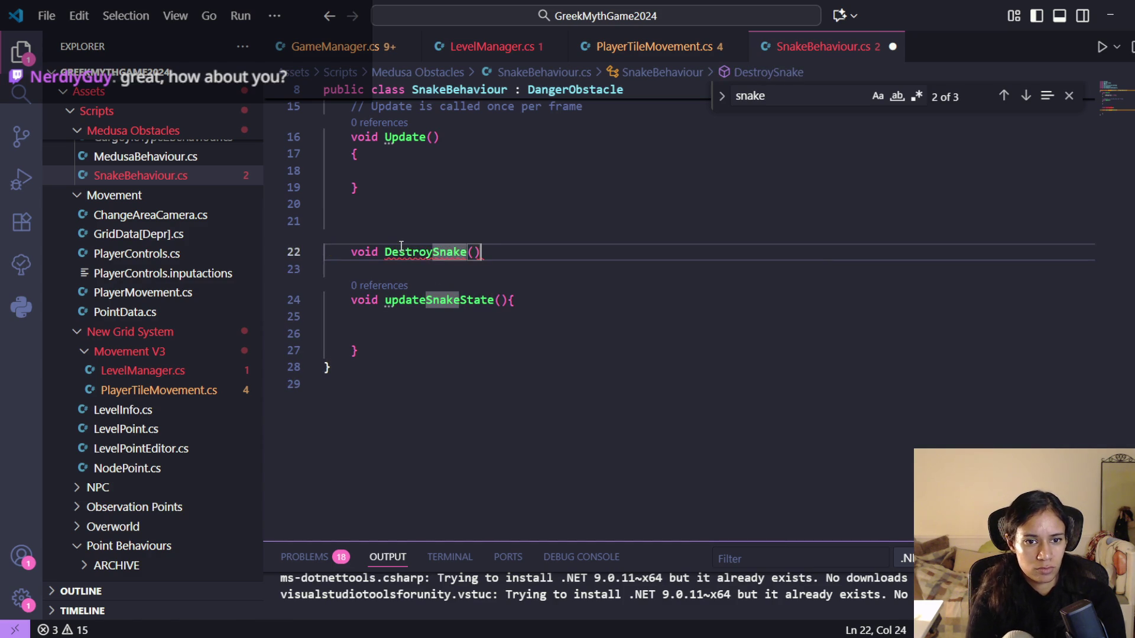
key("Return")
type("{")
key("Return")
key("Up")
key("Up")
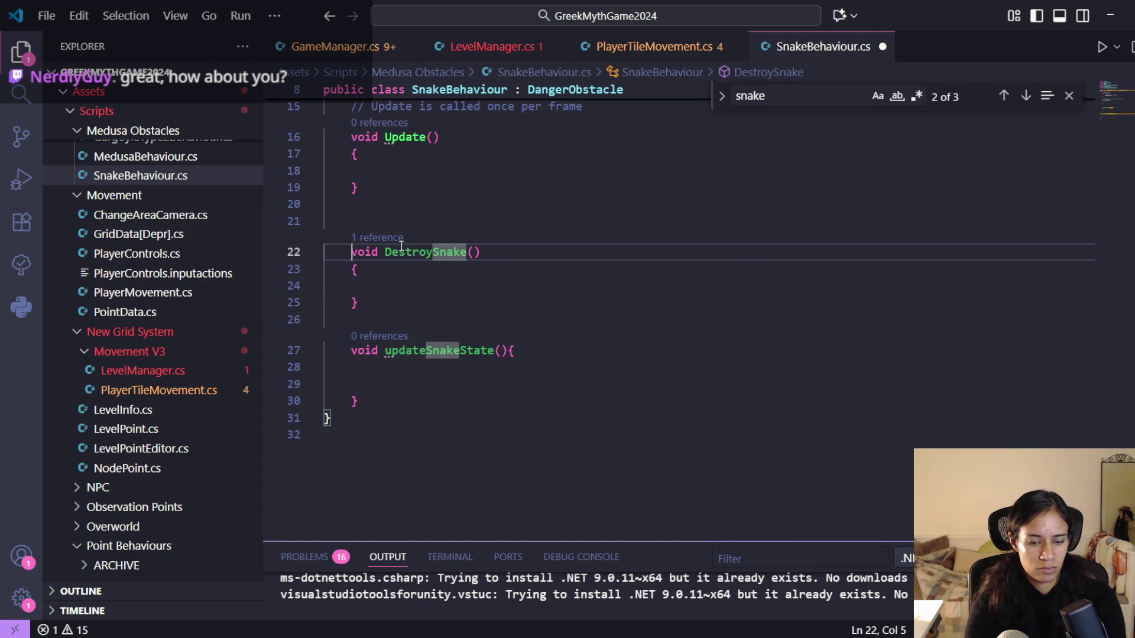
- Make DestroySnake public and give it the body Destroy(this);
type("public")
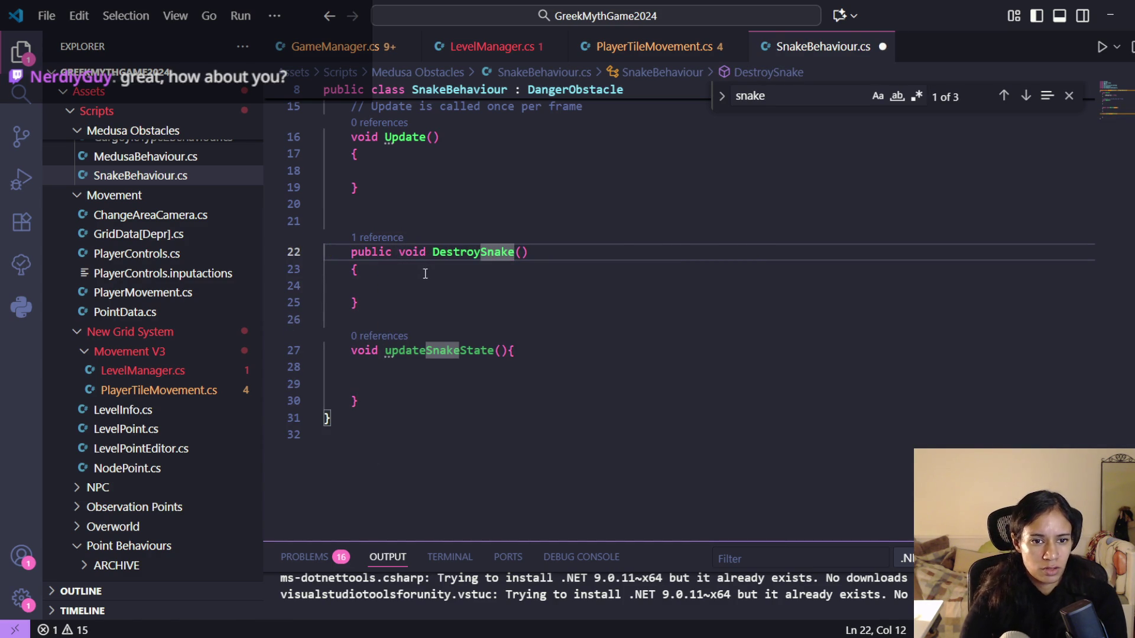
left_click(431, 296)
left_click(432, 290)
type("Des")
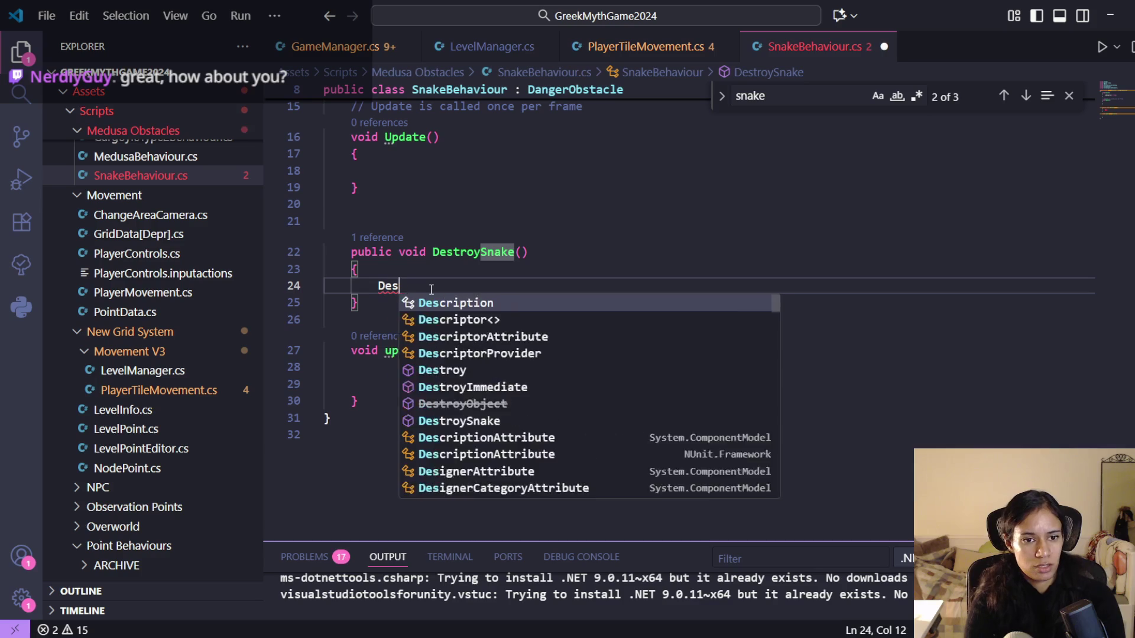
type("troy")
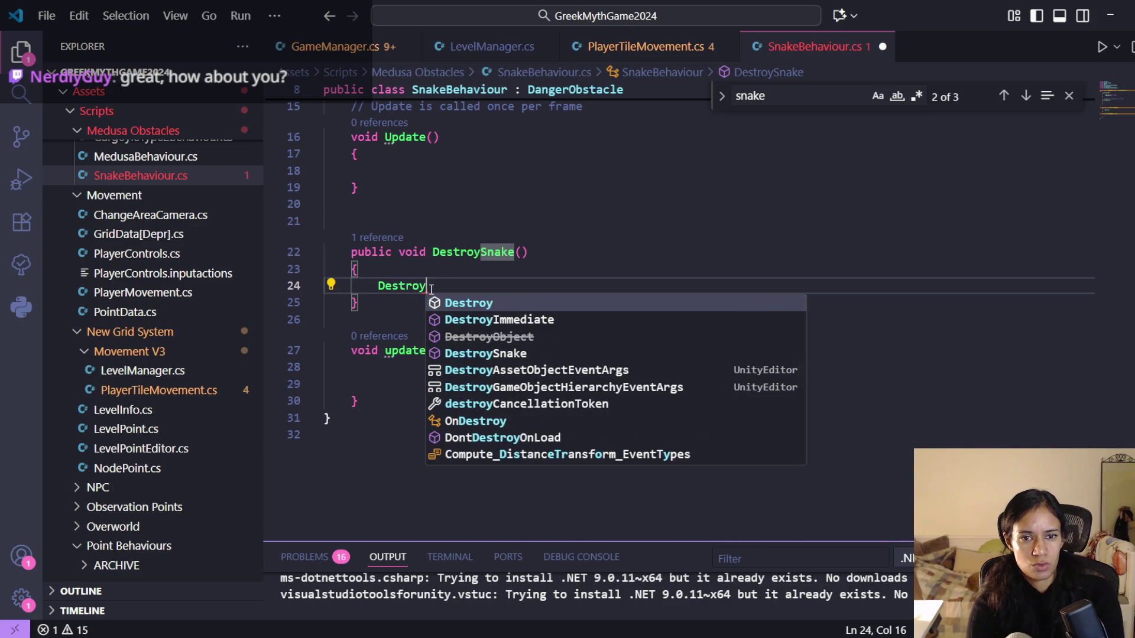
type("(this")
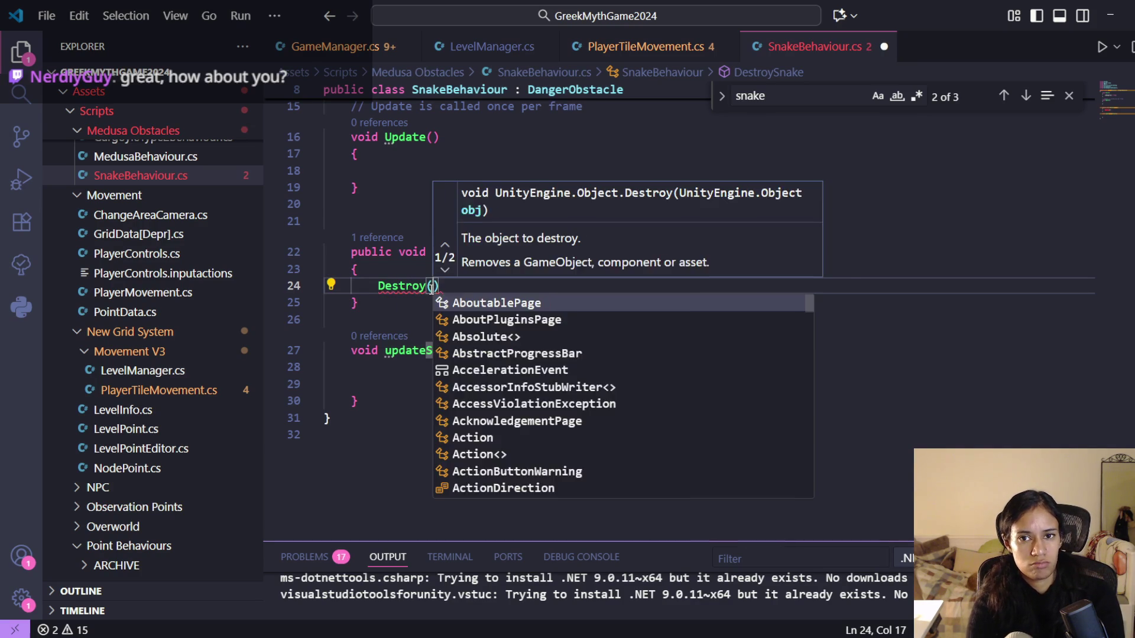
type(");")
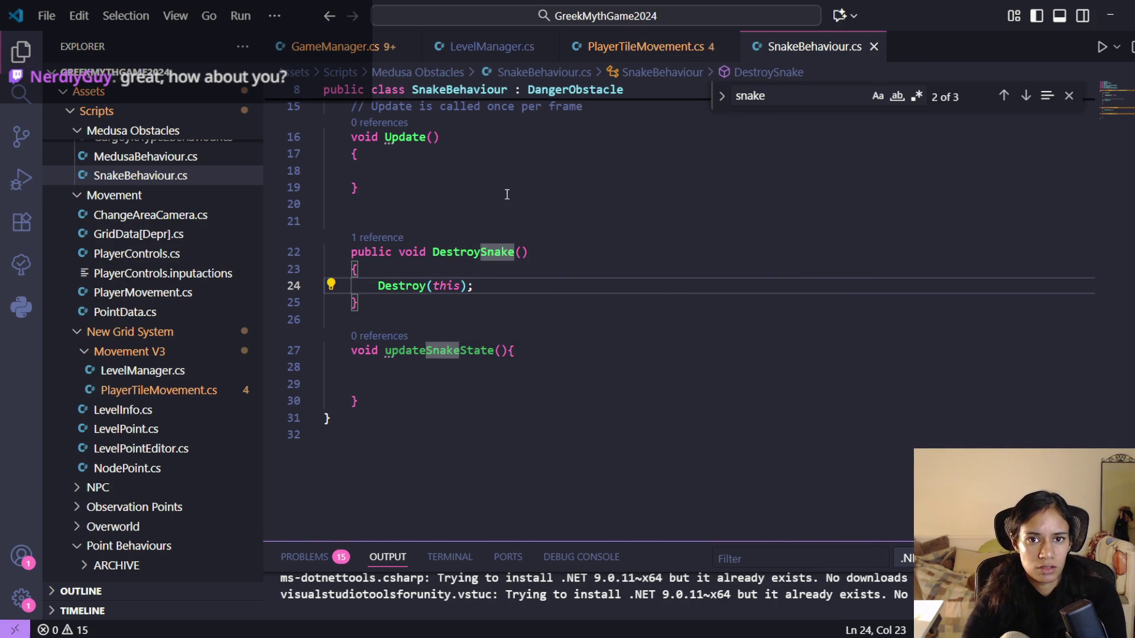
left_click(645, 47)
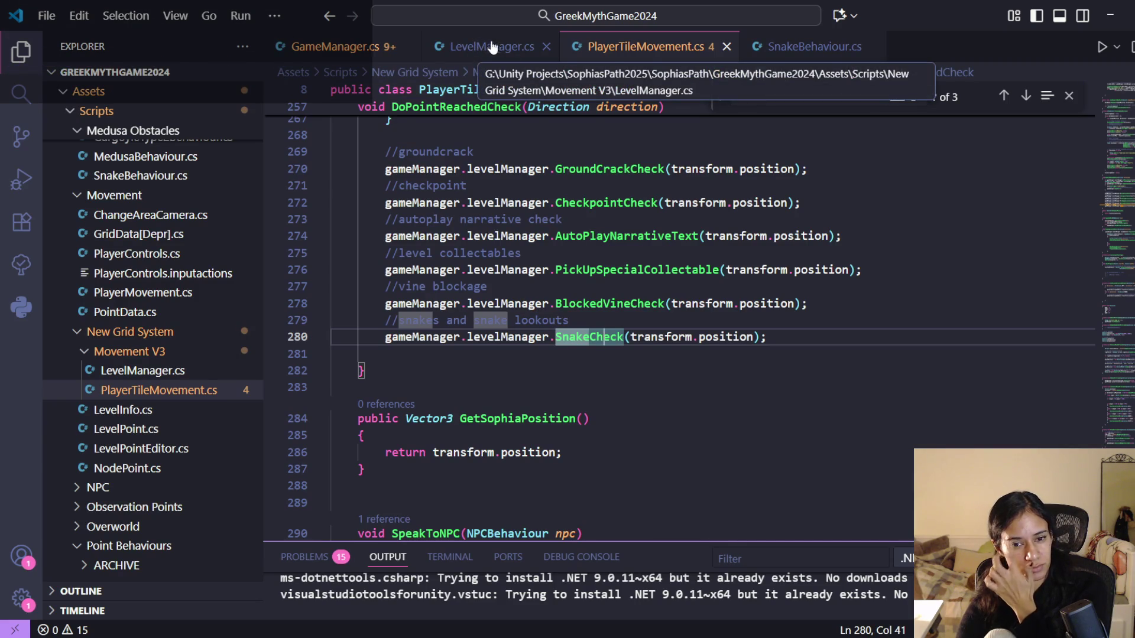
- Review the new Snake branch and SnakeLookout log in SnakeCheck, then return to Unity
left_click(587, 337)
left_click(587, 337, "ctrl")
left_click(622, 314)
left_click(560, 334)
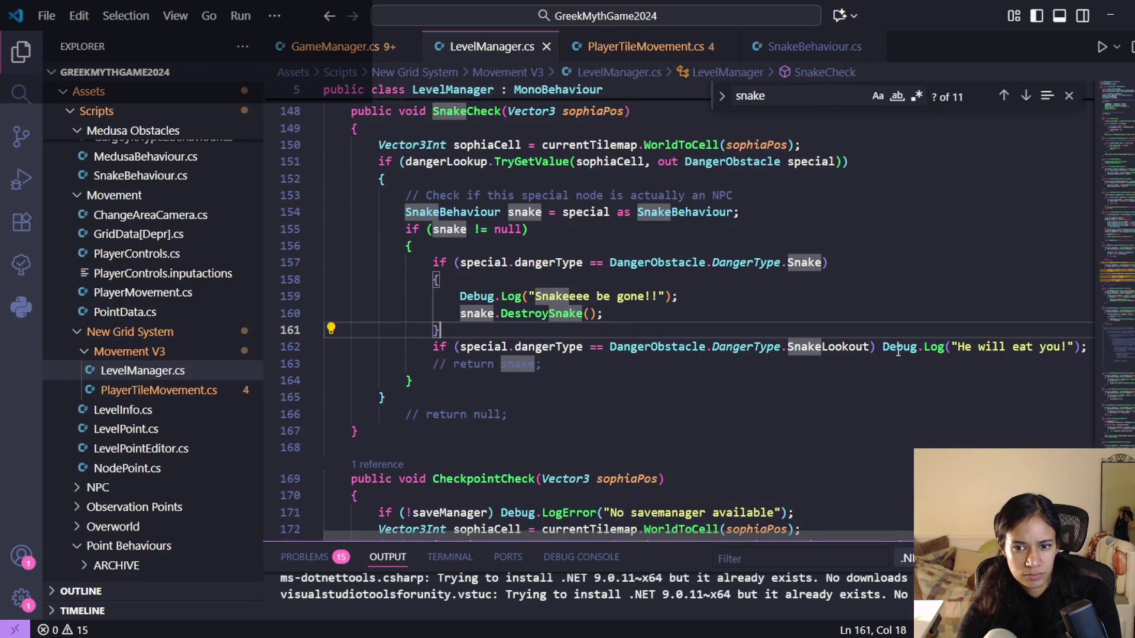
left_click(939, 347)
left_click(1053, 348)
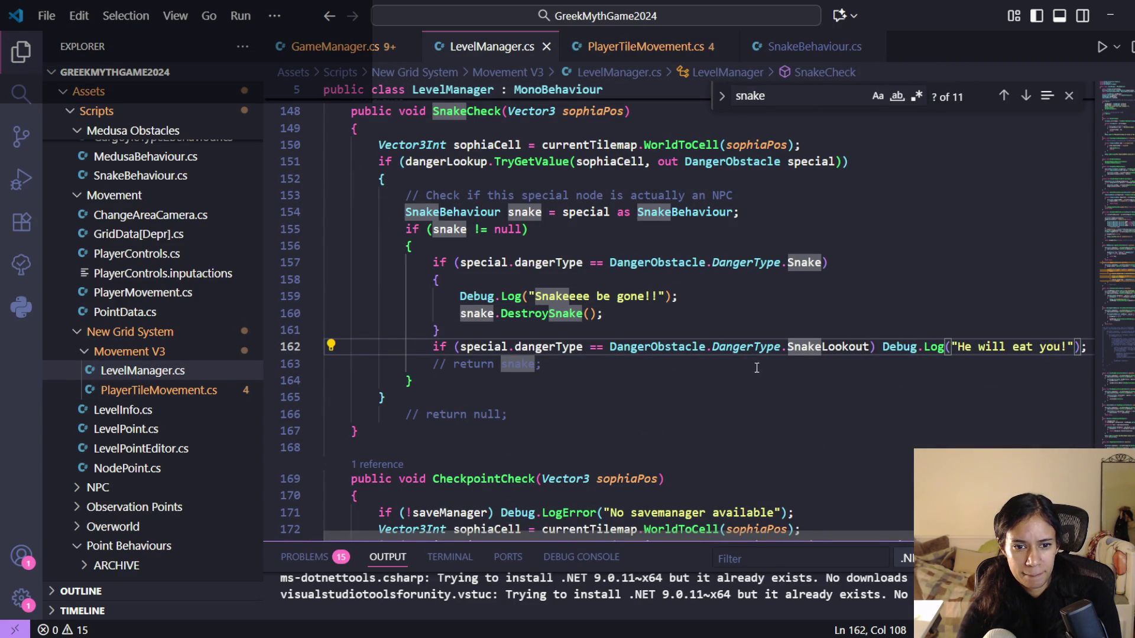
scroll(663, 365, "up", 1)
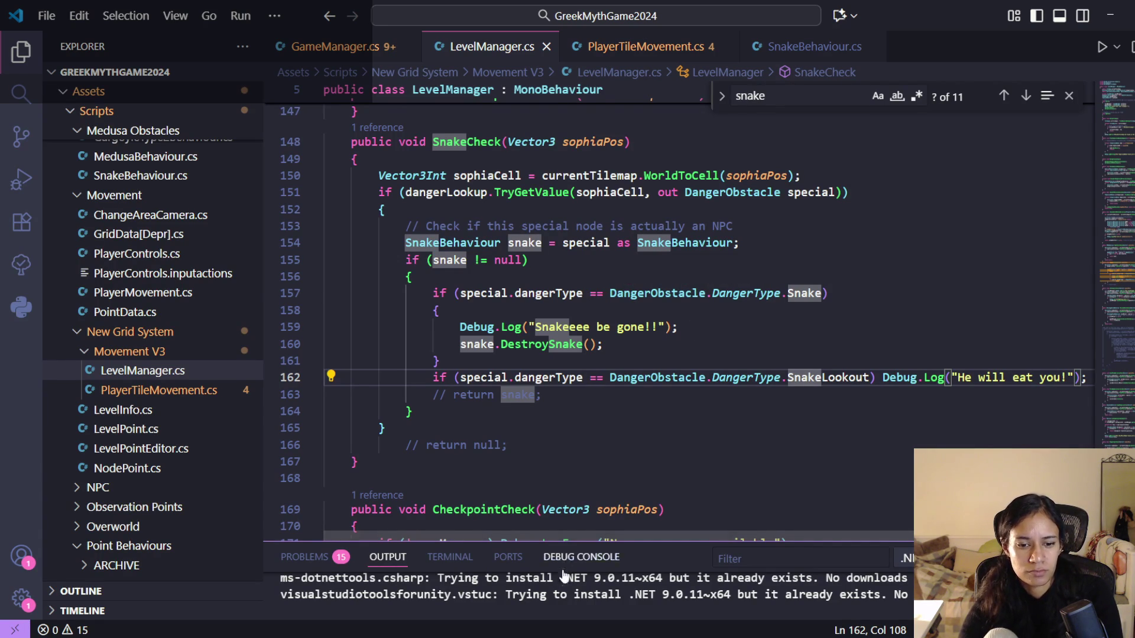
key("alt+Tab")
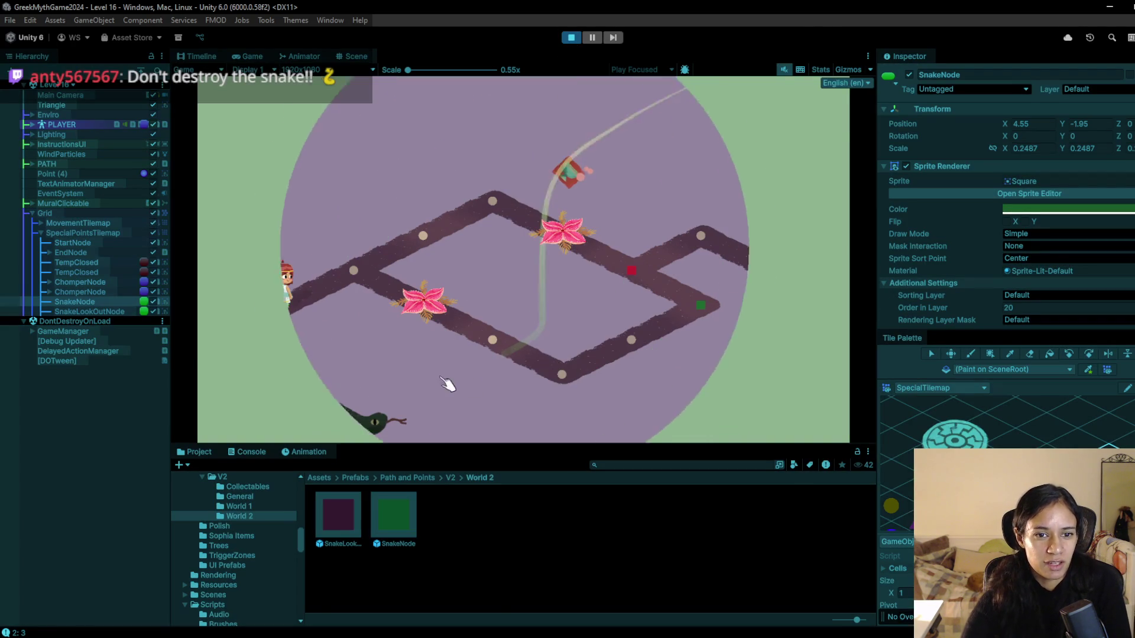
- Walk the player up the path past the flower, then restart the playtest
left_click(436, 245)
left_click(420, 235)
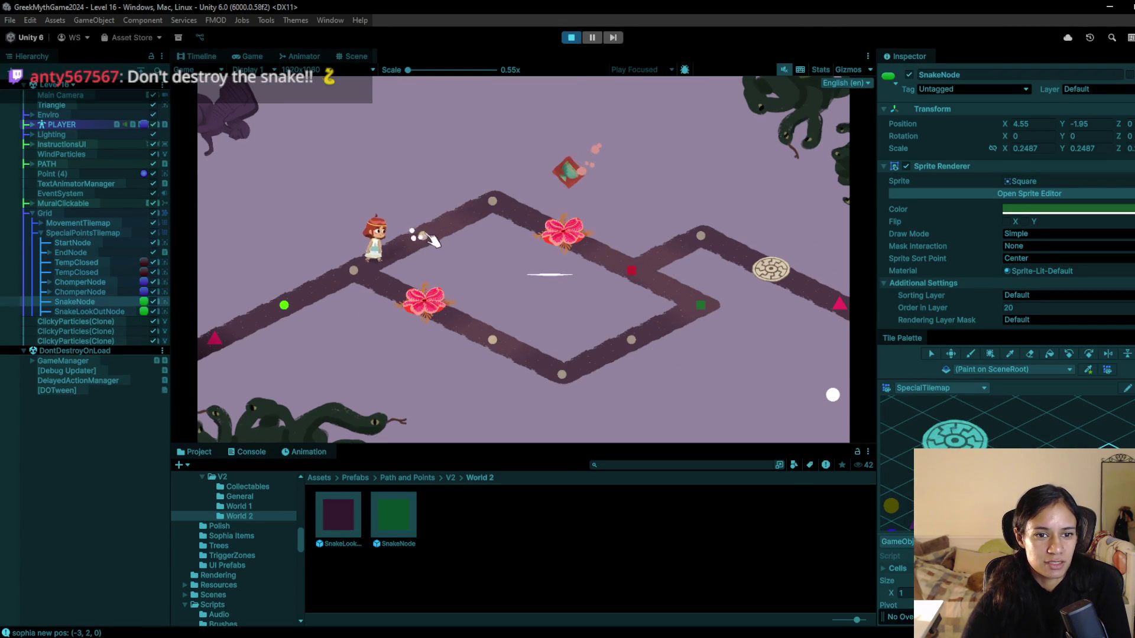
left_click_drag(498, 206, 656, 288)
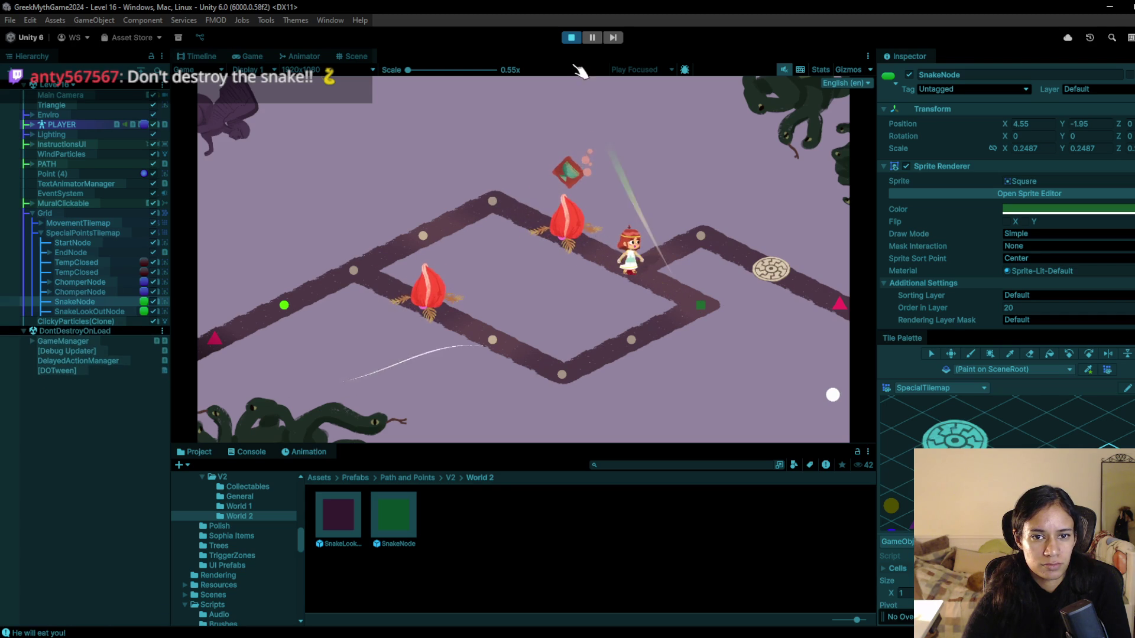
left_click(572, 38)
left_click(571, 38)
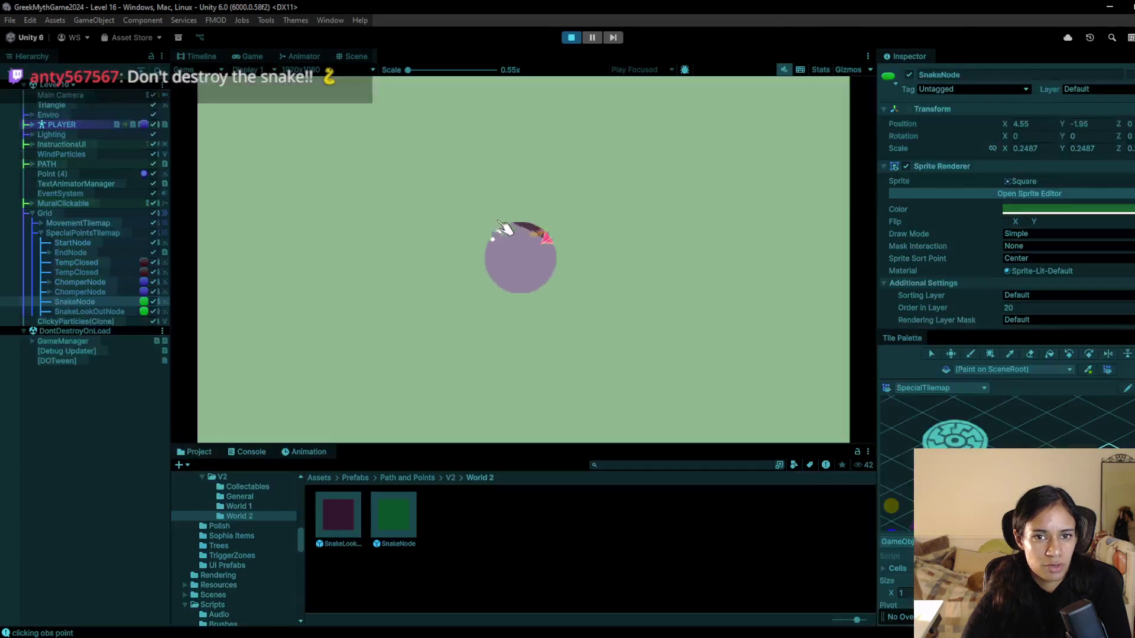
- Walk the player along the lower path onto the green snake node and stop the playtest
left_click(330, 271)
left_click(353, 271)
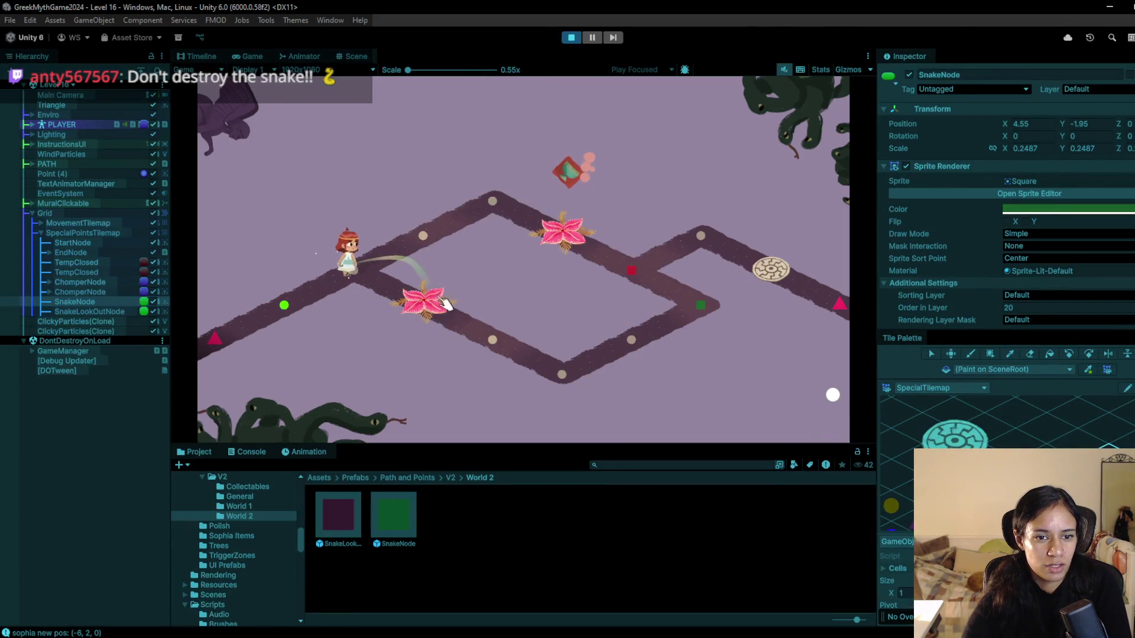
left_click(374, 269)
left_click(502, 354)
left_click(565, 376)
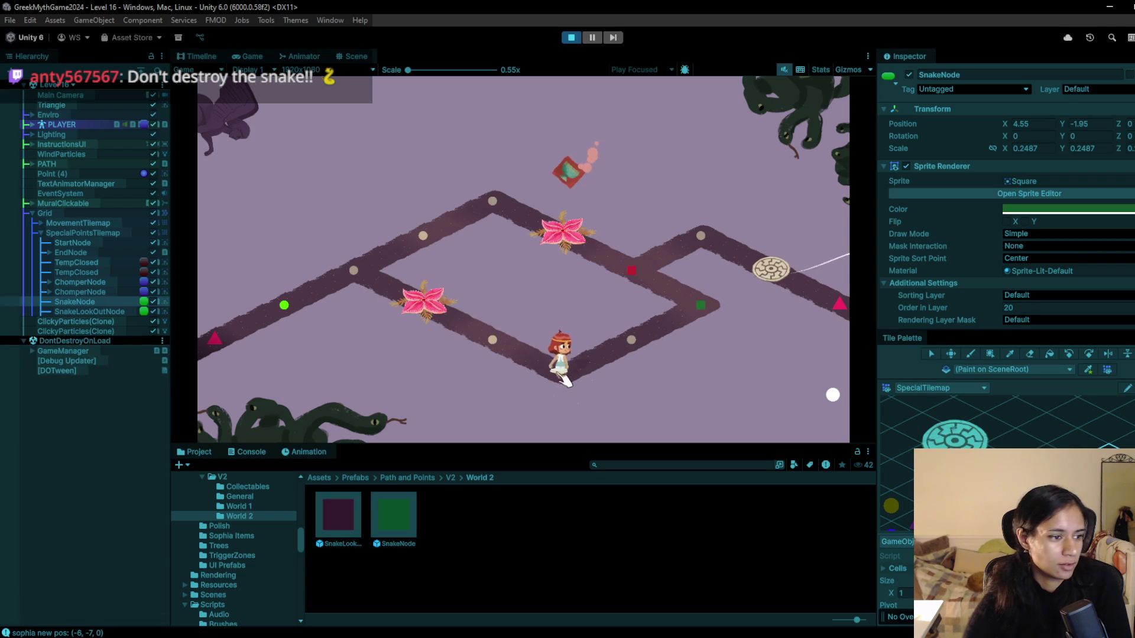
left_click(633, 332)
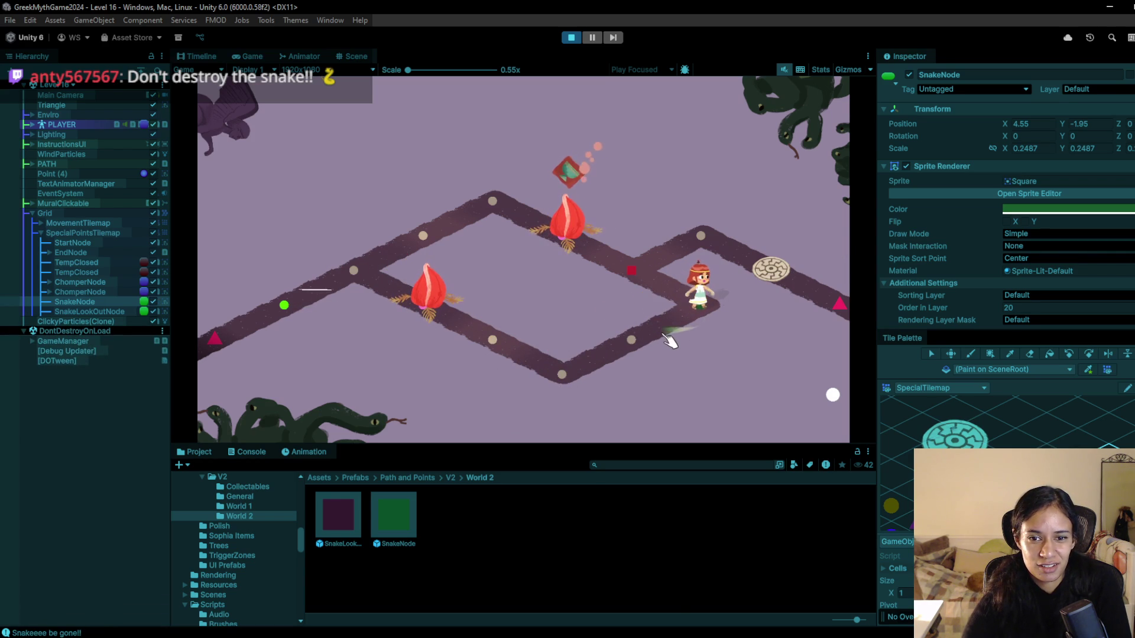
left_click(572, 38)
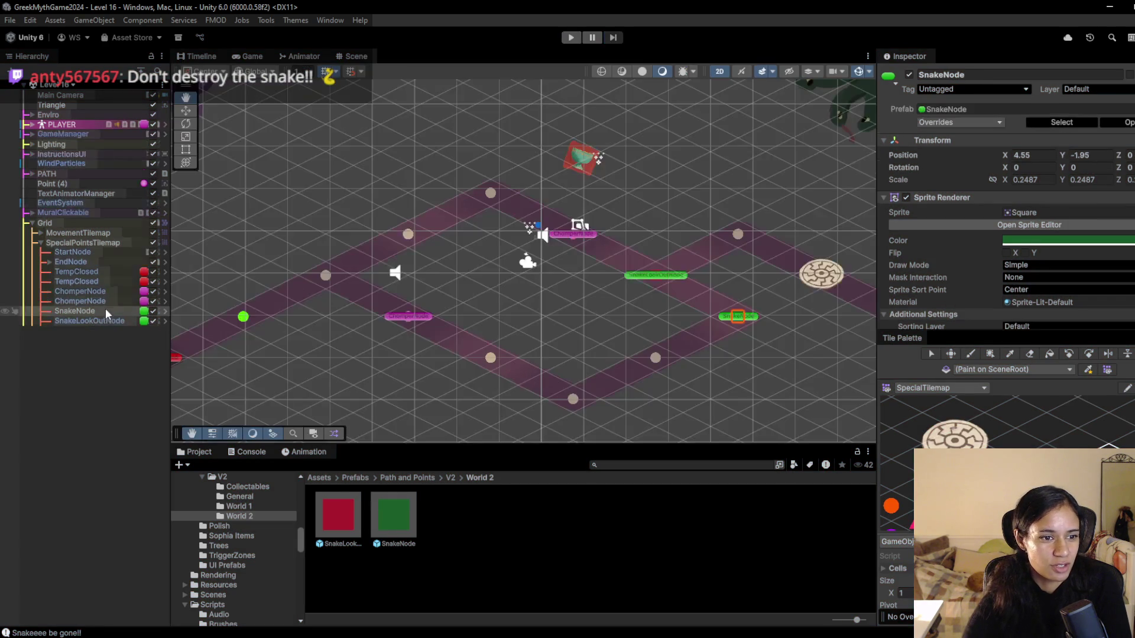
- Toggle Snake Behaviour's Is Dangerous and apply all overrides to the SnakeNode prefab
scroll(1042, 267, "down", 5)
left_click(1004, 261)
scroll(946, 271, "up", 5)
left_click(972, 121)
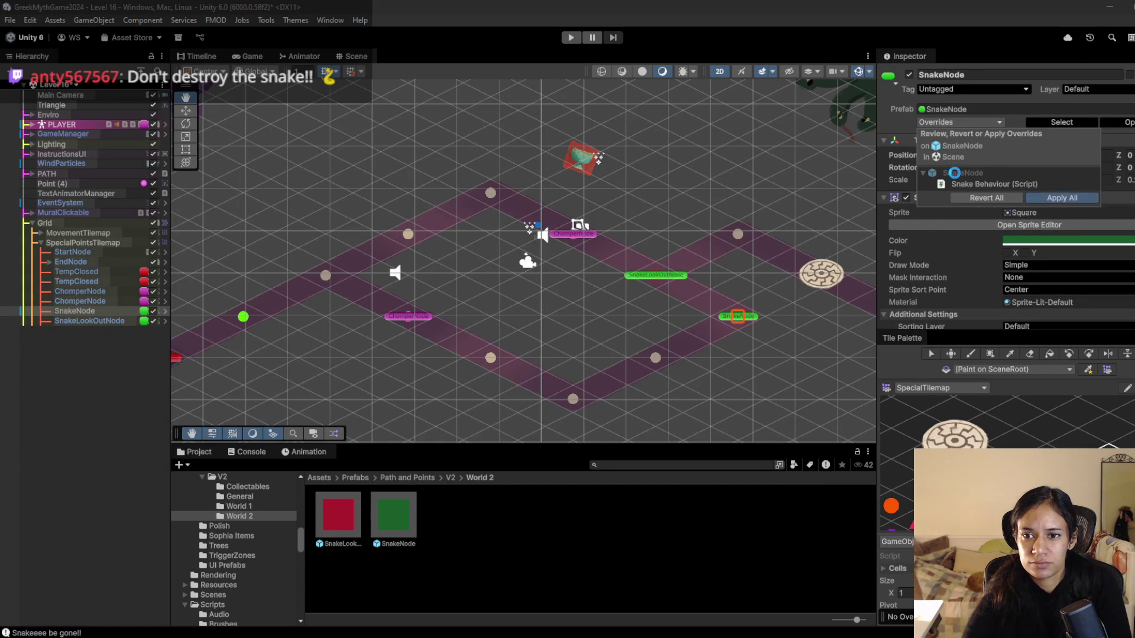
left_click(1063, 198)
- Playtest by walking past the lookout node onto the green snake node, then stop
left_click(573, 37)
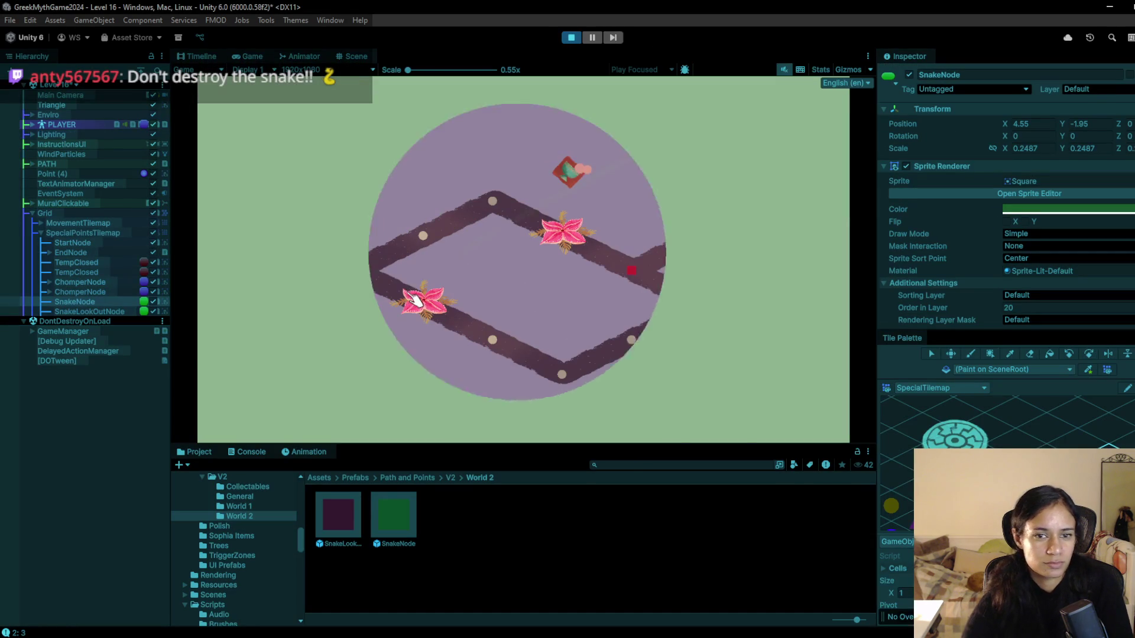
left_click(431, 242)
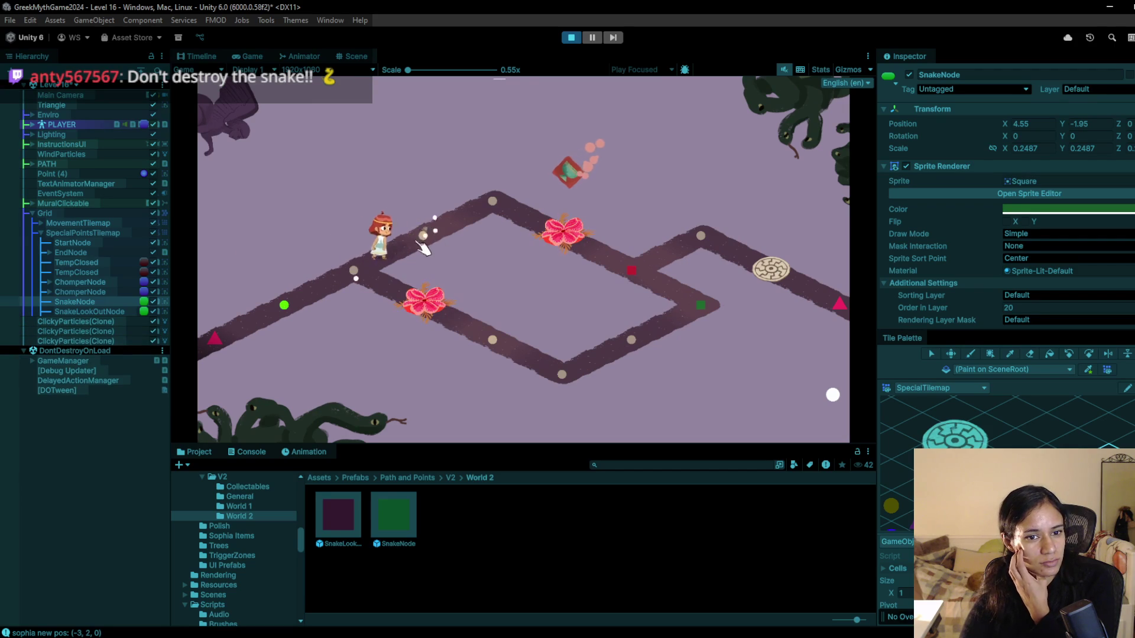
left_click(571, 249)
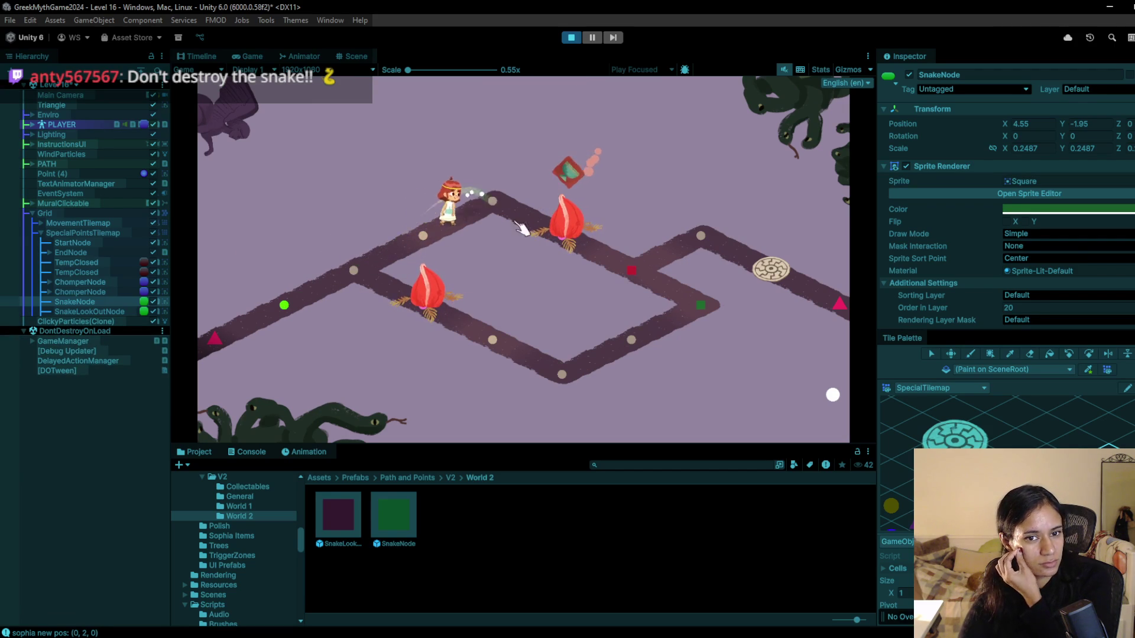
left_click(629, 275)
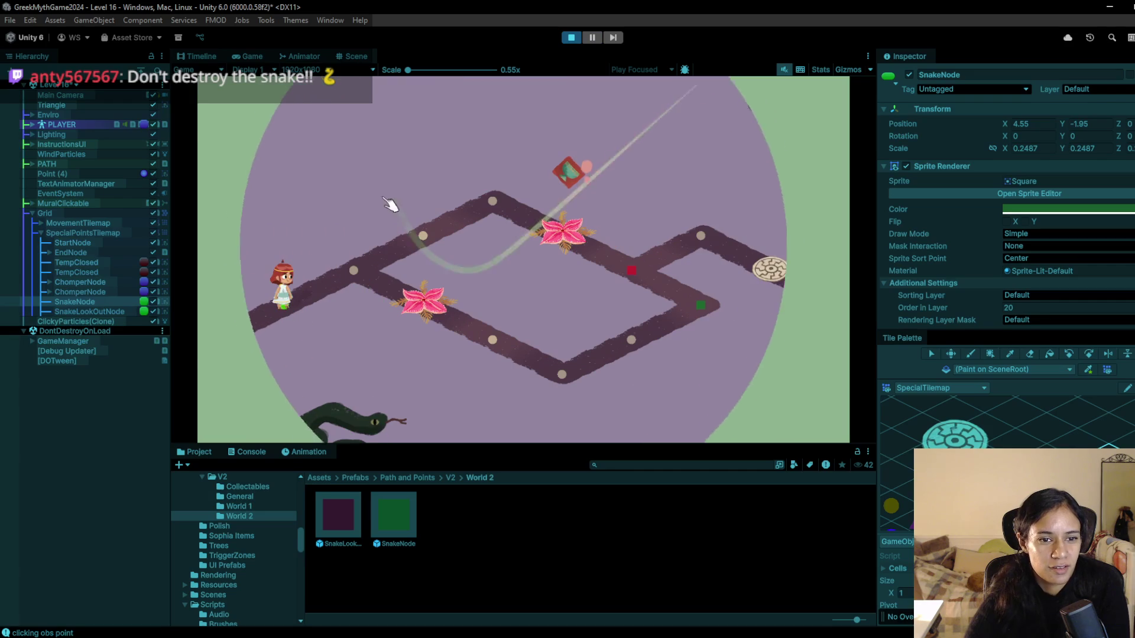
left_click(416, 239)
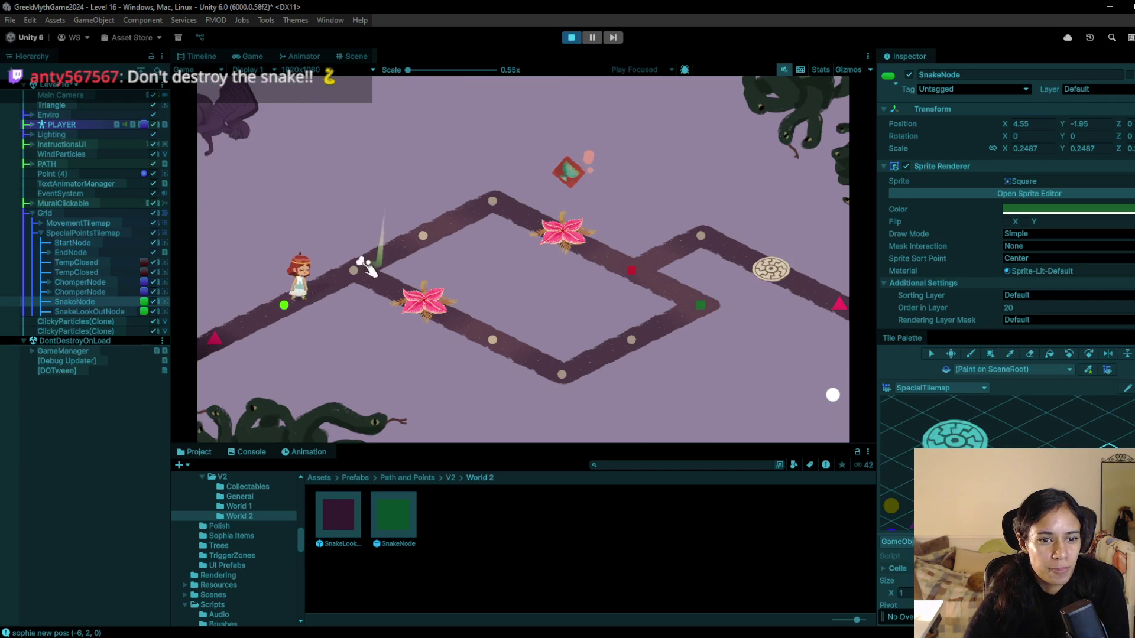
left_click(328, 269)
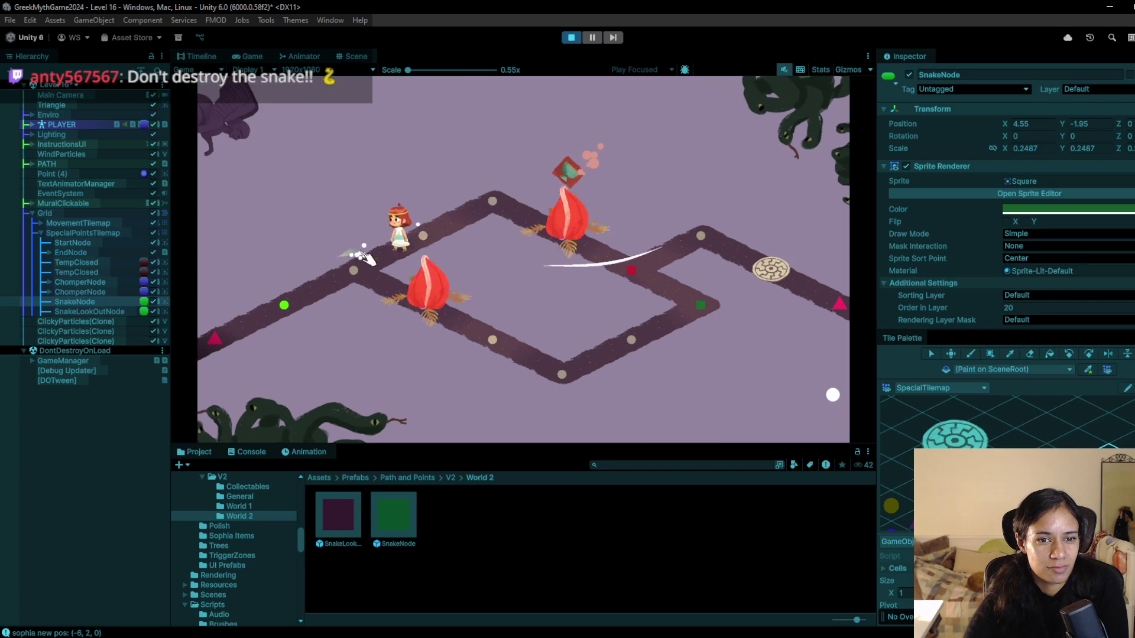
left_click(489, 349)
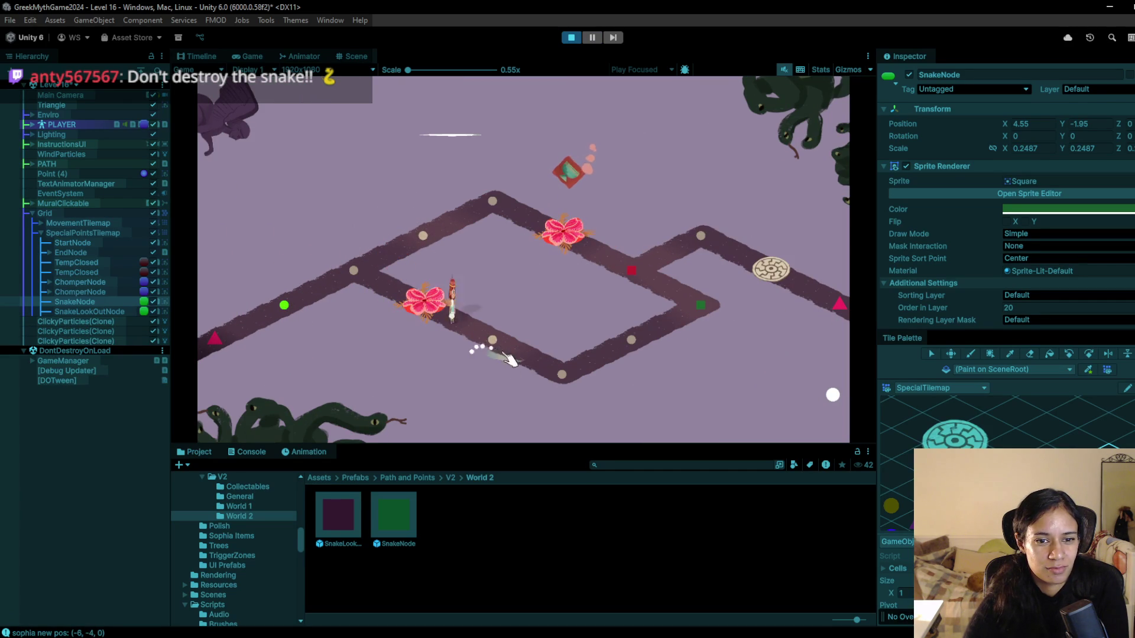
left_click(629, 340)
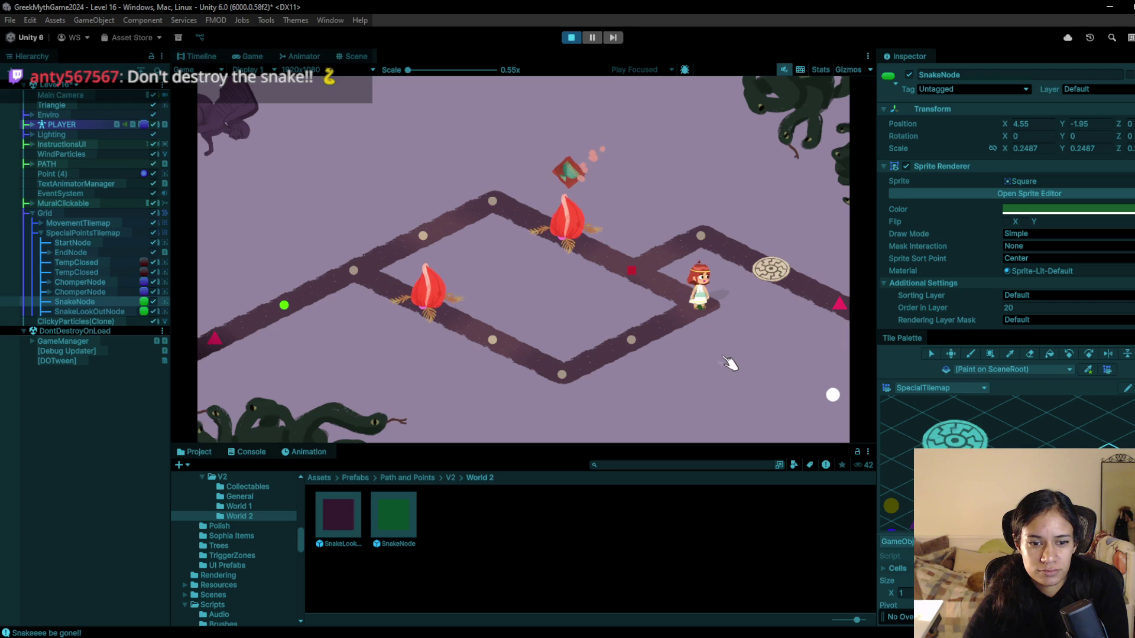
left_click(571, 37)
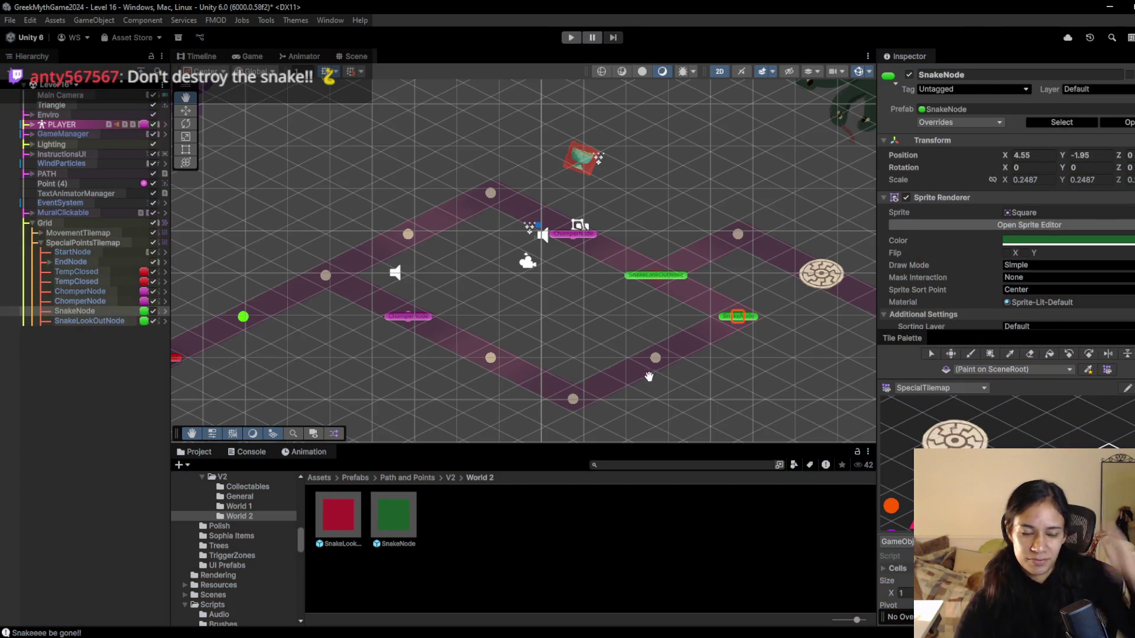
key("alt+Tab")
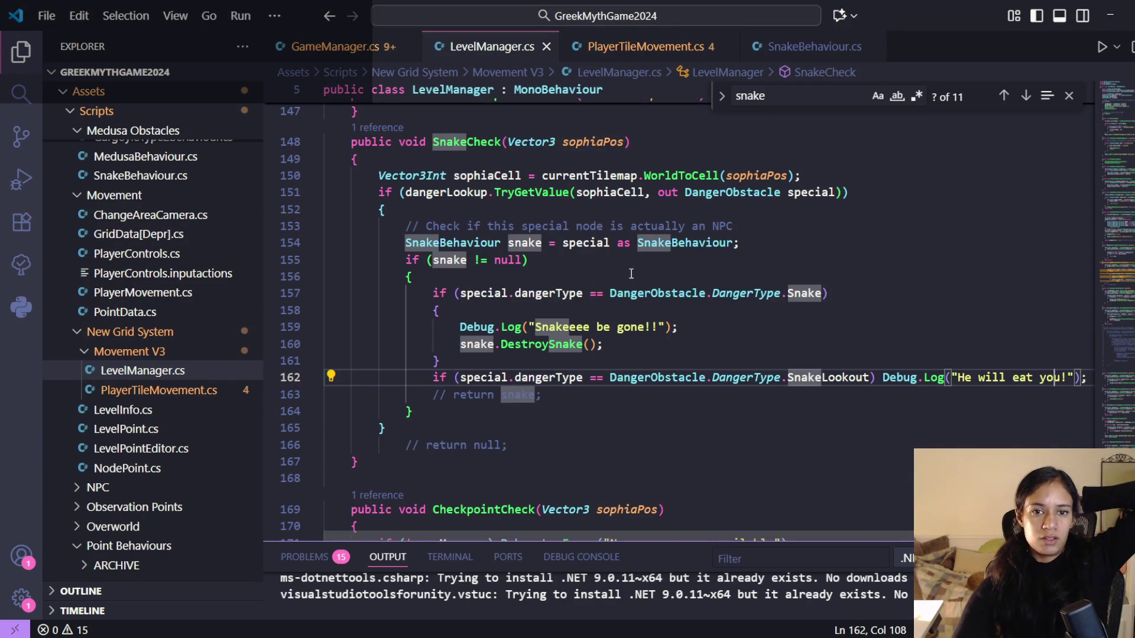
left_click(358, 52)
left_click(453, 53)
key("ctrl+f")
type("gameover")
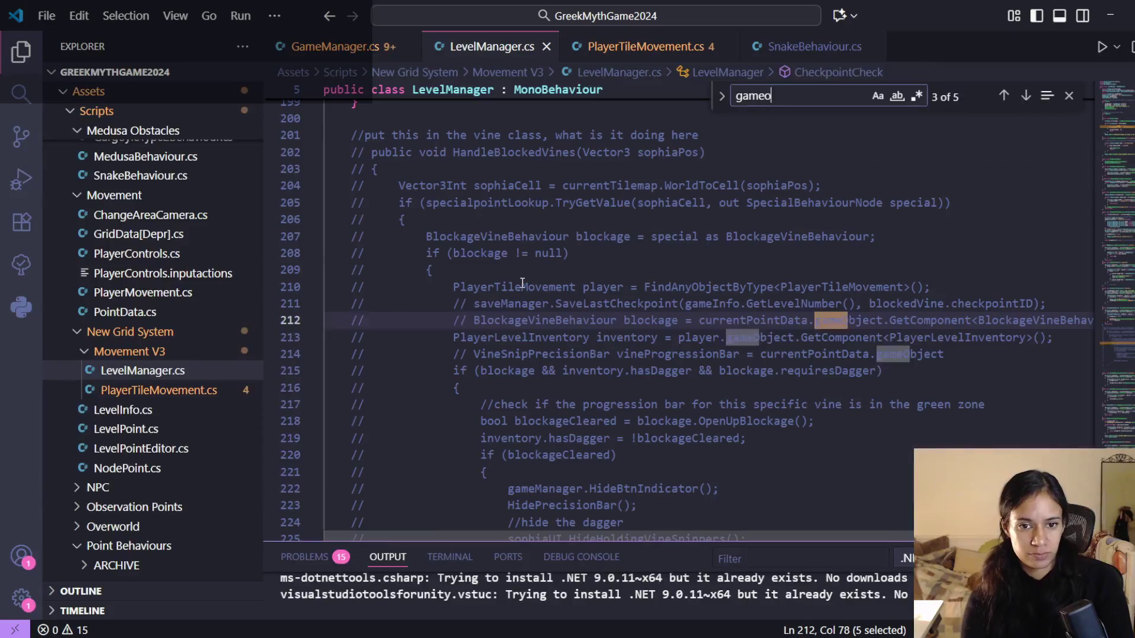
key("BackSpace")
key("BackSpace")
key("BackSpace")
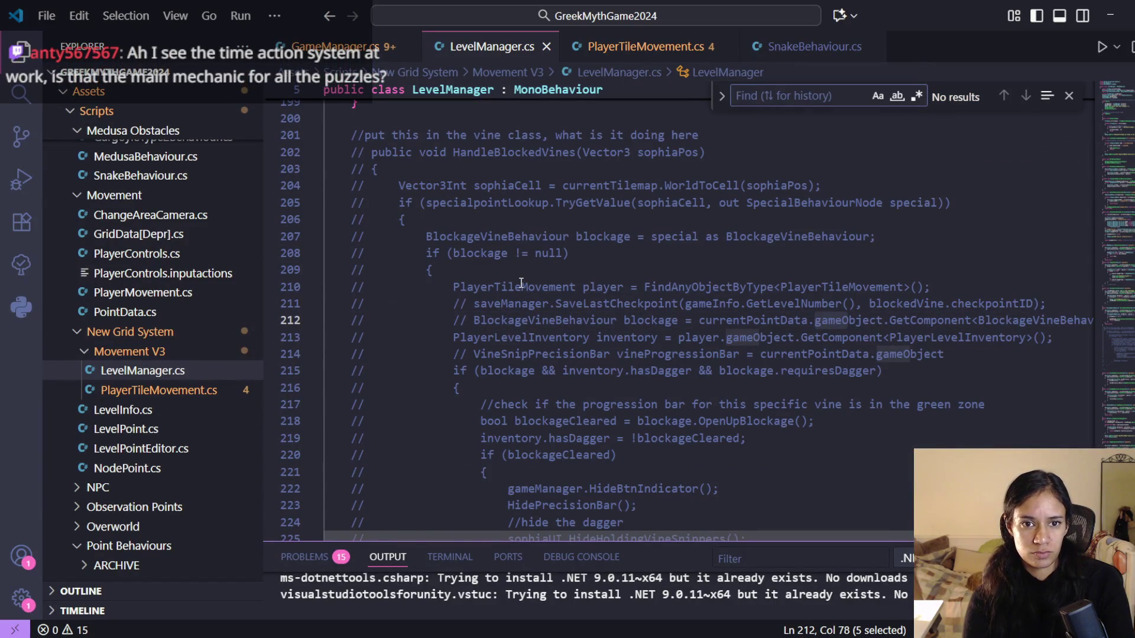
scroll(509, 228, "up", 10)
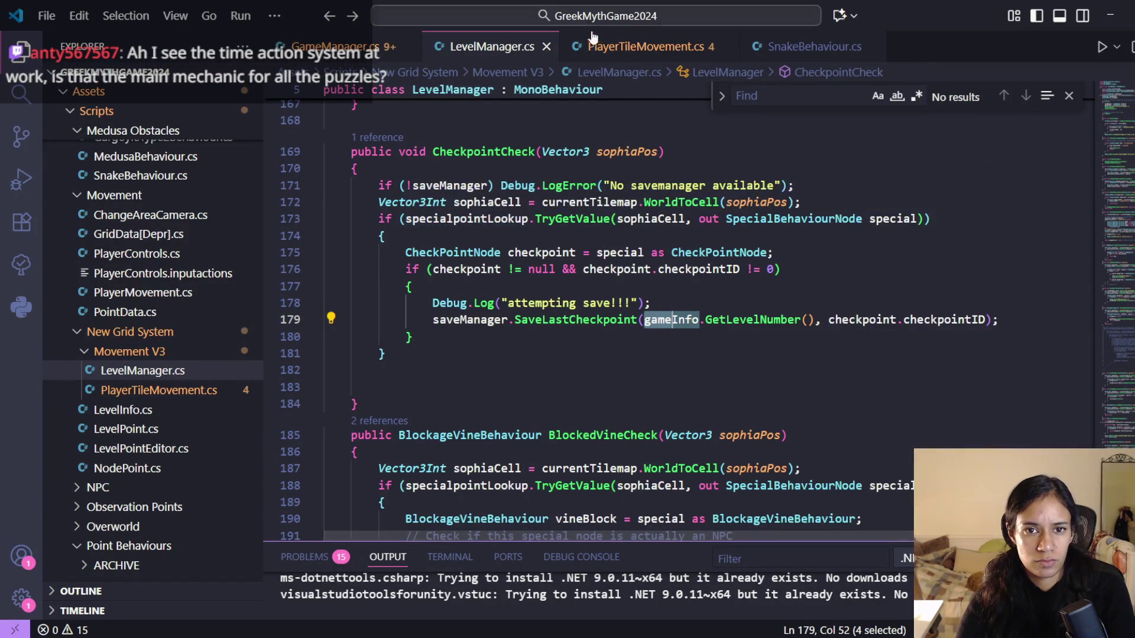
left_click(606, 47)
scroll(675, 160, "up", 3)
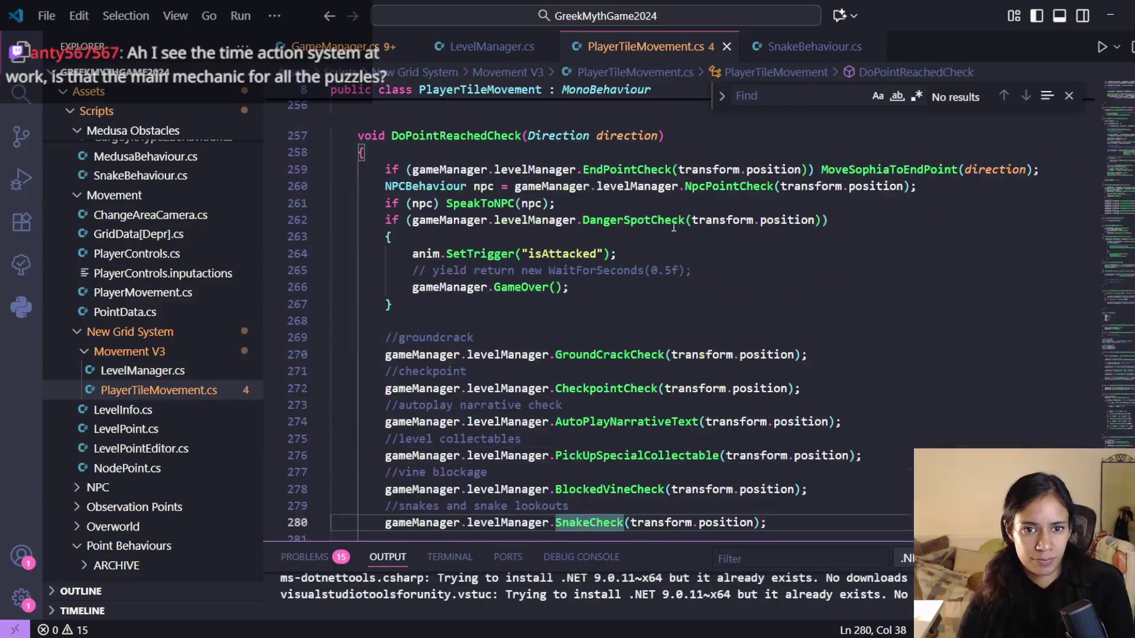
left_click(675, 222, "ctrl")
scroll(593, 362, "down", 1)
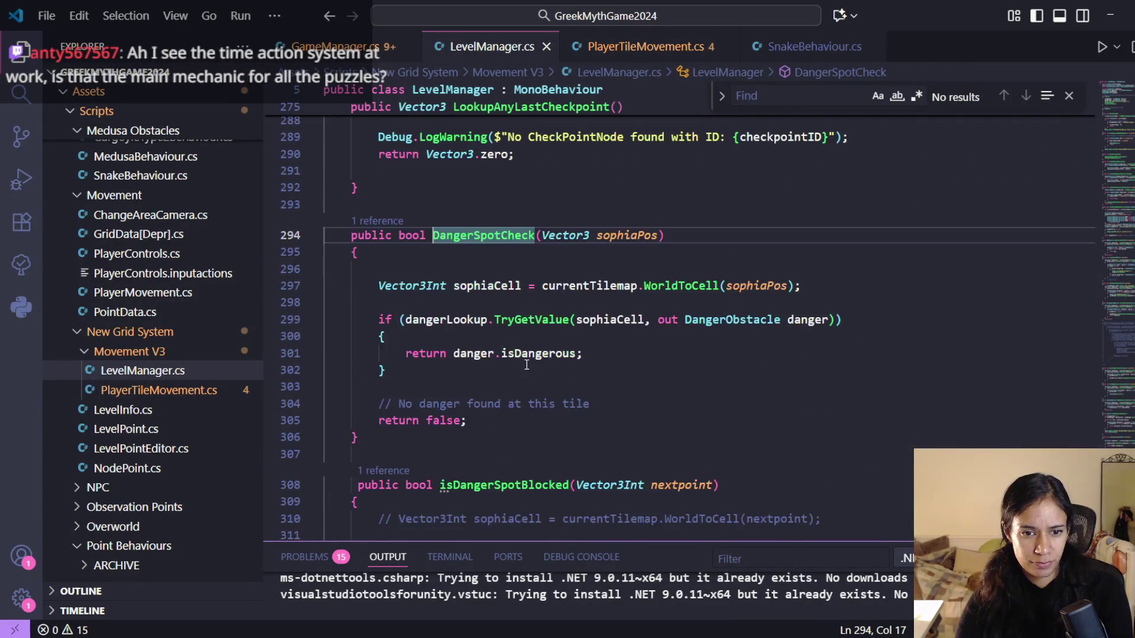
left_click(513, 353)
left_click(522, 353)
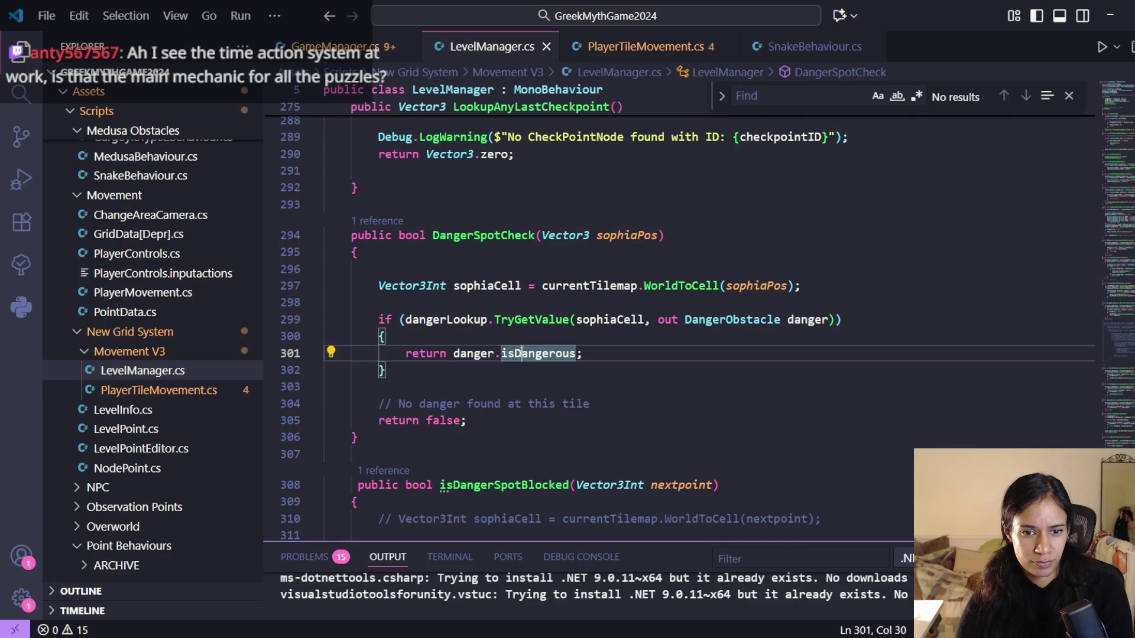
key("alt+Left")
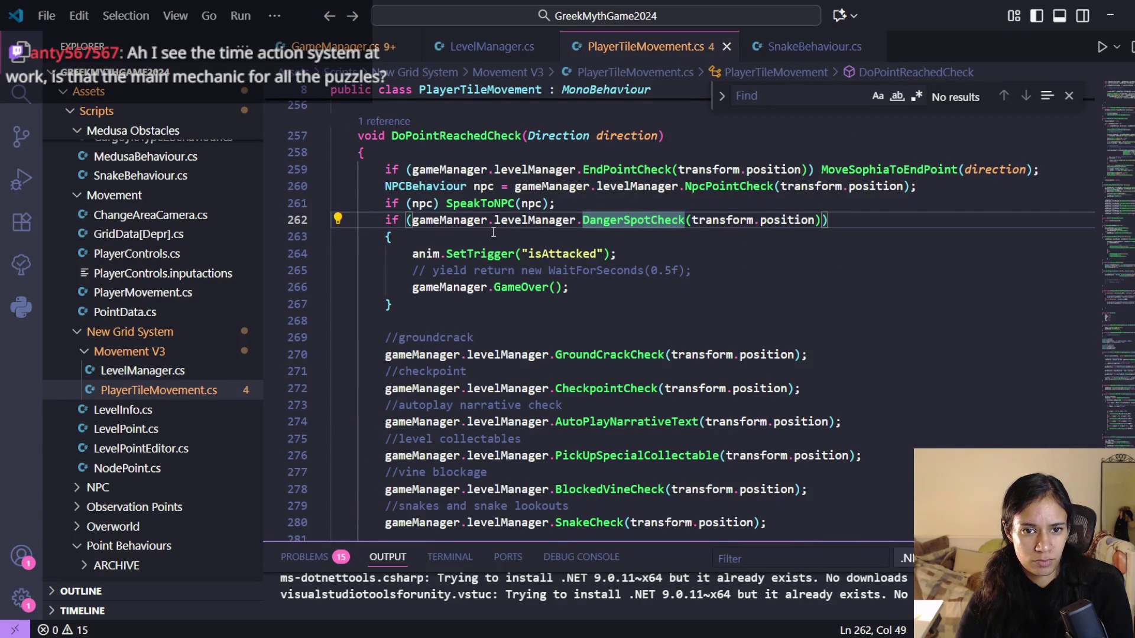
left_click(614, 219, "ctrl")
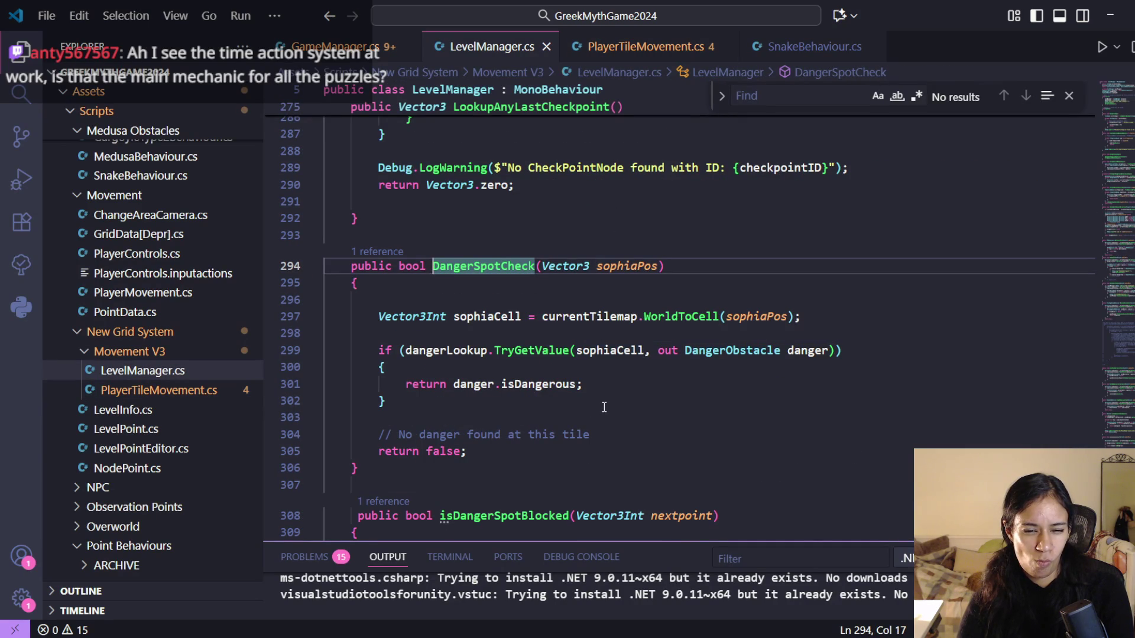
key("F12")
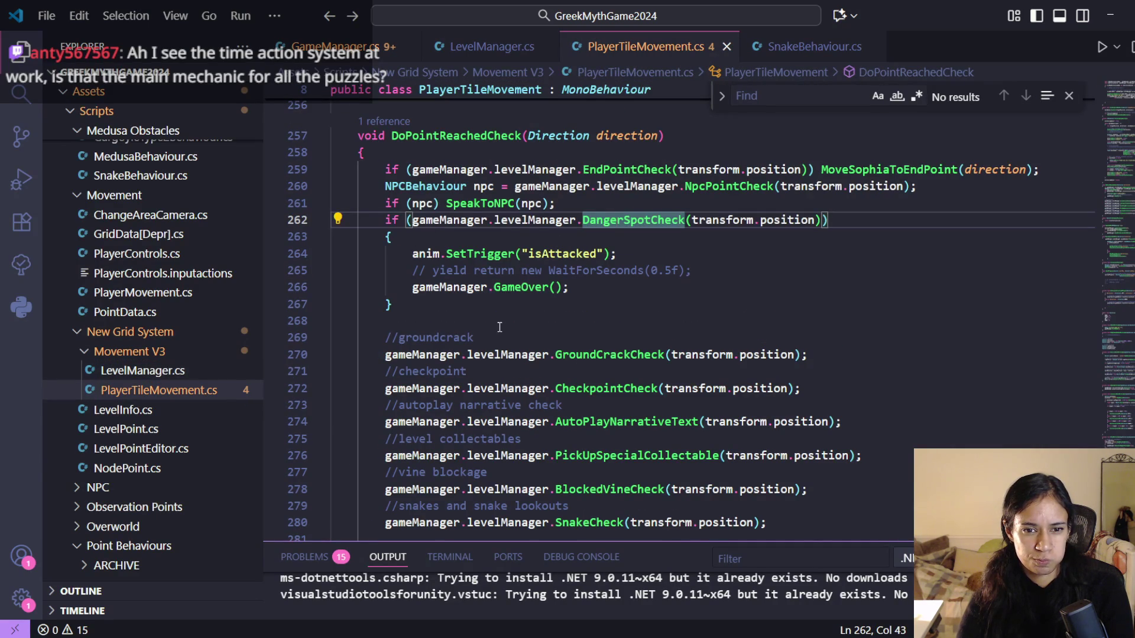
left_click(1111, 14)
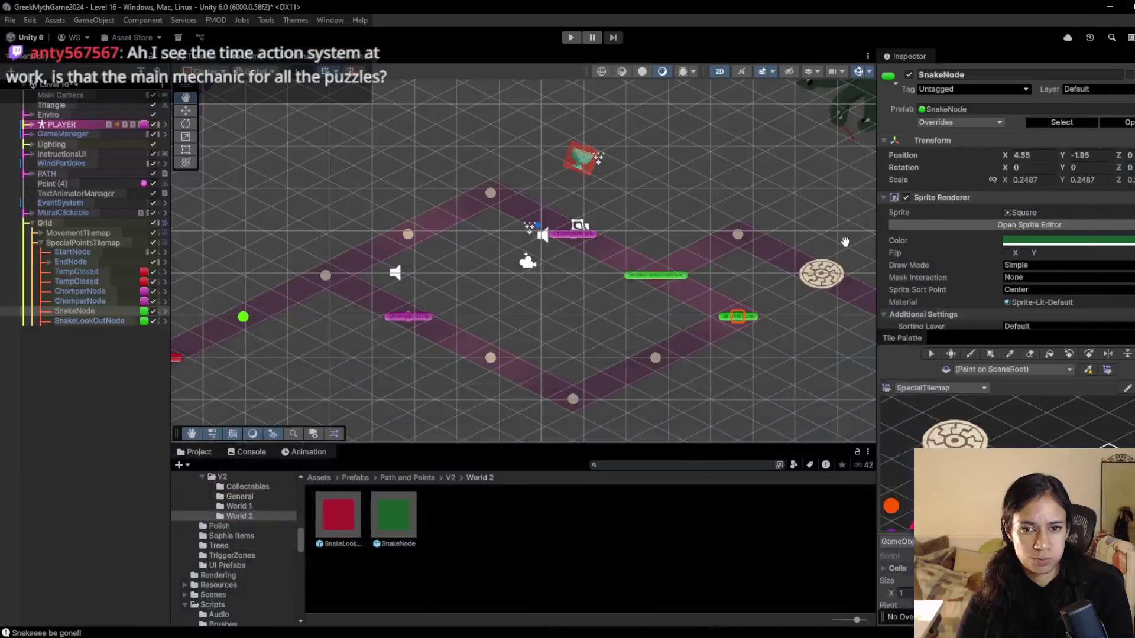
- Scroll the Inspector to Snake Behaviour, stop the play run and return to VS Code
scroll(929, 297, "down", 3)
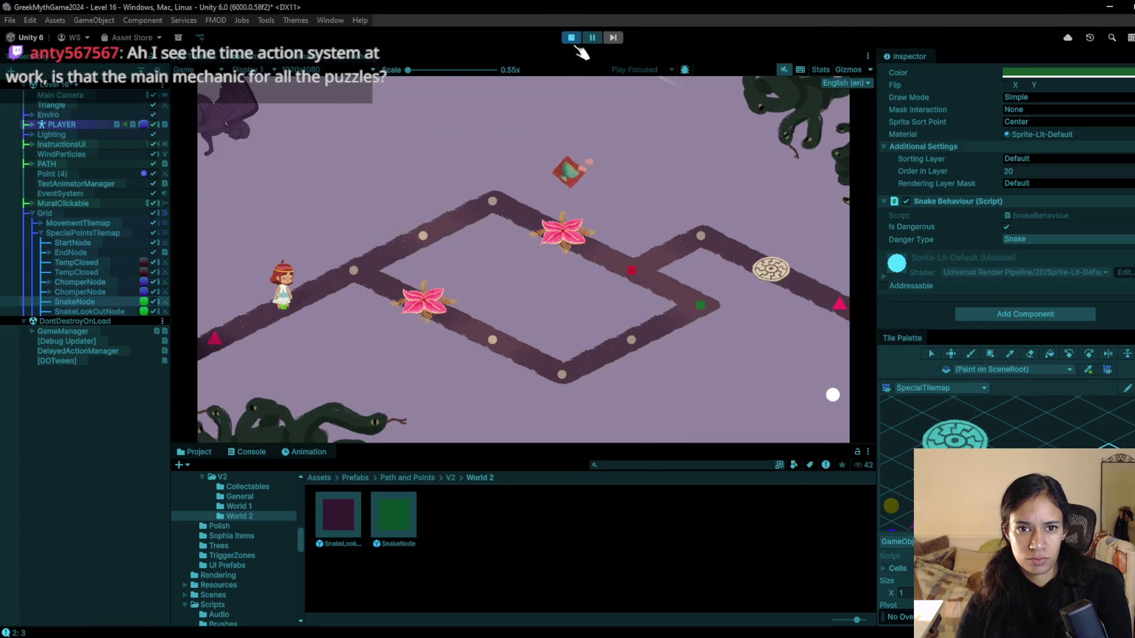
left_click(573, 38)
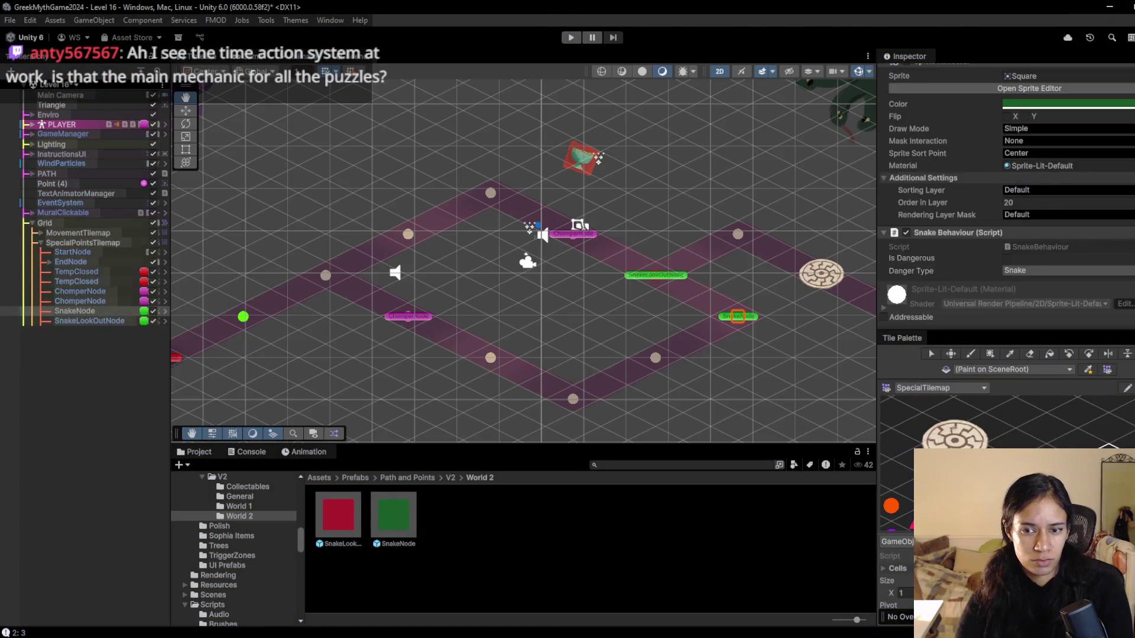
key("alt+Tab")
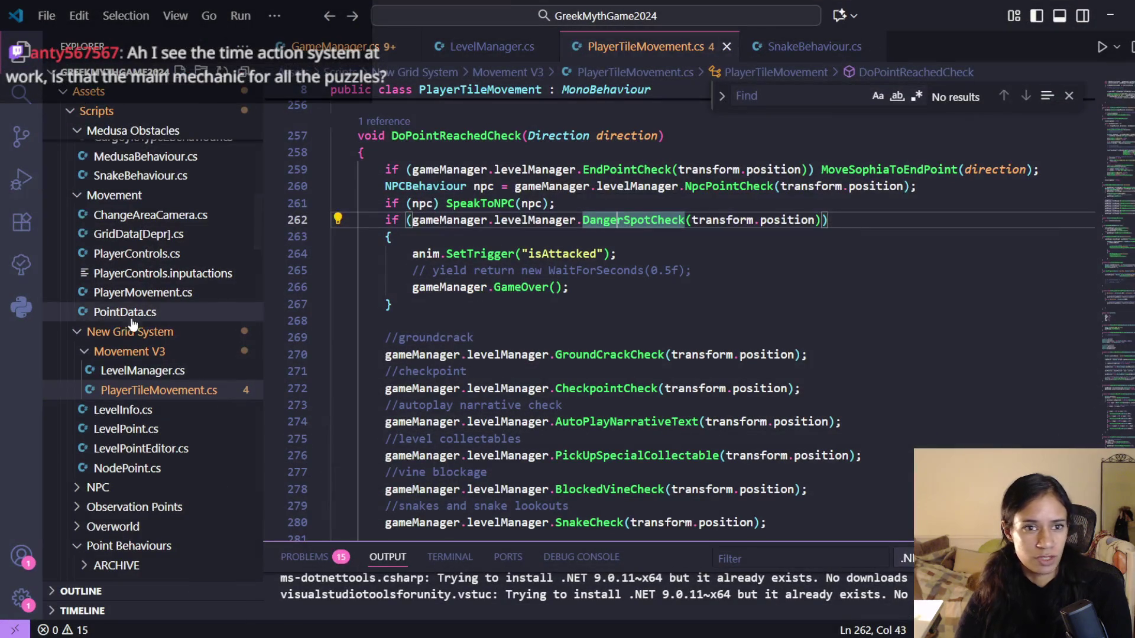
- Open DangerObstacle through SnakeCheck and delete the '= true' default from isDangerous
scroll(687, 247, "down", 1)
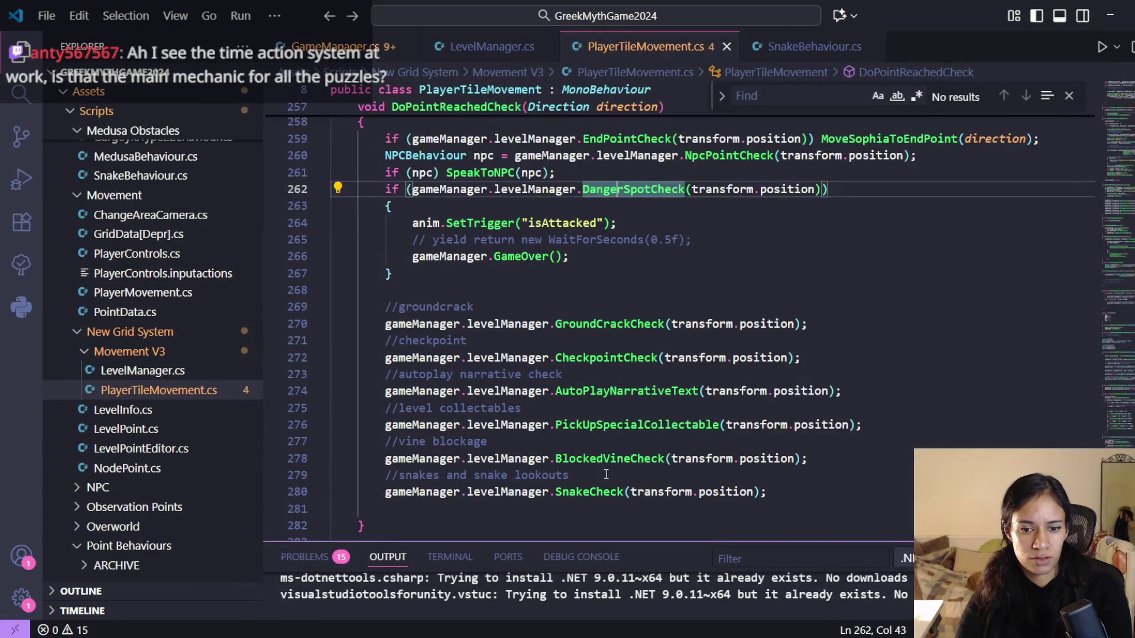
left_click(591, 492, "ctrl")
left_click(746, 323, "ctrl")
left_click(521, 217)
scroll(567, 209, "down", 1)
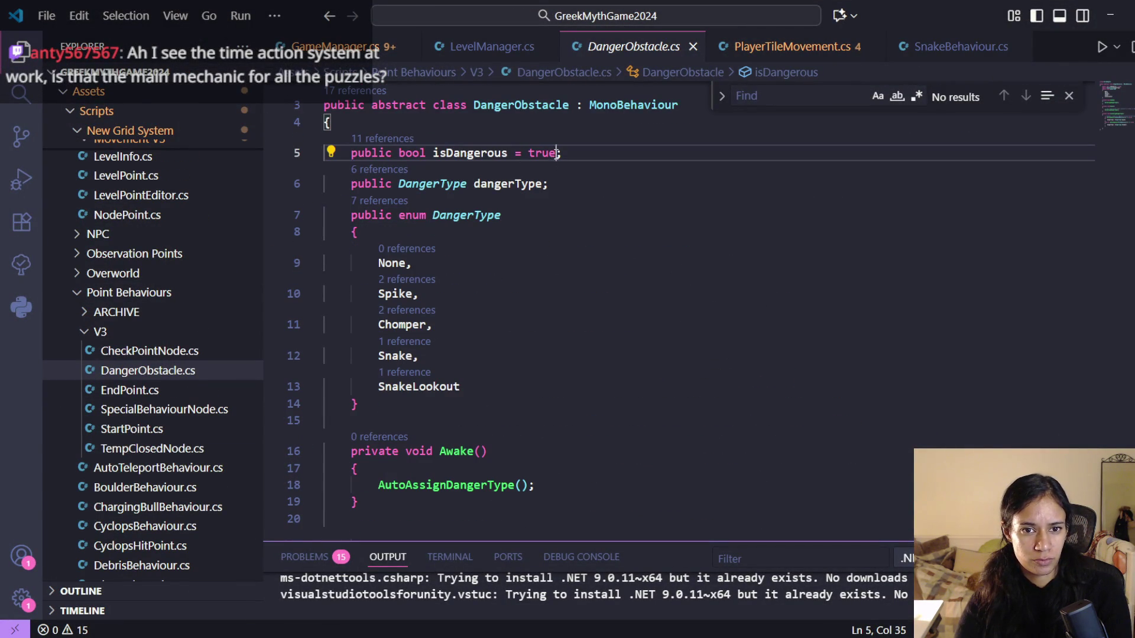
left_click_drag(556, 153, 510, 153)
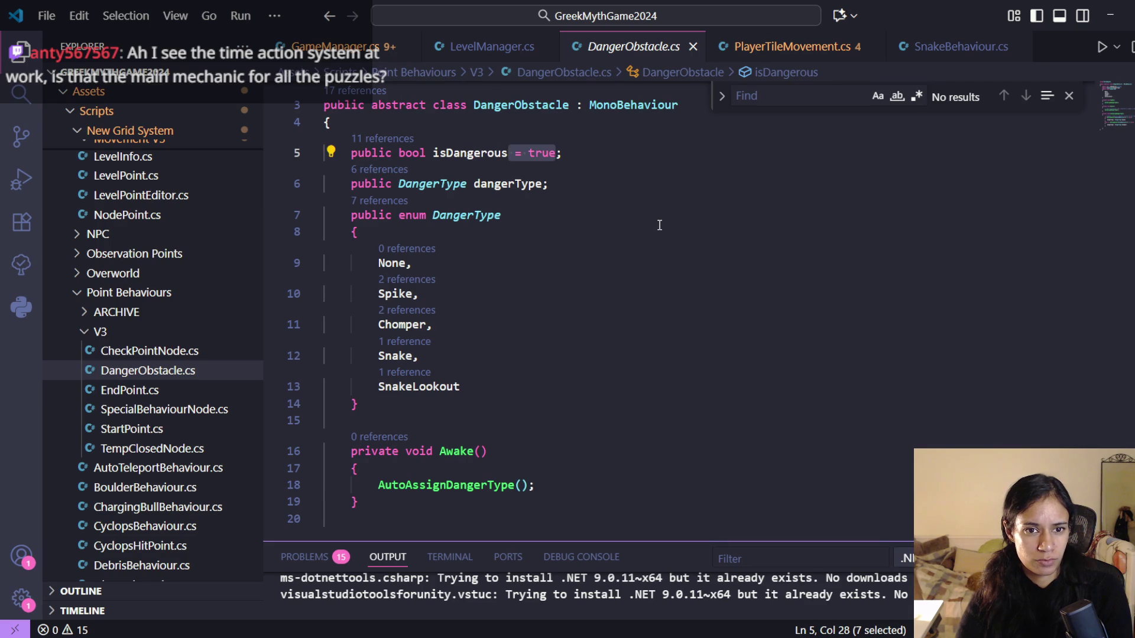
key("BackSpace")
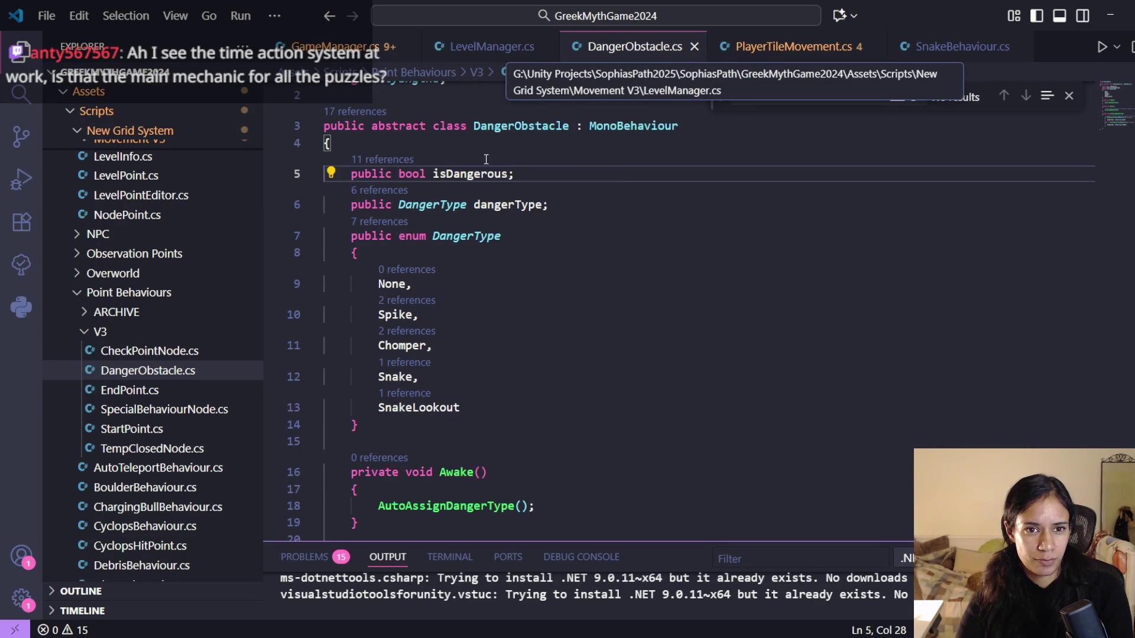
left_click(1110, 15)
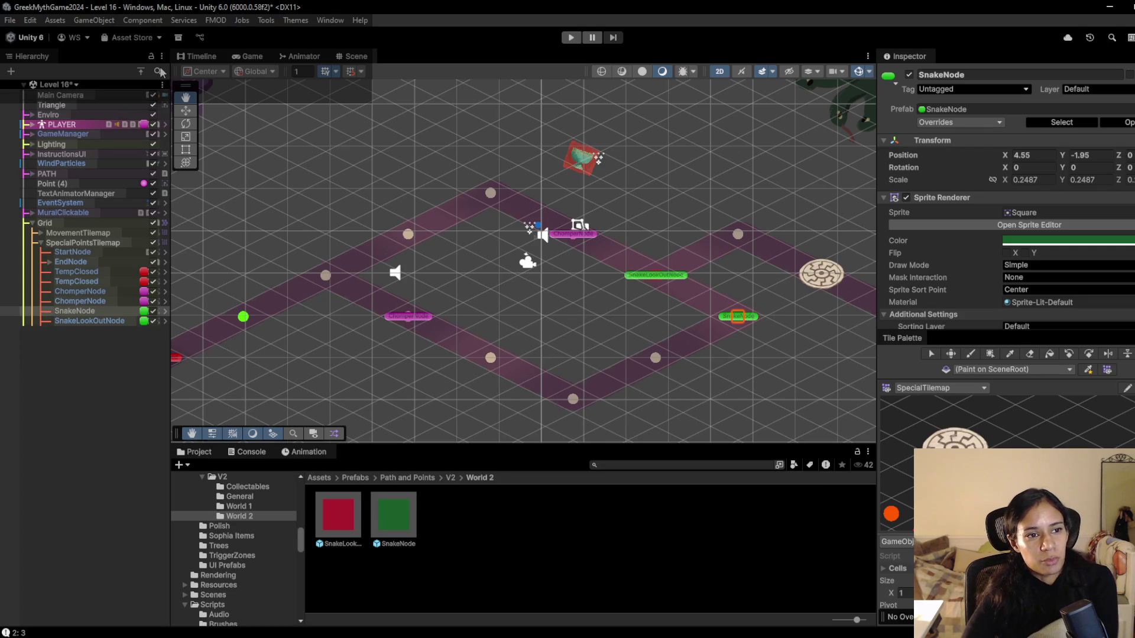
- Switch to Level 6, saving the modified Level 16 scene, and start play mode
left_click(59, 84)
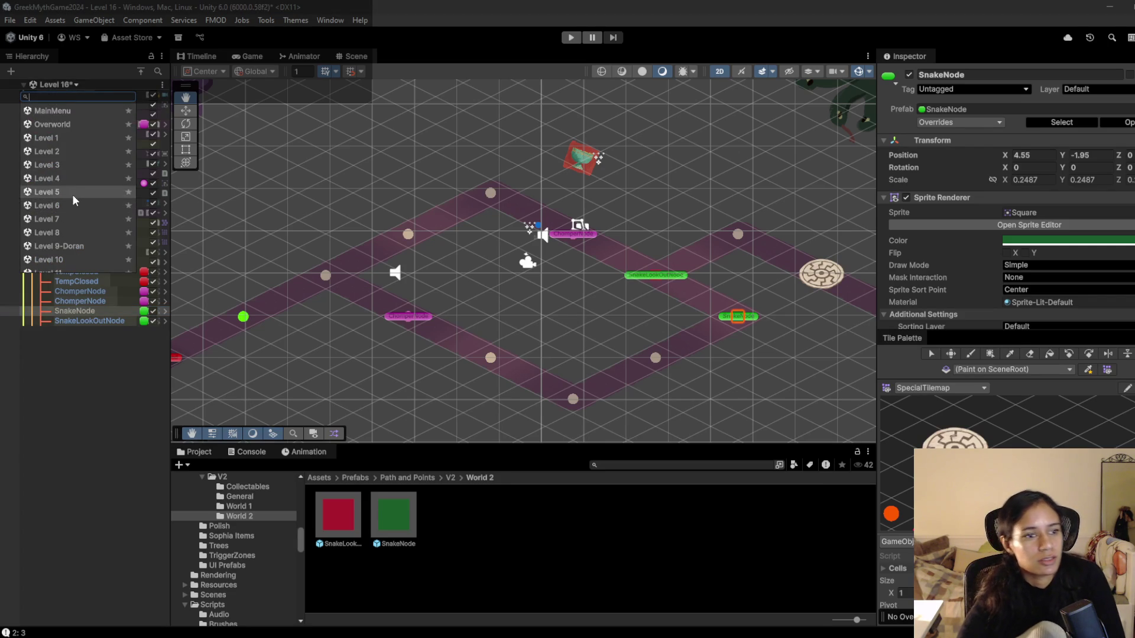
left_click(65, 205)
left_click(575, 352)
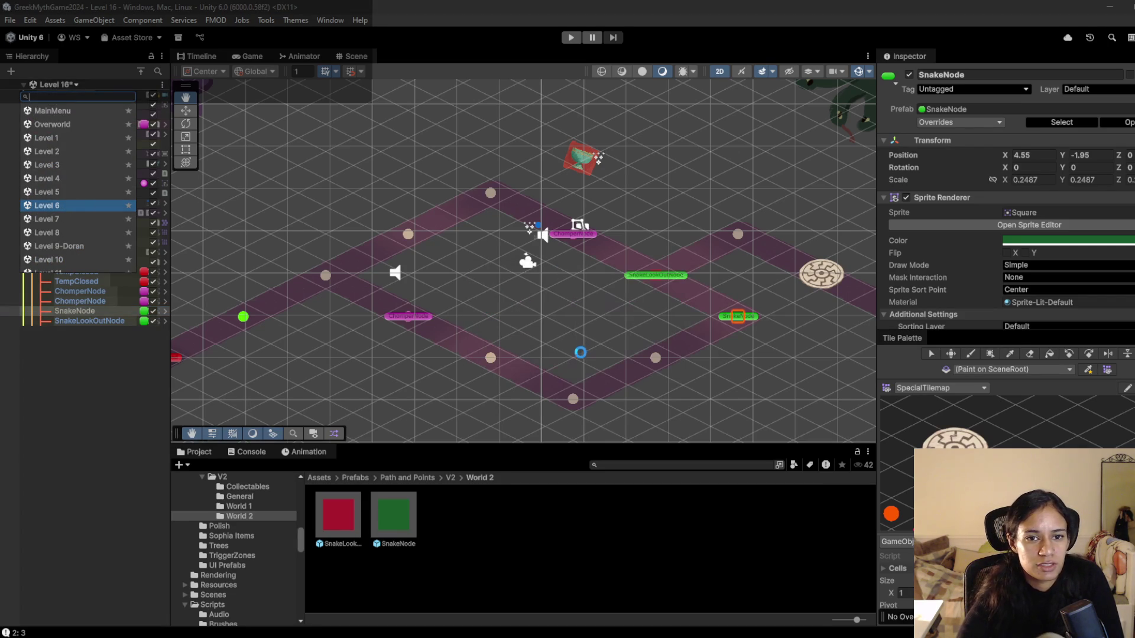
key("ctrl+p")
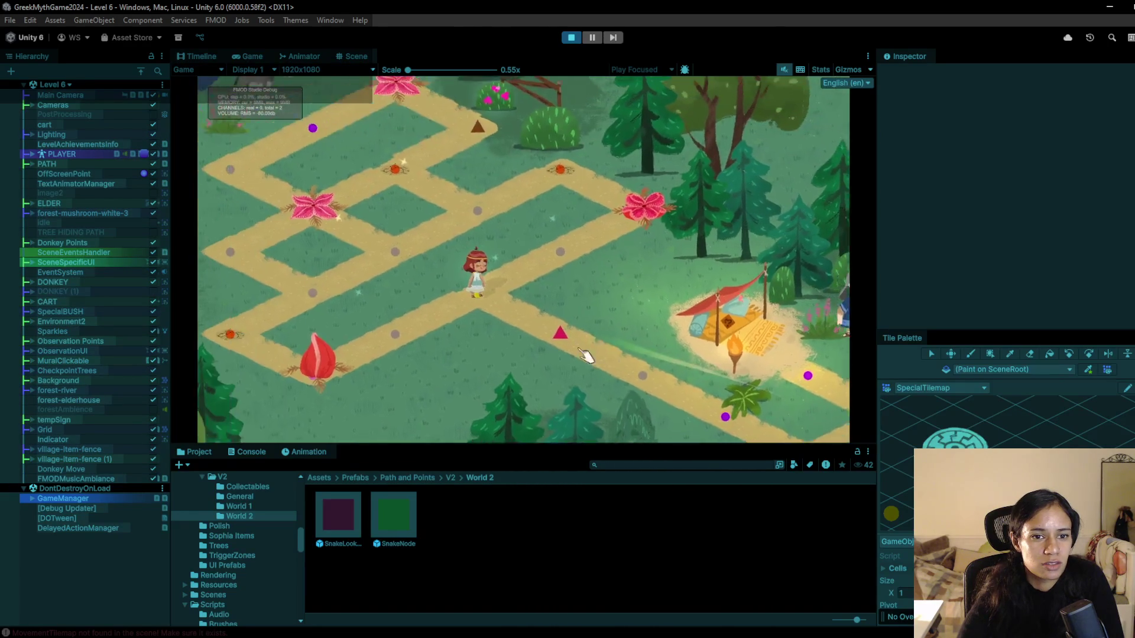
- Walk the character back and forth along the path nodes past the flower hazards
left_click(644, 331)
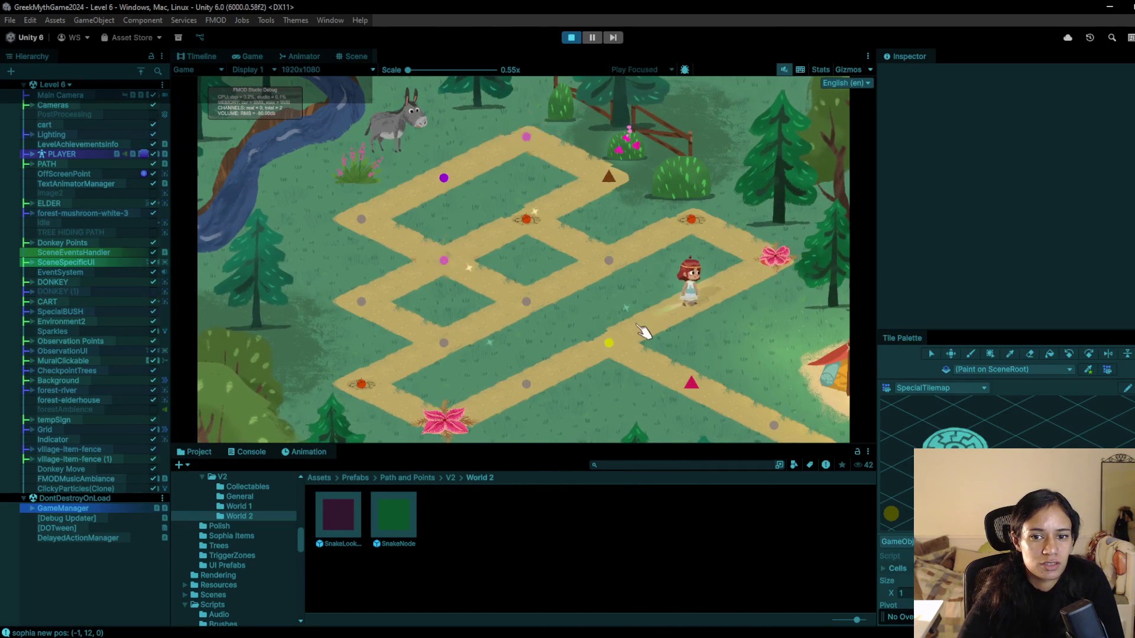
left_click(535, 381)
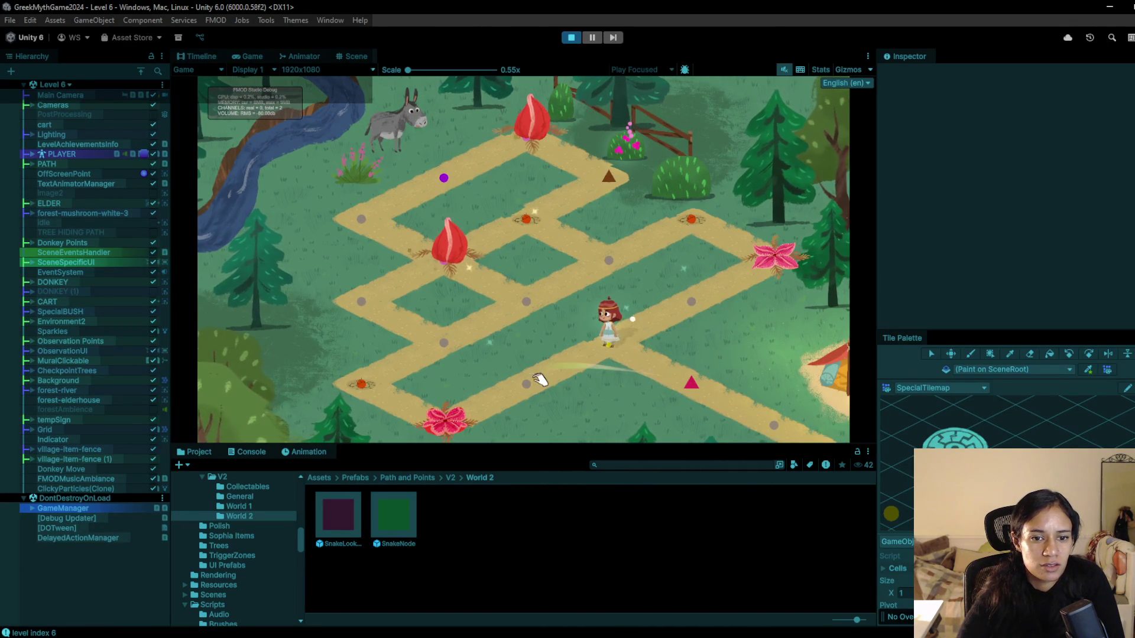
left_click(608, 342)
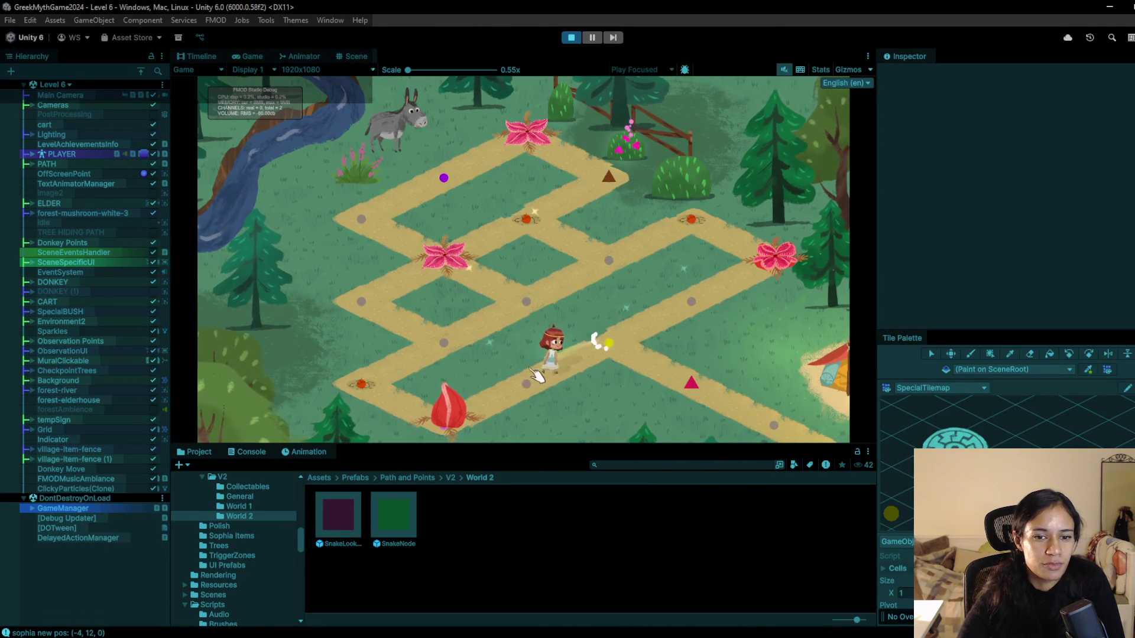
left_click(527, 385)
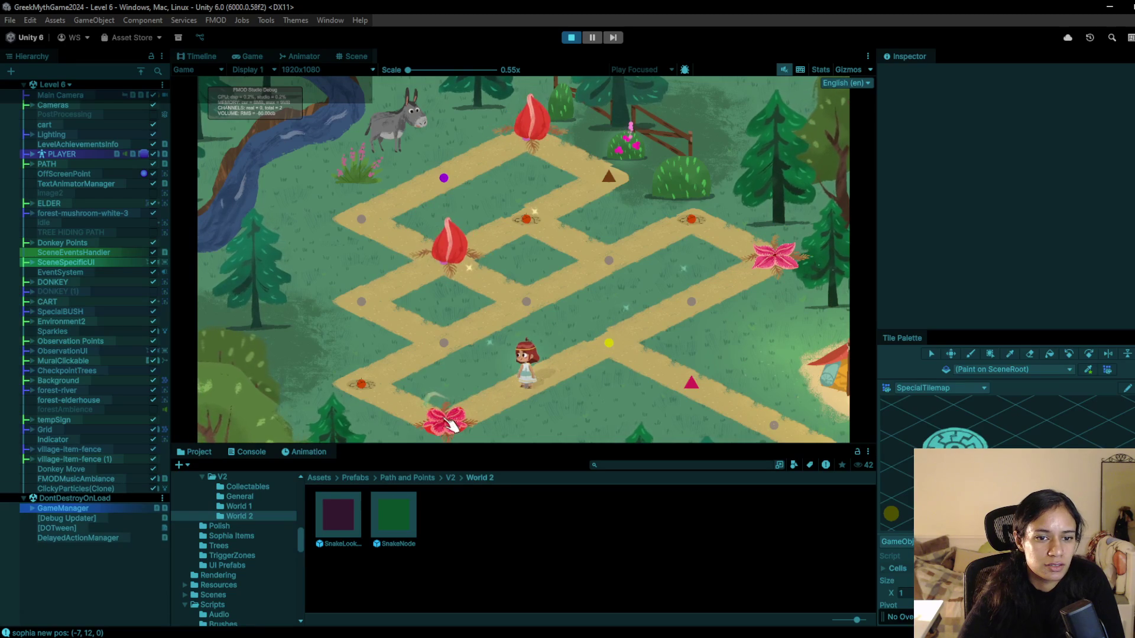
left_click(587, 376)
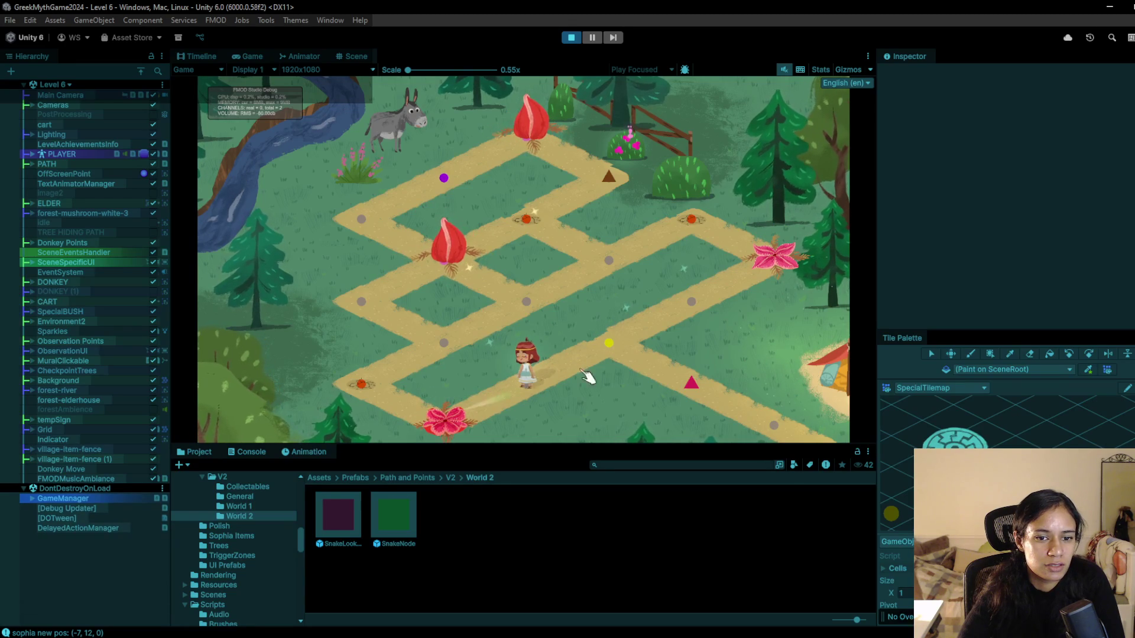
left_click(528, 385)
left_click(442, 429)
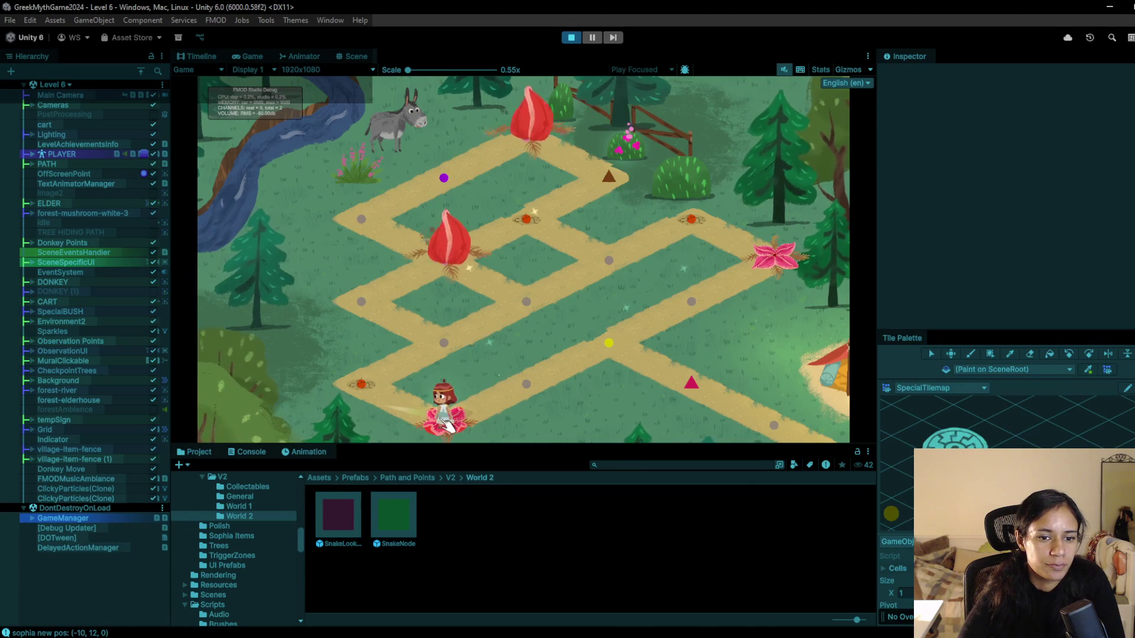
left_click(370, 383)
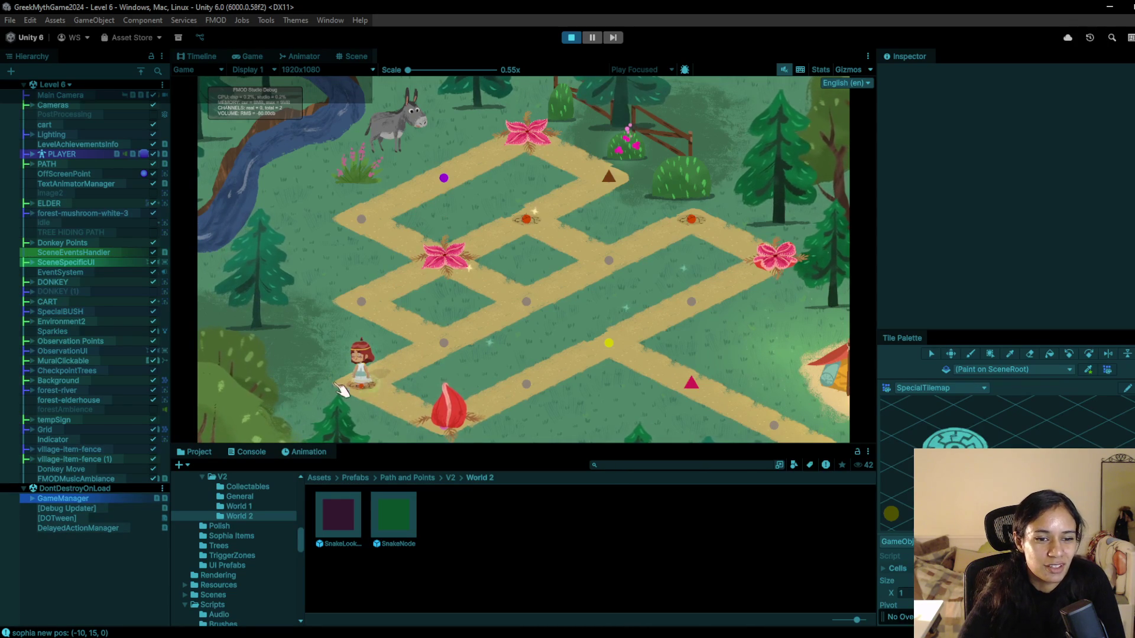
- Walk on to the Elder's observation point, trigger his dialogue, and stop the test play
left_click(457, 355)
left_click(363, 385)
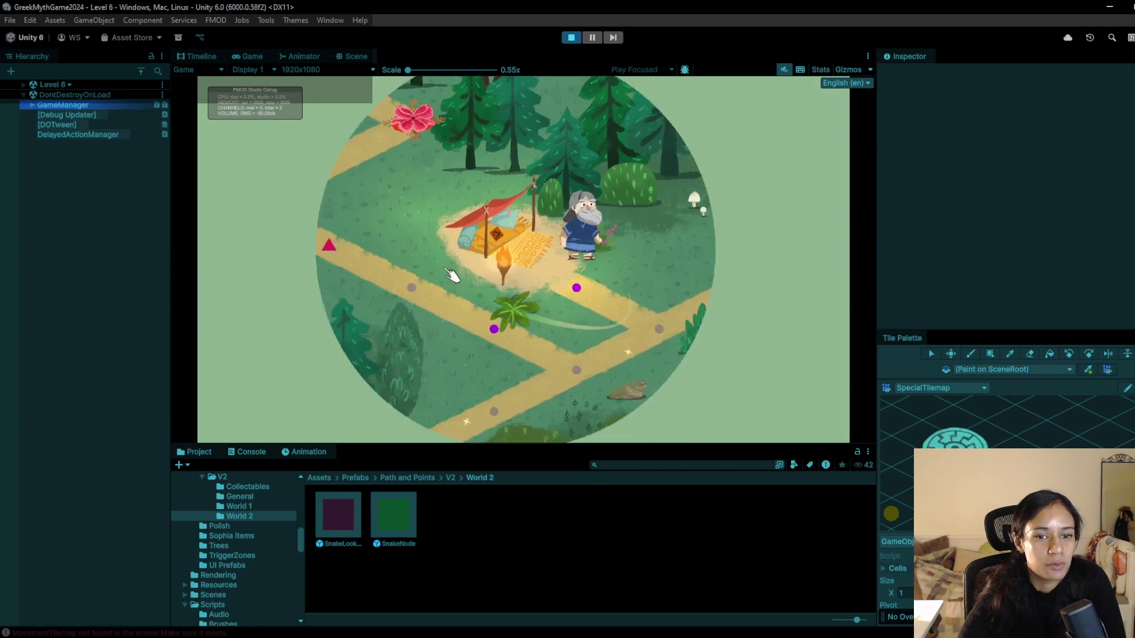
left_click(620, 374)
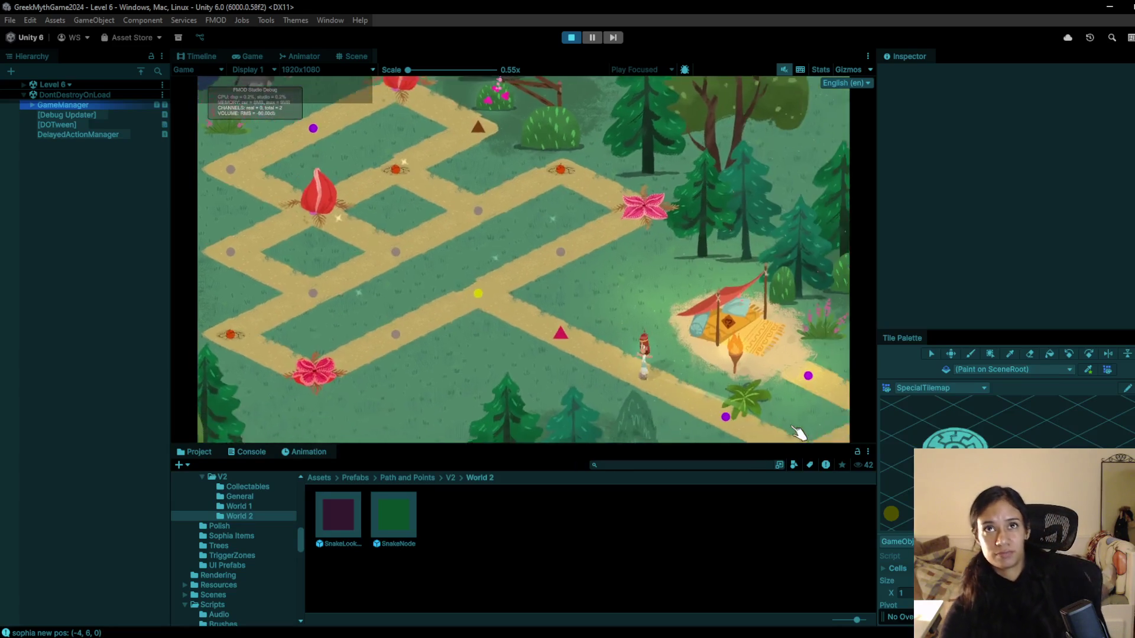
left_click(726, 417)
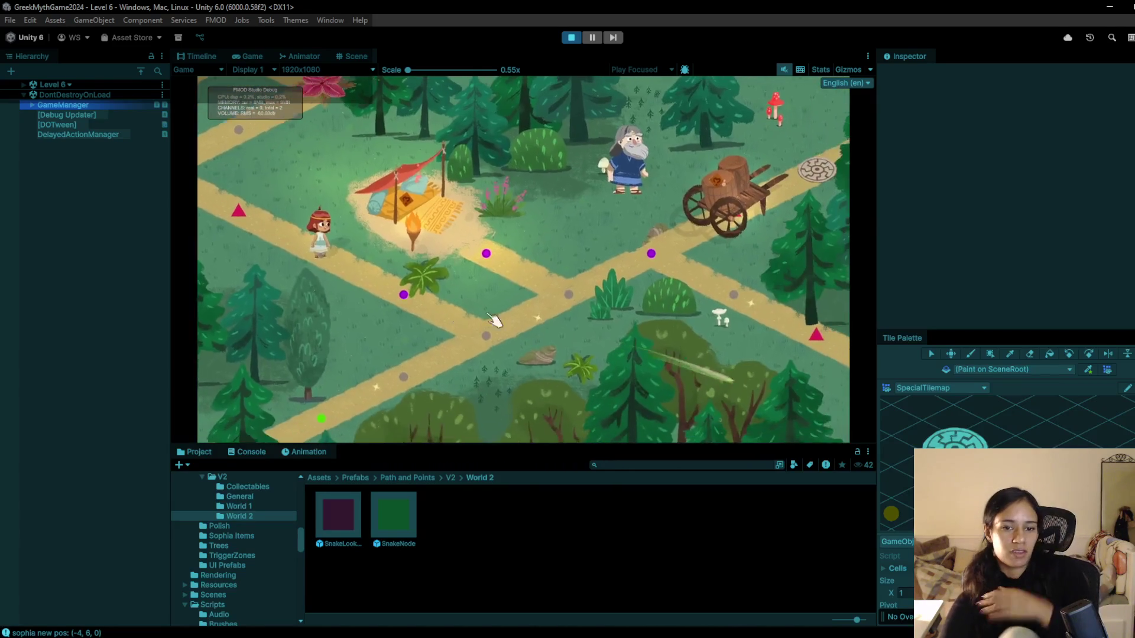
left_click(542, 282)
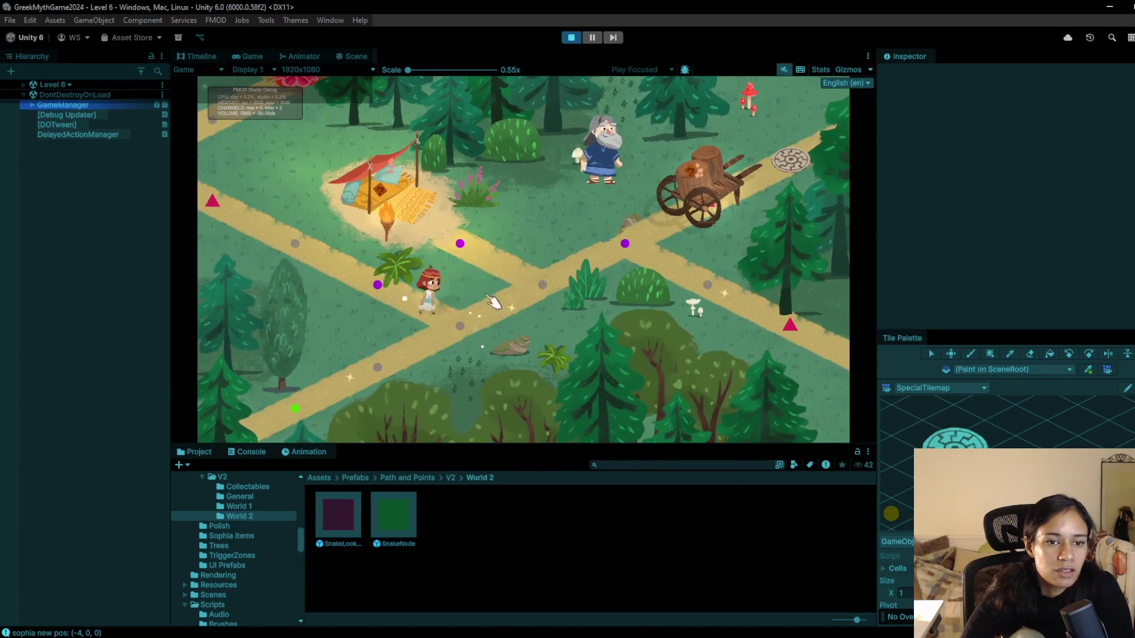
left_click(637, 243)
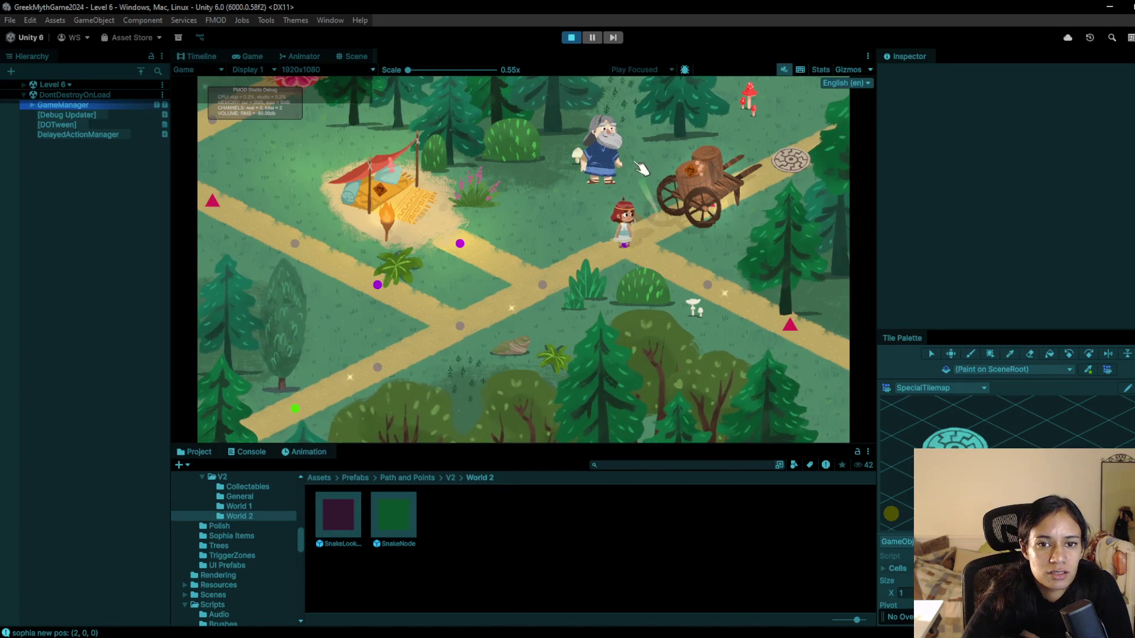
left_click(620, 175)
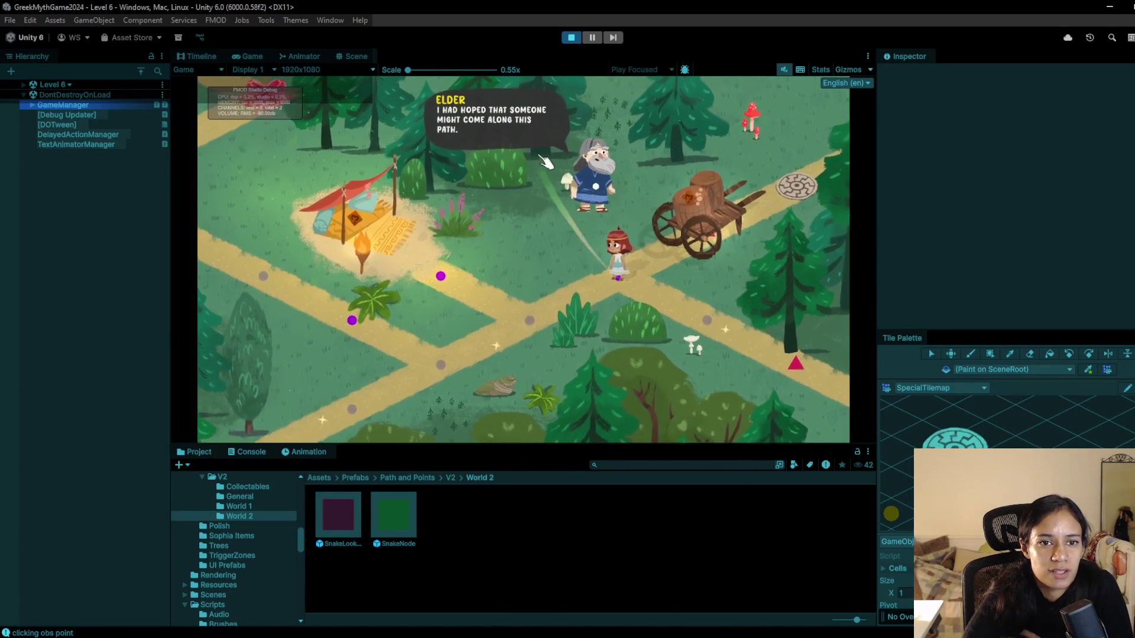
left_click(572, 39)
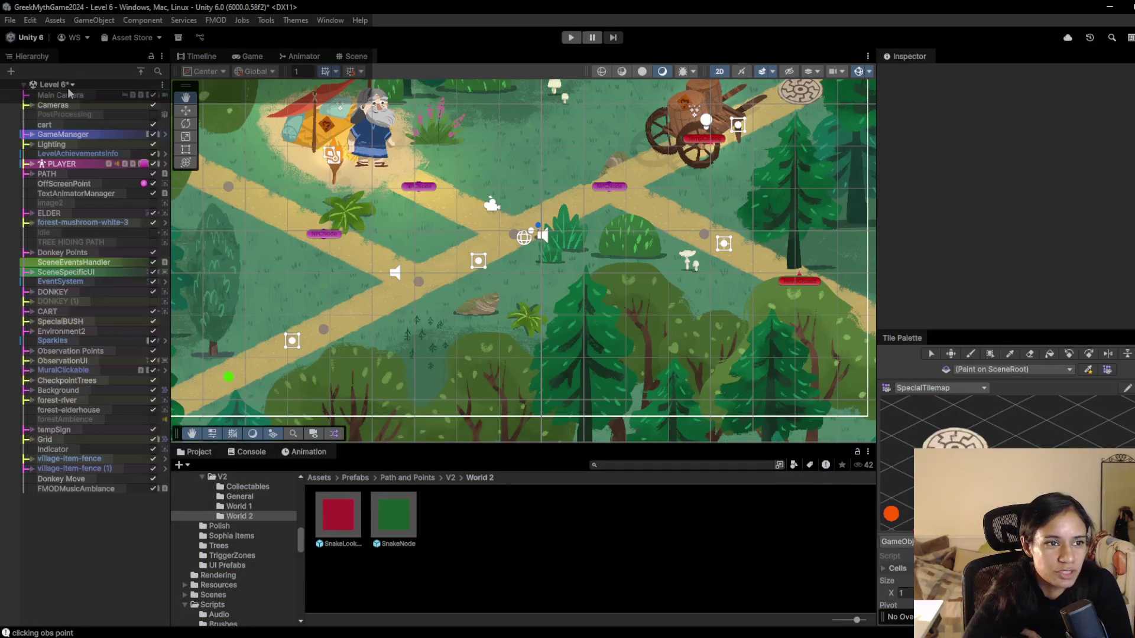
- Reopen Level 16, saving the modified Level 6 scene, and run it in play mode
left_click(53, 85)
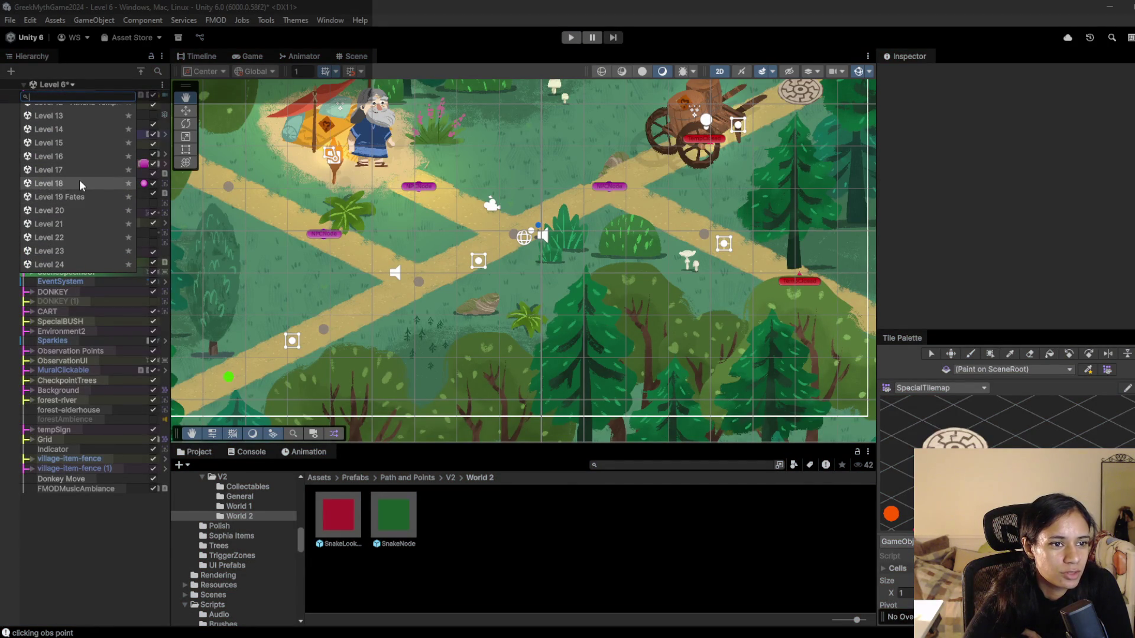
left_click(73, 156)
left_click(583, 349)
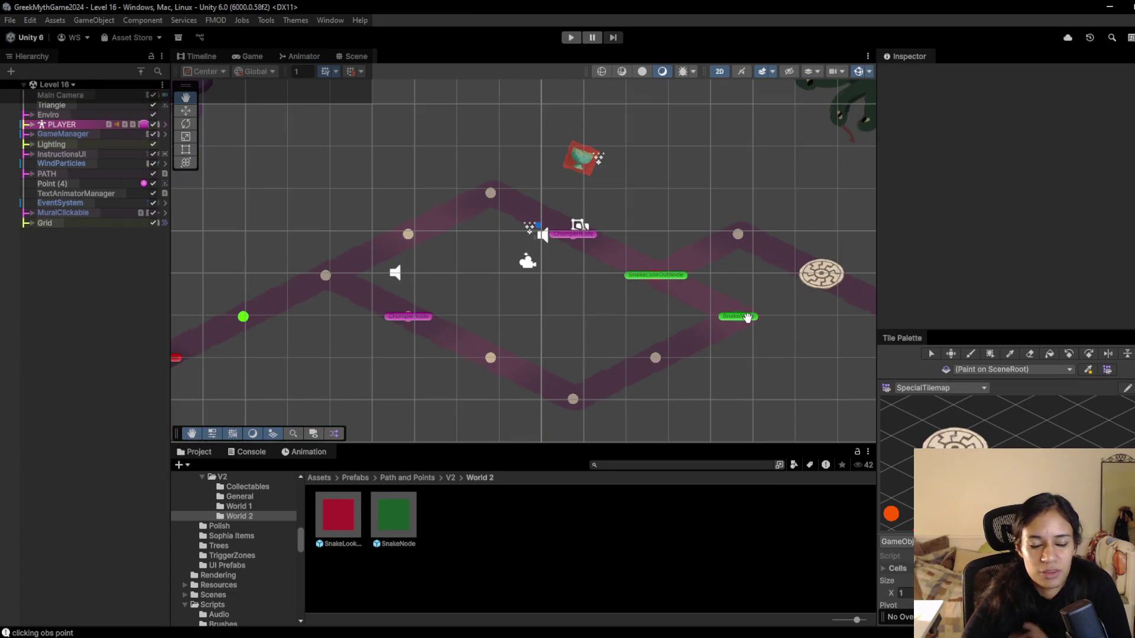
left_click(570, 37)
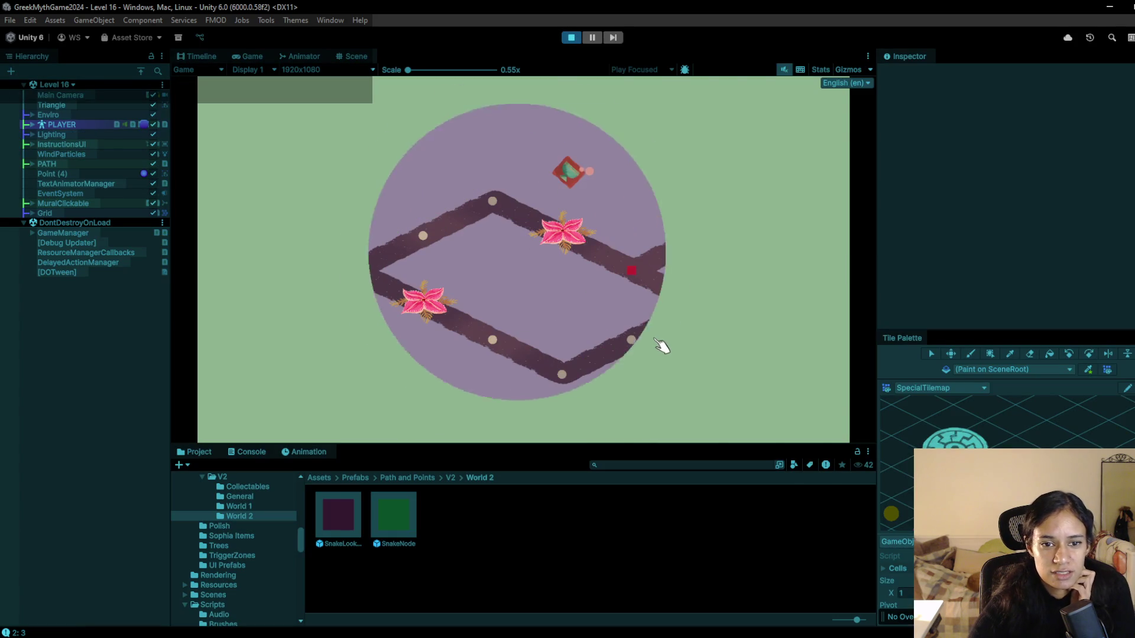
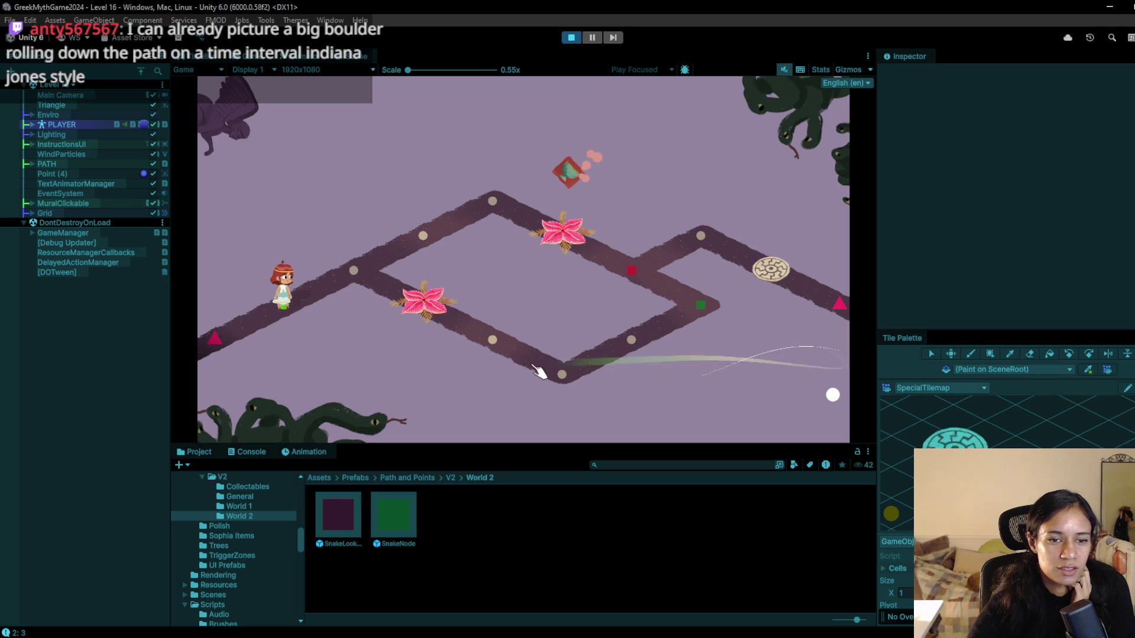
- Walk the player across three path nodes to (-3, 2, 0), then bring up the Milanote Progression board
left_click(354, 269)
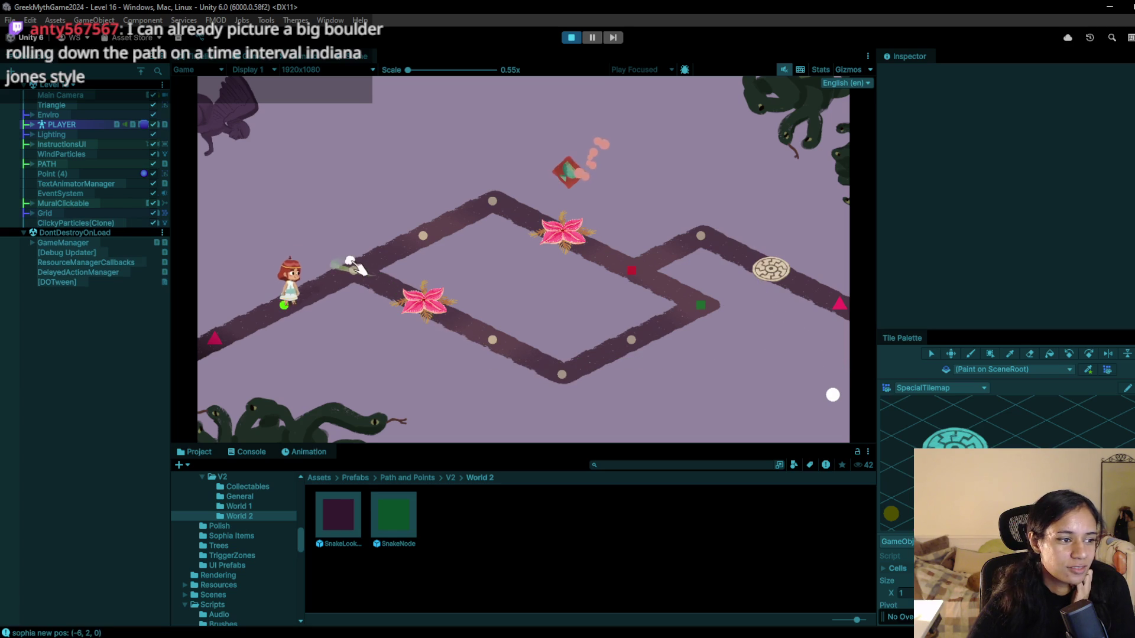
left_click(430, 238)
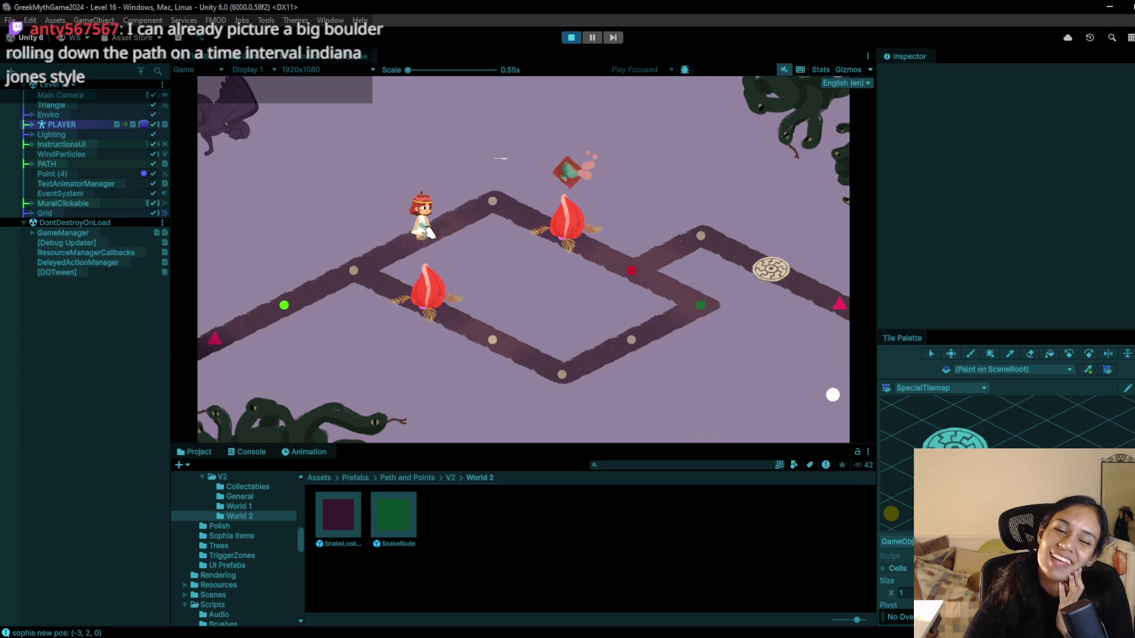
left_click(432, 230)
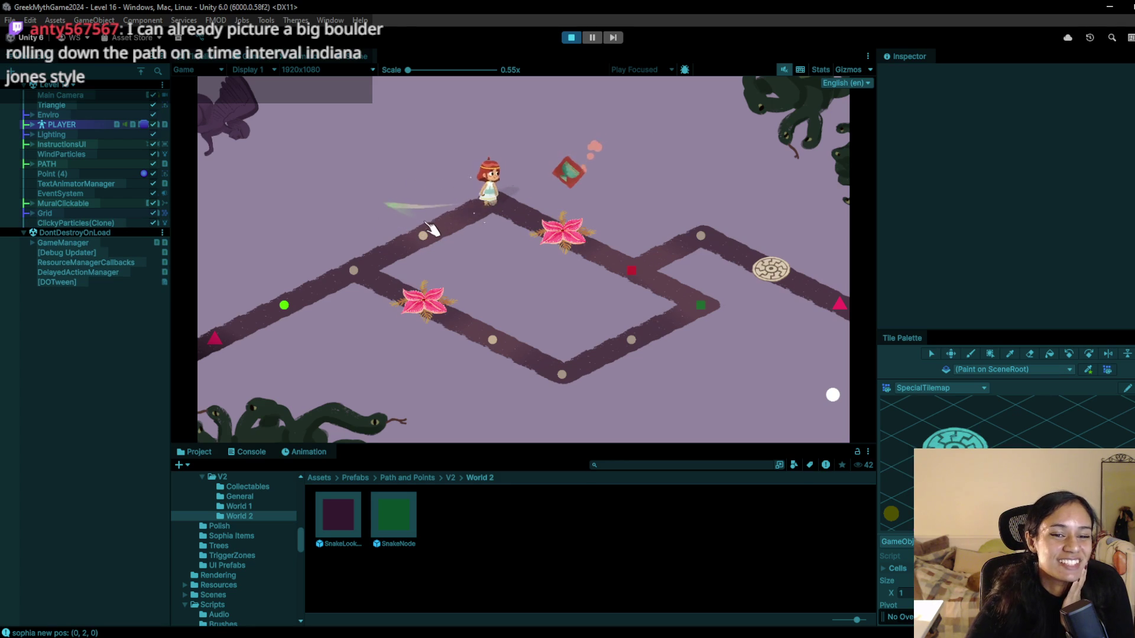
mouse_move(344, 636)
left_click(475, 599)
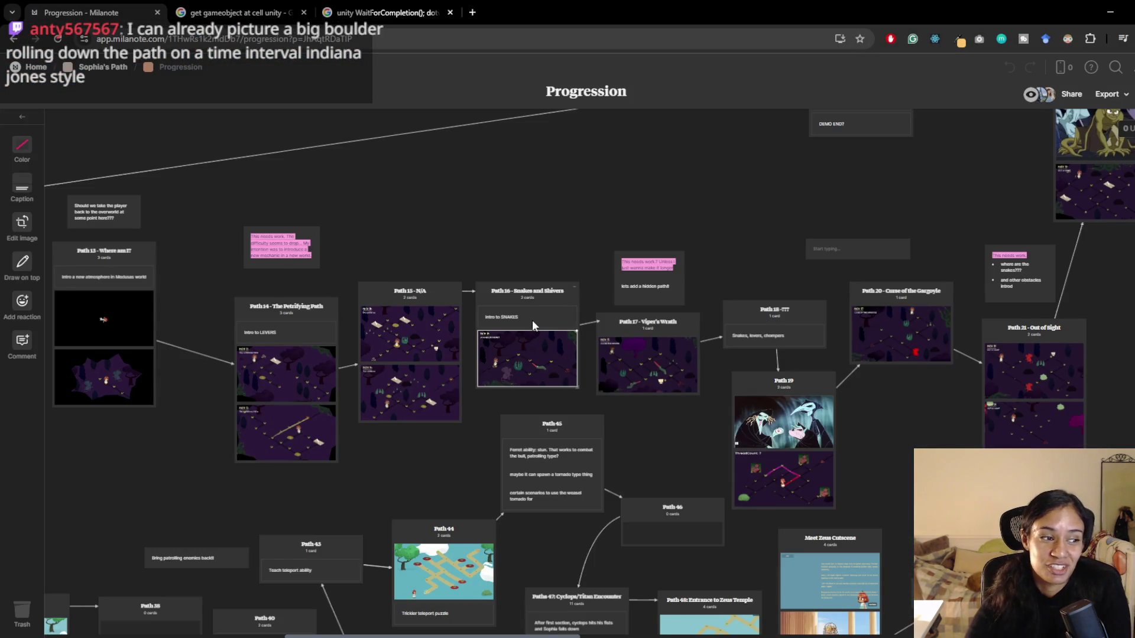
scroll(533, 324, "down", 10)
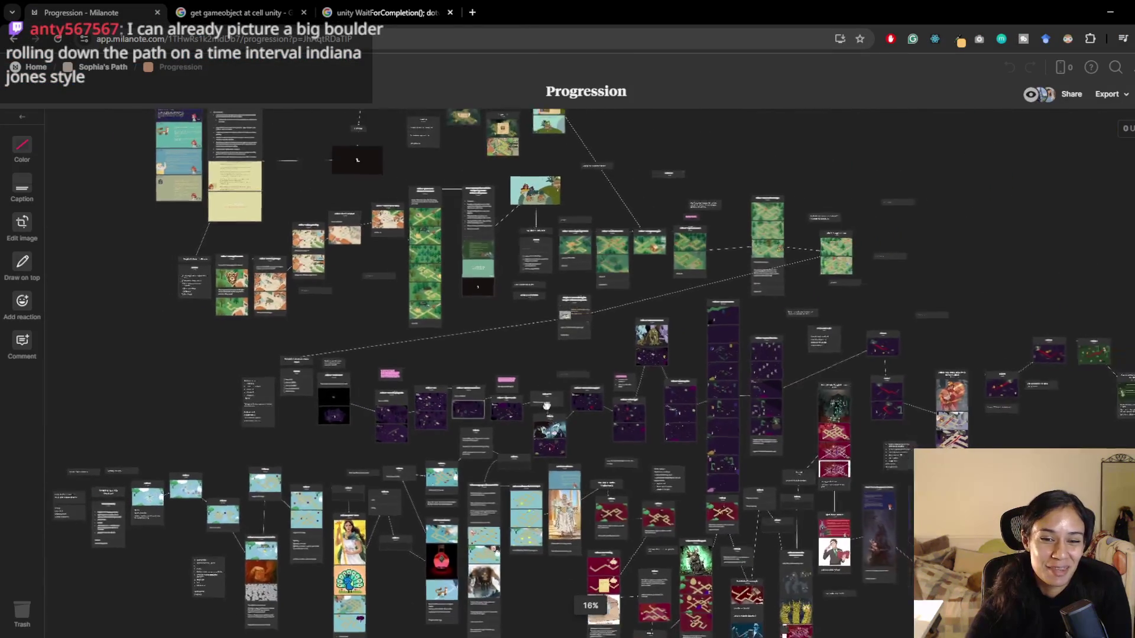
left_click_drag(550, 418, 533, 302)
left_click_drag(723, 346, 526, 353)
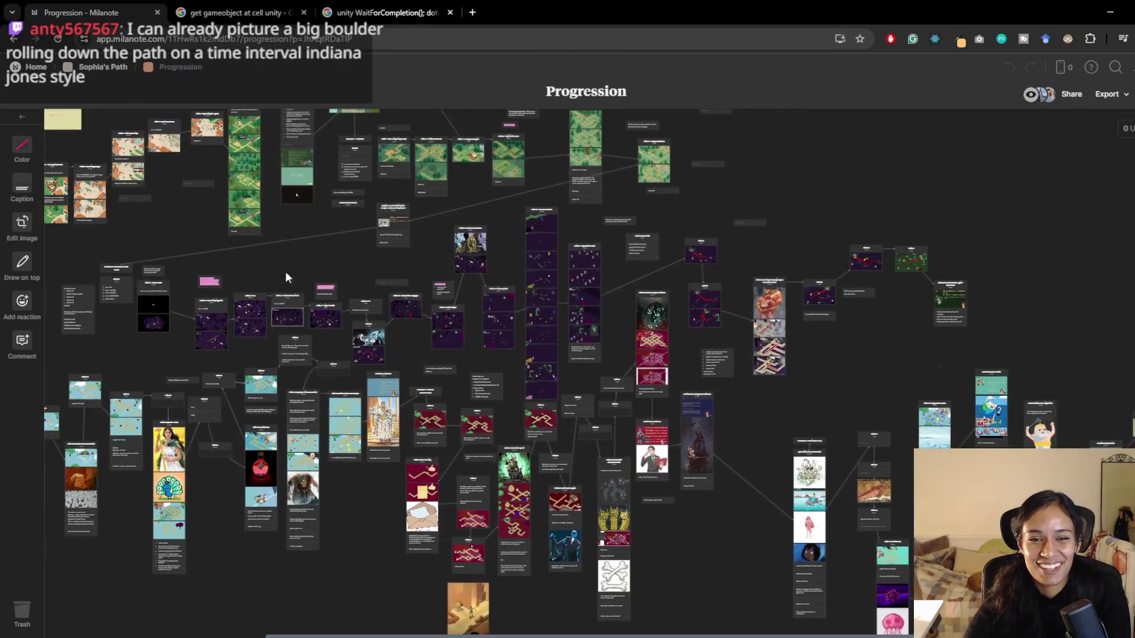
left_click_drag(286, 278, 504, 346)
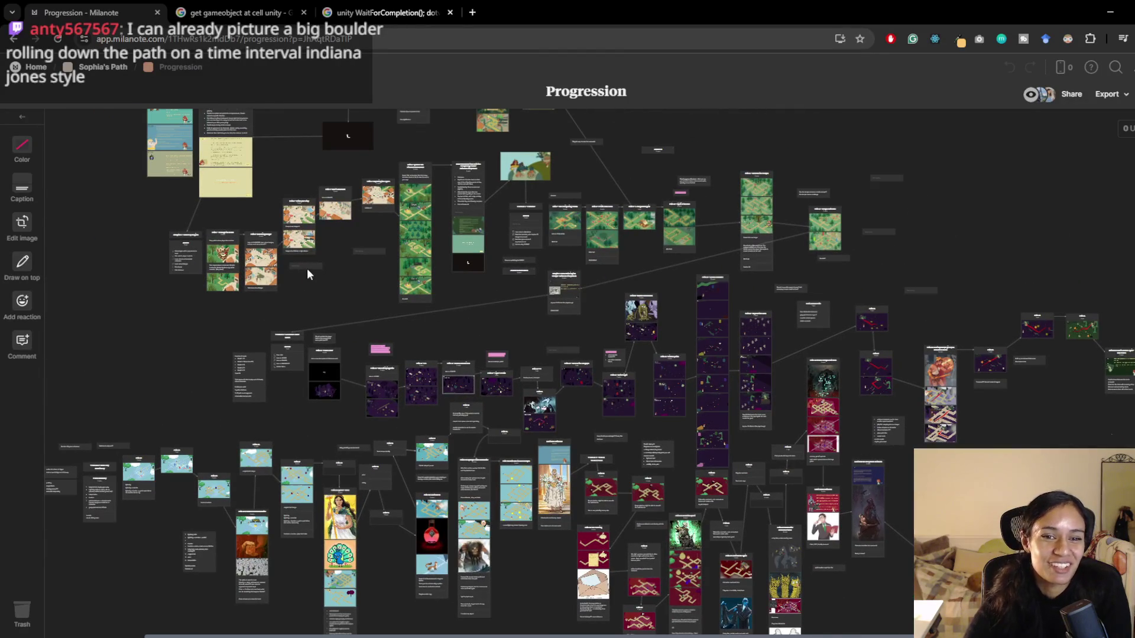
scroll(581, 364, "up", 5)
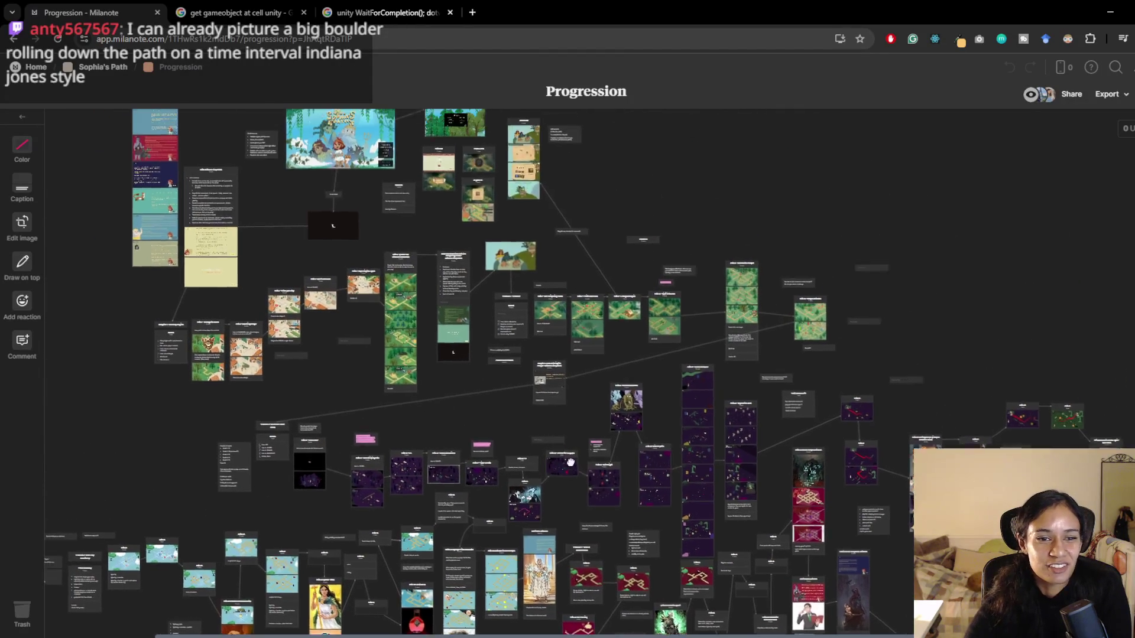
scroll(680, 372, "down", 10)
scroll(680, 373, "right", 10)
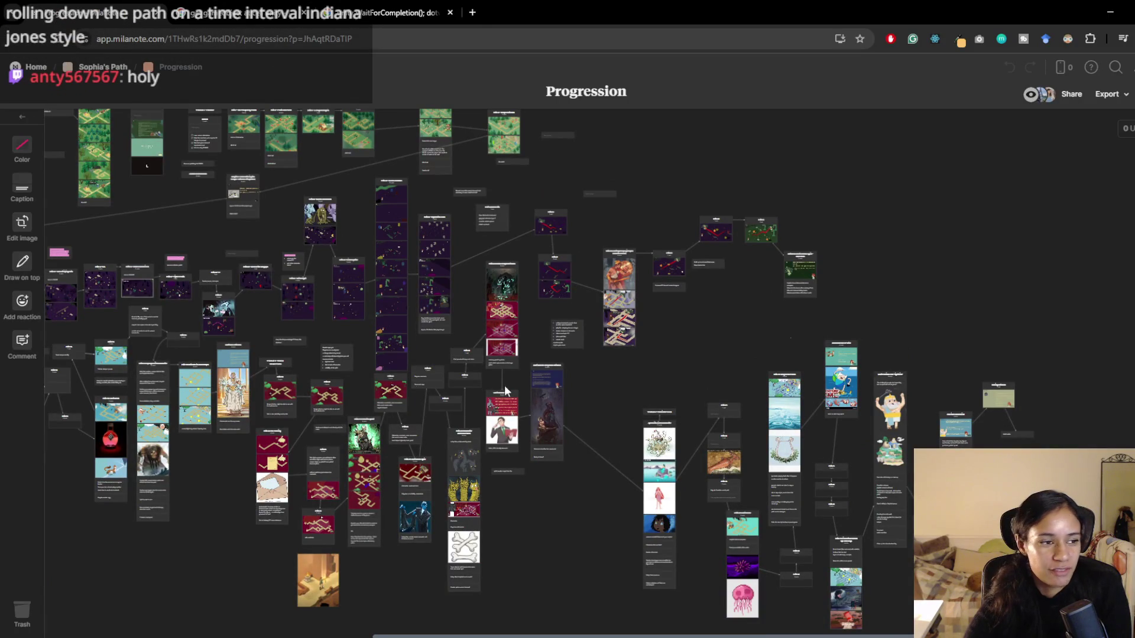
left_click_drag(375, 336, 590, 382)
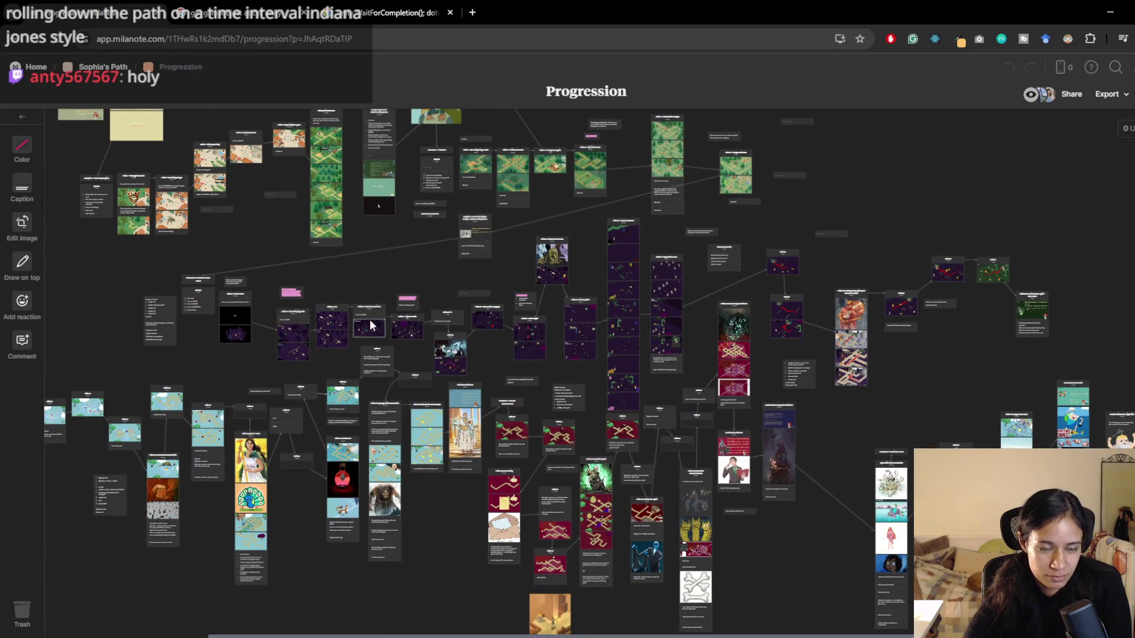
scroll(379, 327, "up", 5)
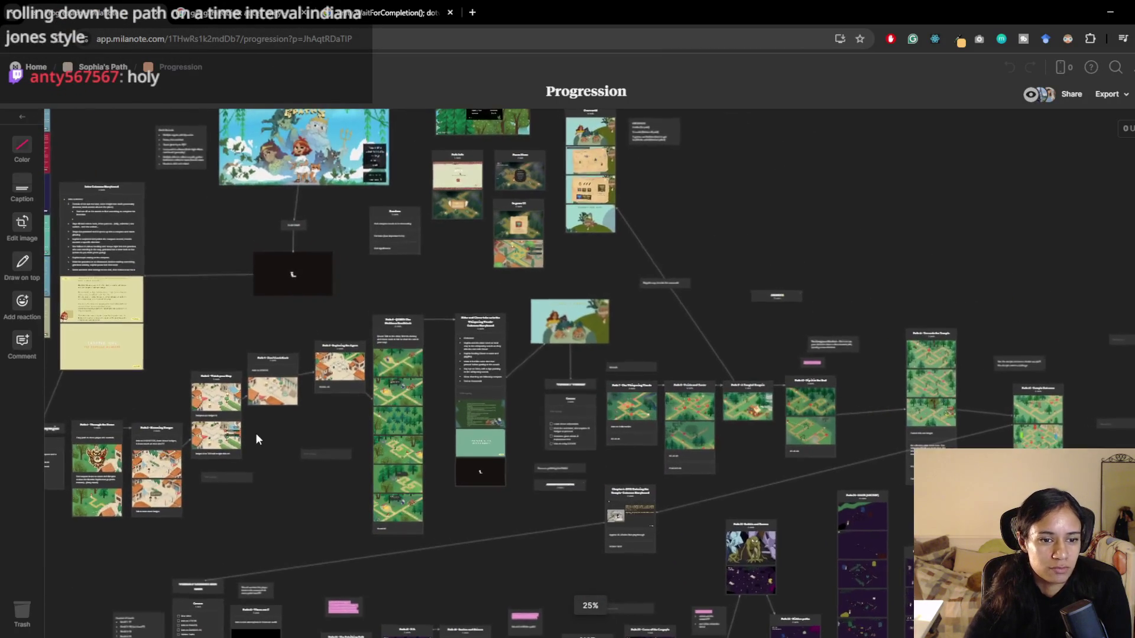
scroll(260, 438, "up", 3)
left_click_drag(262, 438, 533, 383)
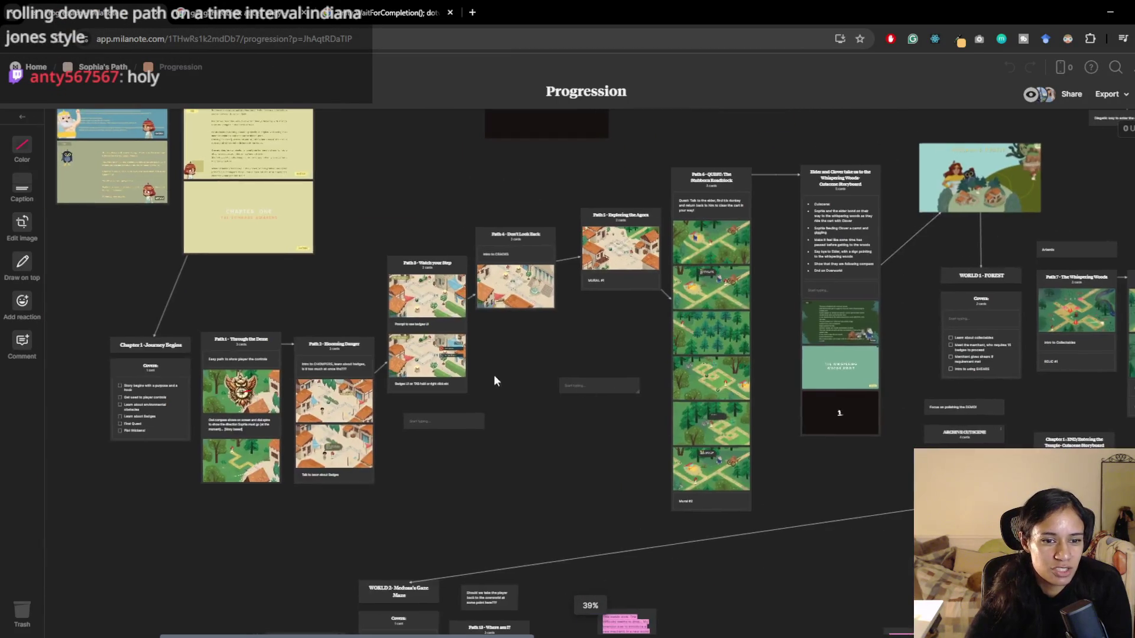
scroll(355, 388, "right", 15)
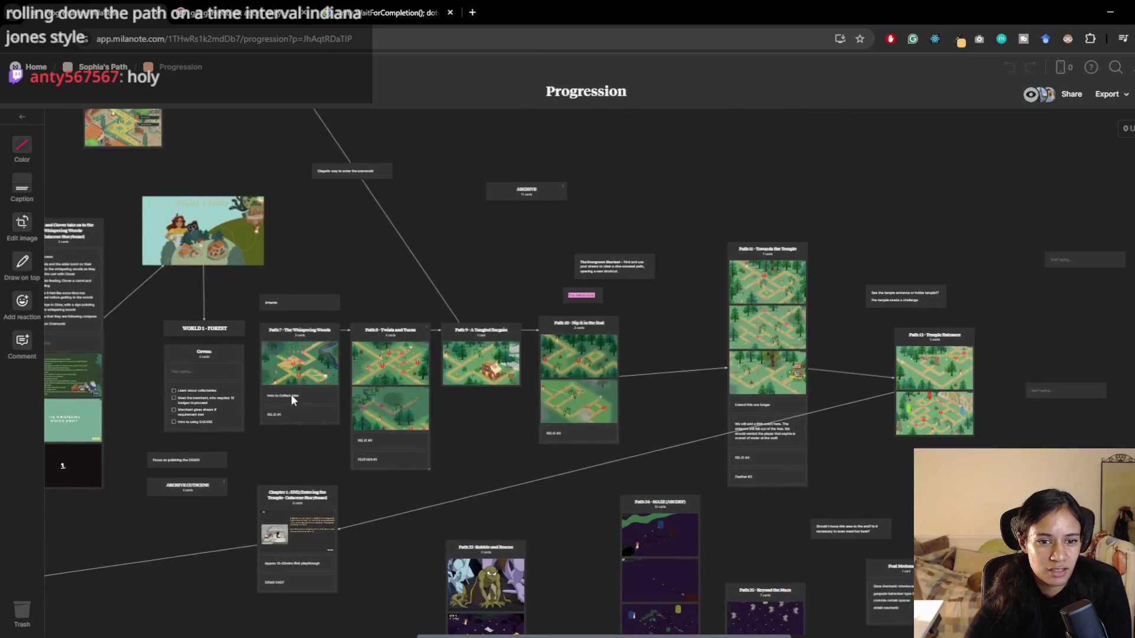
scroll(350, 408, "left", 10)
scroll(449, 366, "right", 6)
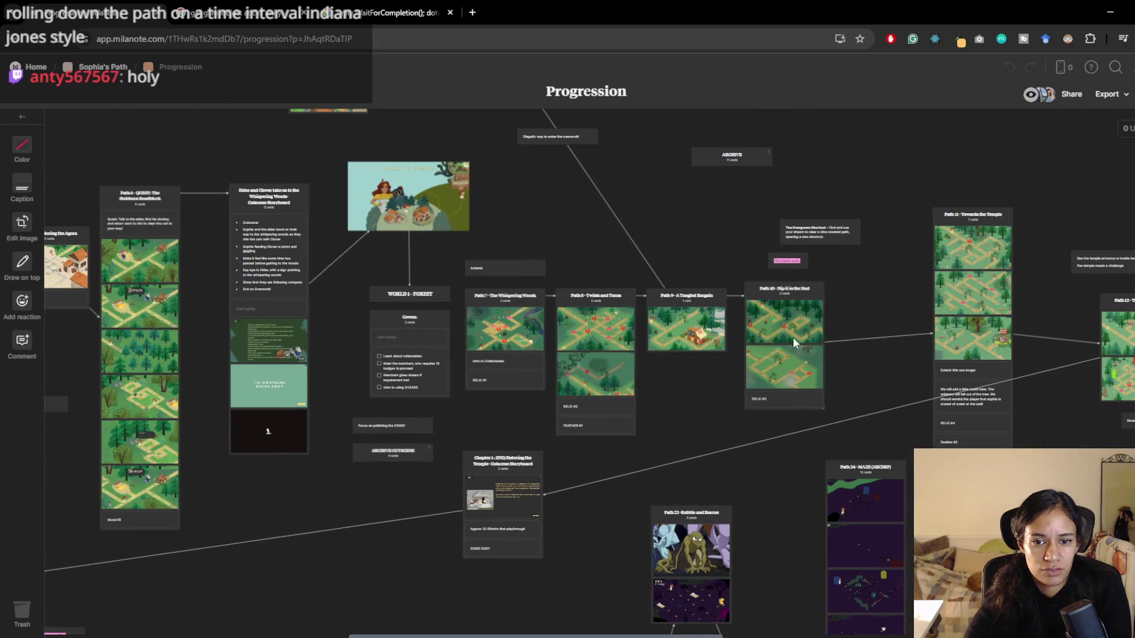
left_click(692, 335)
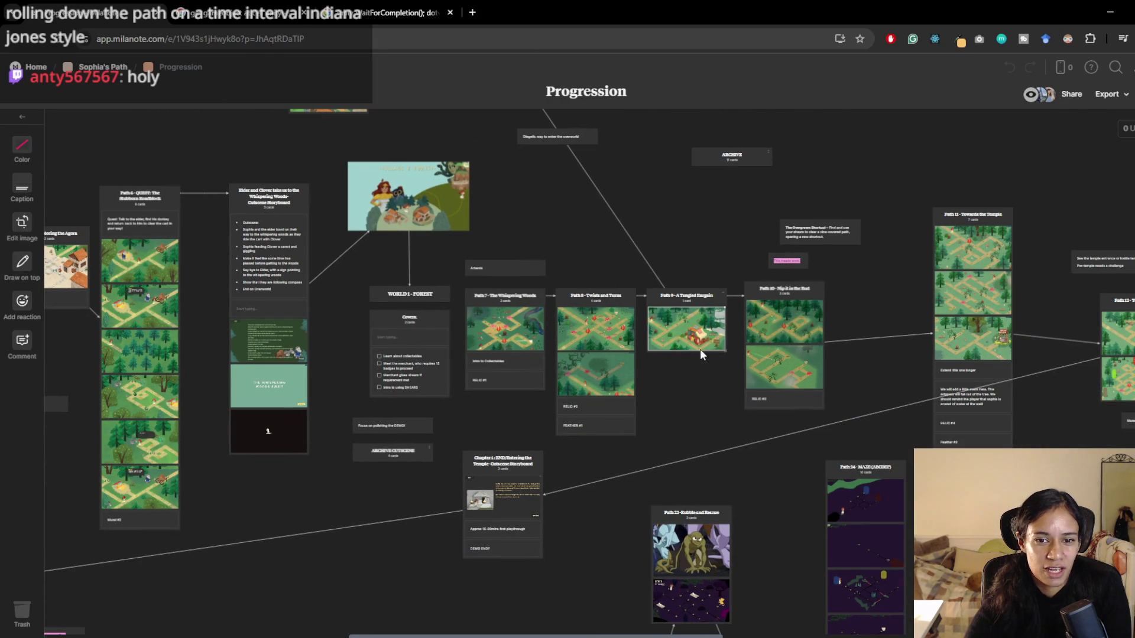
key("space")
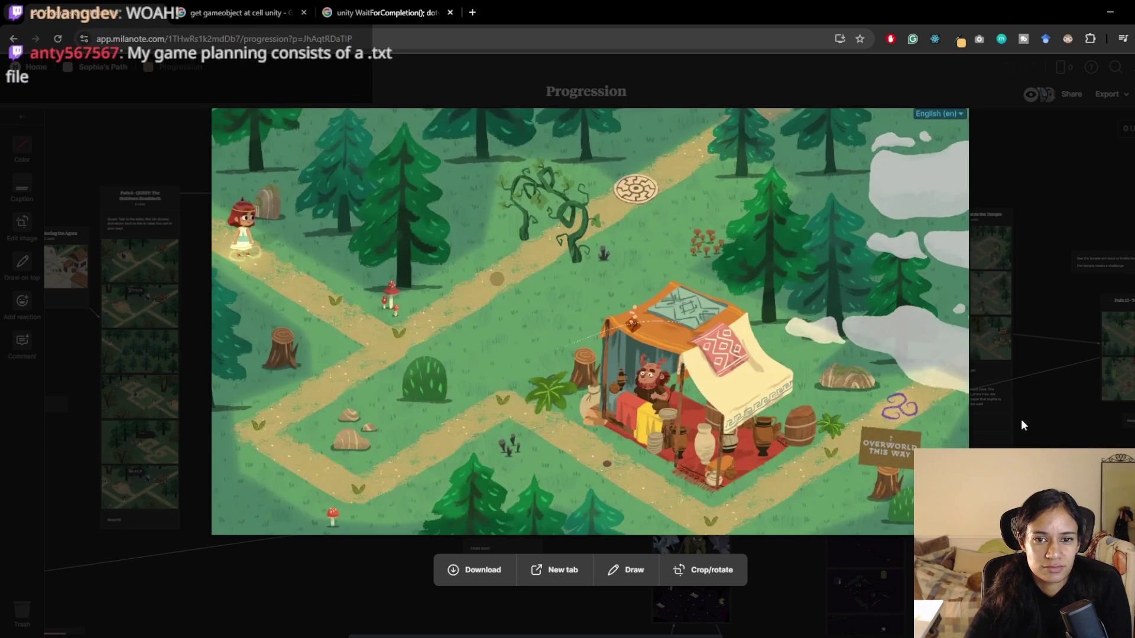
left_click(160, 137)
mouse_move(778, 561)
left_mouse_down()
mouse_move(727, 511)
mouse_move(581, 422)
left_mouse_up()
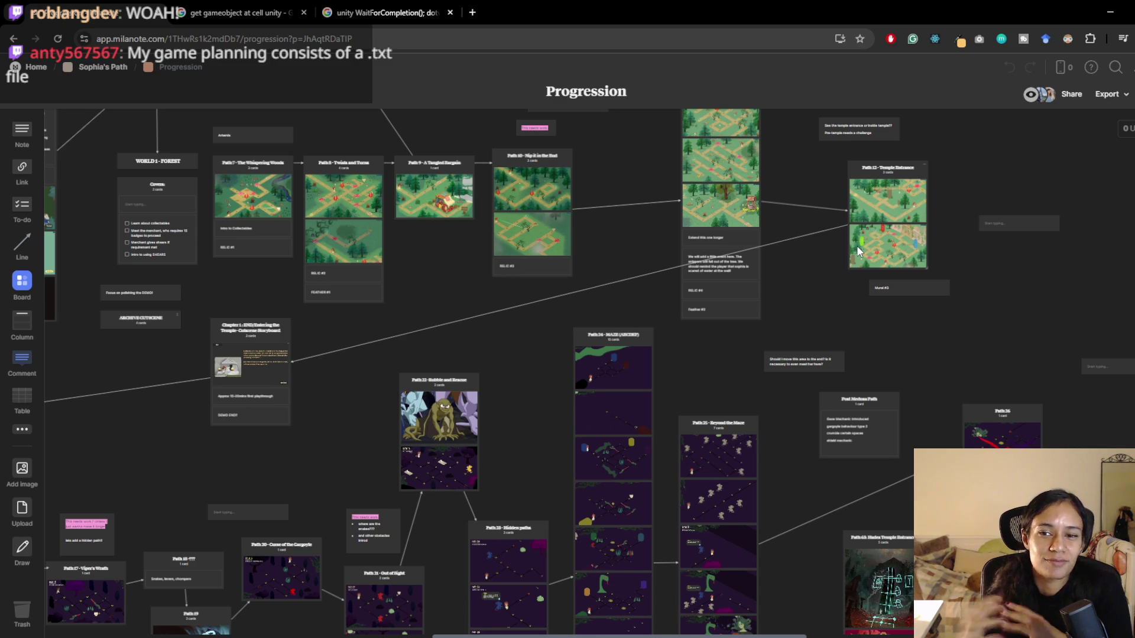
scroll(467, 365, "left", 5)
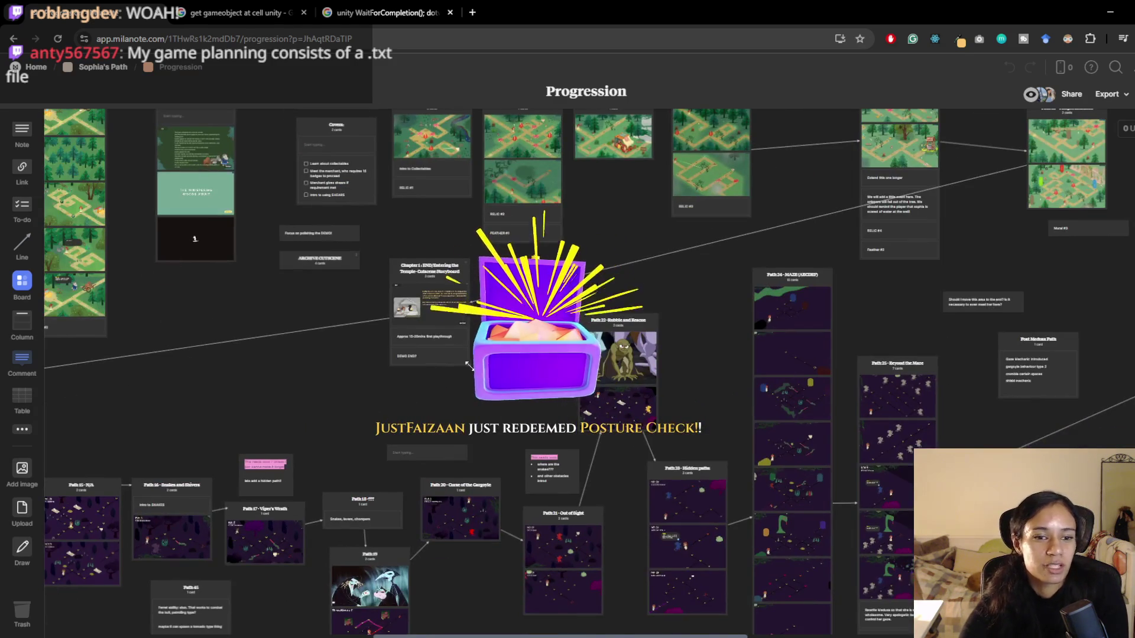
- Pan the Progression board to the purple snake-level cards and view Path 17 Viper's Wrath full-size
scroll(467, 365, "left", 5)
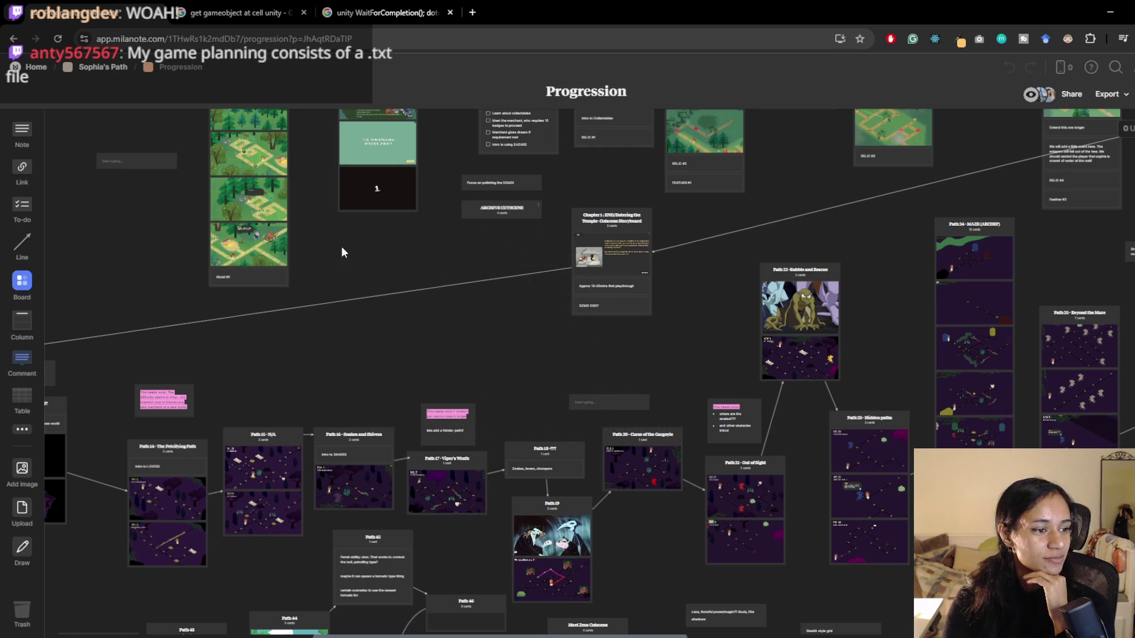
mouse_move(380, 360)
left_mouse_down()
mouse_move(406, 339)
mouse_move(817, 421)
mouse_move(655, 233)
mouse_move(534, 191)
left_mouse_up()
left_click_drag(672, 284, 507, 232)
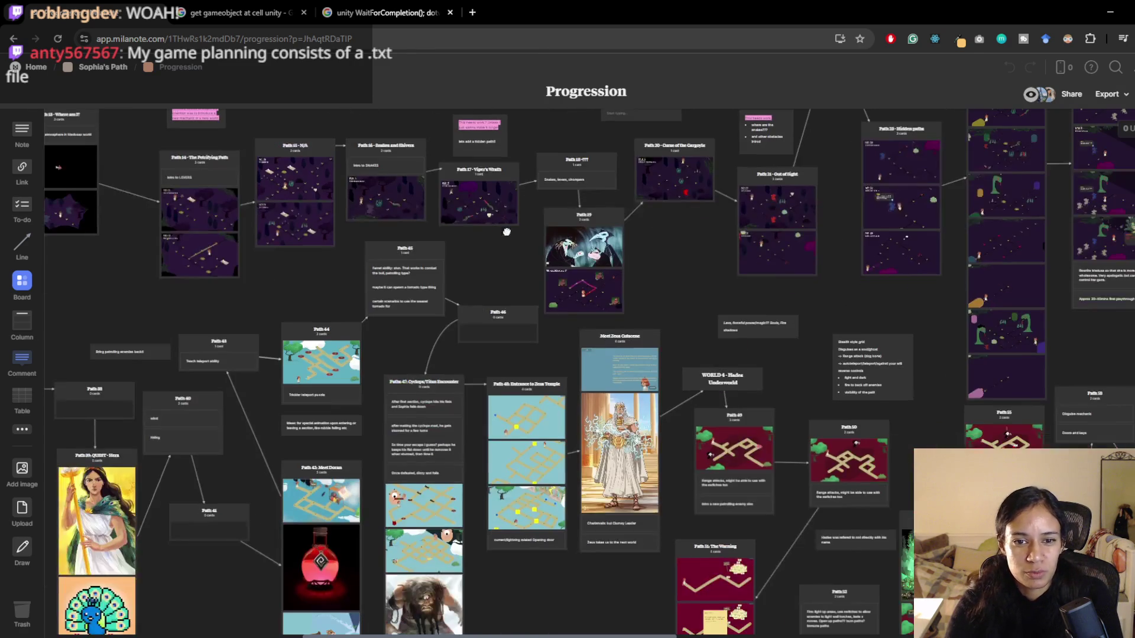
scroll(498, 267, "up", 2)
left_click(434, 261)
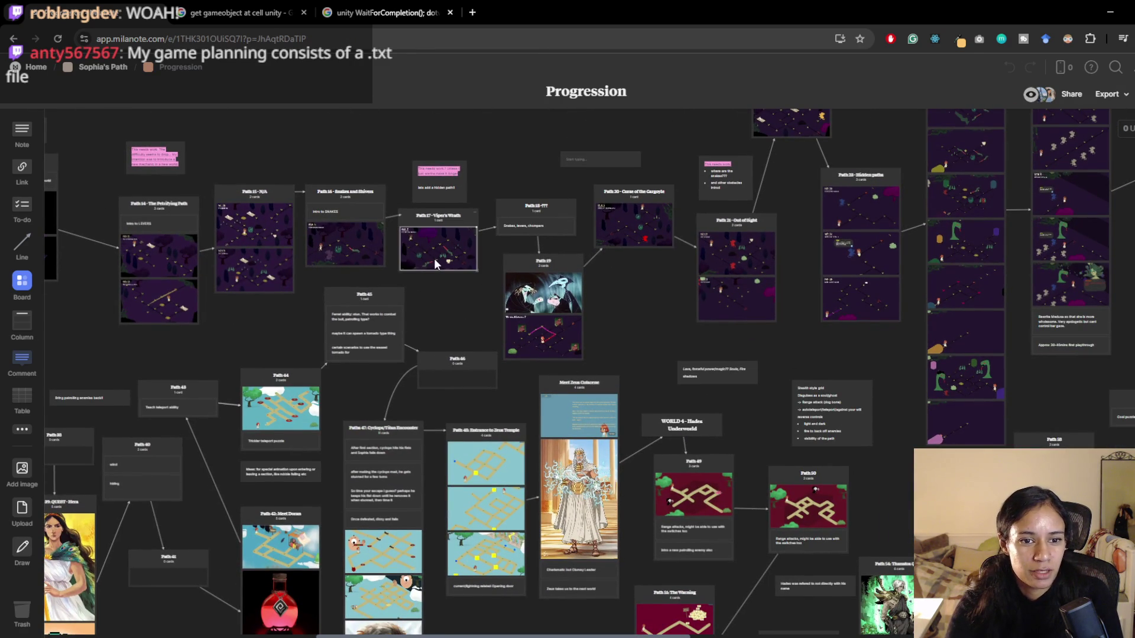
key("Return")
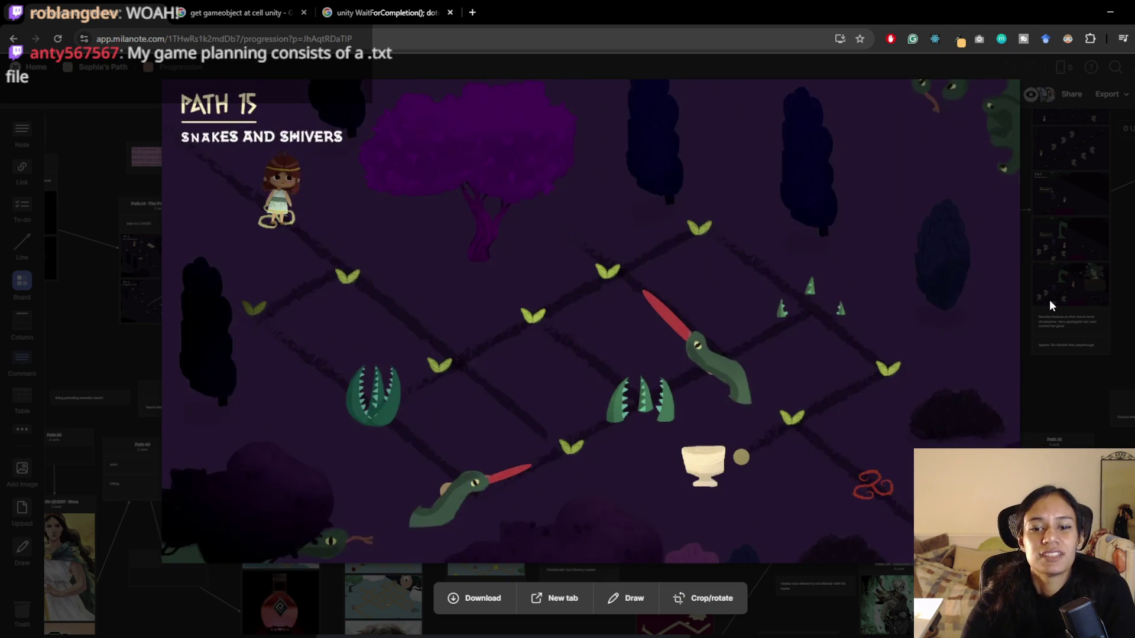
left_click(1051, 325)
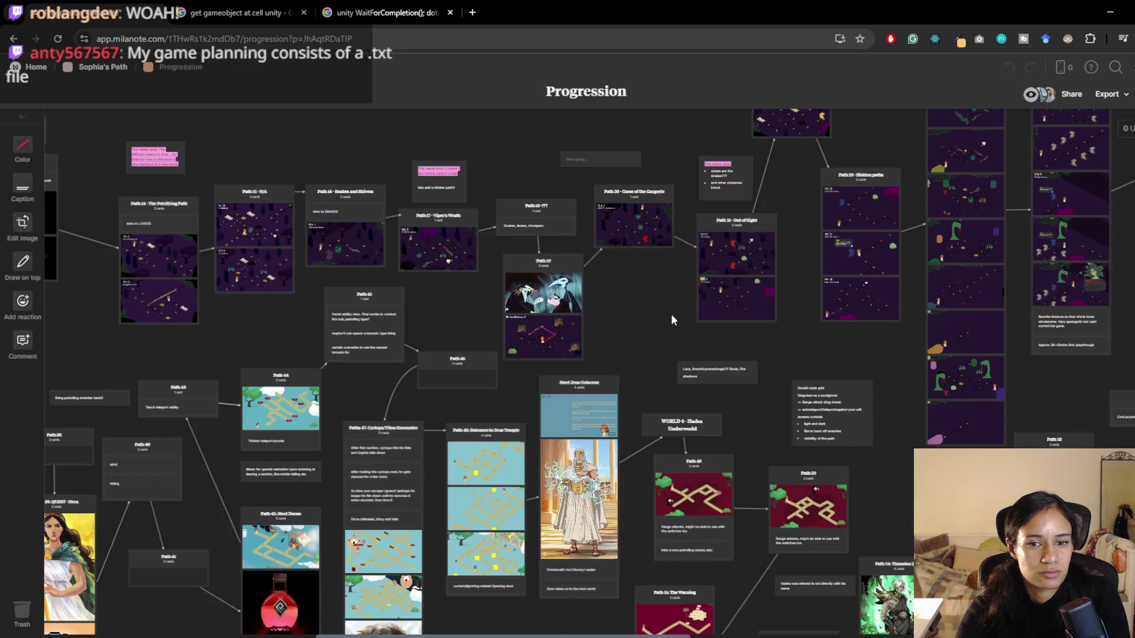
- Browse to the Path 21 Out of Sight card, then return to Unity and stop the Level 16 playtest
scroll(605, 323, "up", 2)
scroll(605, 322, "right", 2)
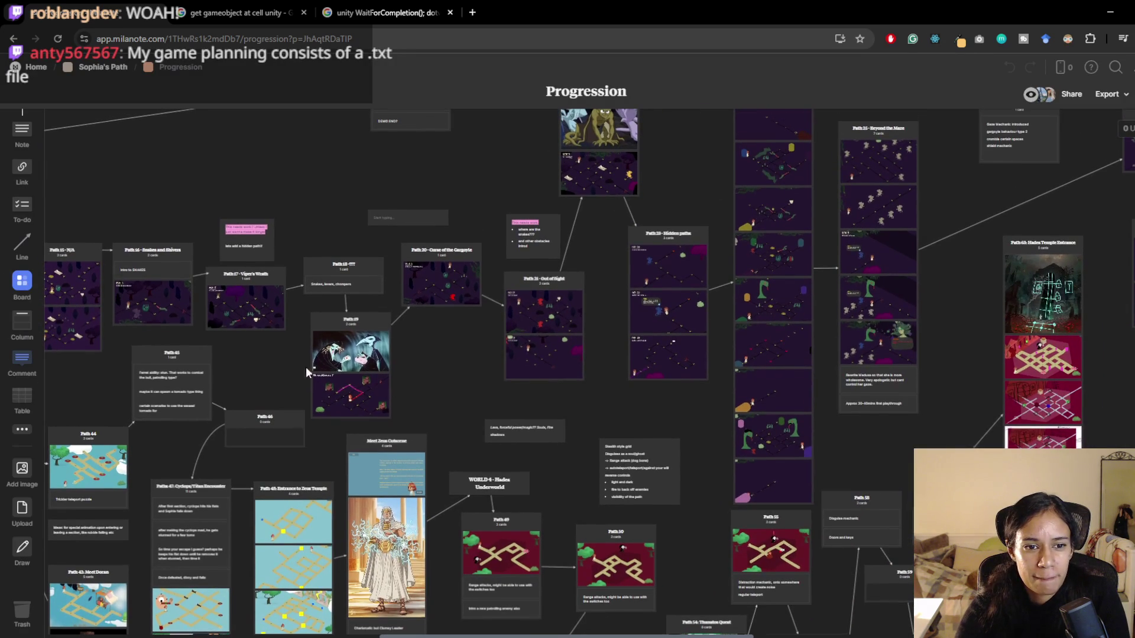
scroll(709, 363, "up", 2)
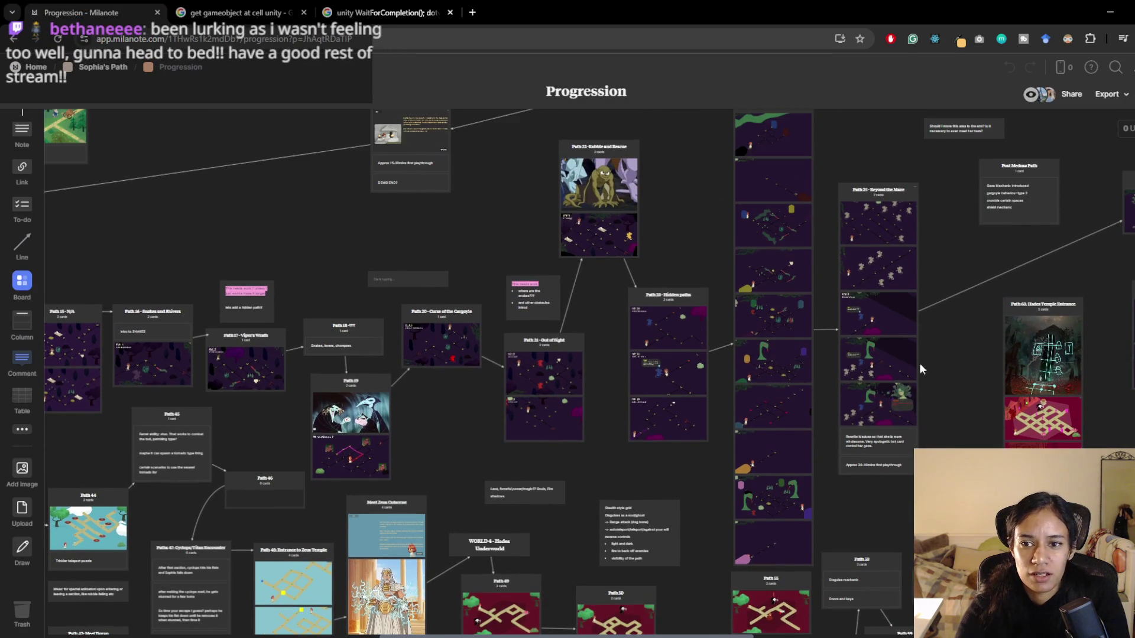
scroll(890, 407, "right", 1)
scroll(889, 407, "up", 1)
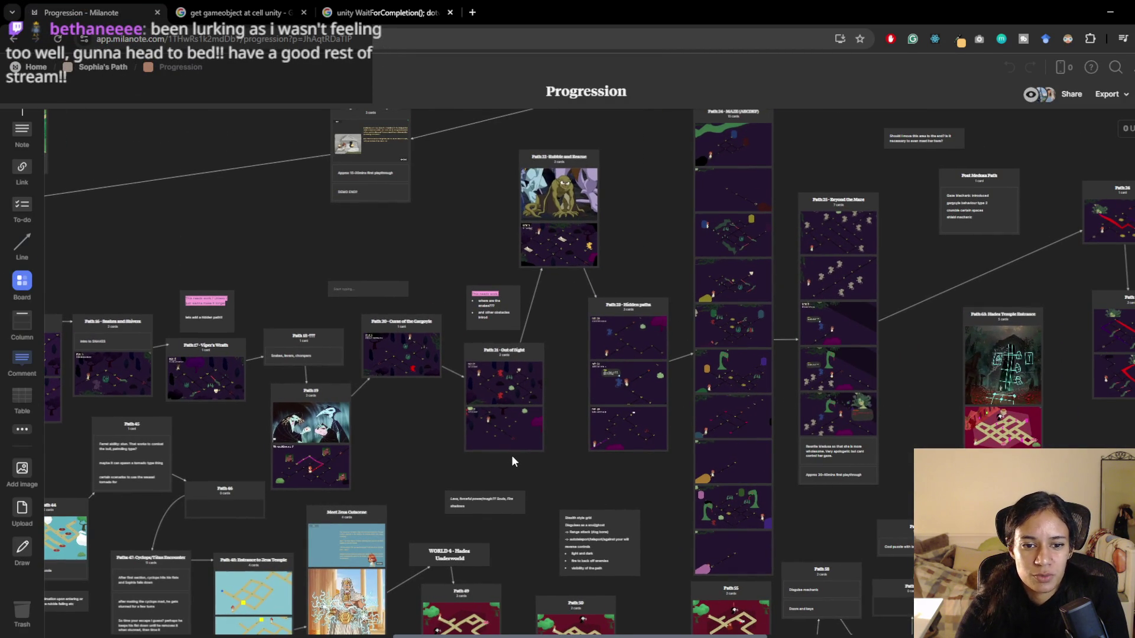
scroll(434, 408, "left", 3)
scroll(433, 408, "down", 1)
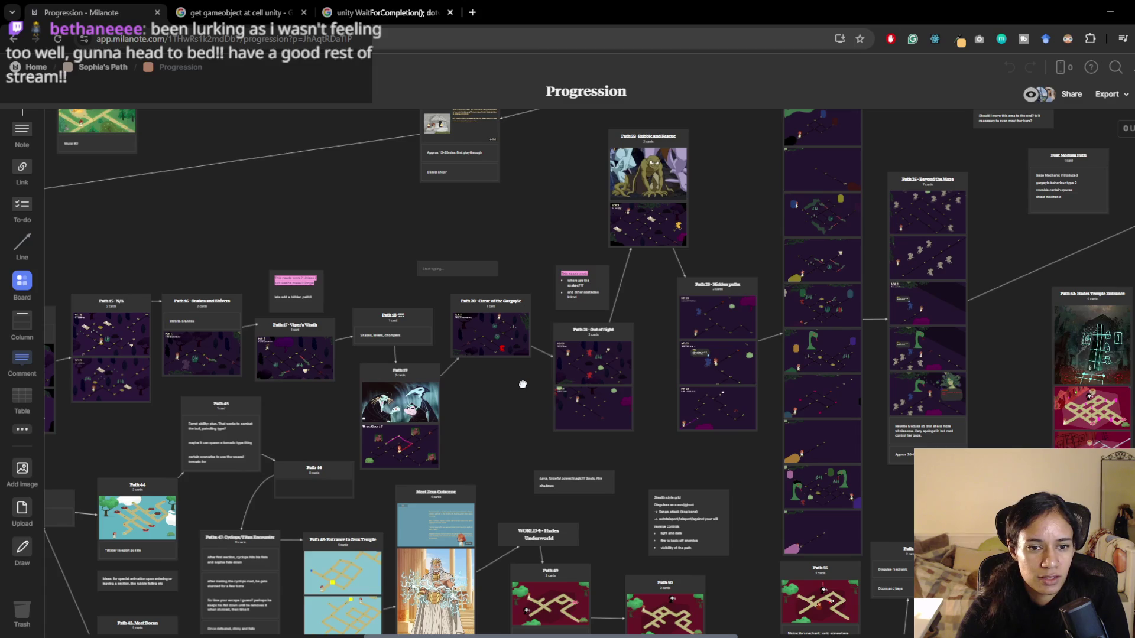
scroll(505, 383, "right", 3)
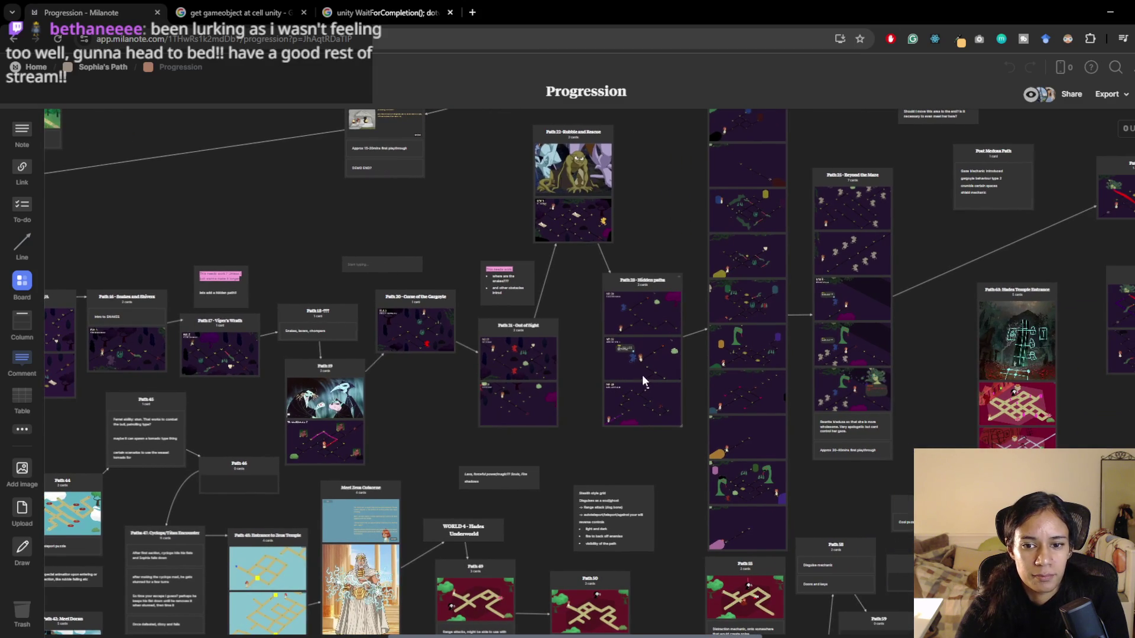
scroll(618, 384, "right", 1)
scroll(617, 384, "right", 1)
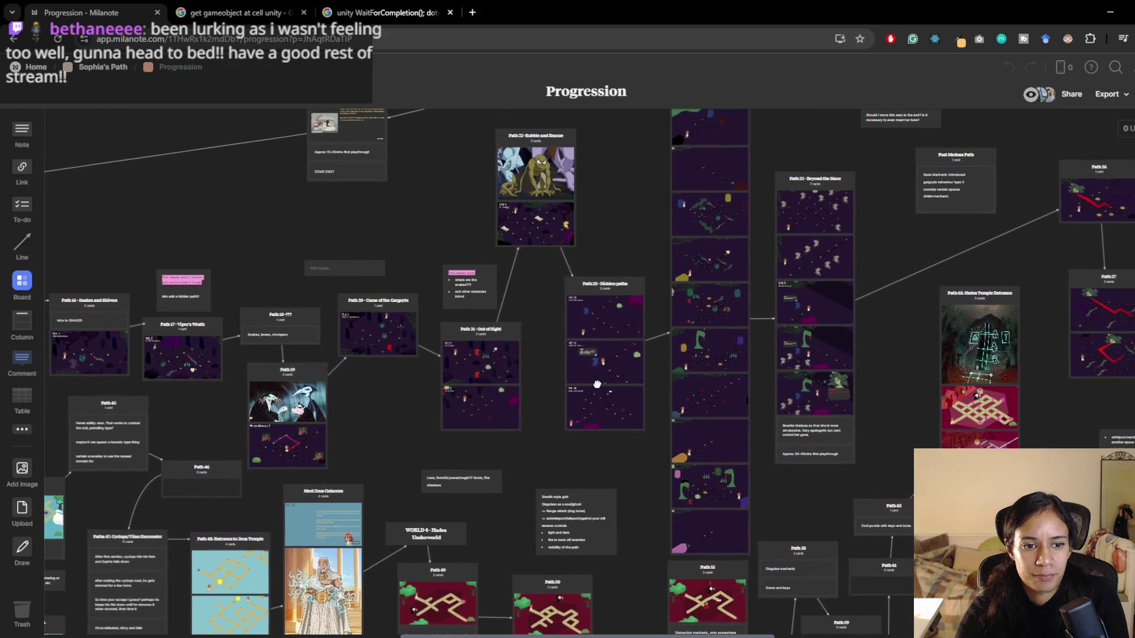
left_click(690, 324)
key("Left")
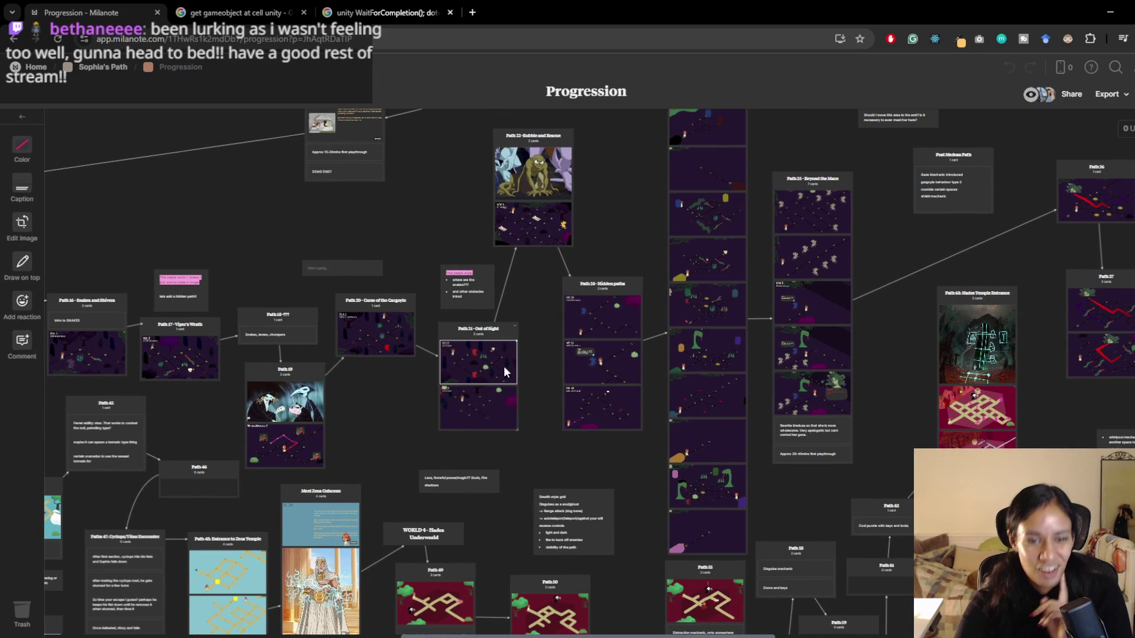
scroll(416, 390, "left", 3)
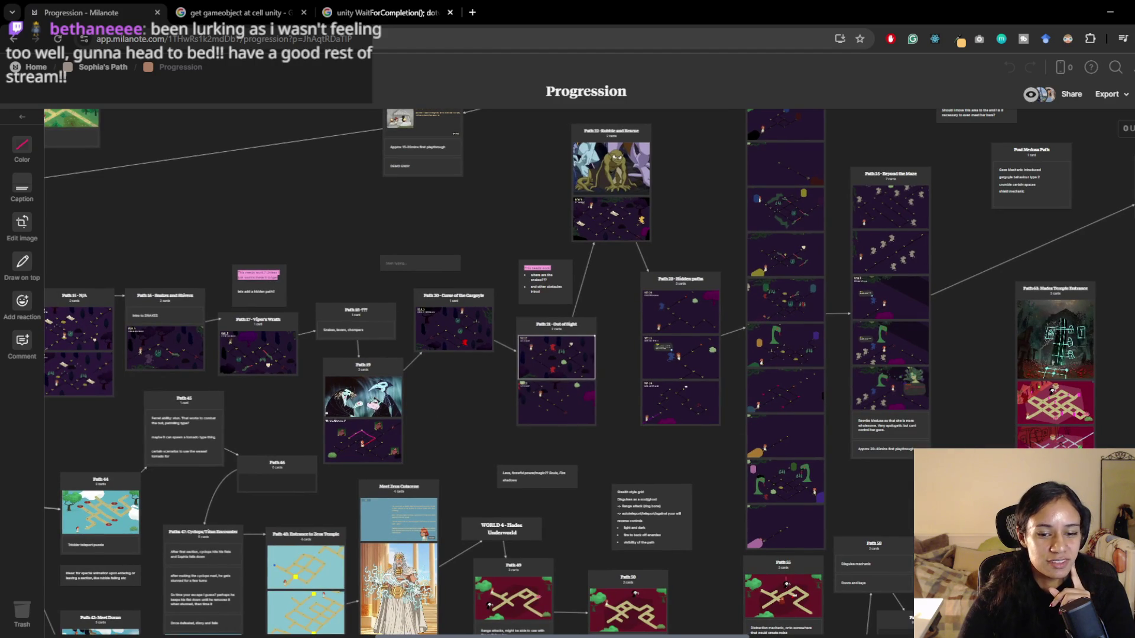
key("alt+Tab")
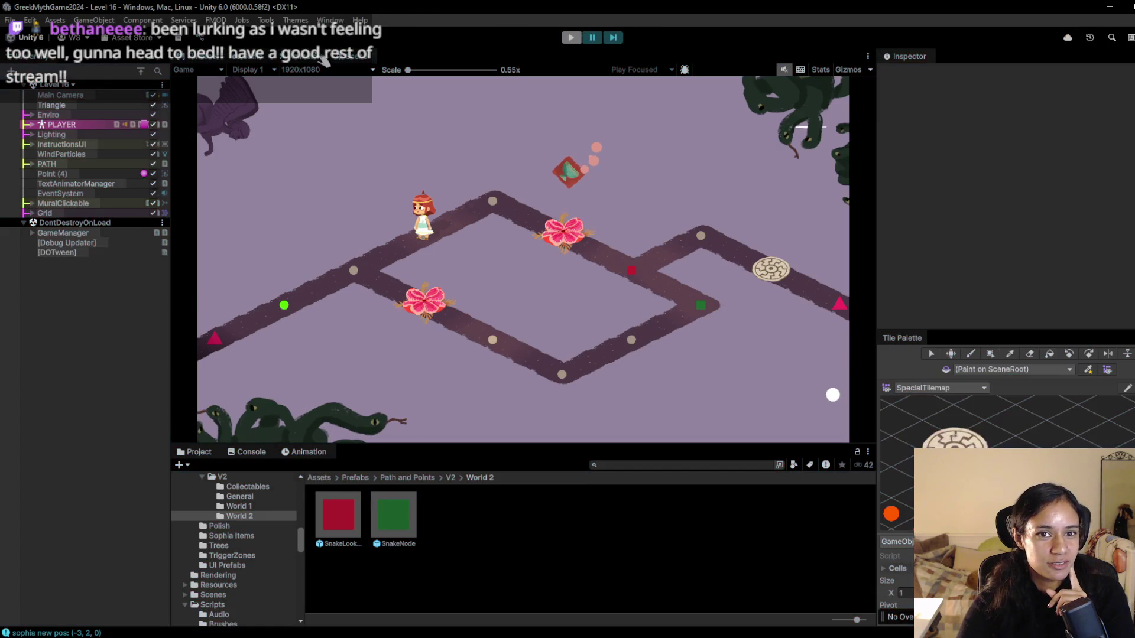
key("ctrl+p")
- Load the Level 19 Fates scene from the hierarchy's scene dropdown and start playing it
left_click(56, 85)
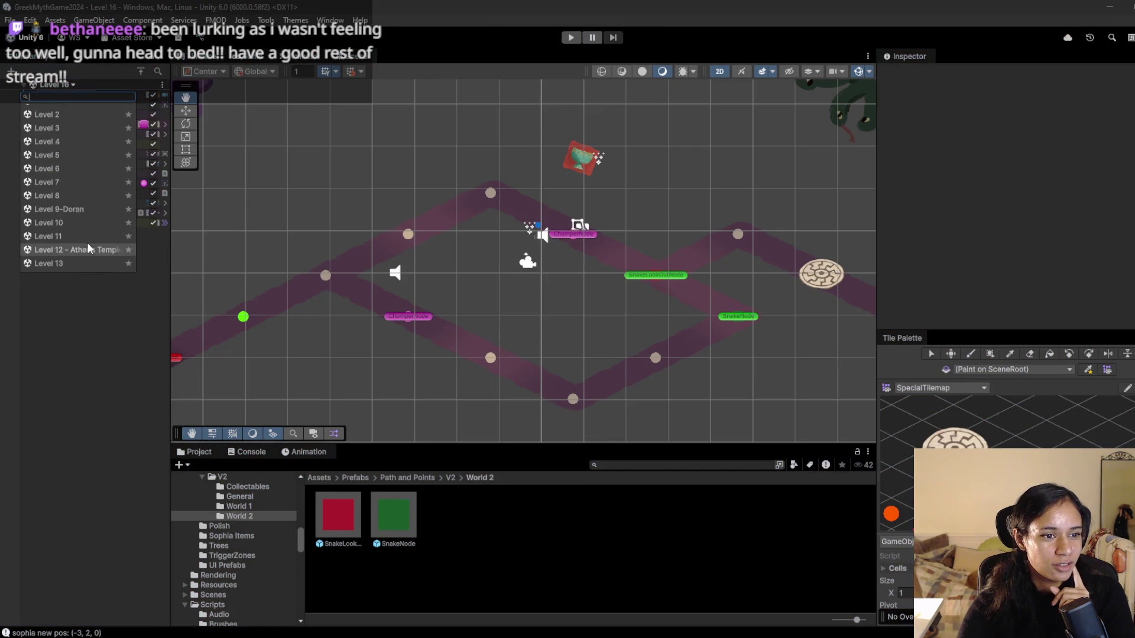
left_click(92, 241)
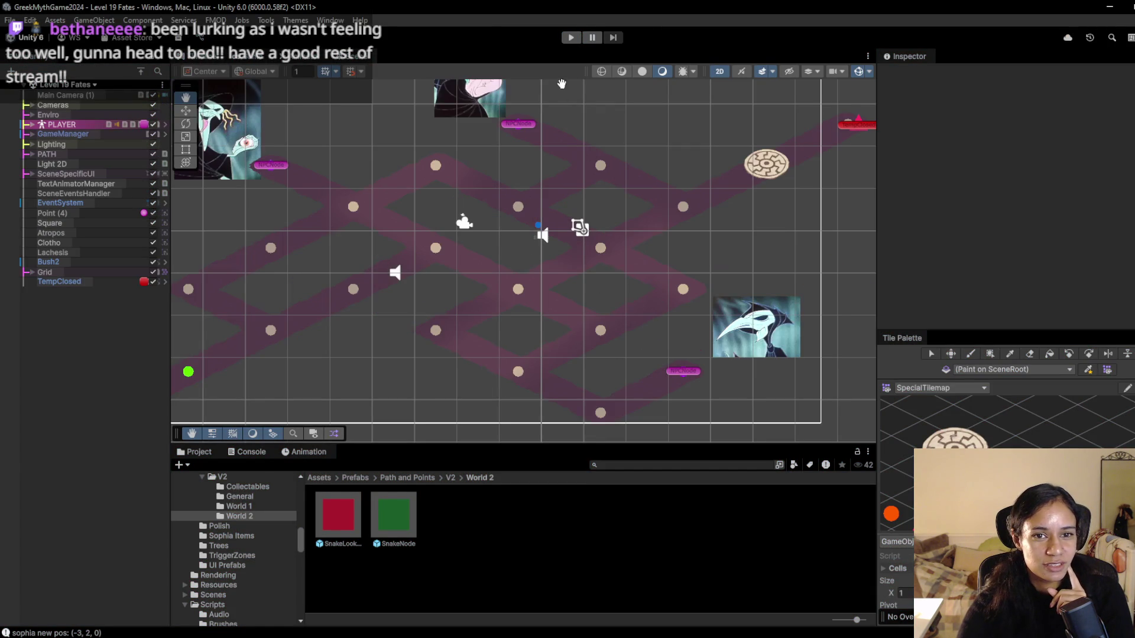
left_click(571, 38)
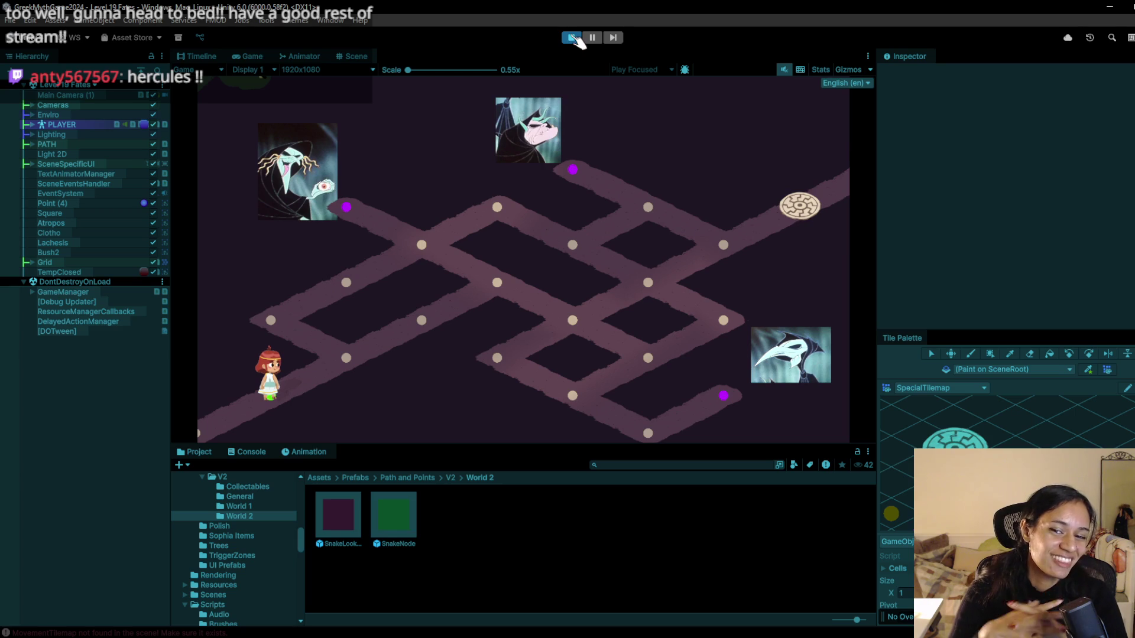
- Stop playing Level 19 Fates to return to its crossing-path layout in the Scene view
left_click(572, 38)
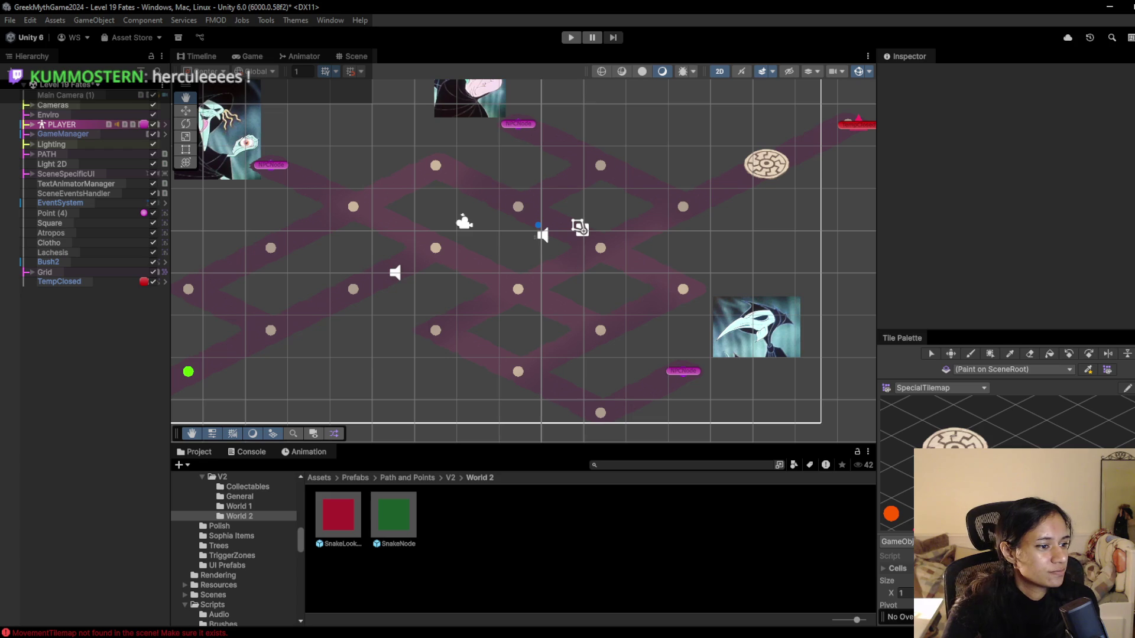
- Nudge the Level 19 layout in the Scene view and inspect the TempClosed marker's properties
left_click_drag(340, 252, 379, 254)
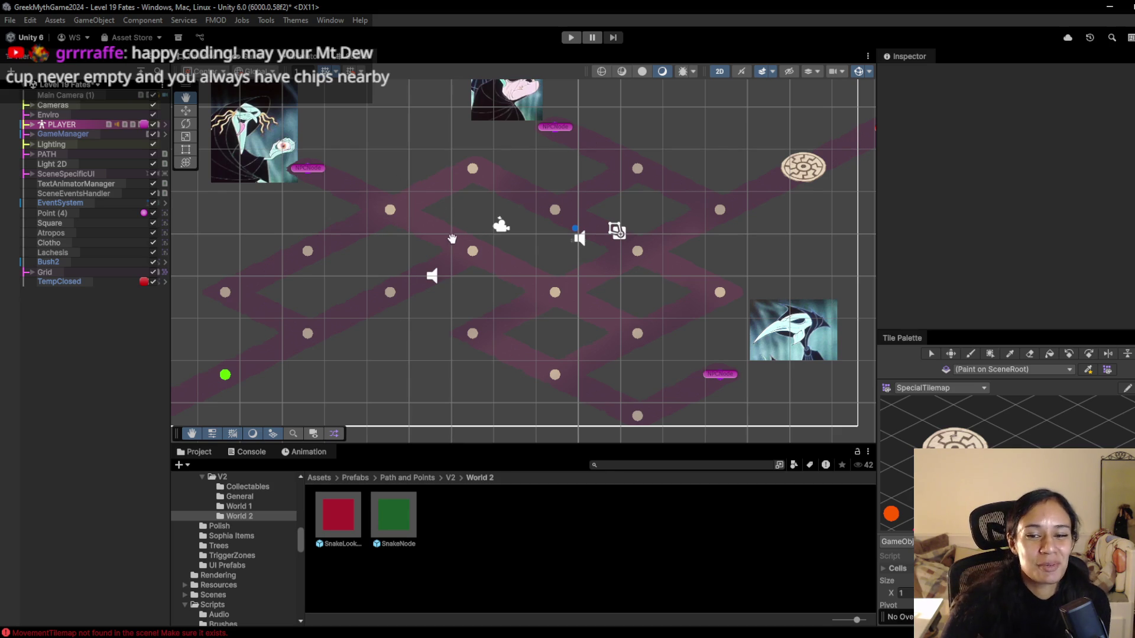
left_click(42, 283)
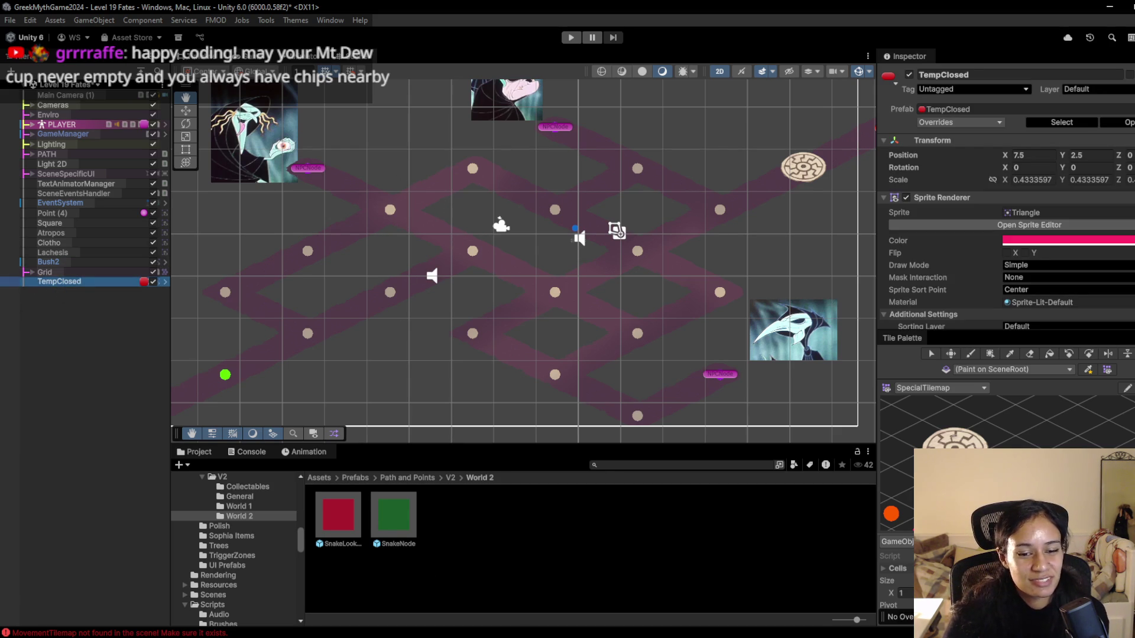
scroll(541, 308, "down", 2)
mouse_move(533, 286)
left_mouse_down()
mouse_move(509, 300)
mouse_move(528, 281)
left_mouse_up()
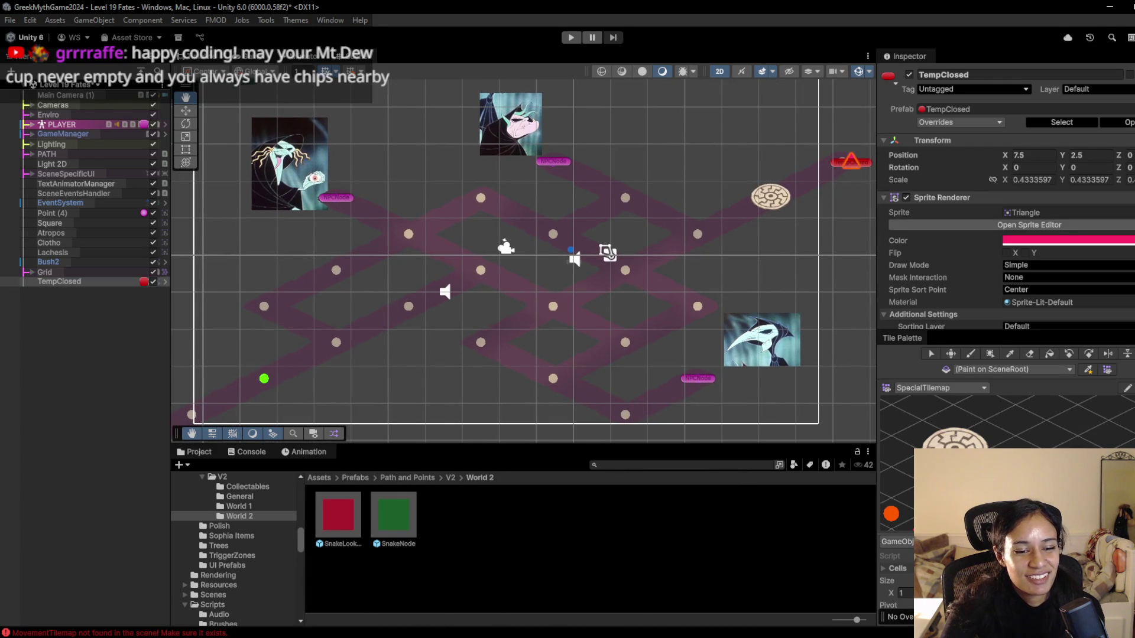
- Open the hierarchy's scene list and scroll down to Level 13 through Level 24
mouse_move(374, 637)
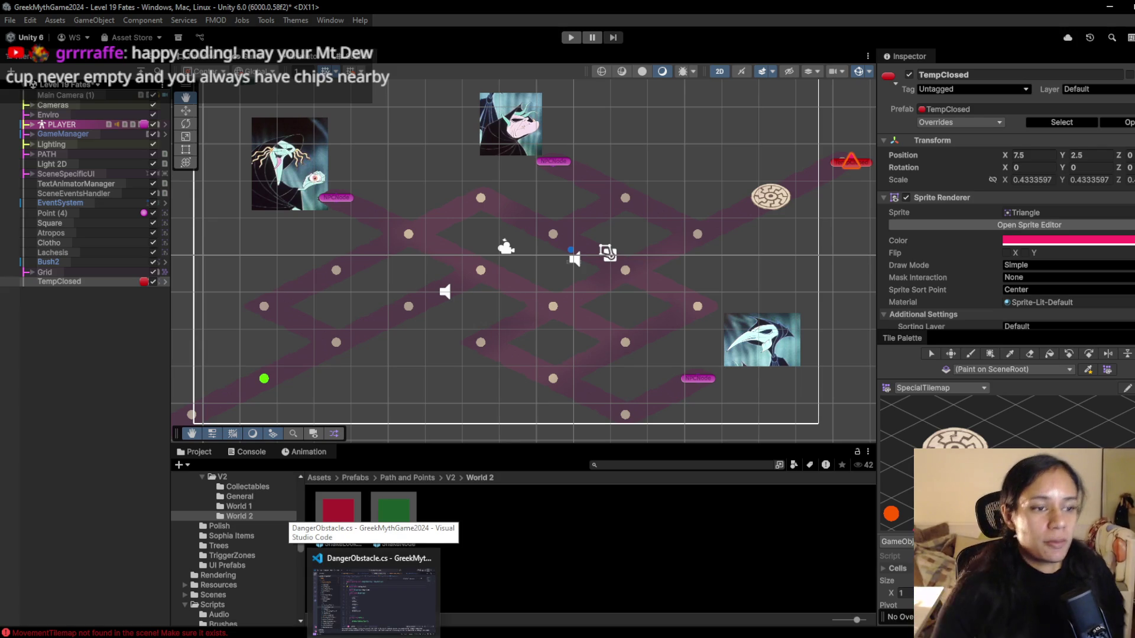
left_click(71, 85)
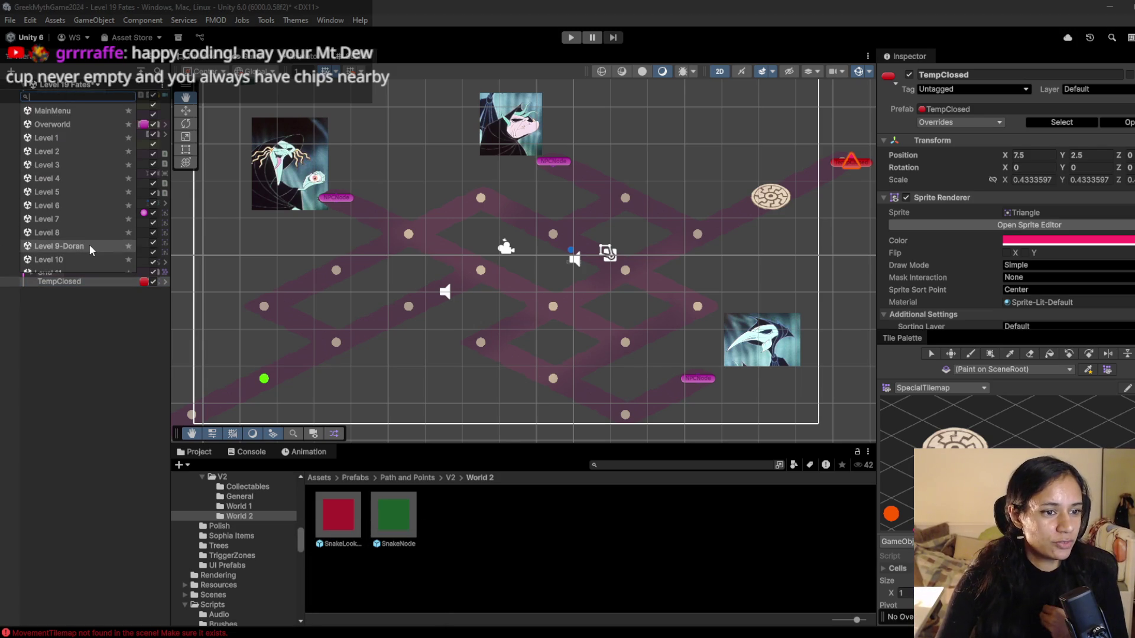
scroll(89, 247, "down", 3)
scroll(82, 211, "down", 3)
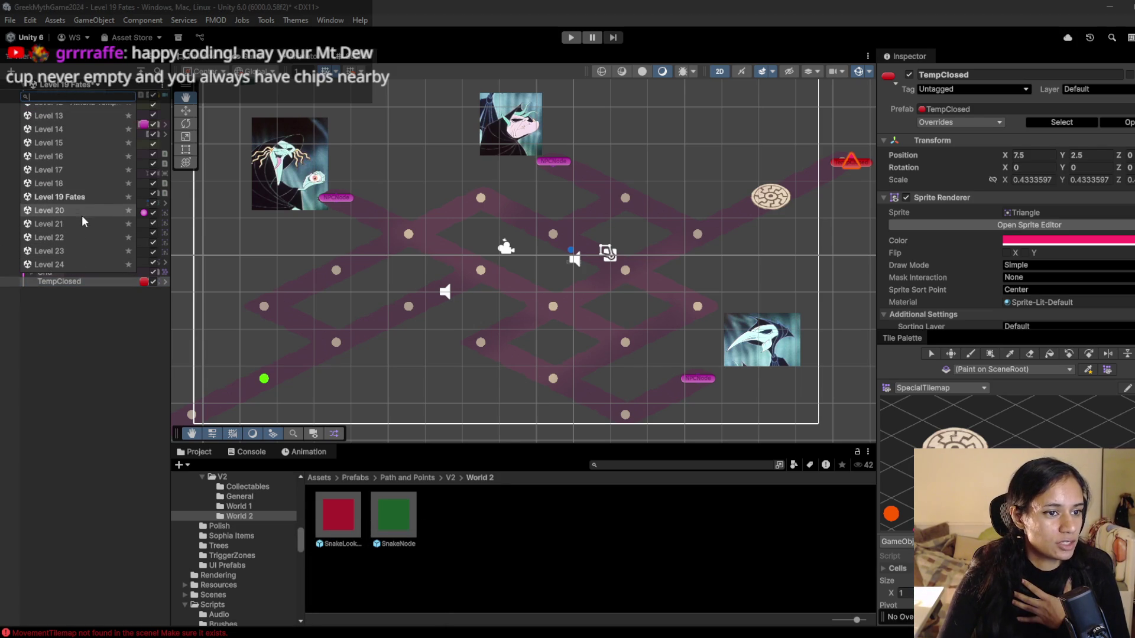
- Load Level 16 without saving the current scene, play it, walk to the lower flower, and stop
left_click(75, 156)
left_click(577, 355)
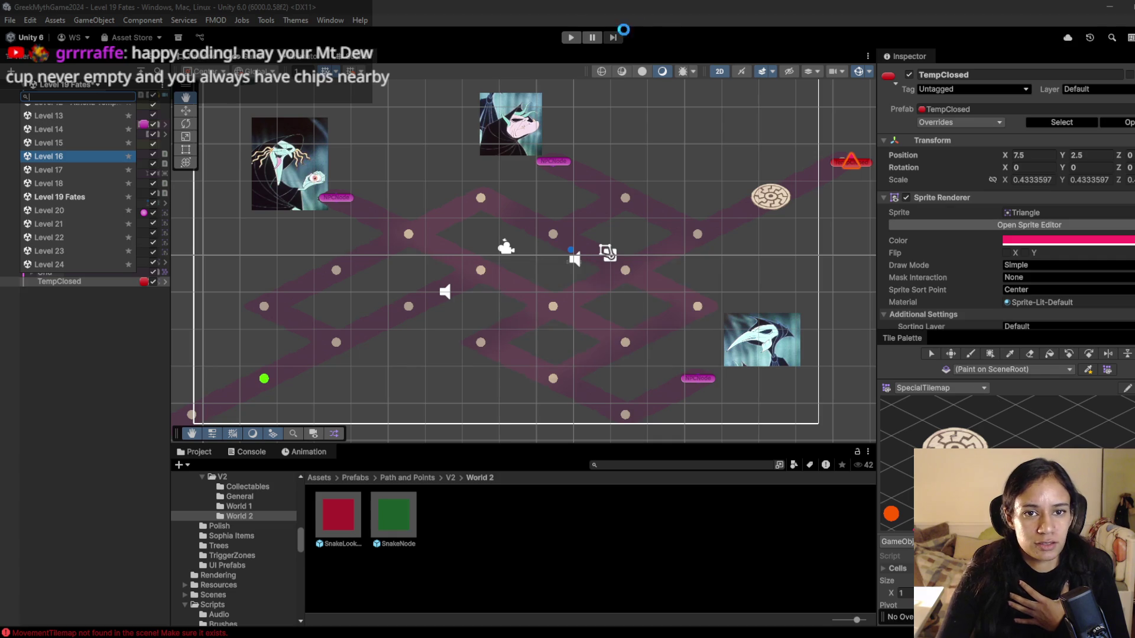
left_click(572, 39)
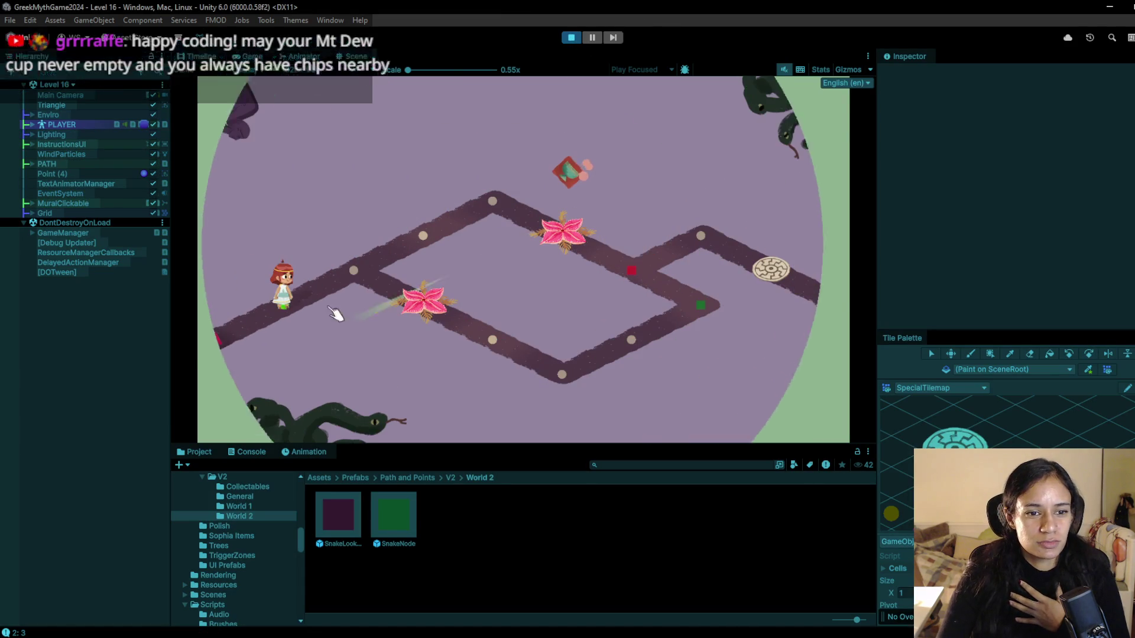
left_click(424, 311)
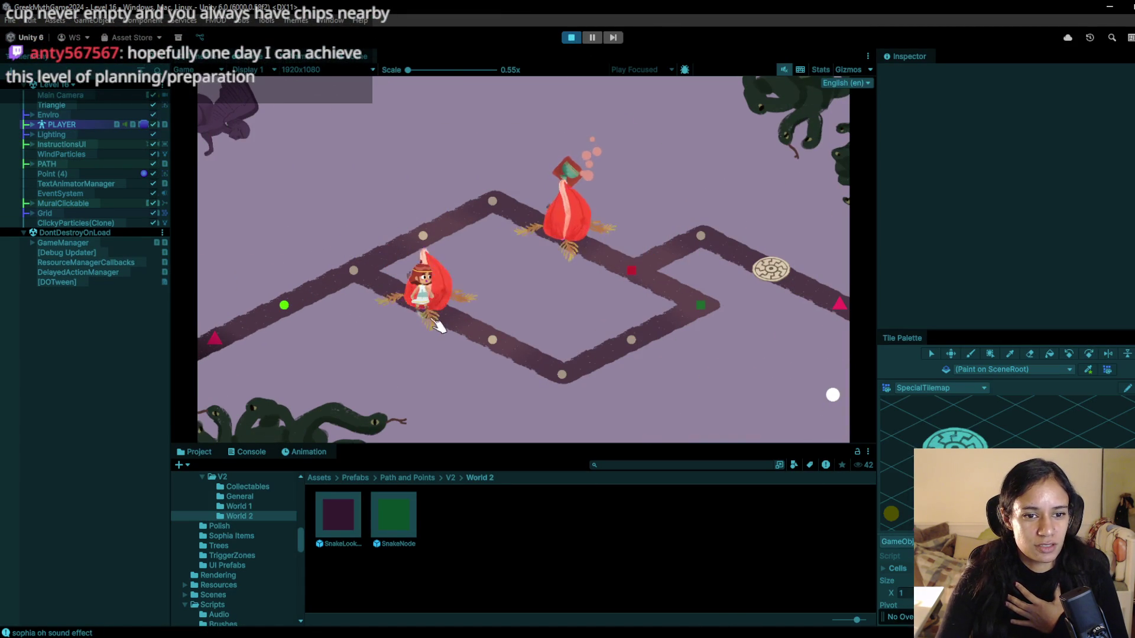
left_click(572, 38)
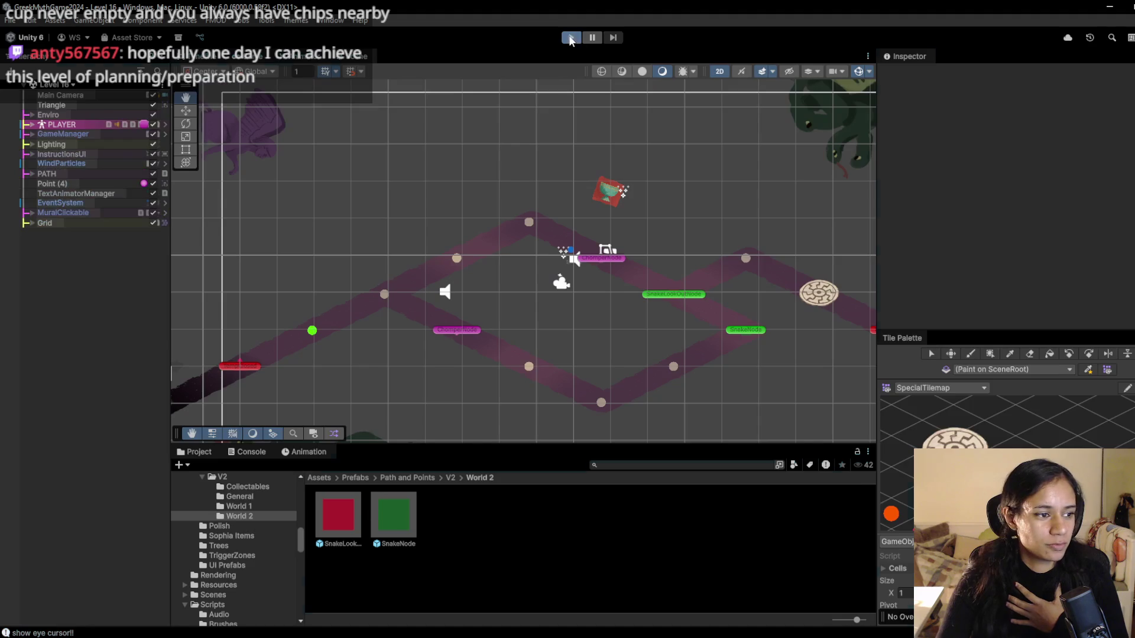
- Replay Level 16, walking the character up the path toward the red marker, then stop
left_click(573, 39)
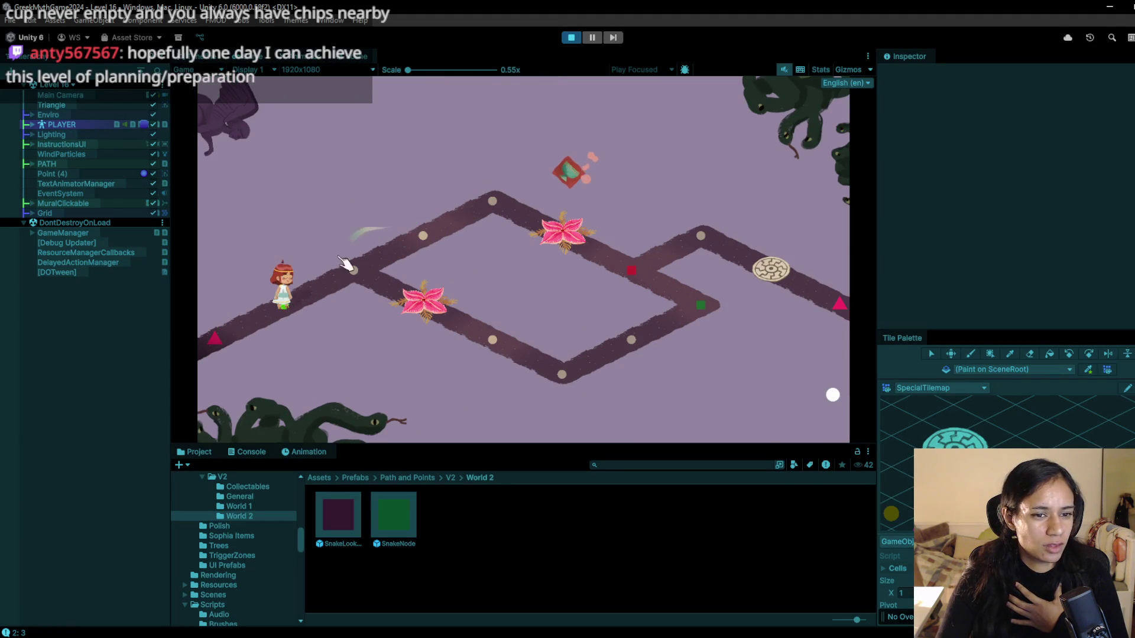
left_click(430, 237)
left_click(431, 236)
left_click(435, 240)
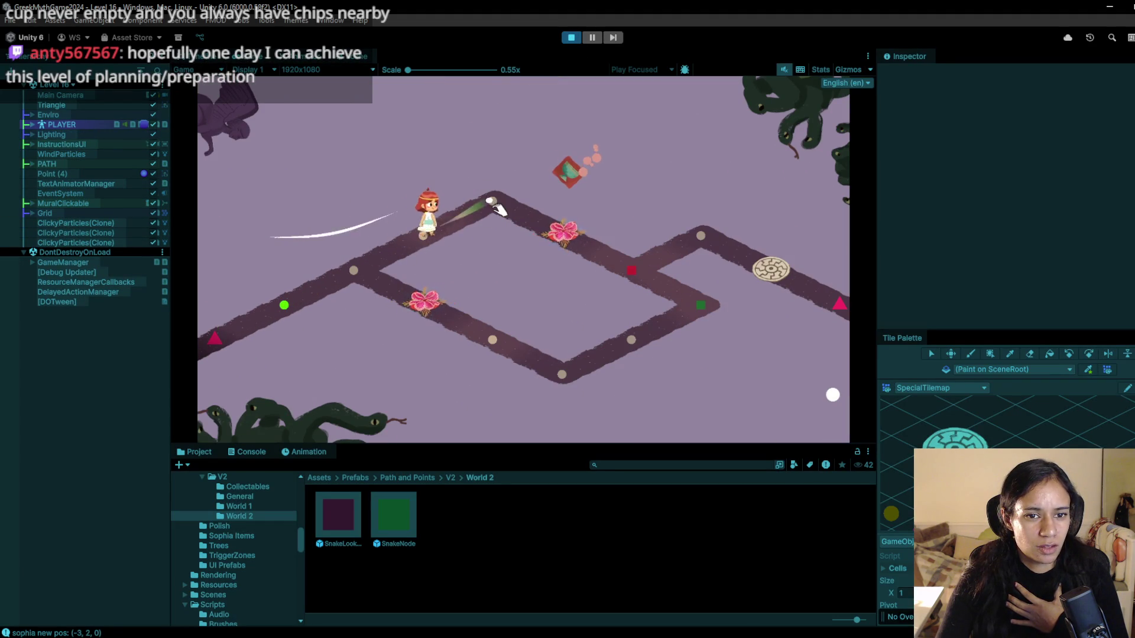
left_click(595, 253)
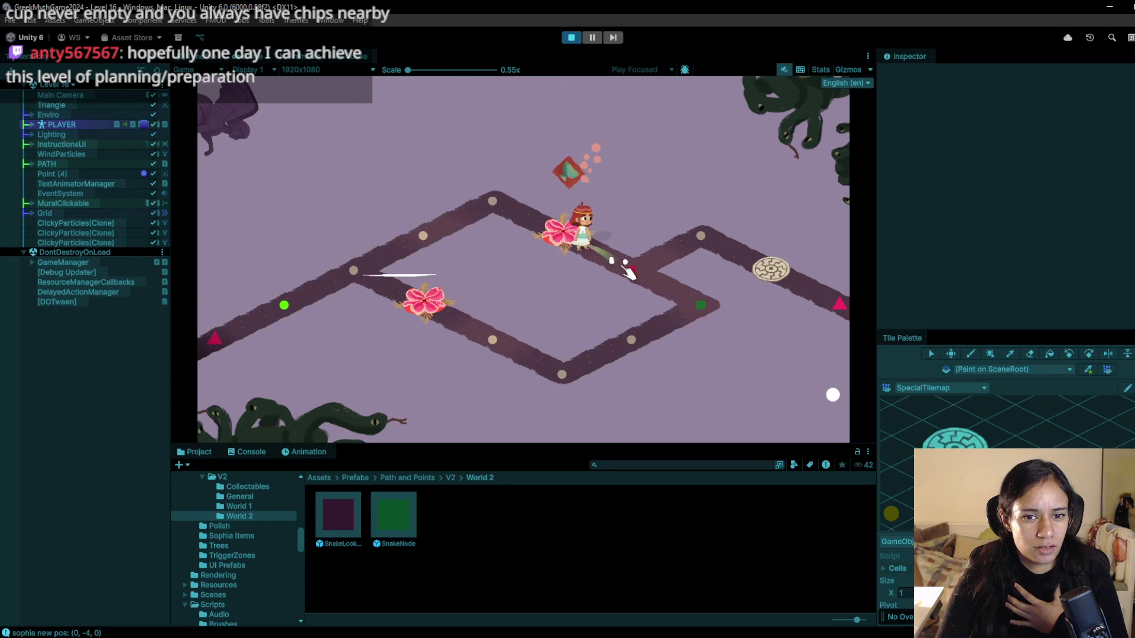
left_click(571, 37)
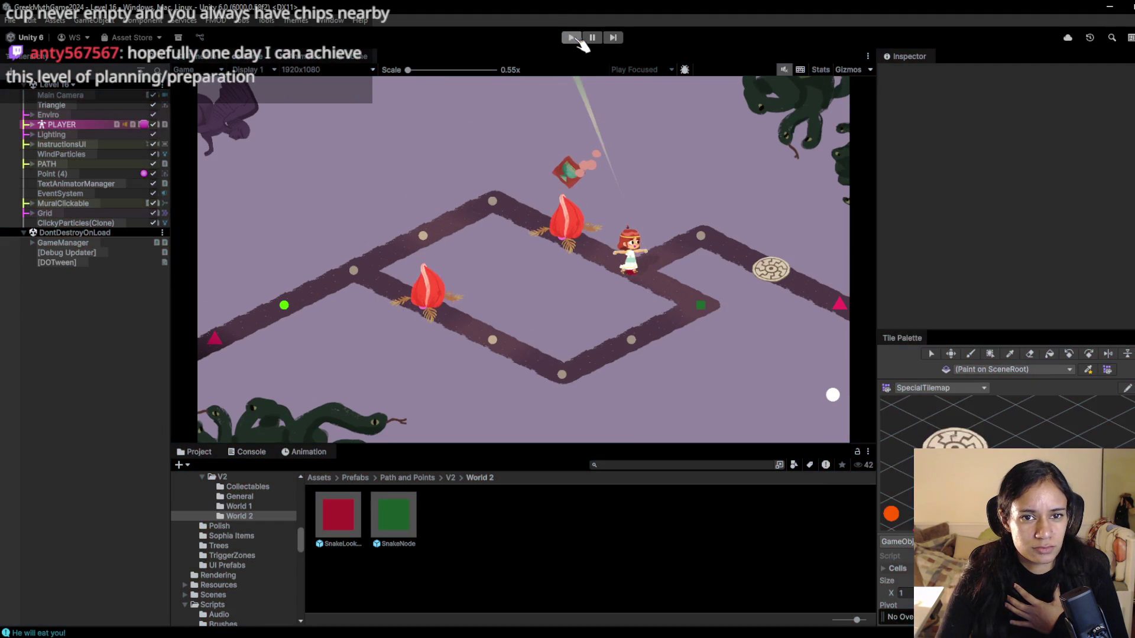
- Replay Level 16, walking through the nodes onto the green snake node to destroy it, then stop
left_click(571, 38)
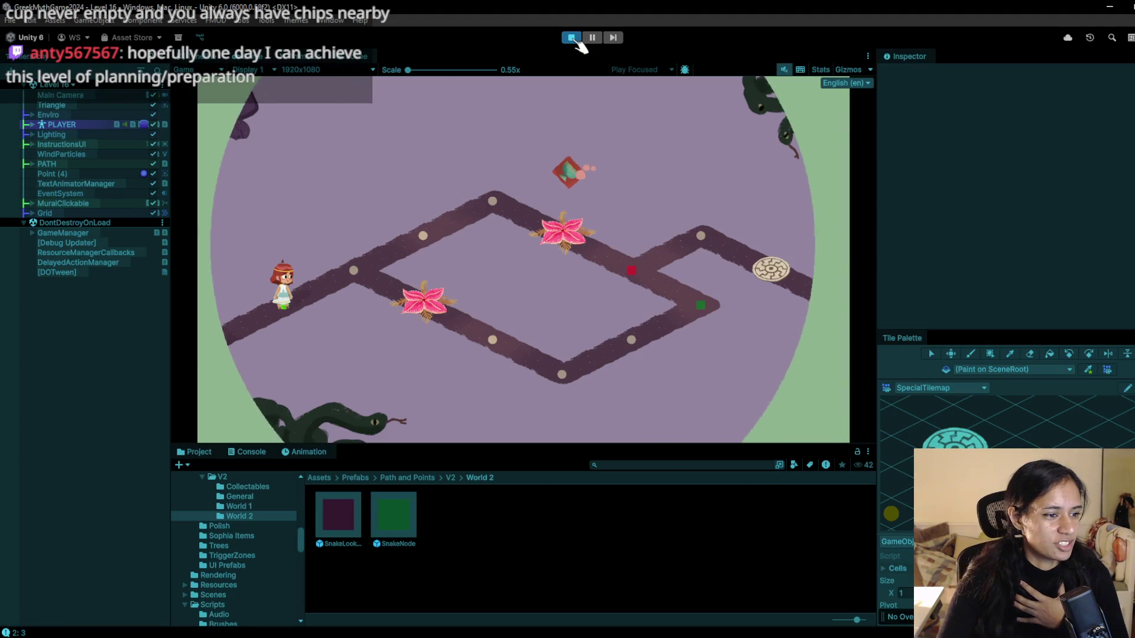
left_click(353, 270)
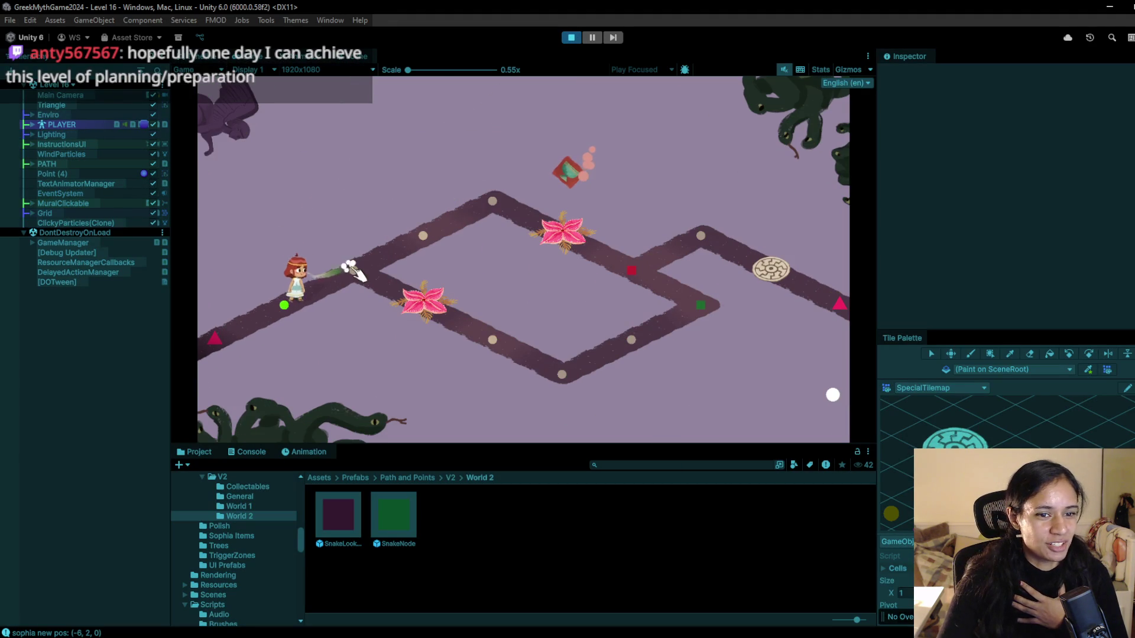
left_click(412, 227)
left_click(341, 276)
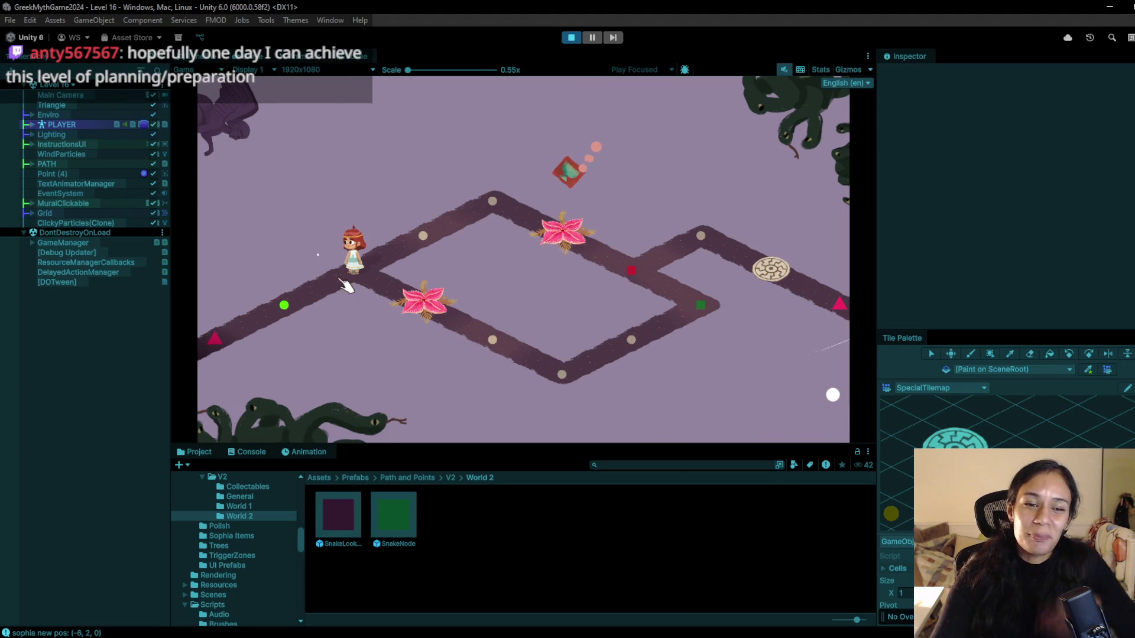
left_click(410, 309)
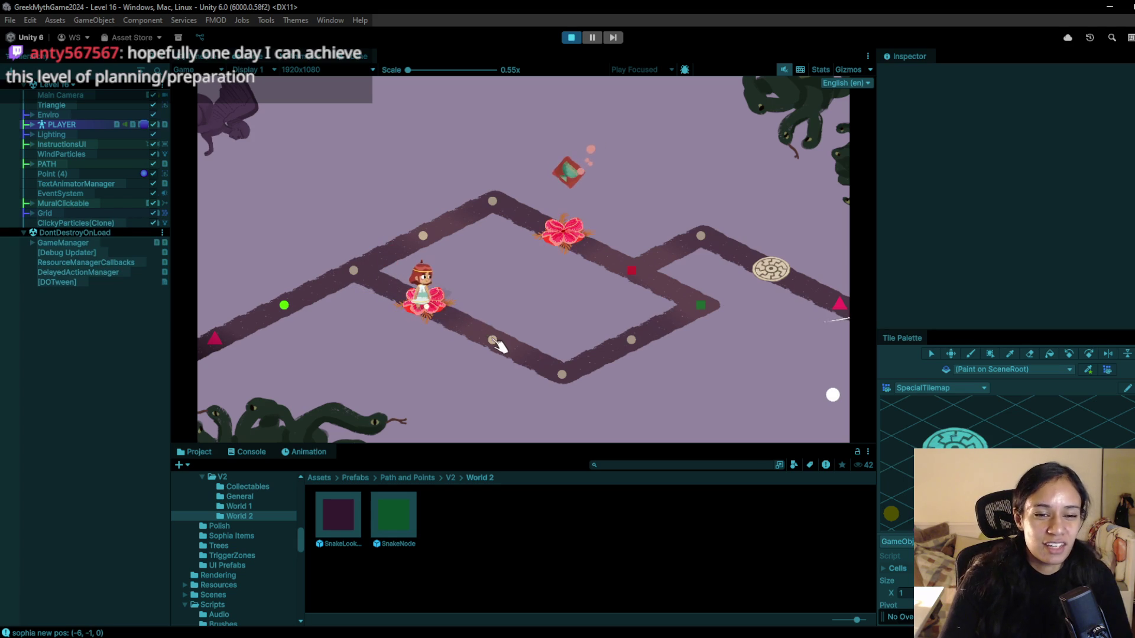
left_click(563, 377)
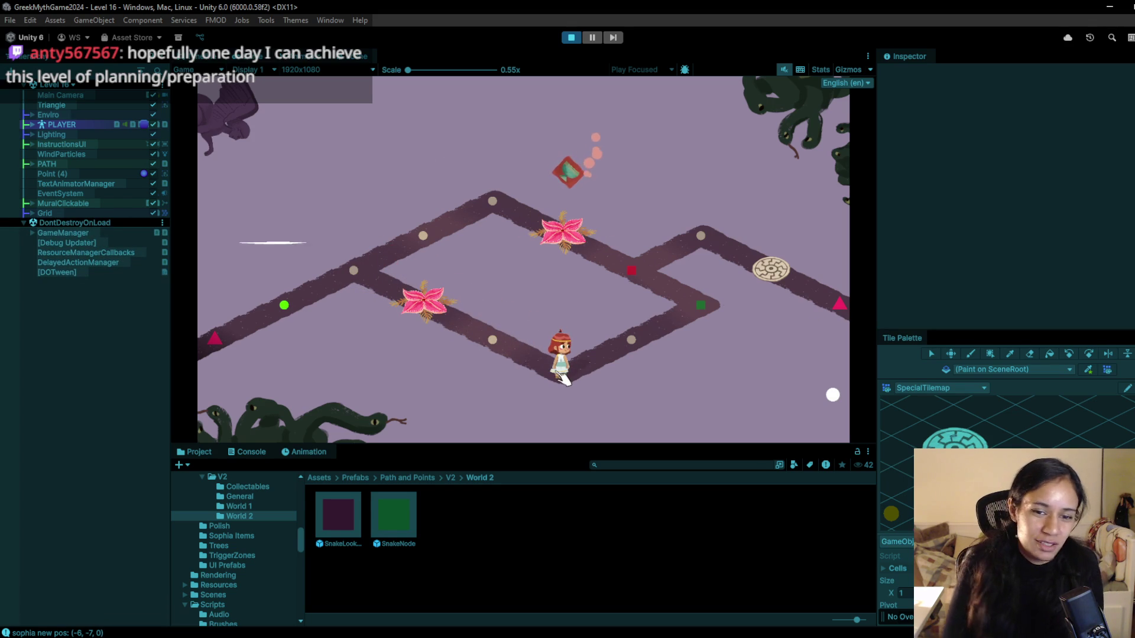
left_click(618, 359)
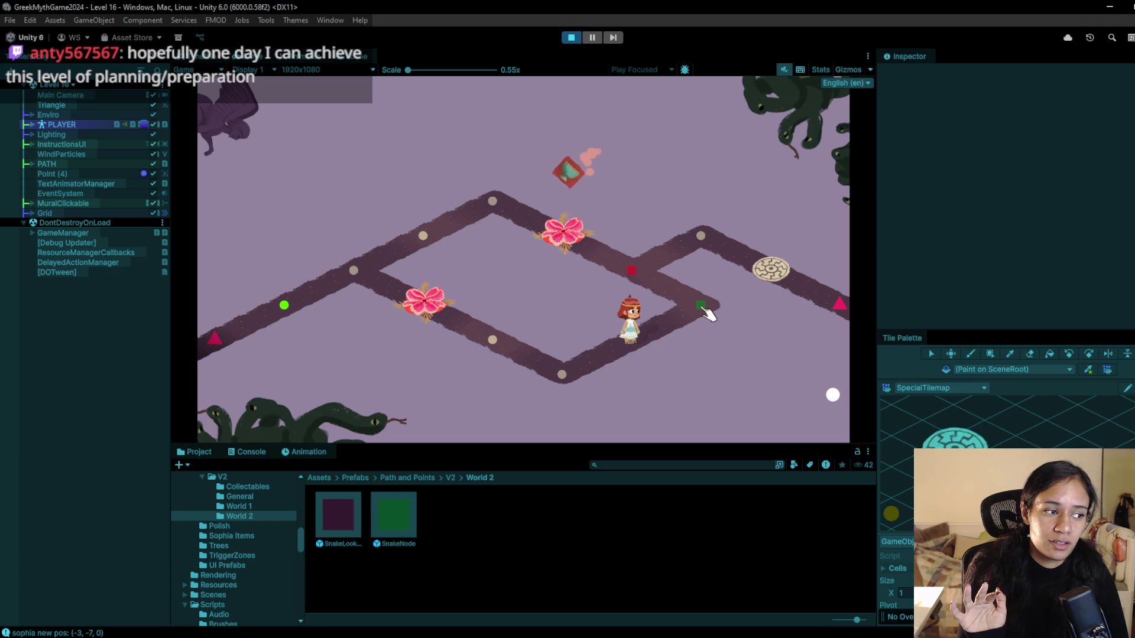
left_click(704, 309)
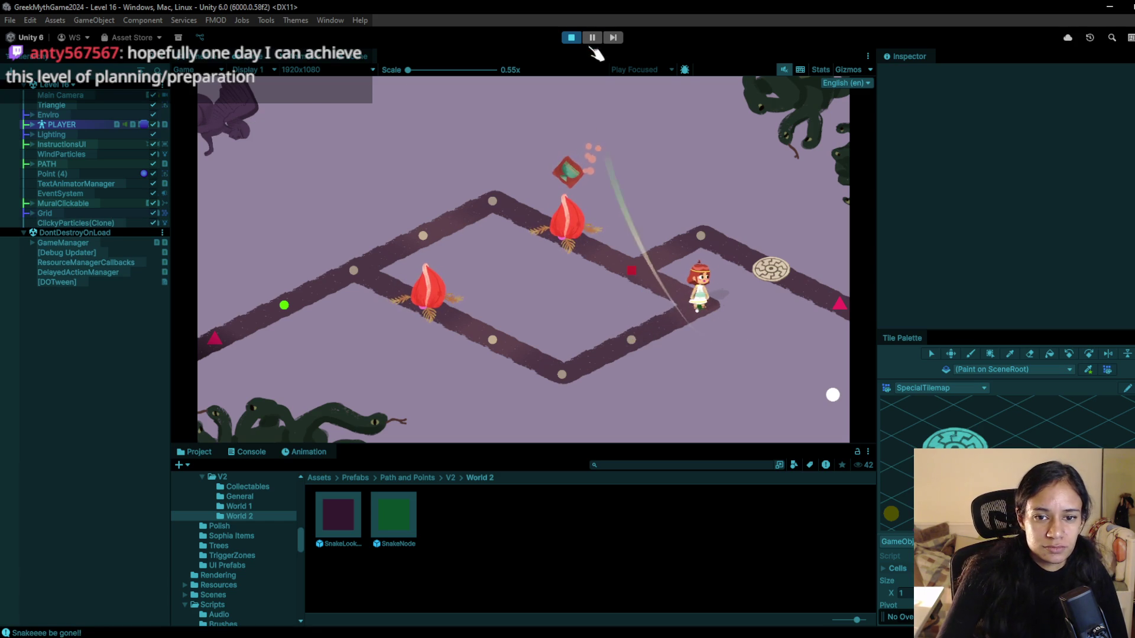
left_click(571, 38)
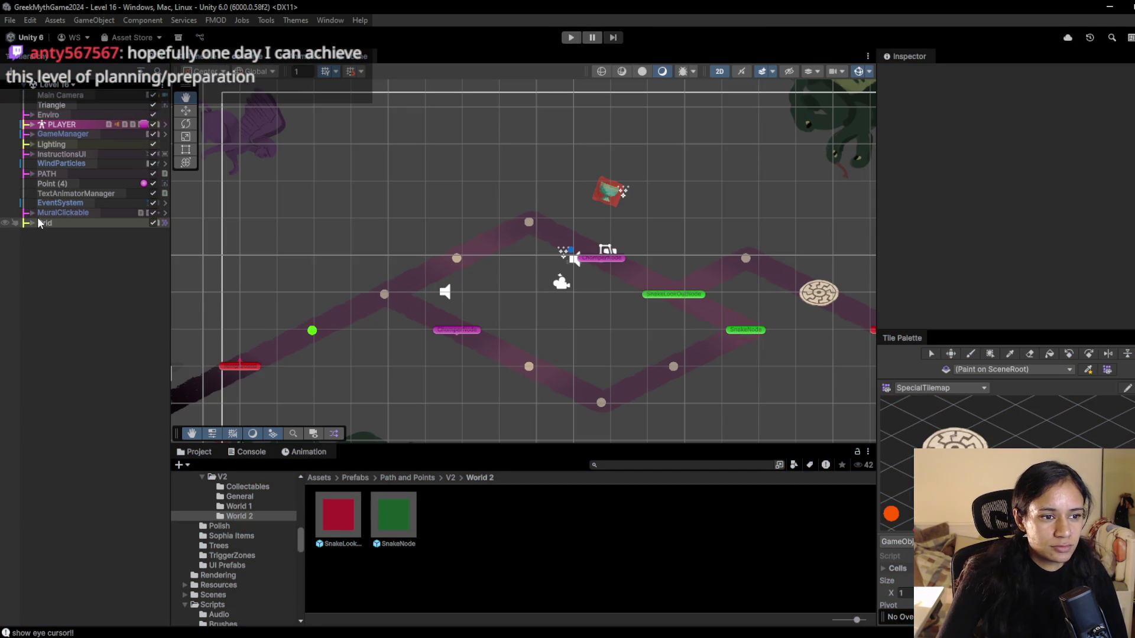
- Inspect SnakeNode under Grid's SpecialPointsTilemap, restart Play, and switch to VS Code
left_click_drag(792, 340, 518, 254)
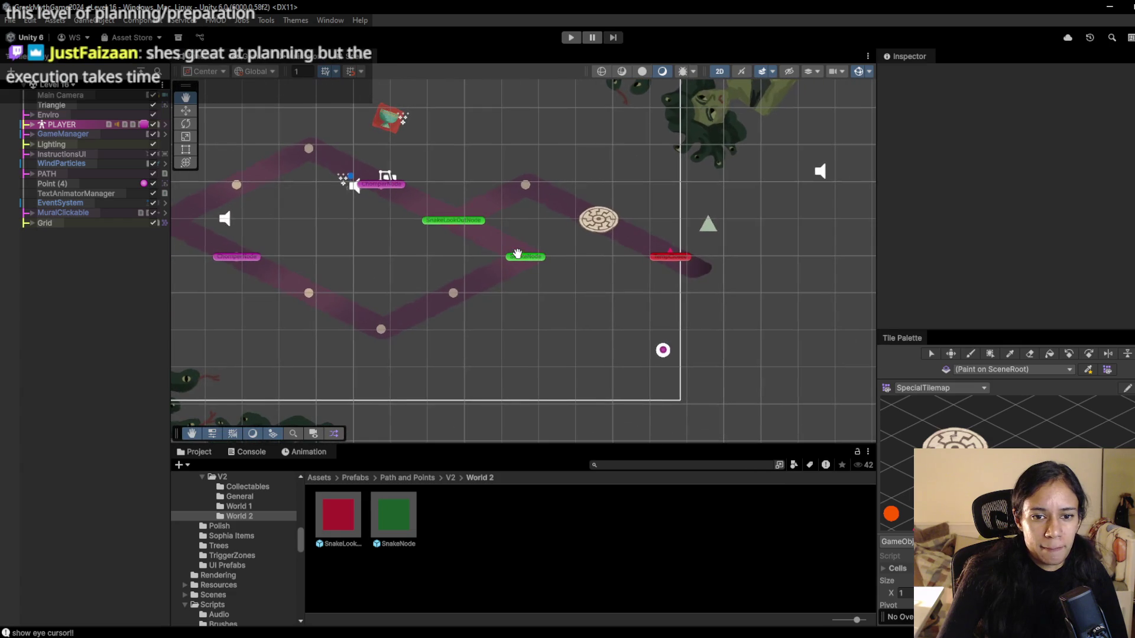
left_click(80, 193)
left_click(32, 223)
left_click(40, 243)
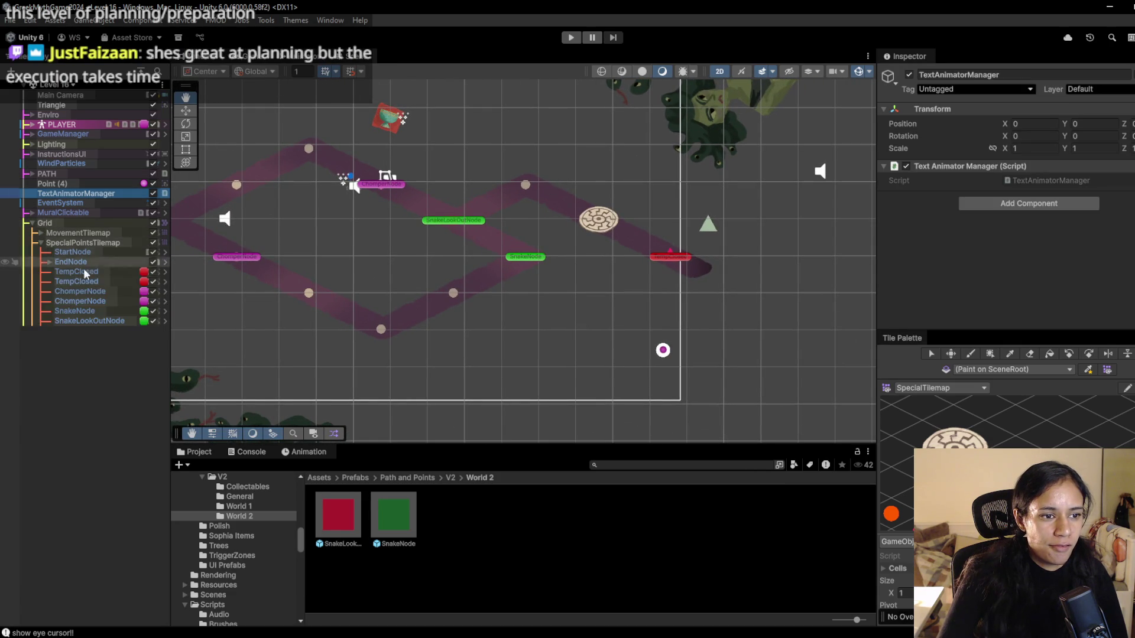
left_click(100, 310)
scroll(903, 283, "down", 5)
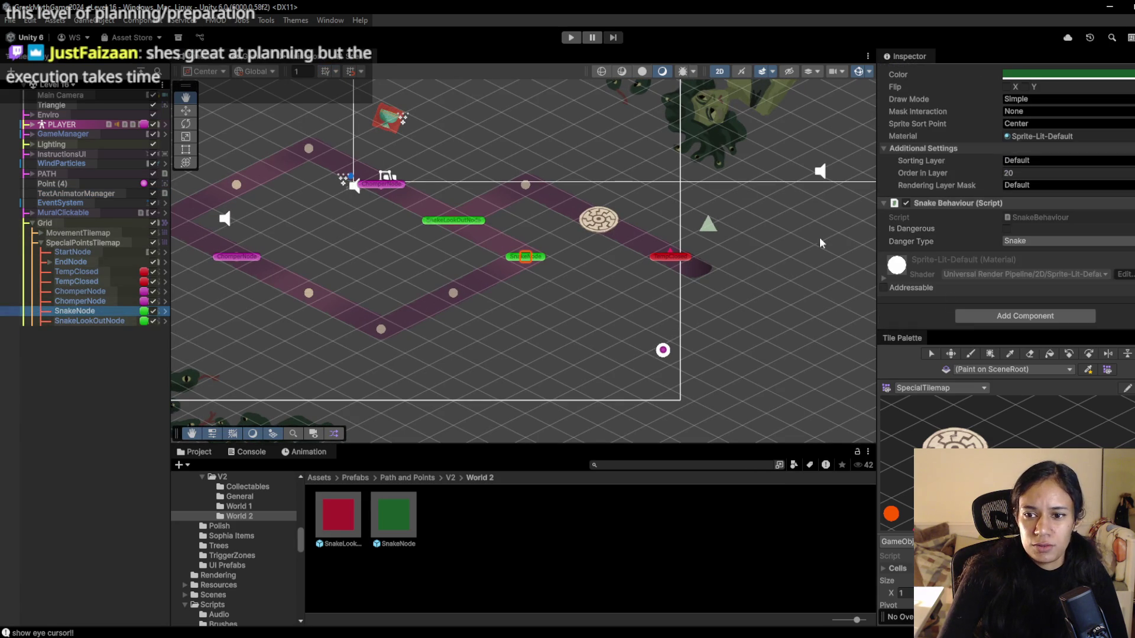
left_click(578, 38)
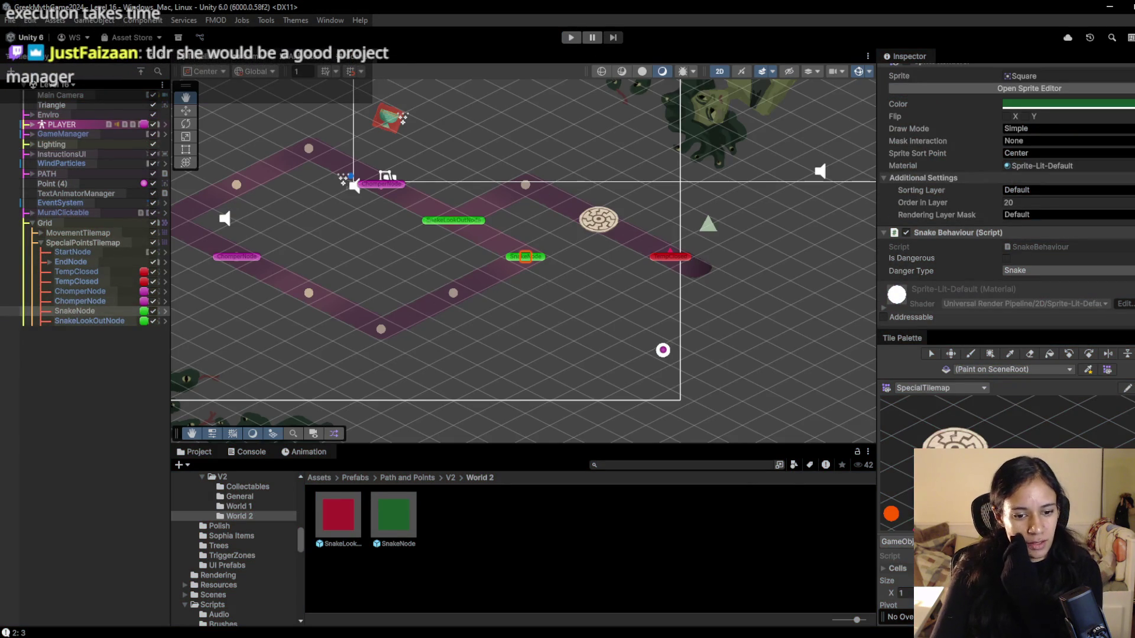
key("alt+Tab")
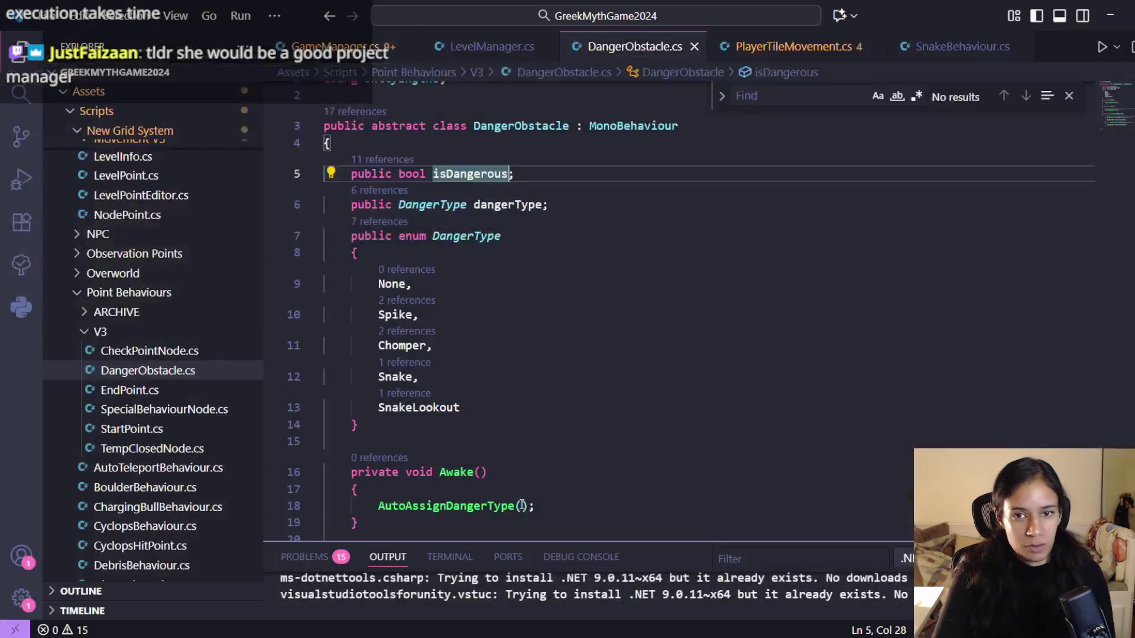
- Cut the 'isDangerous = true;' line from SnakeBehaviour's Start() and return to Unity to recompile
left_click(962, 46)
scroll(693, 302, "up", 4)
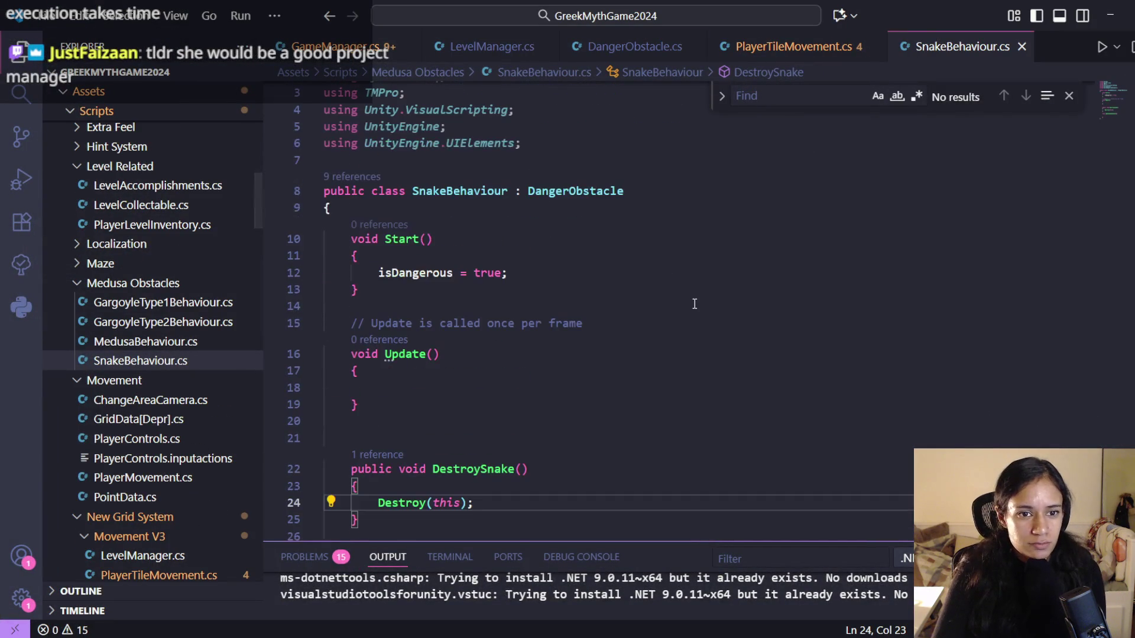
left_click(526, 281)
key("ctrl+x")
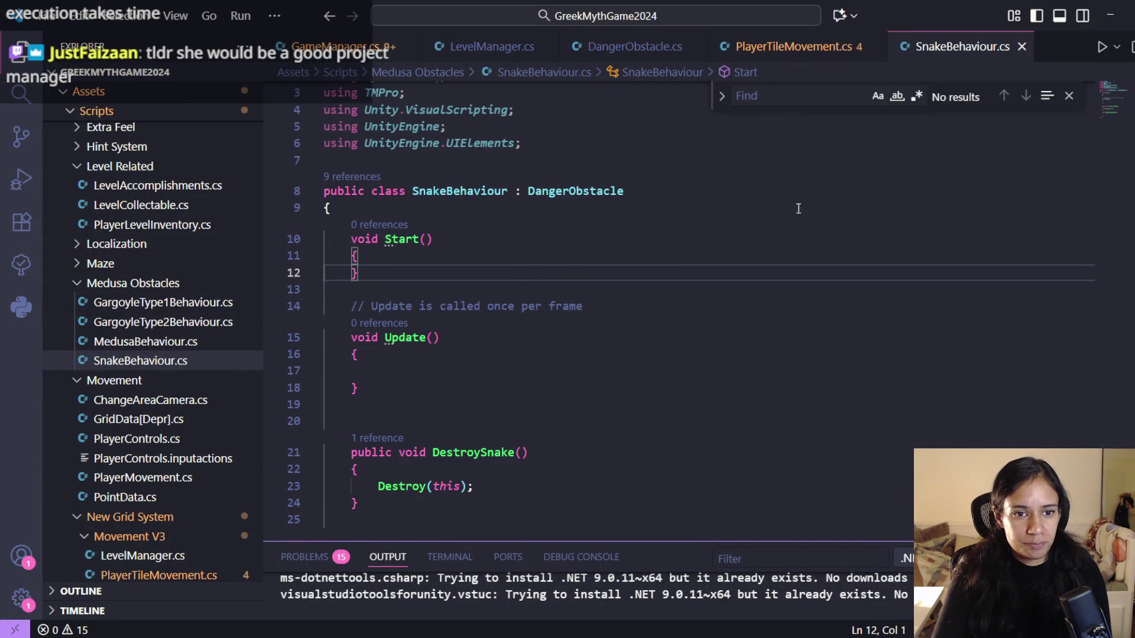
left_click(1110, 15)
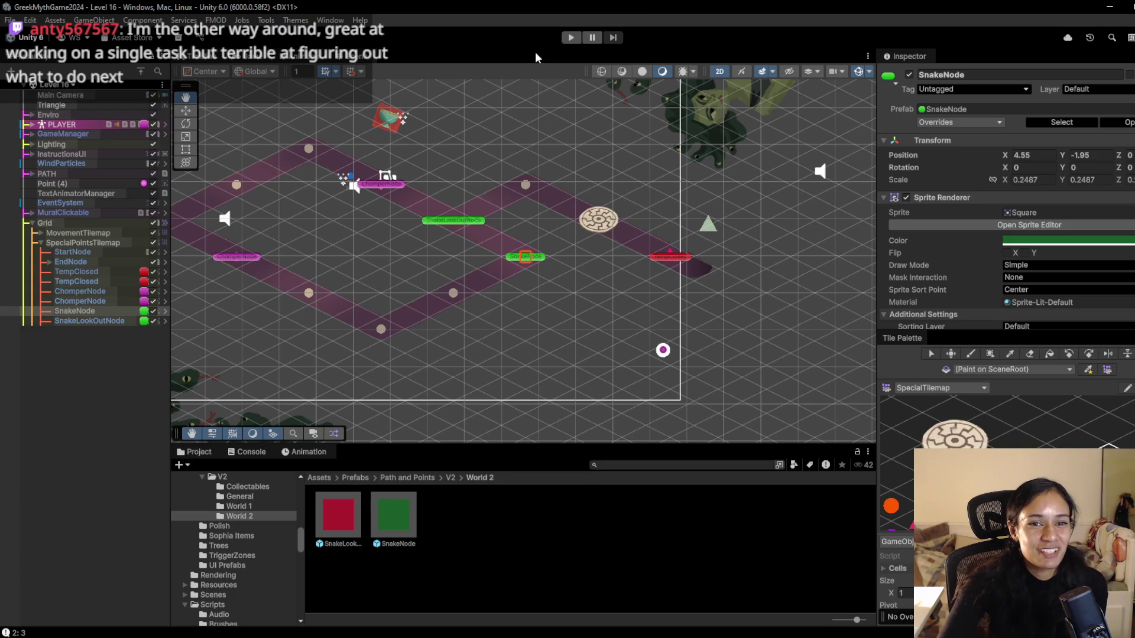
- Playtest by walking Sophia up the path onto the flower and red square tiles, then stop
left_click(570, 39)
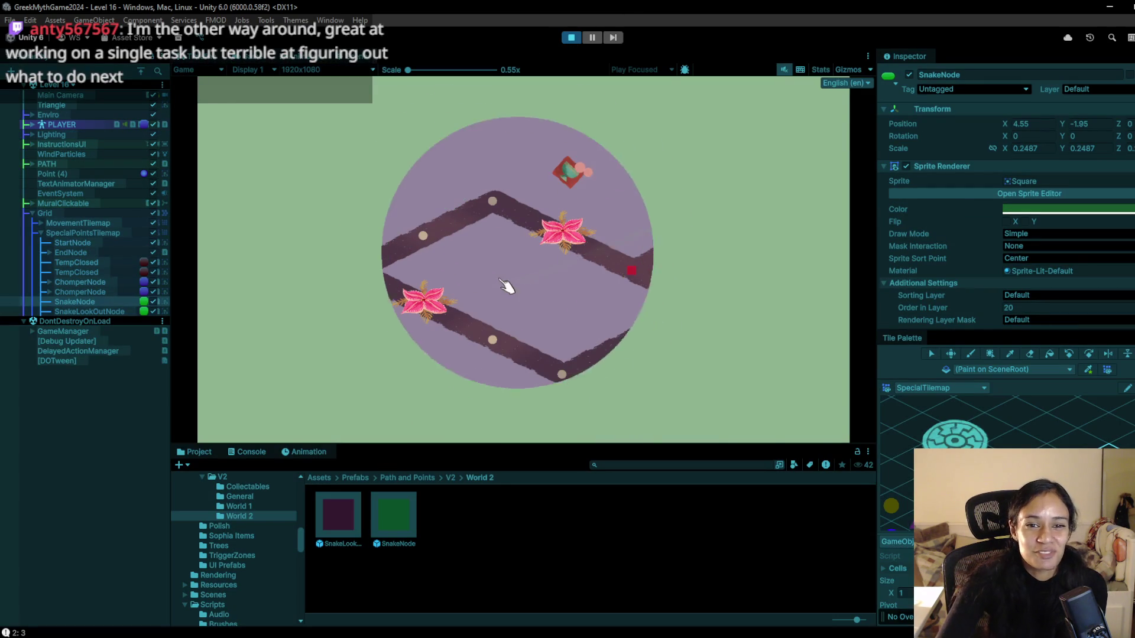
left_click(384, 249)
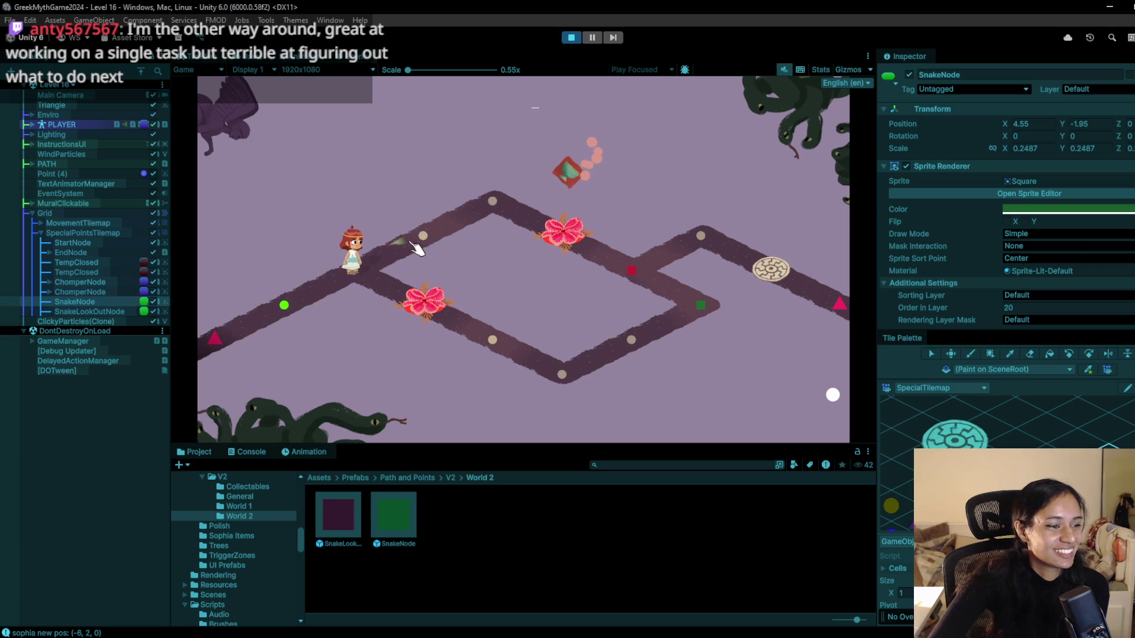
left_click(417, 248)
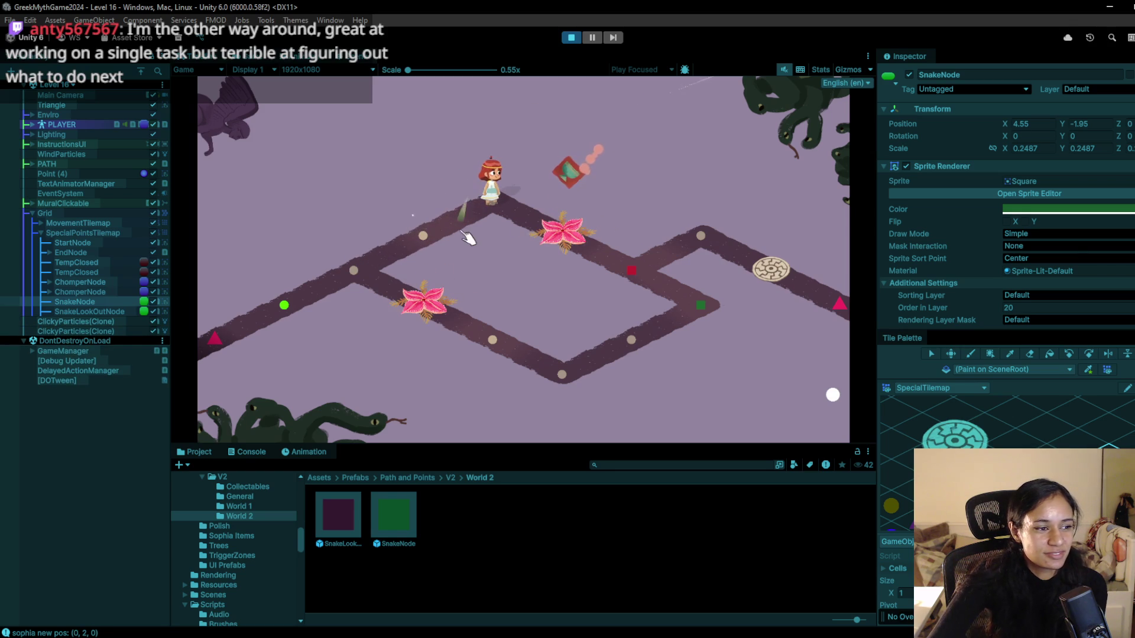
left_click(661, 280)
left_click(630, 272)
left_click(571, 38)
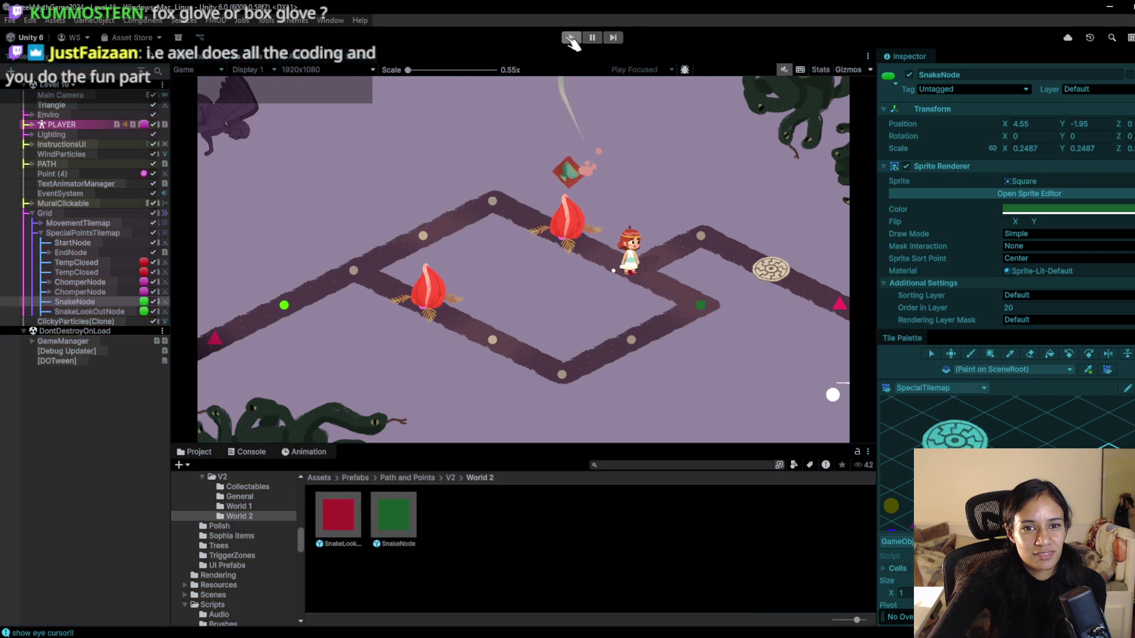
- Replay, walking Sophia down past the flower and bottom node onto the snake, then return to SnakeBehaviour.cs
left_click(571, 37)
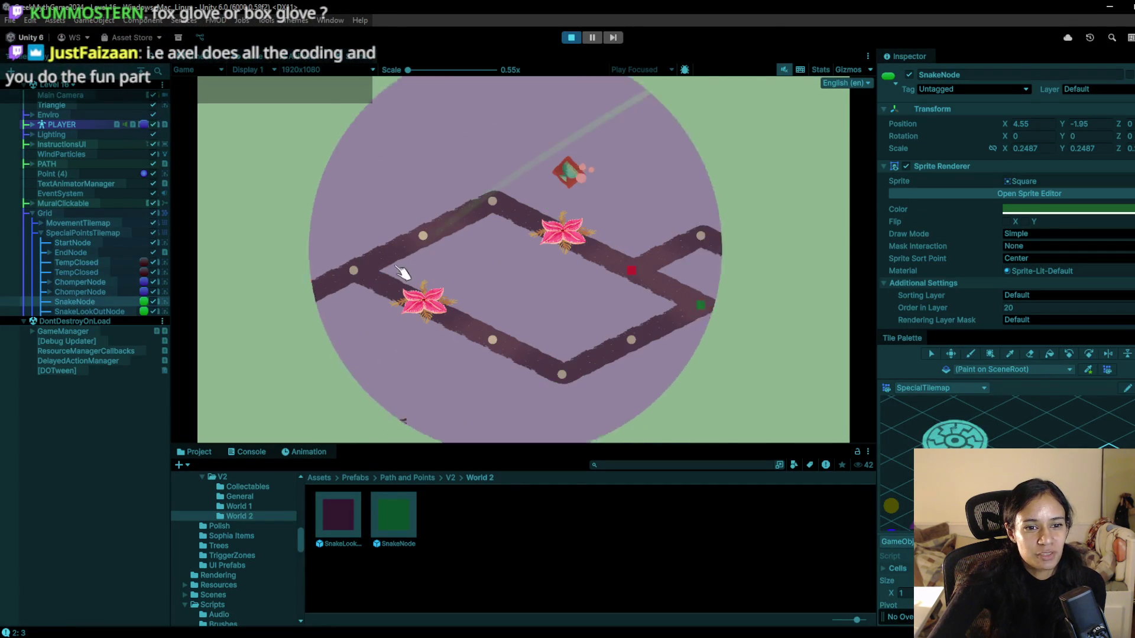
left_click(392, 290)
left_click(374, 292)
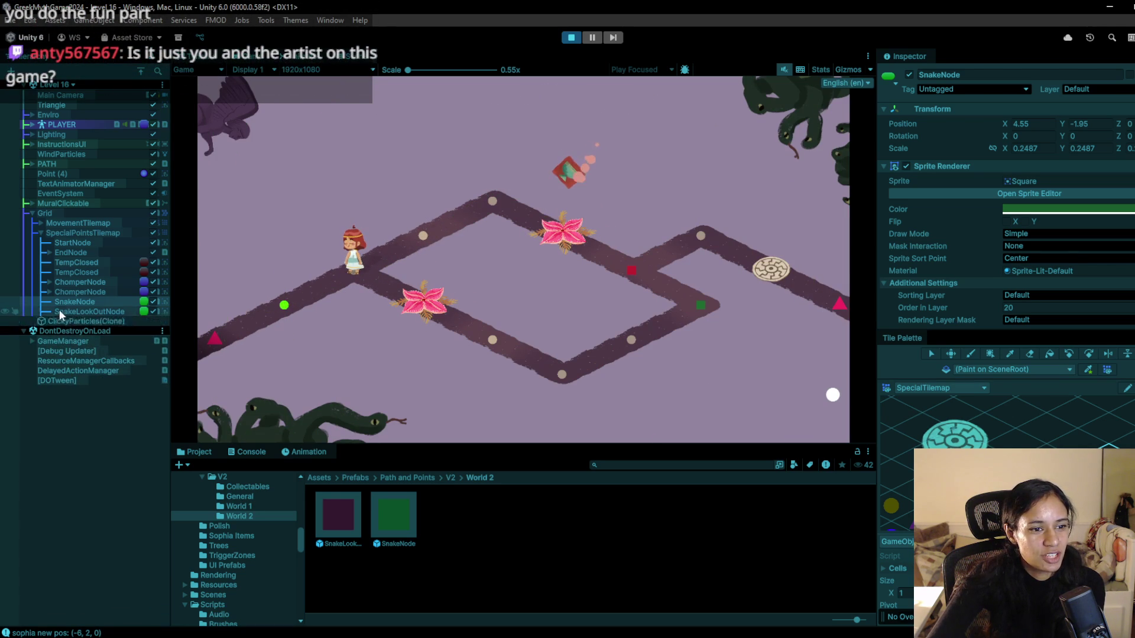
scroll(1057, 302, "down", 5)
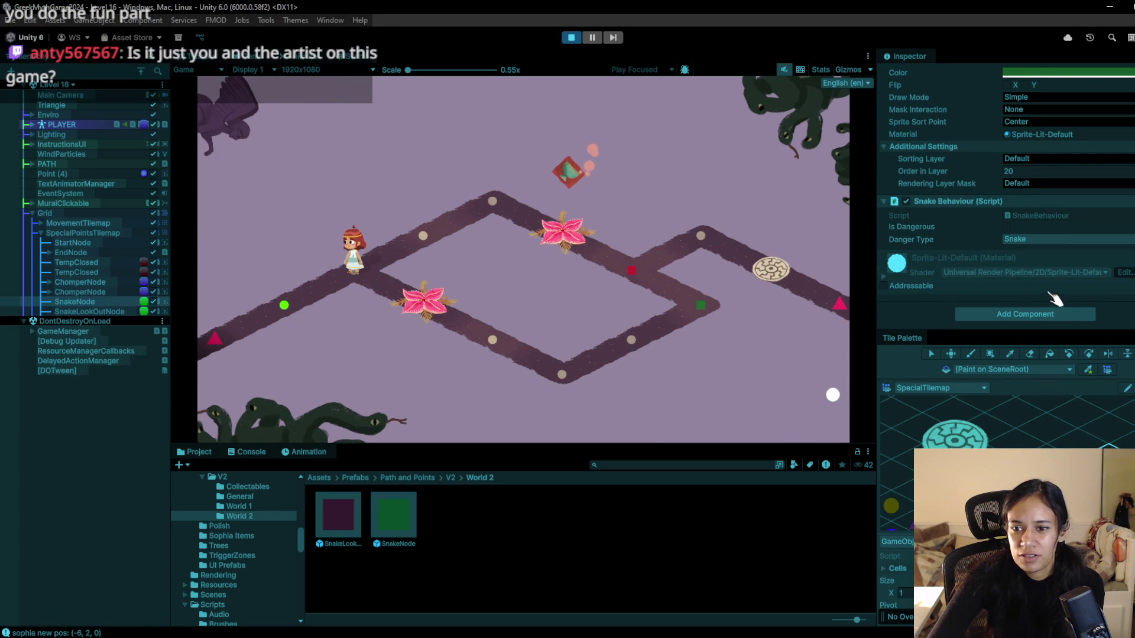
left_click(464, 277)
left_click(494, 346)
left_click(568, 375)
left_click(647, 336)
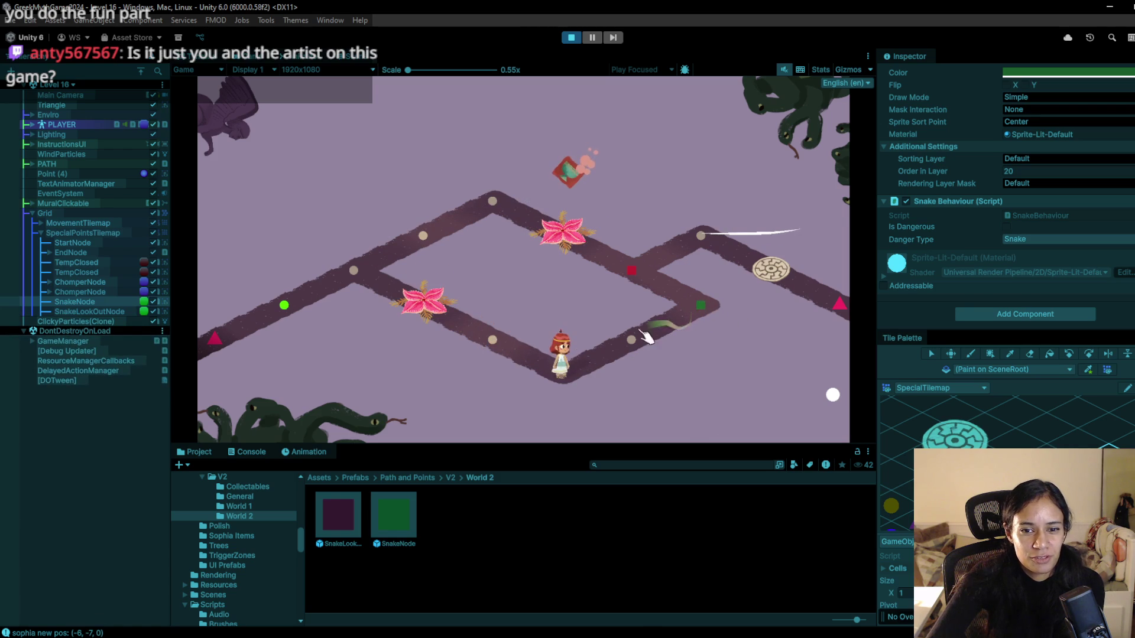
left_click(712, 314)
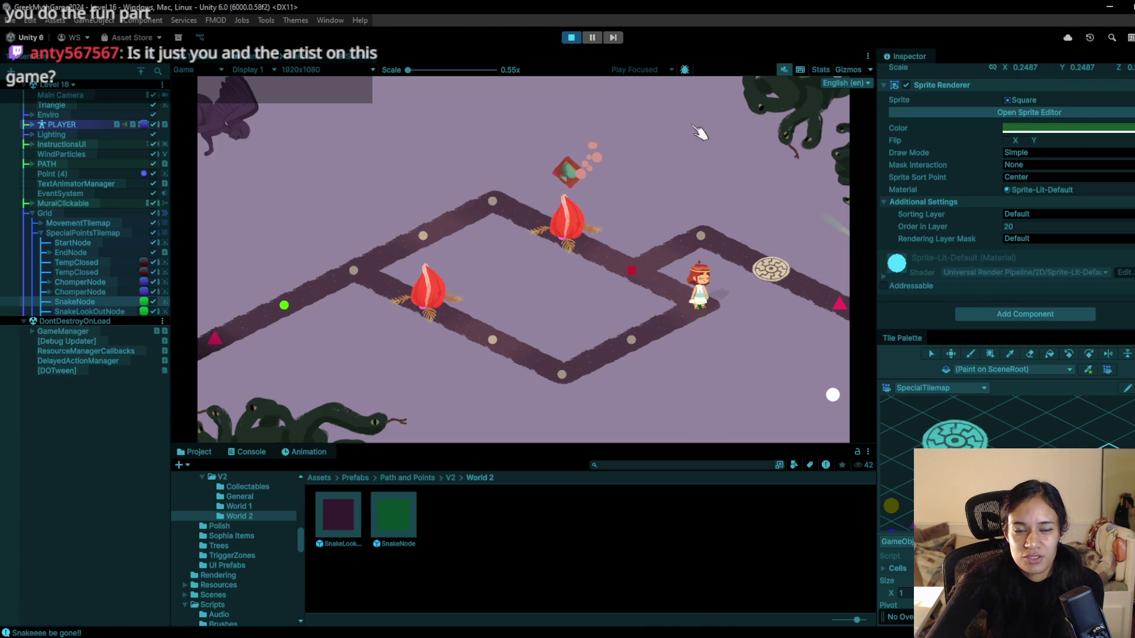
left_click(575, 39)
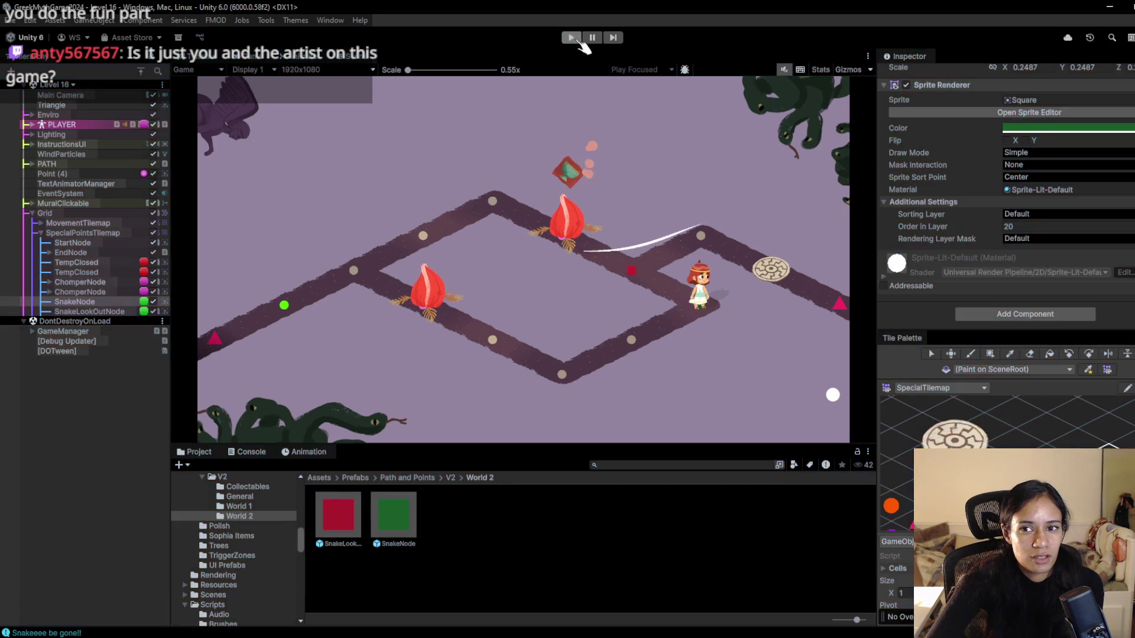
key("alt+Tab")
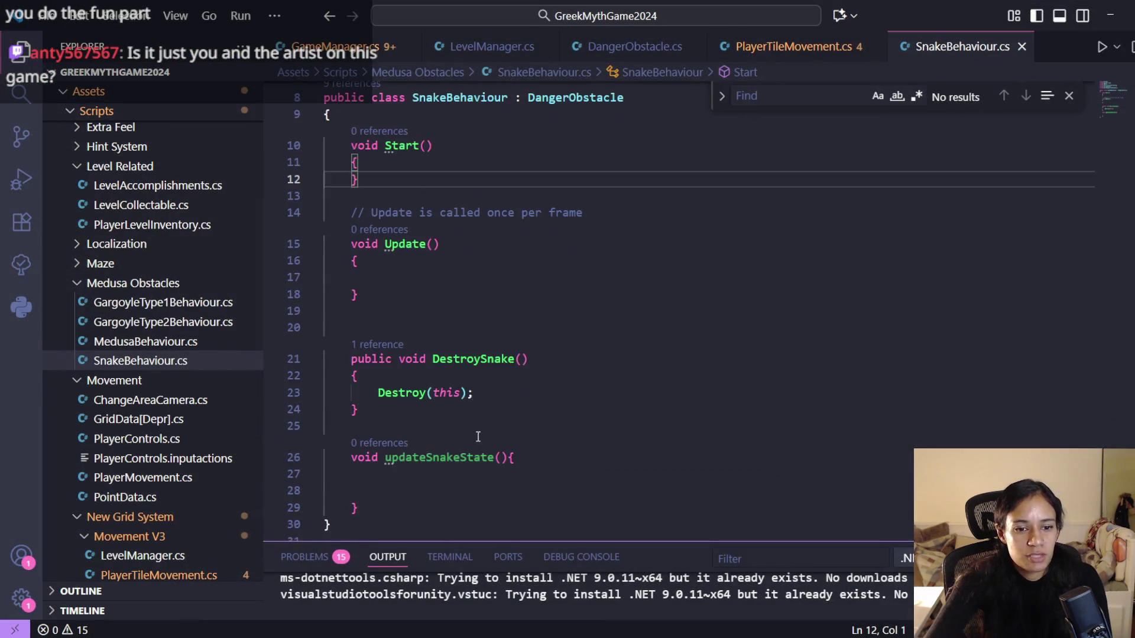
- Change DestroySnake's Destroy(this) to Destroy(this.gameObject), then return to Unity to reload
left_click(460, 393)
type(".game")
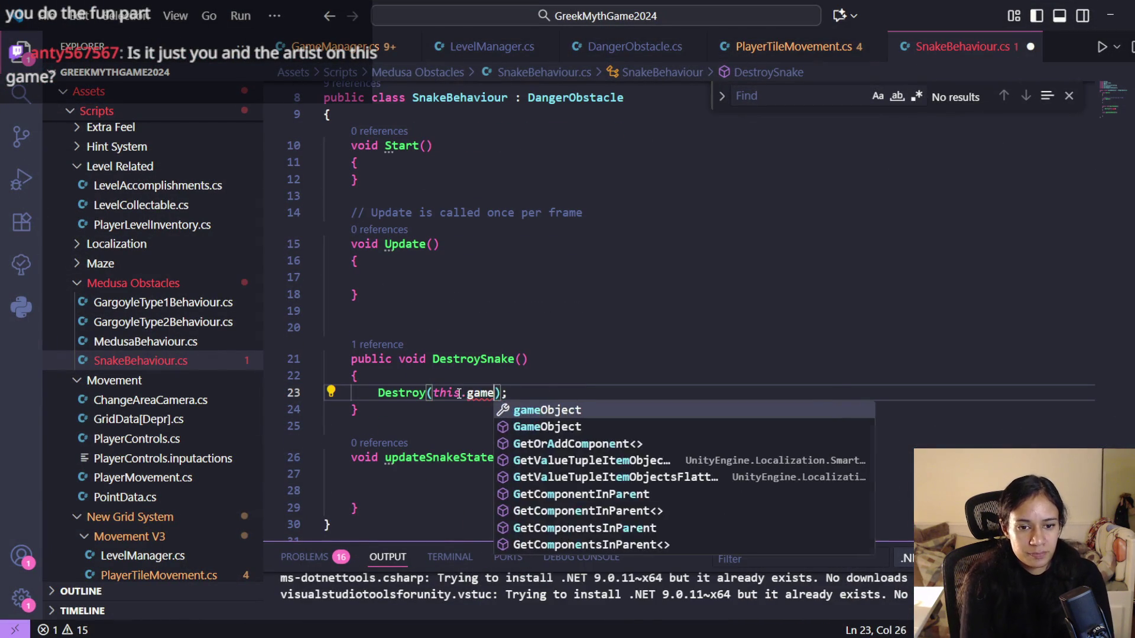
key("Tab")
left_click(1109, 16)
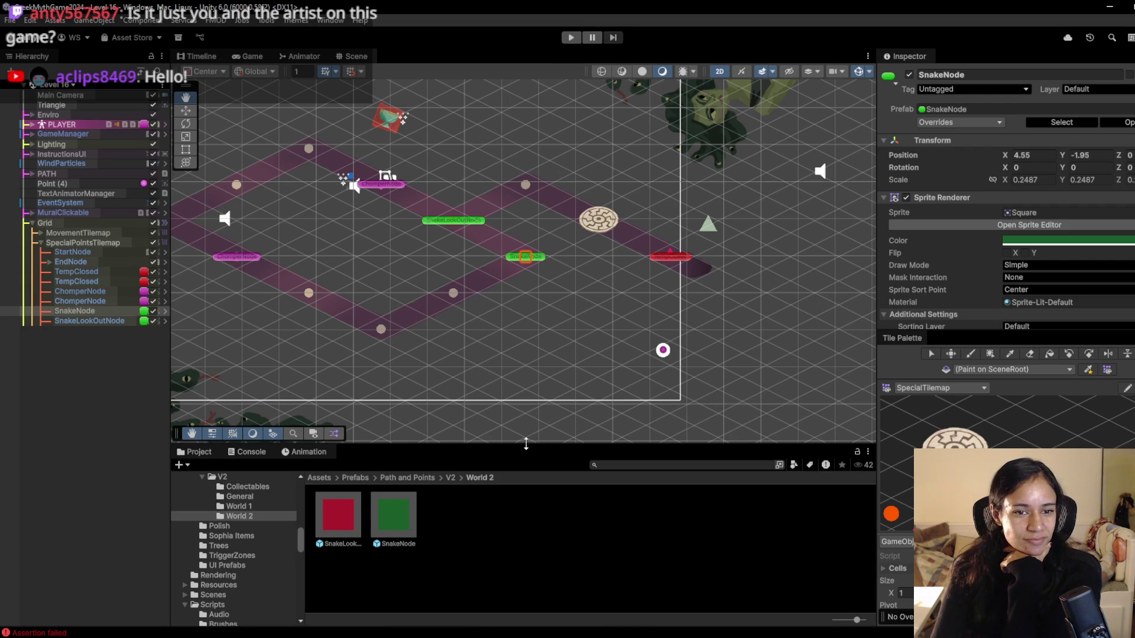
- Pan the Unity level view, then bring up Chrome with the task timer
left_click_drag(424, 268, 463, 276)
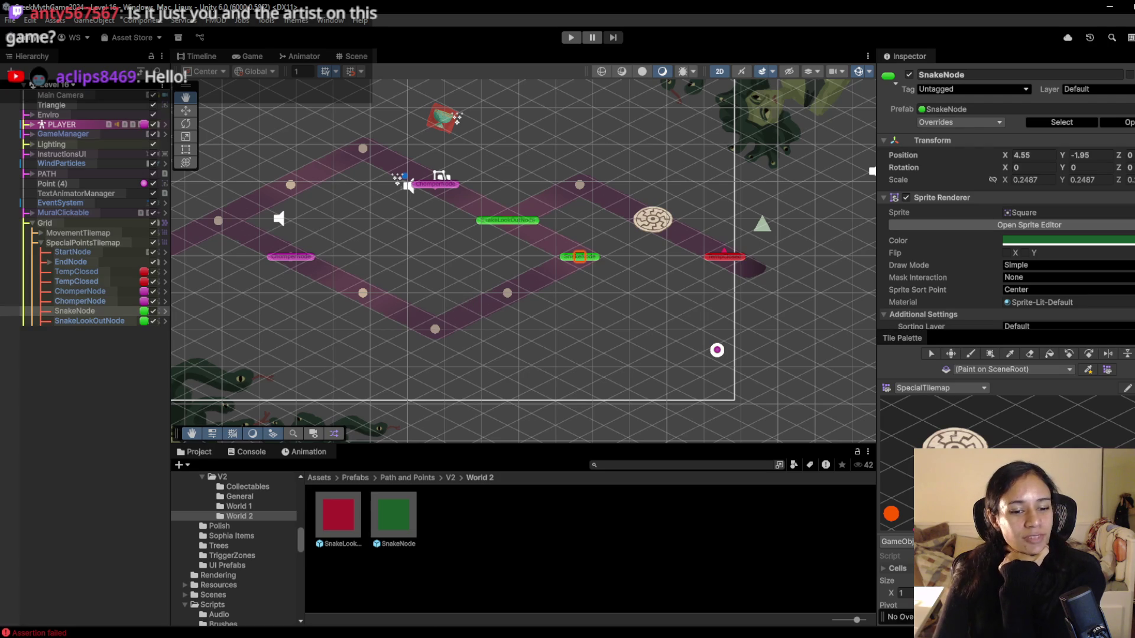
mouse_move(344, 633)
left_click(358, 591)
scroll(854, 215, "down", 2)
scroll(850, 212, "up", 6)
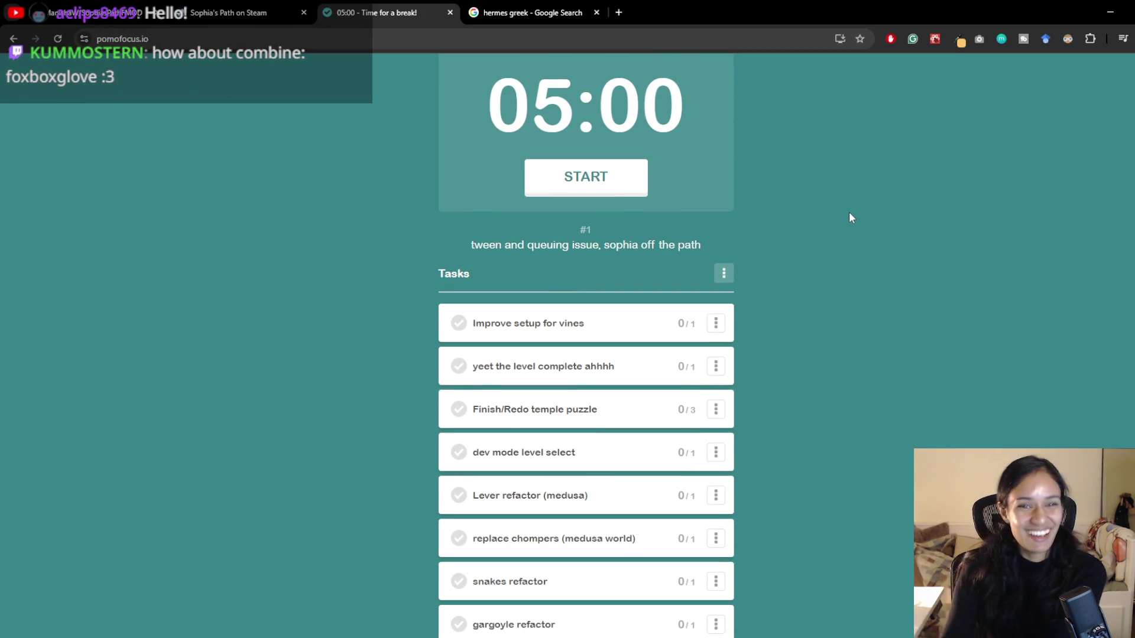
- Load the Sophia's Path Development Trello board in a new tab
key("ctrl+t")
type("trello")
key("Return")
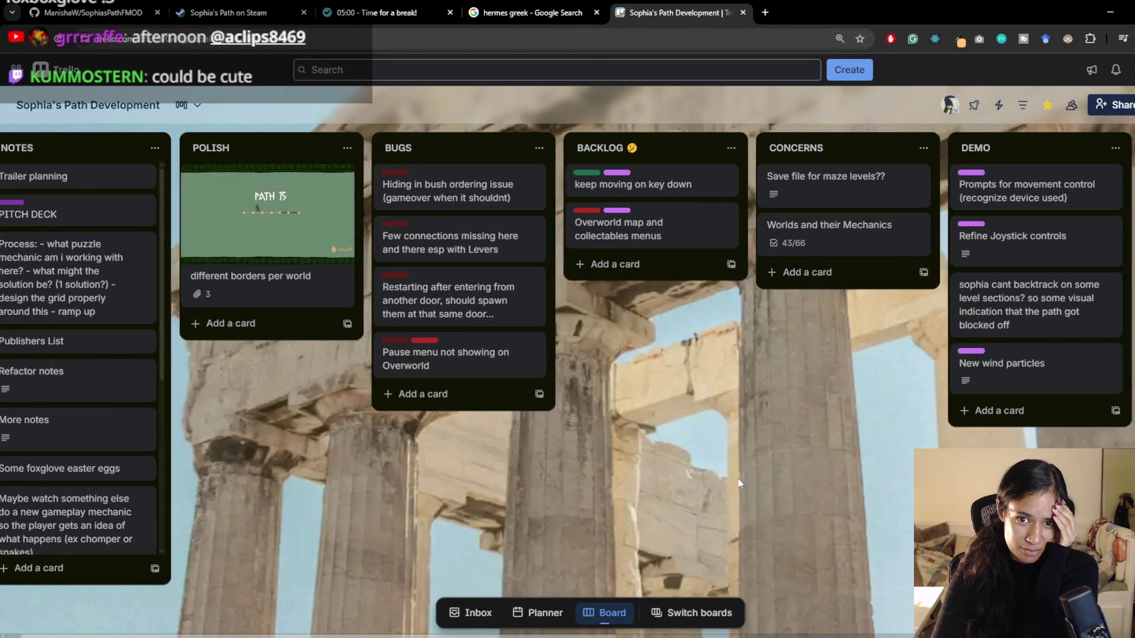
- Look over the Trello board, then move 'snakes refactor' to the top of the Pomofocus tasks
scroll(764, 473, "right", 4)
scroll(568, 355, "left", 4)
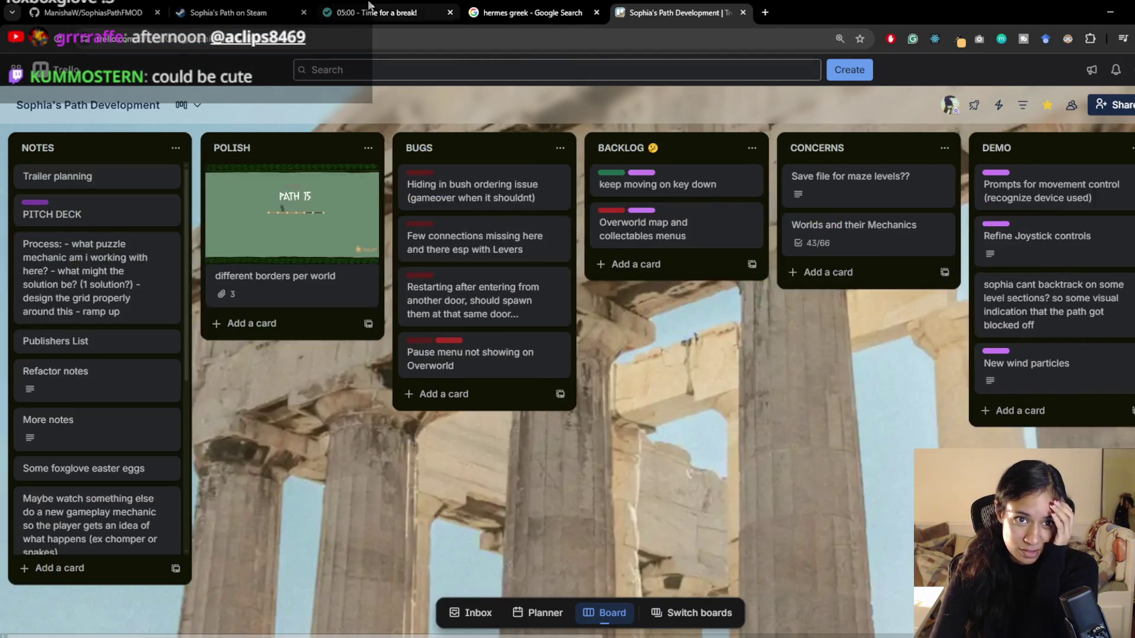
left_click(383, 12)
scroll(456, 380, "down", 5)
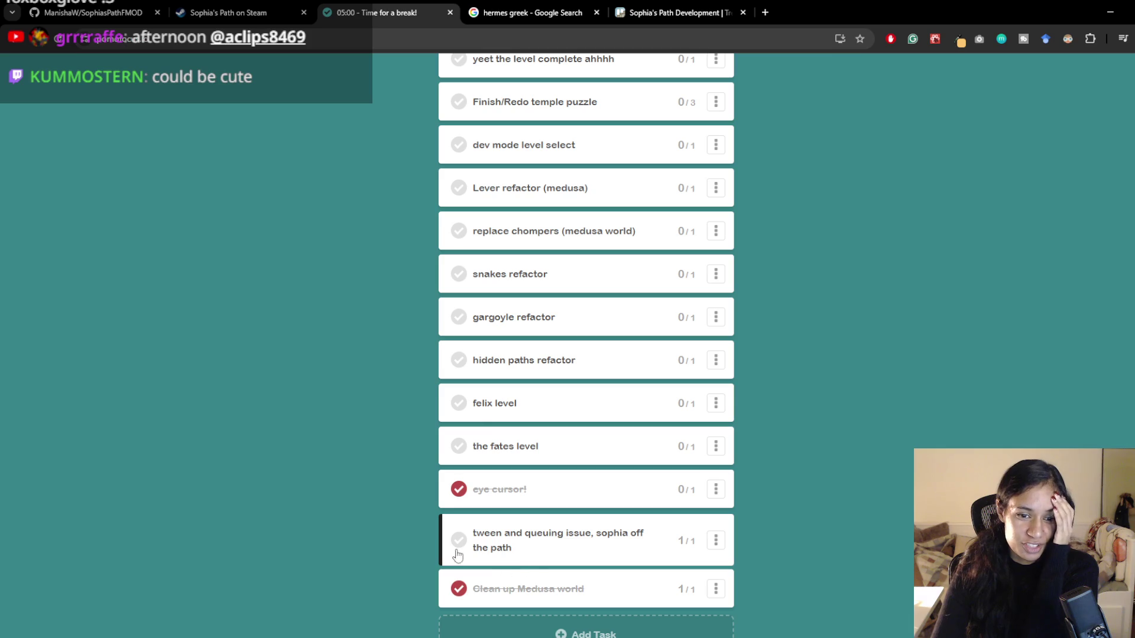
scroll(462, 544, "up", 3)
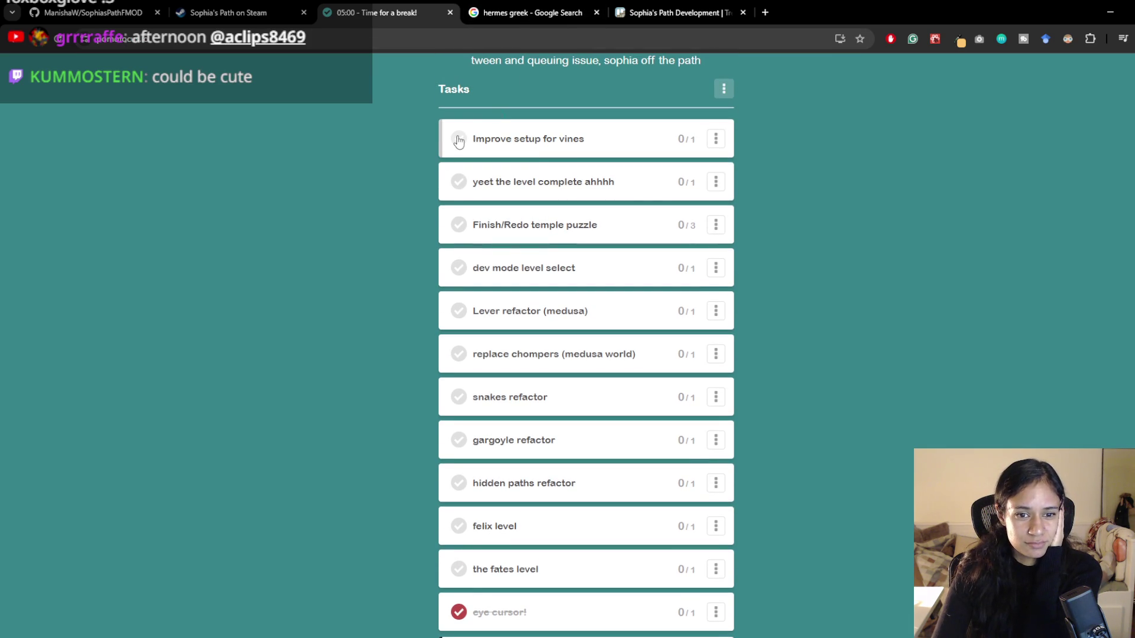
left_click_drag(559, 397, 566, 125)
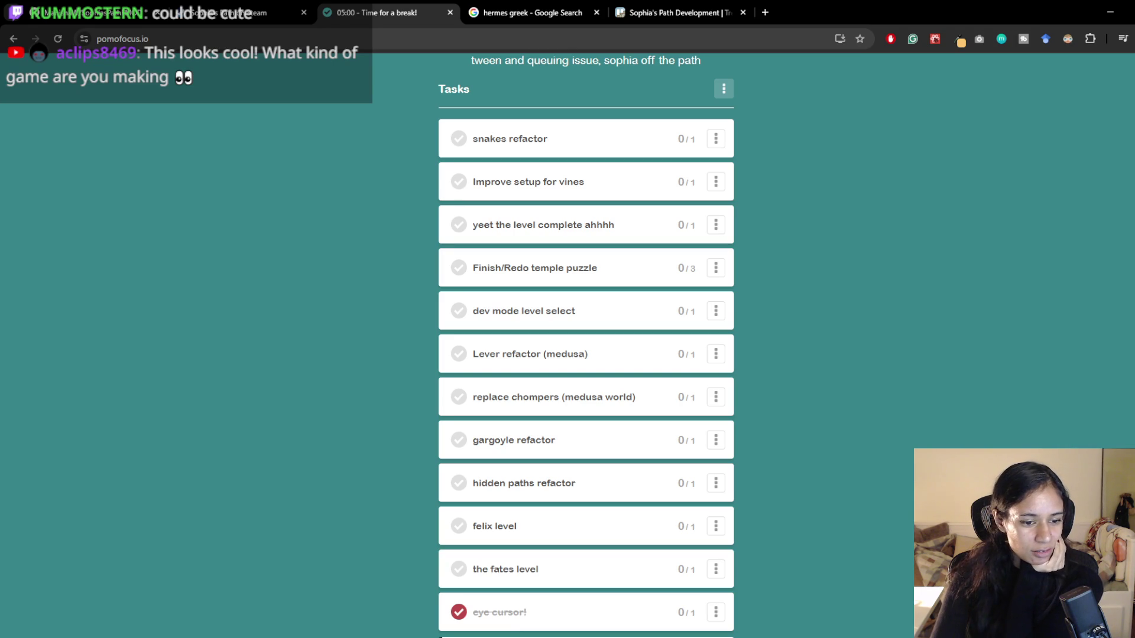
- Browse the MX-MedusaWorld and MX-Village music folders in File Explorer, then return to Unity
mouse_move(223, 635)
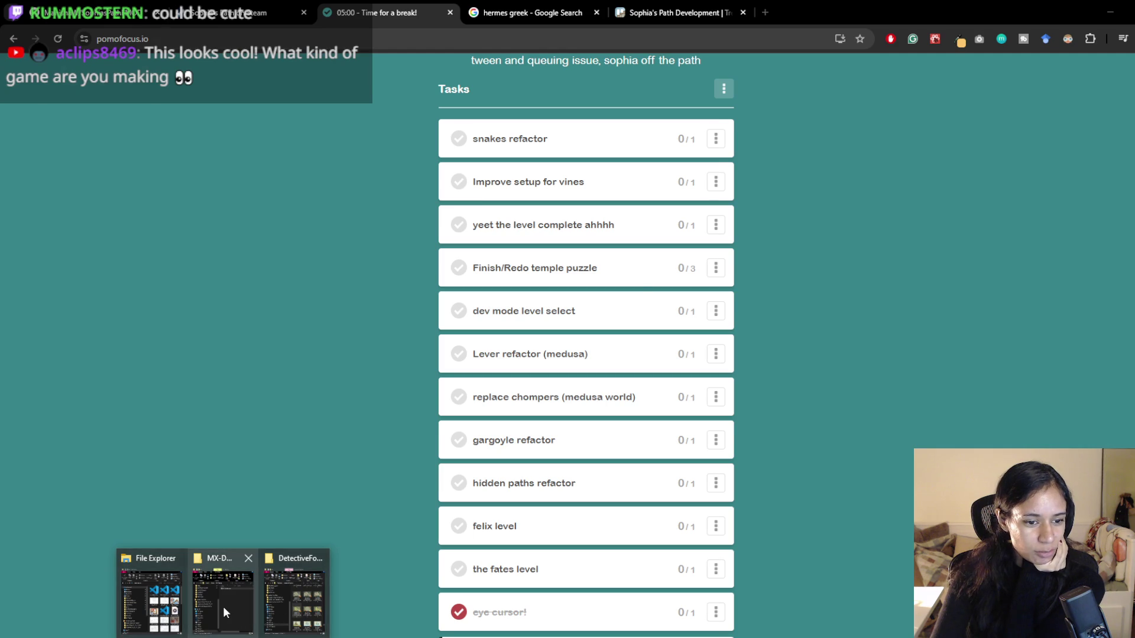
left_click(224, 612)
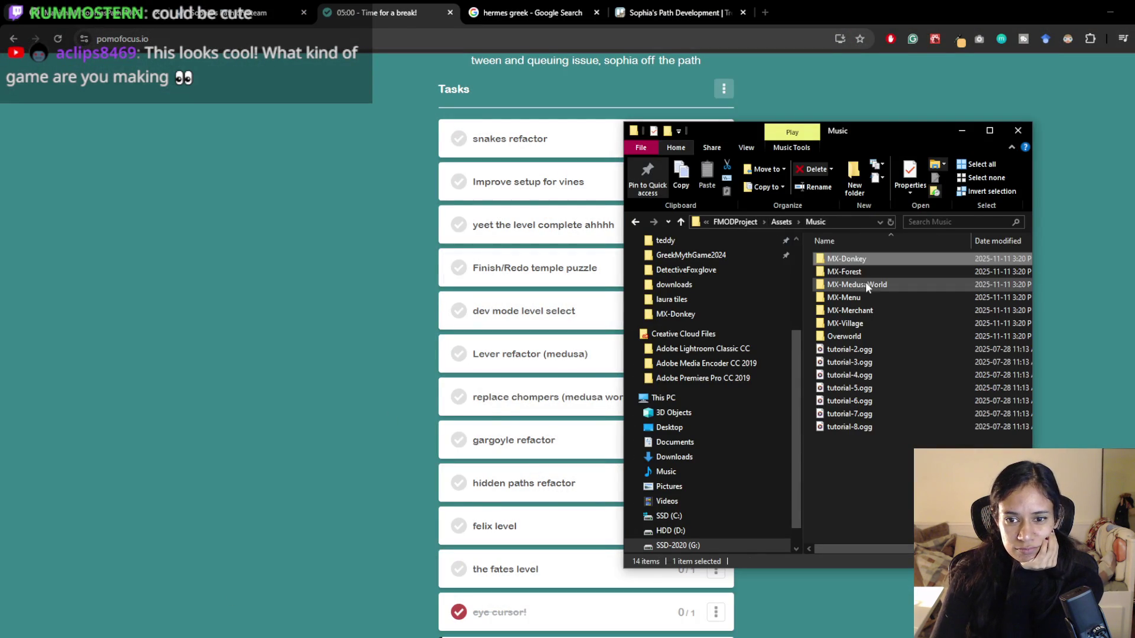
double_click(867, 286)
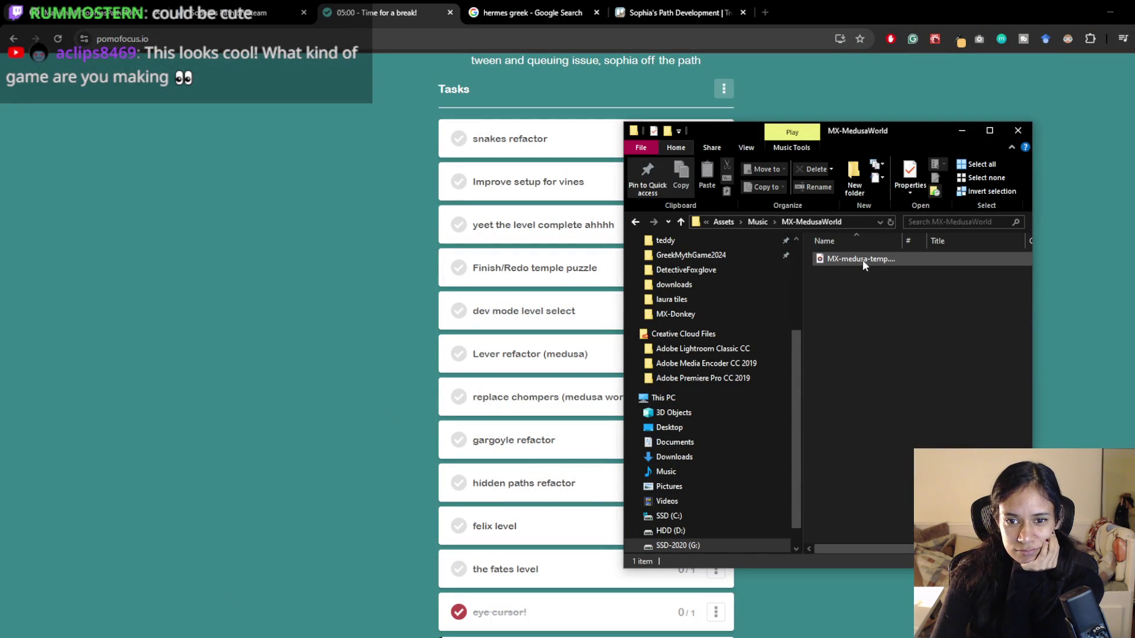
left_click(760, 222)
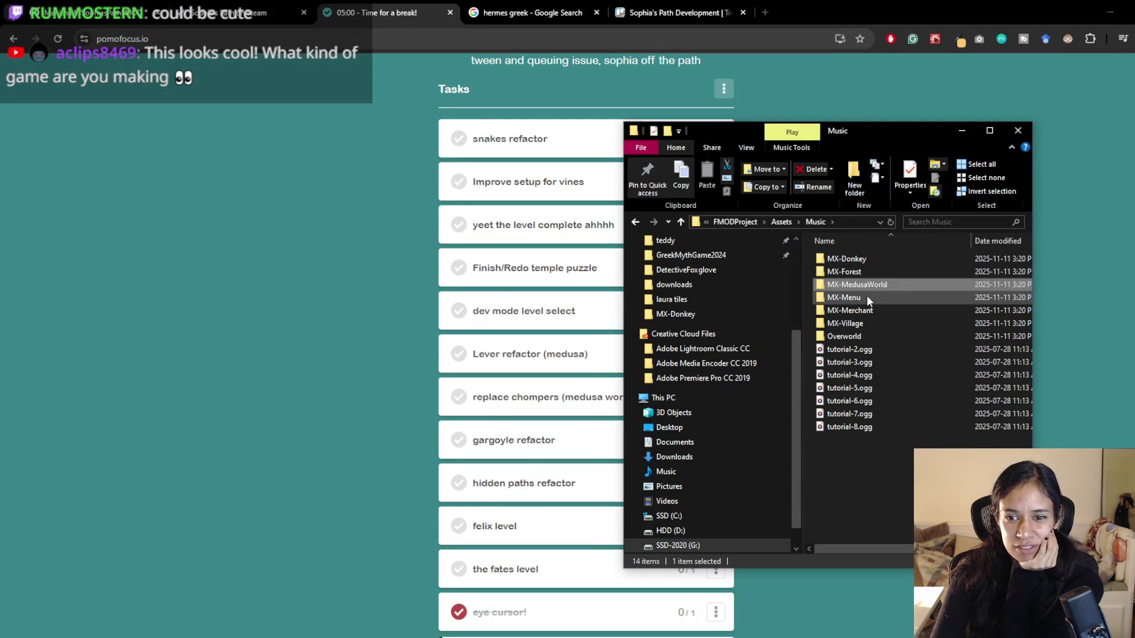
left_click(862, 324)
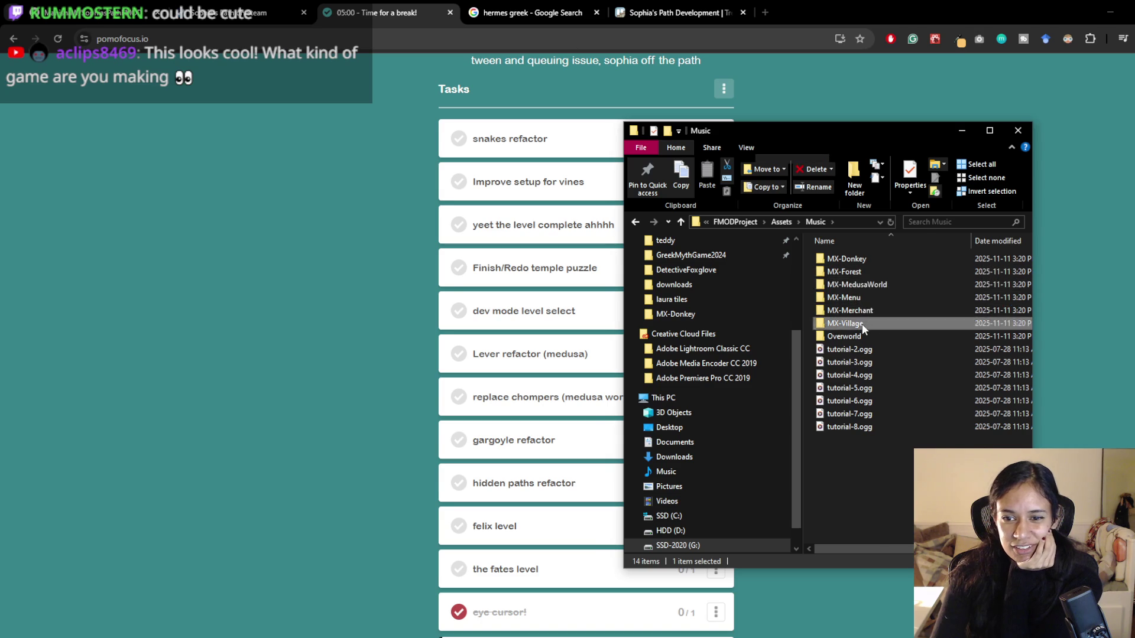
double_click(862, 324)
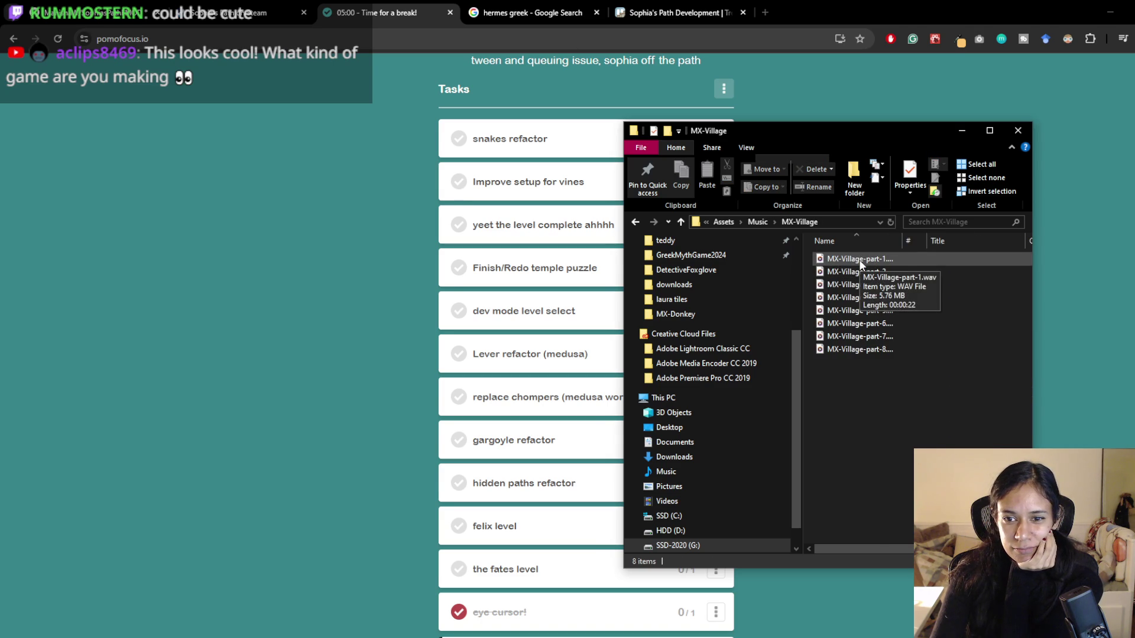
left_click(859, 261)
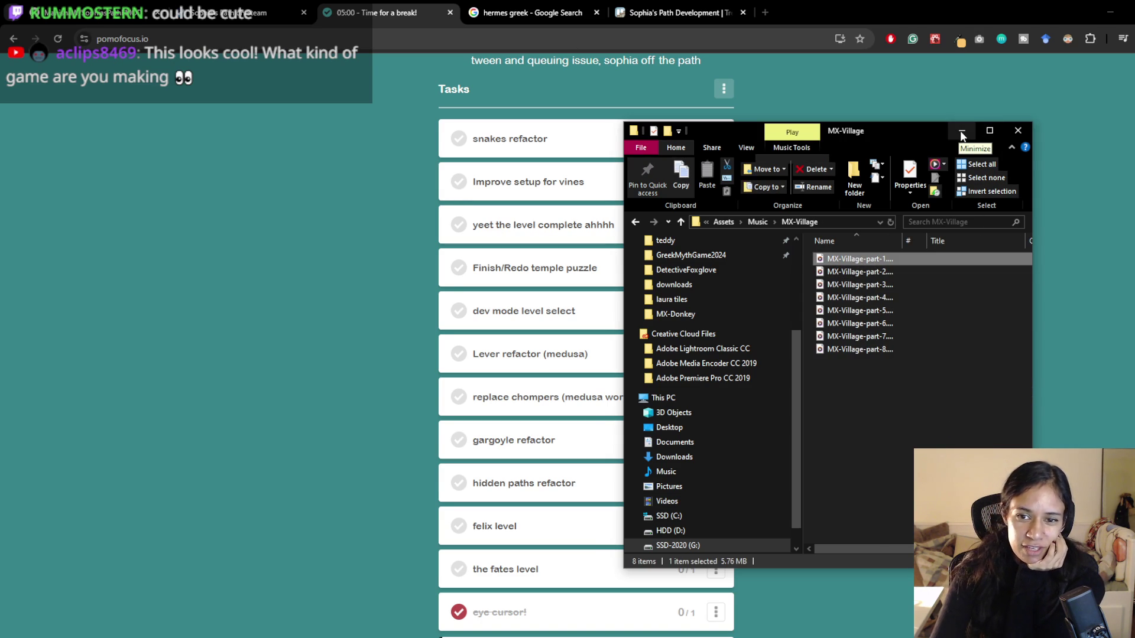
key("alt+Tab")
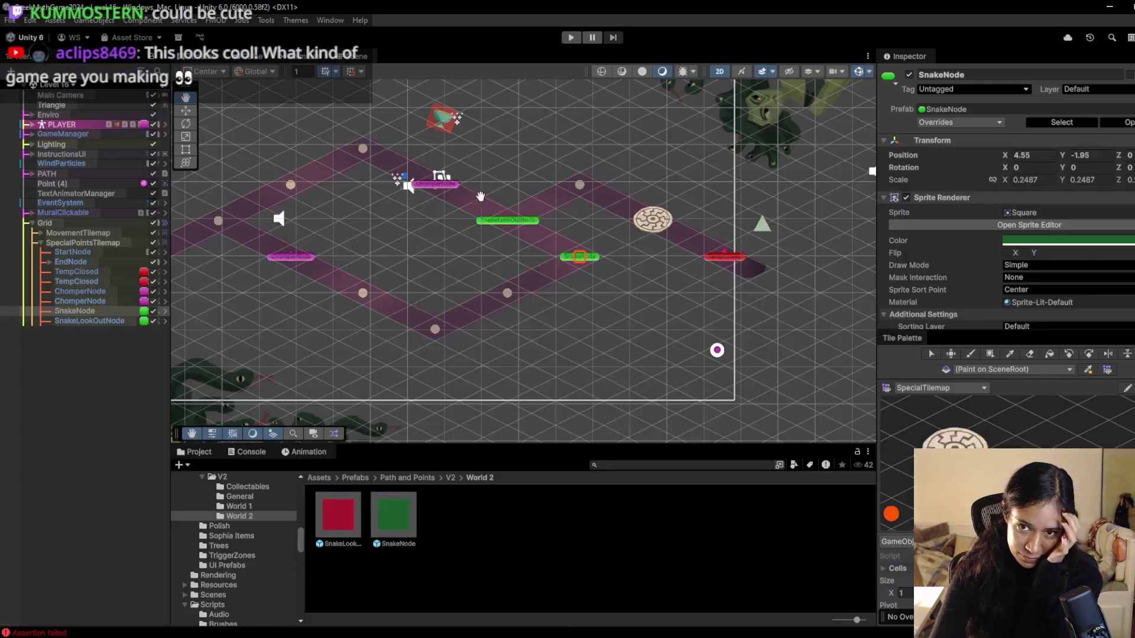
- Play-test Level 1, walking Sophia past the flower observation point to the spiral disc
key("ctrl+p")
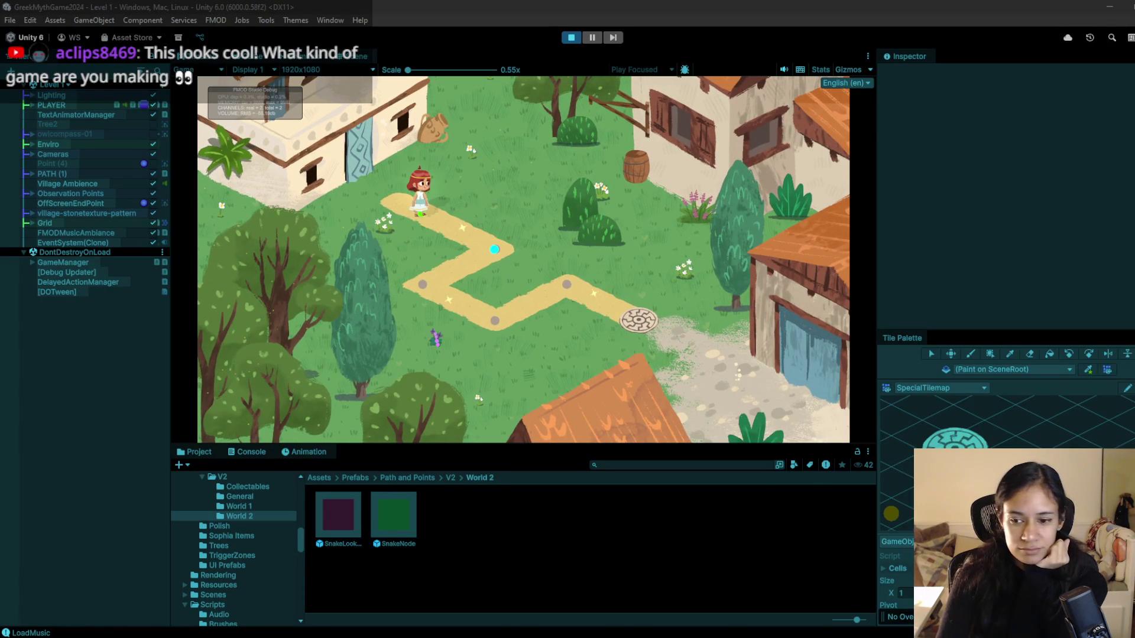
left_click(495, 249)
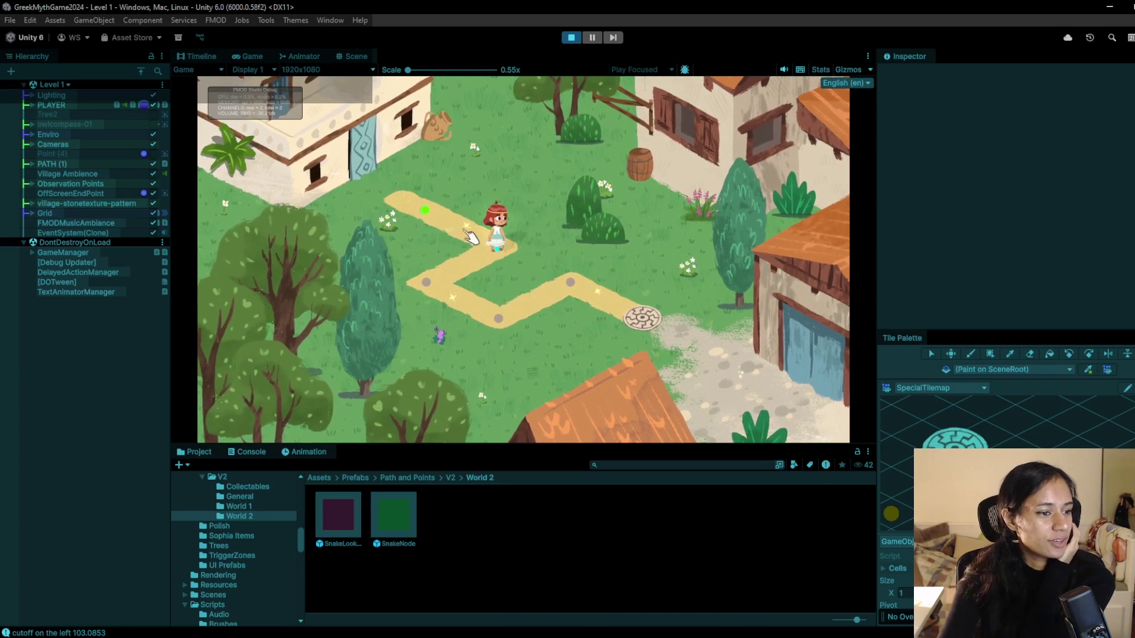
left_click(439, 328)
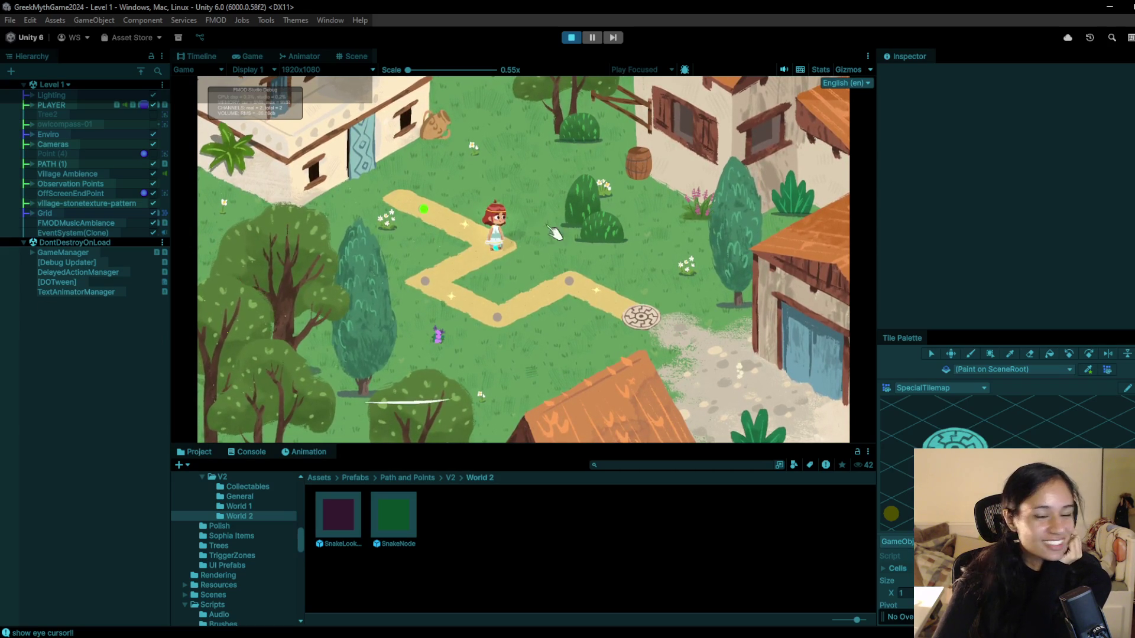
left_click(423, 287)
left_click(486, 313)
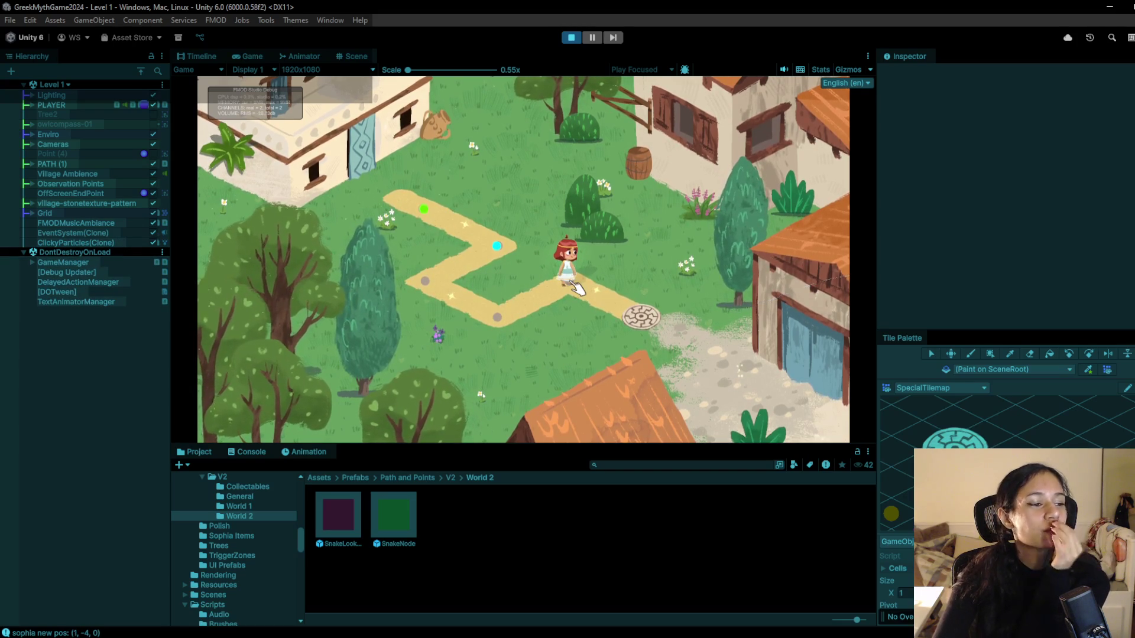
left_click(658, 317)
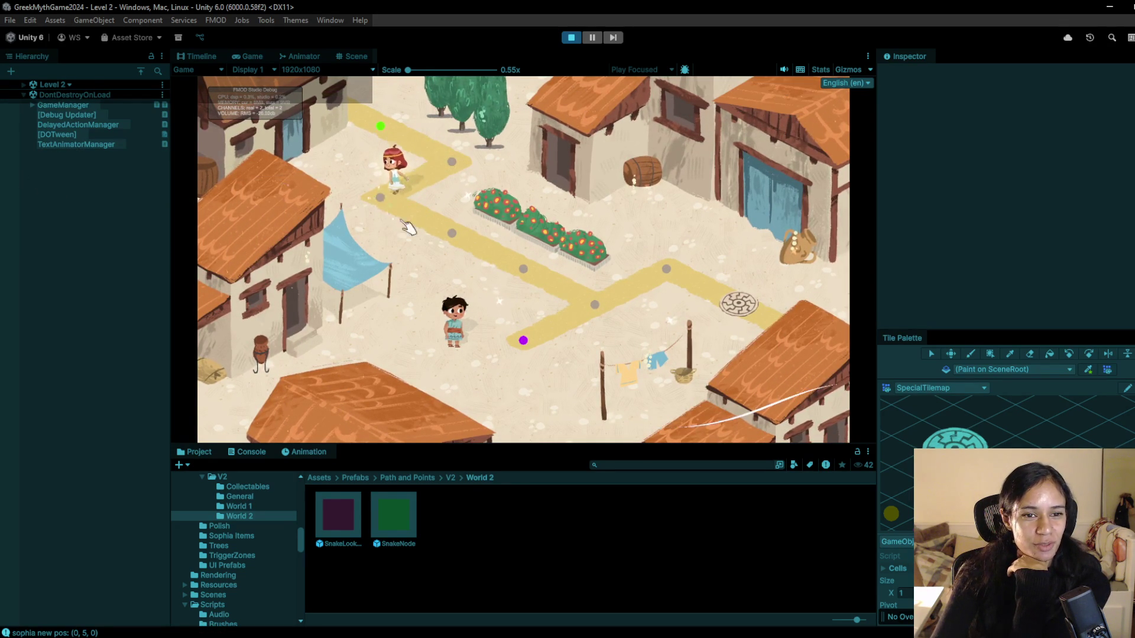
- Stop the game and load Level 6 from the Hierarchy scene list
left_click(571, 37)
left_click(71, 84)
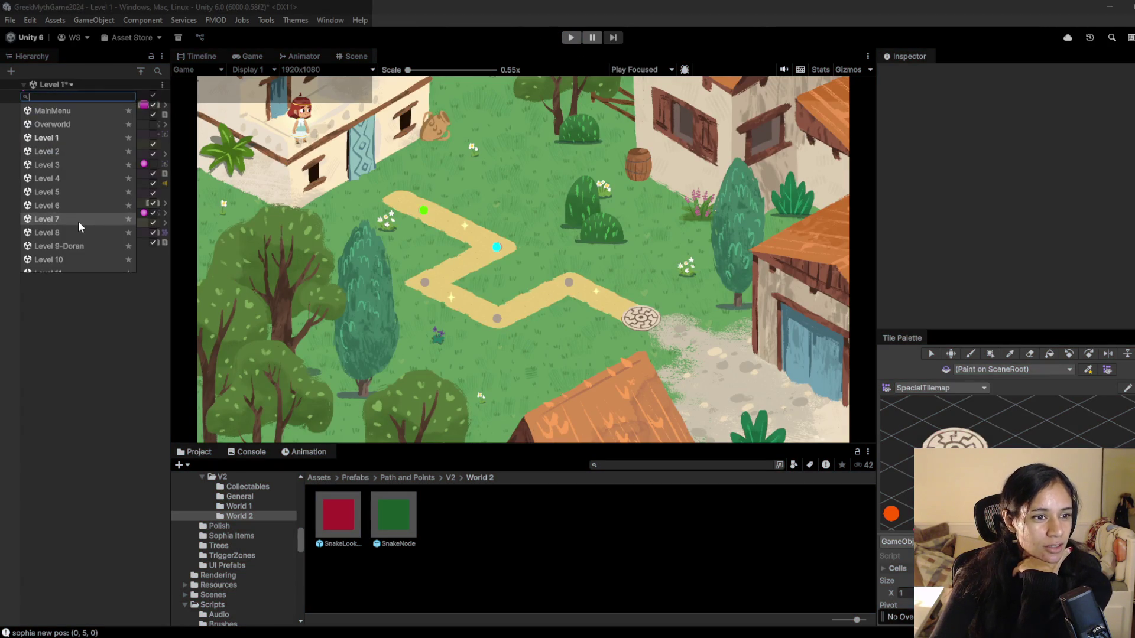
left_click(91, 205)
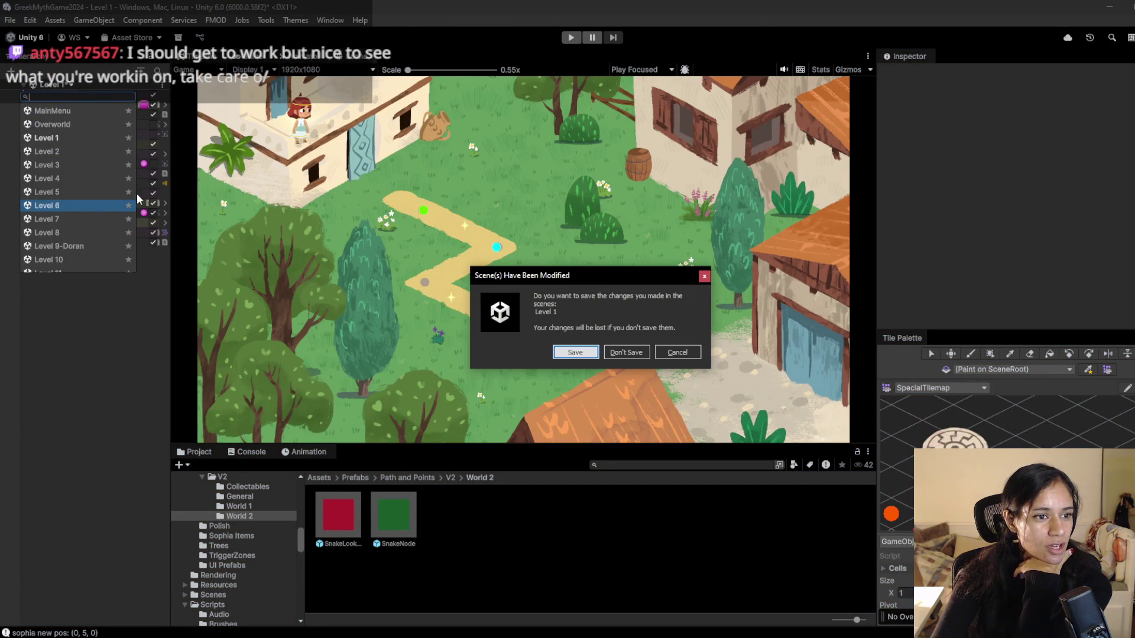
key("Return")
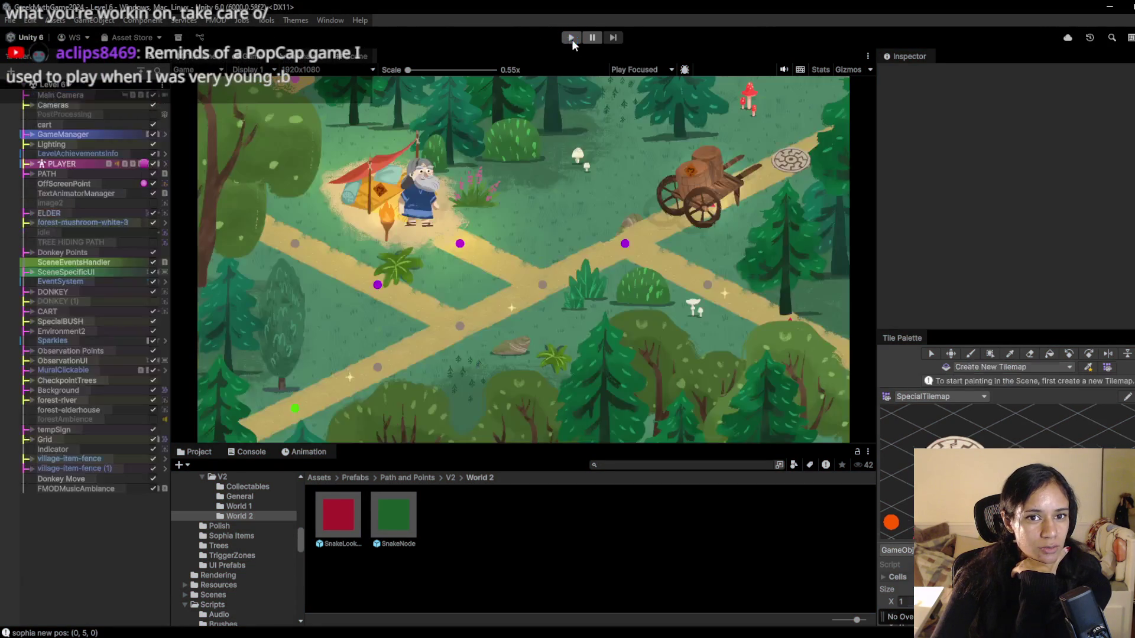
- Play Level 6, walking Sophia to the purple node and starting the elder's dialogue
left_click(572, 38)
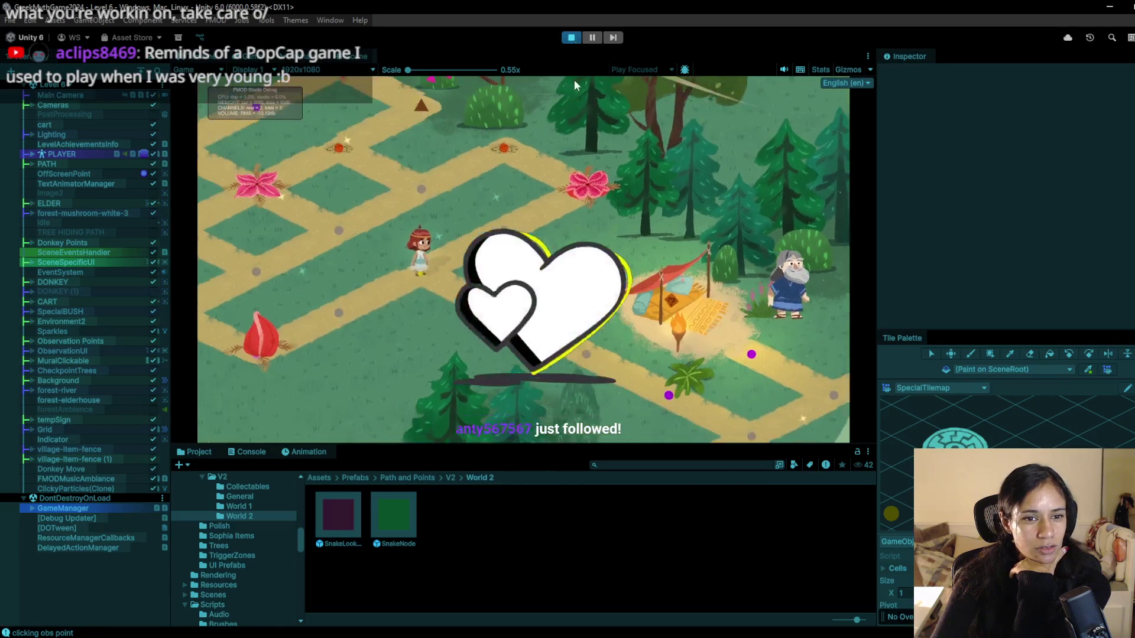
left_click(776, 426)
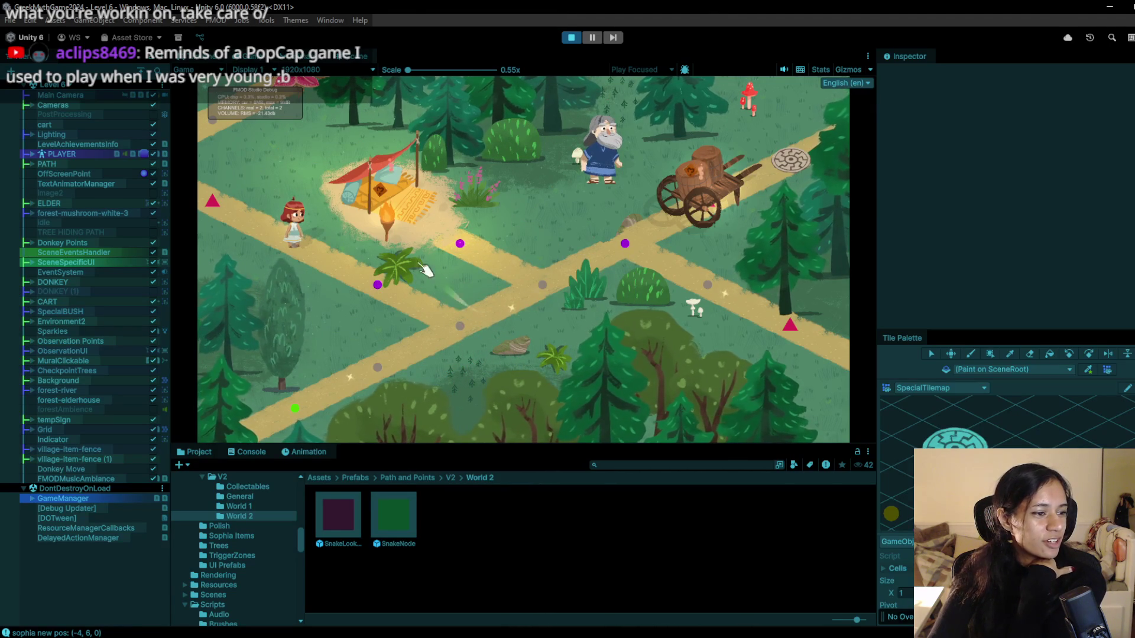
left_click(377, 285)
left_click(458, 325)
left_click(542, 285)
left_click(625, 244)
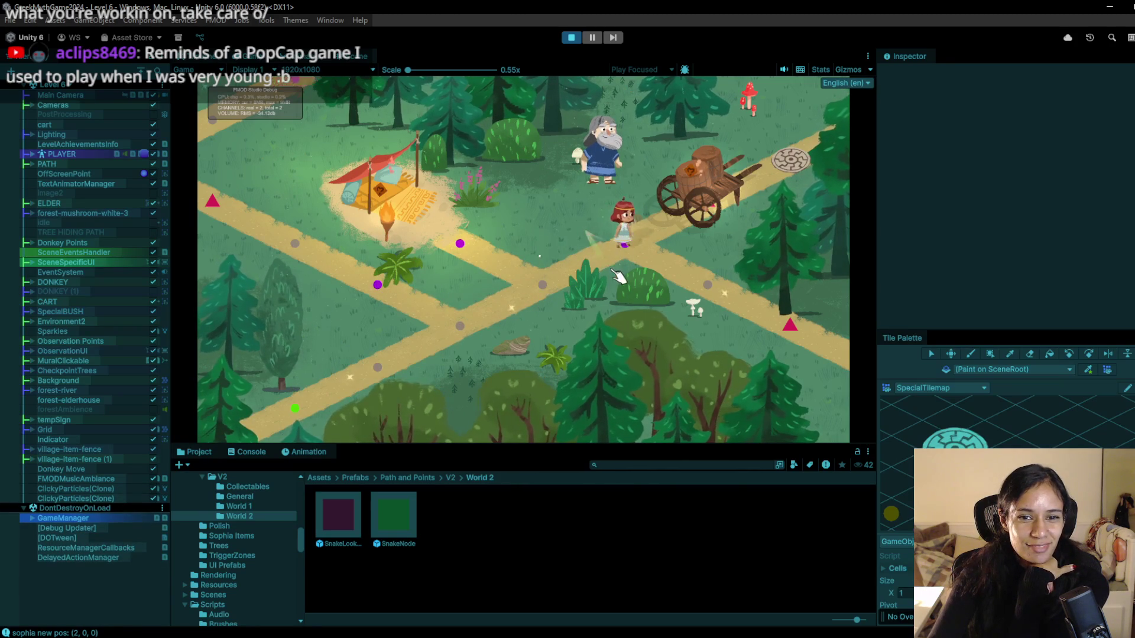
left_click(612, 165)
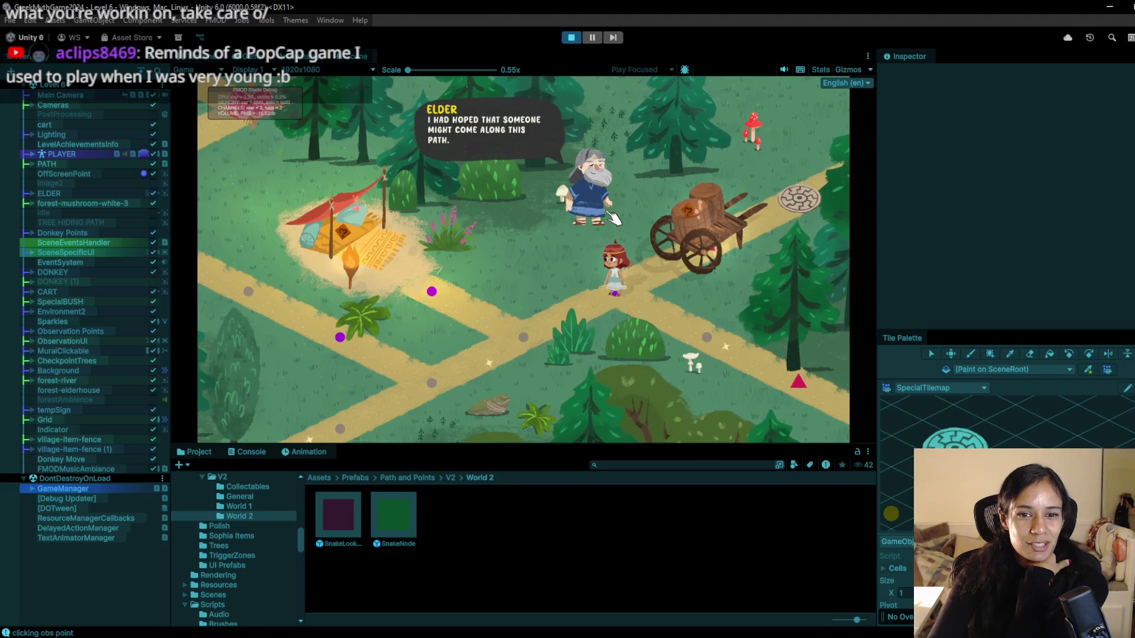
left_click(583, 231)
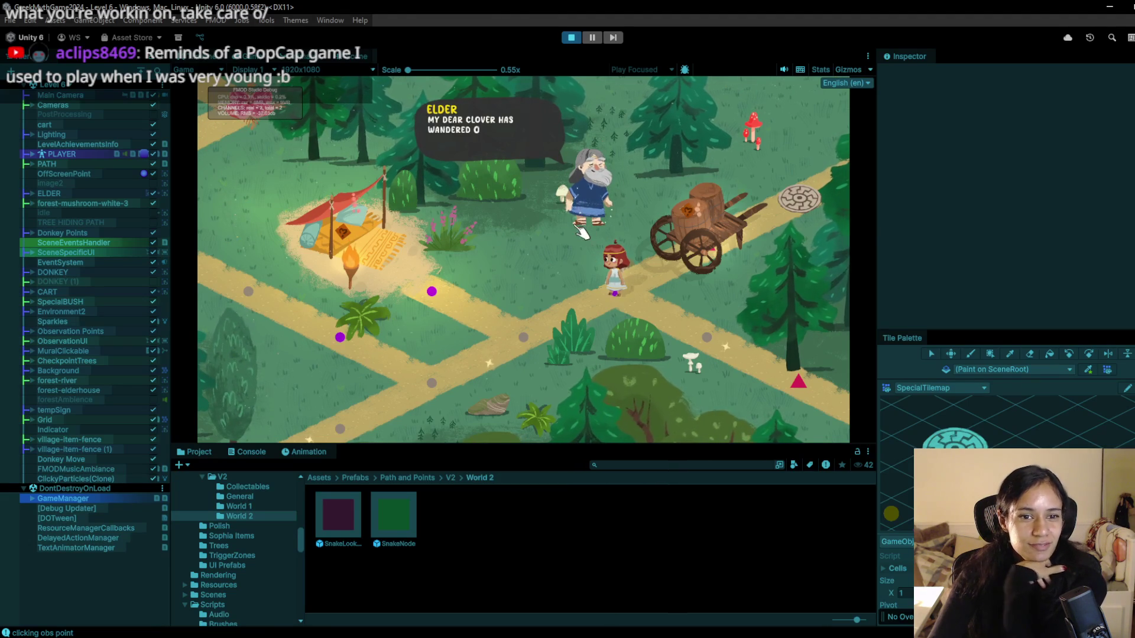
left_click(583, 232)
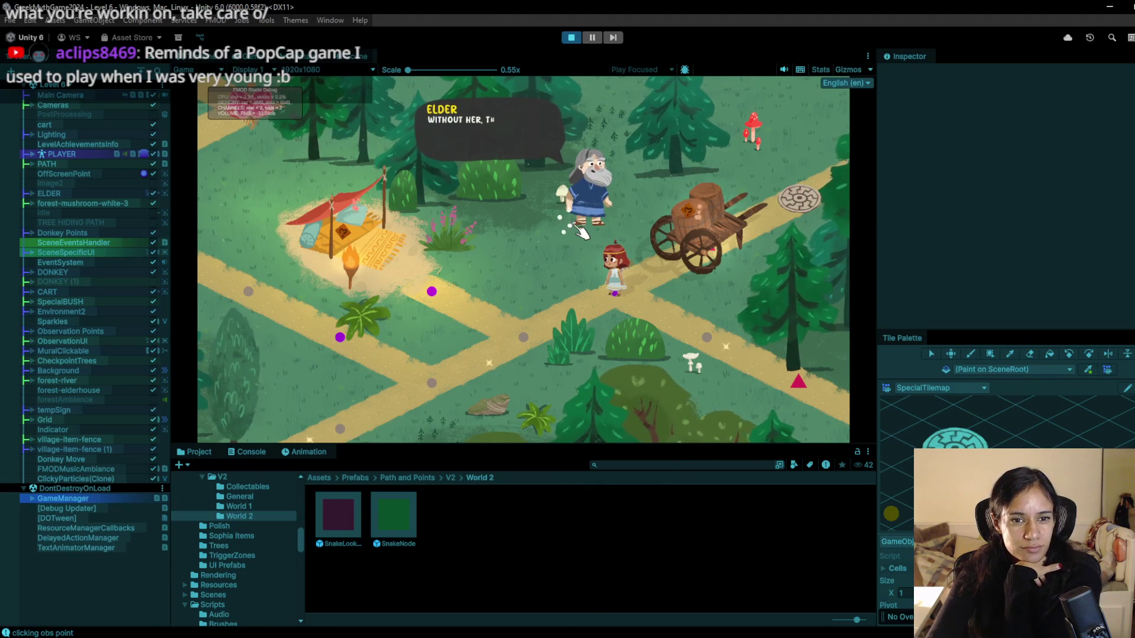
- Enlarge the Game view and finish the elder's conversation
left_click_drag(618, 452, 606, 539)
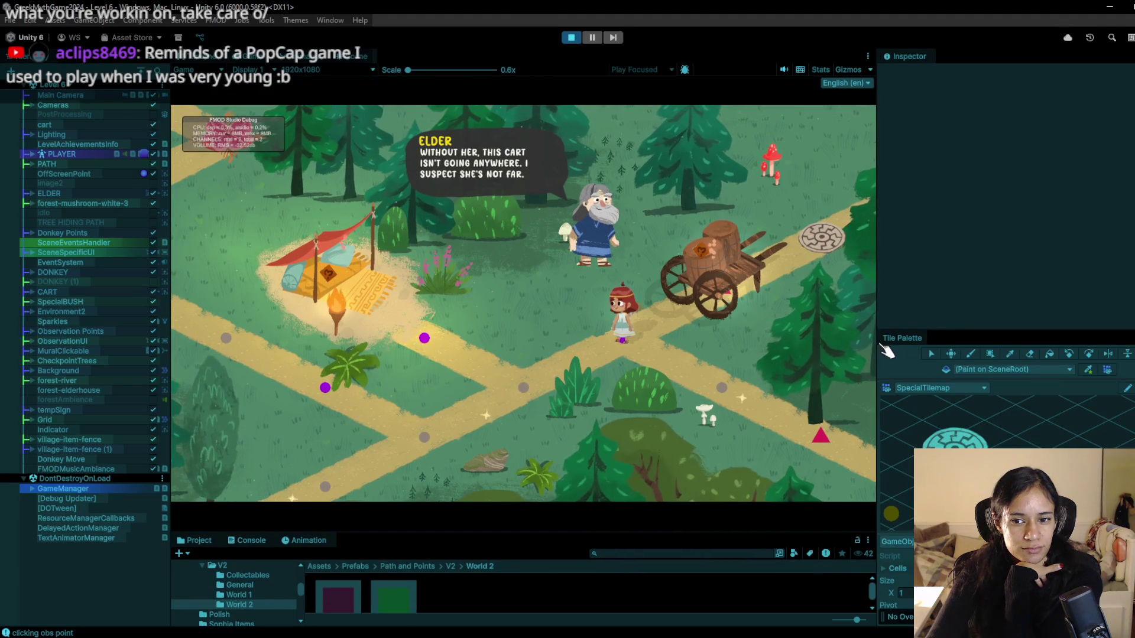
left_click_drag(878, 348, 985, 349)
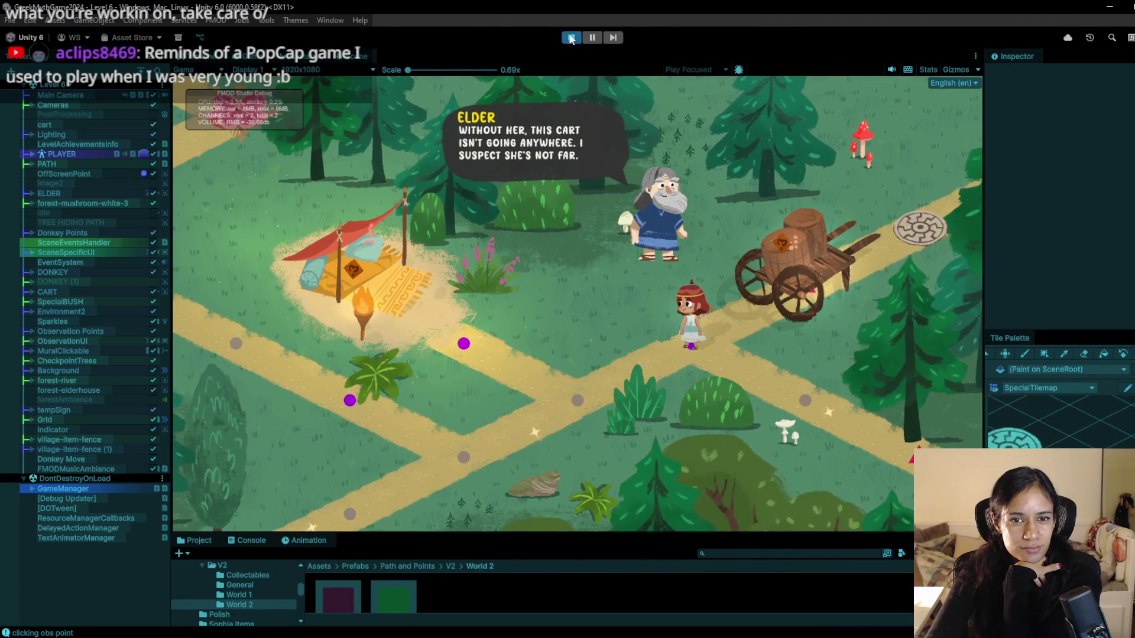
left_click(680, 210)
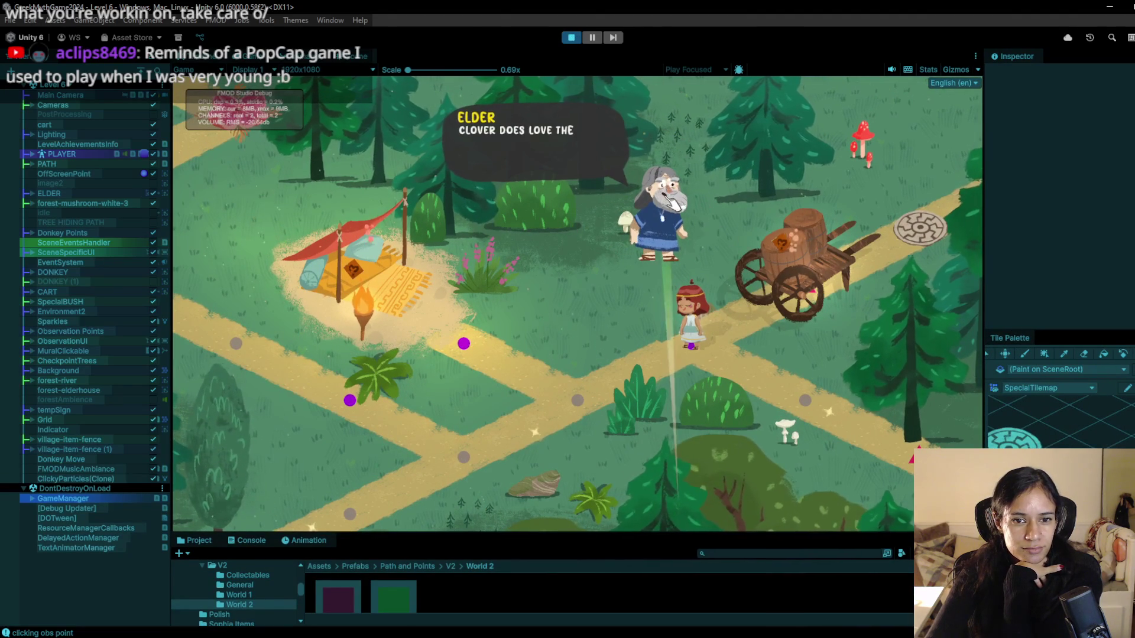
left_click(665, 233)
left_click(665, 233)
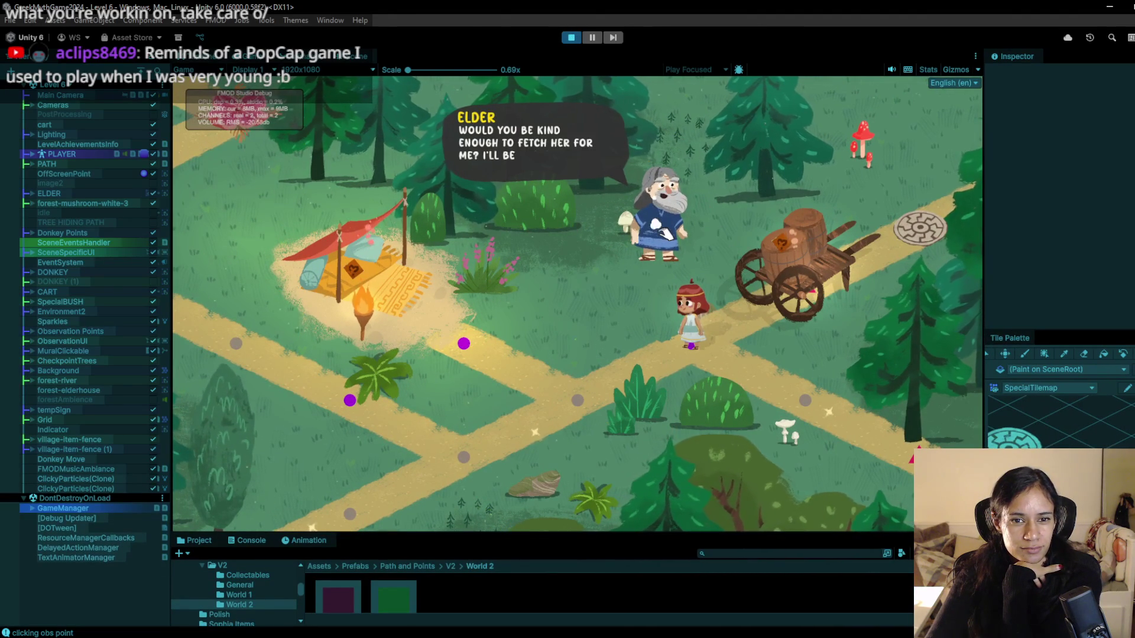
left_click(665, 233)
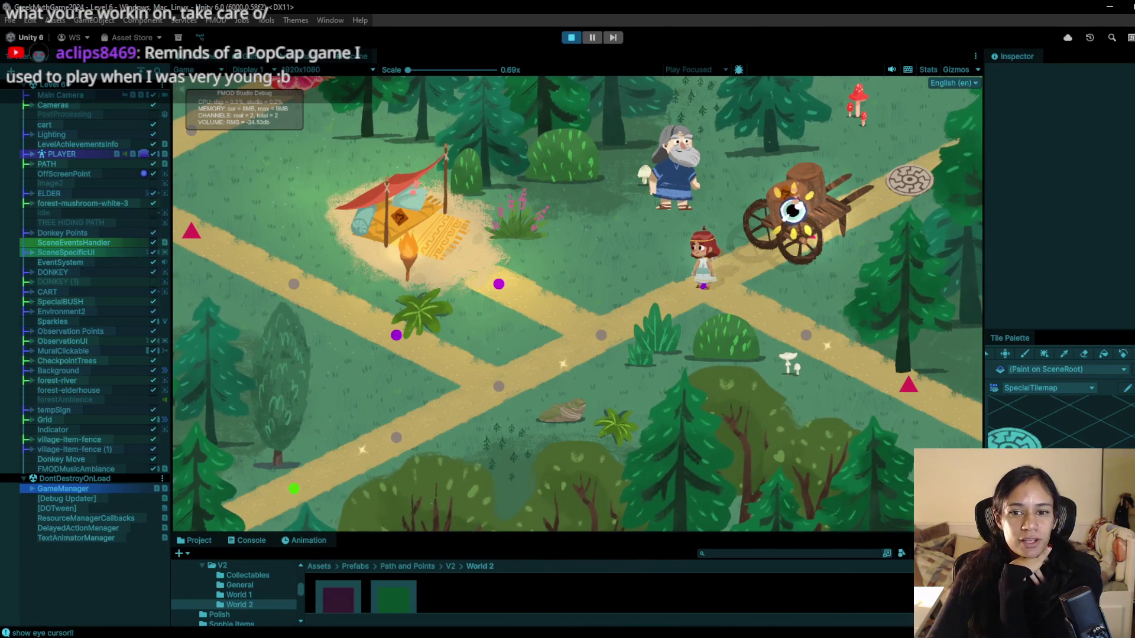
- Test clicking the blocking cart and nearby path, stop, and shrink the Game view for the Console
left_click(792, 211)
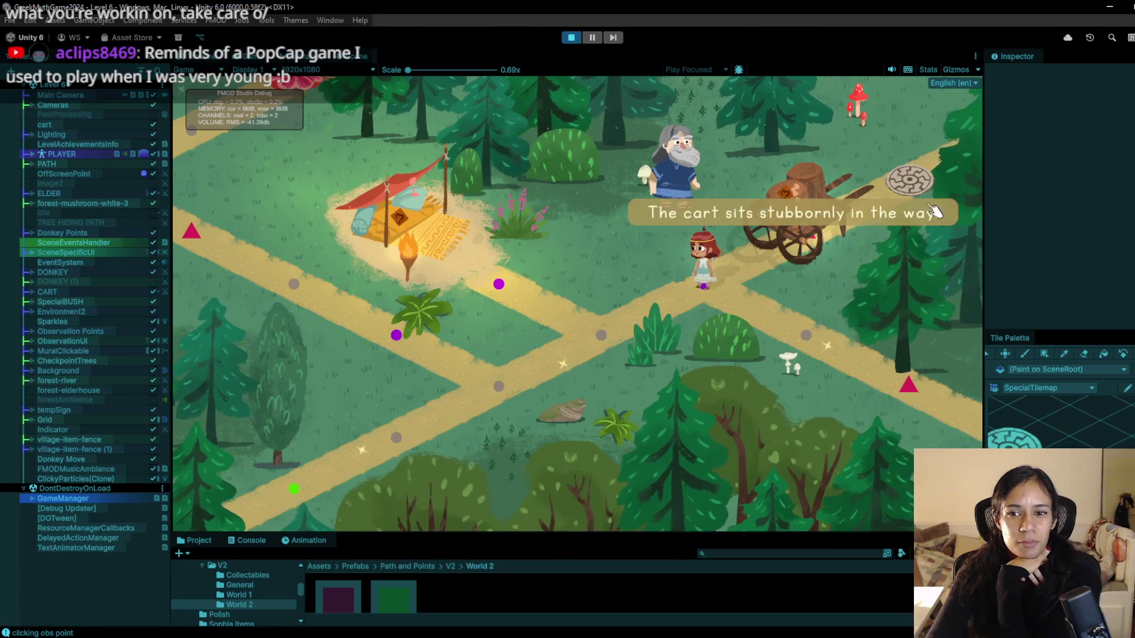
left_click(907, 215)
left_click(615, 333)
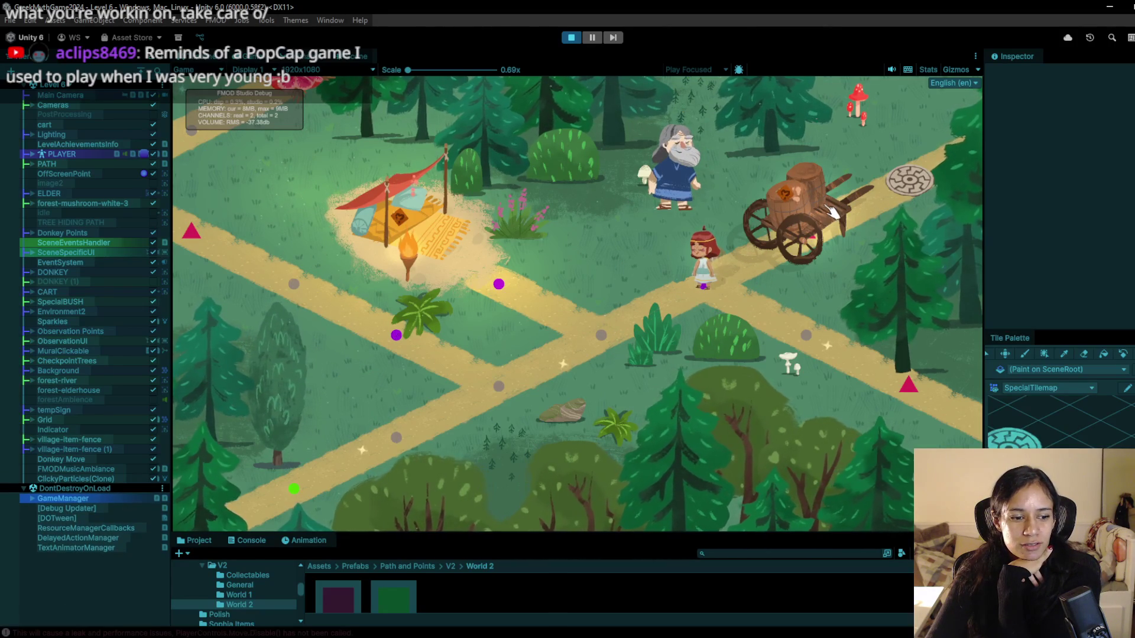
left_click(650, 312)
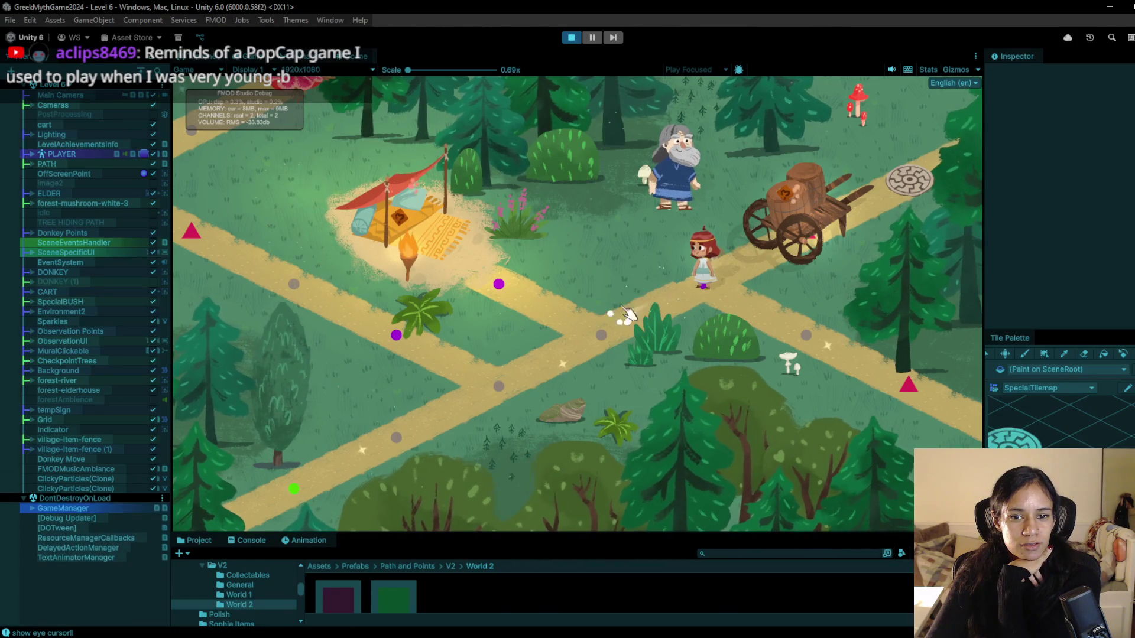
left_click(570, 39)
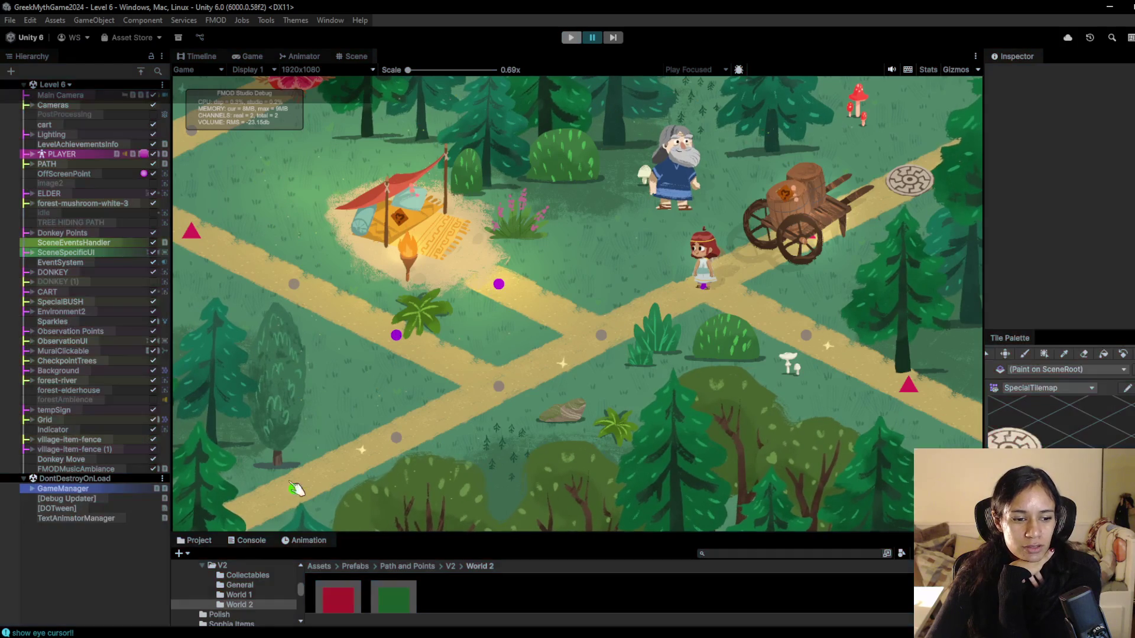
left_click_drag(434, 534, 459, 424)
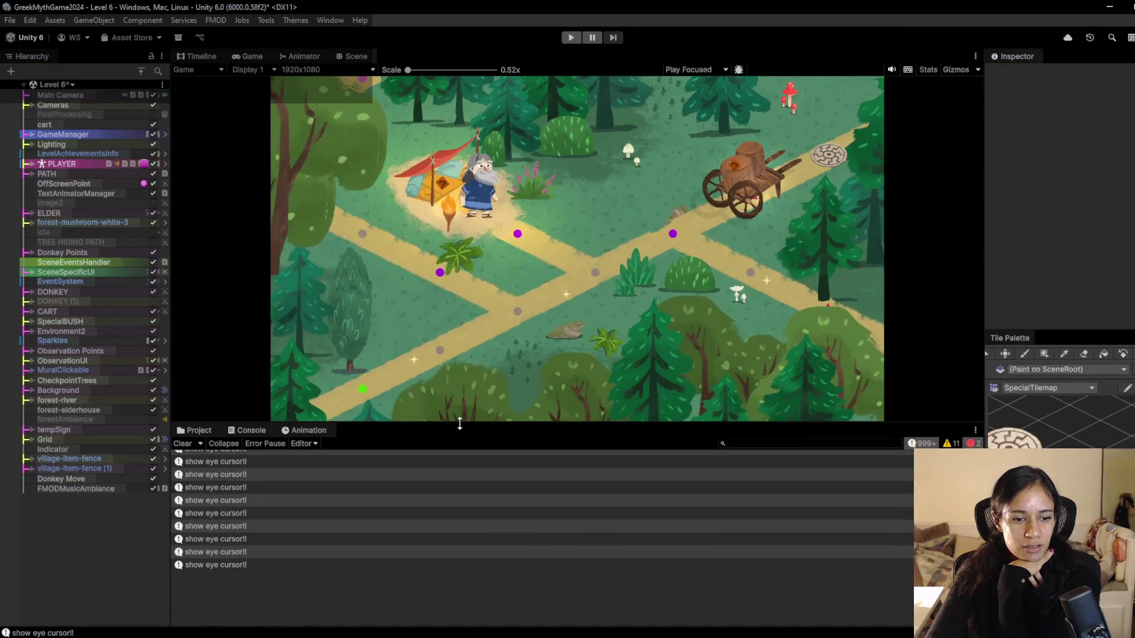
- Play the MX-MedusaWorld music track from File Explorer in Media Player
mouse_move(224, 631)
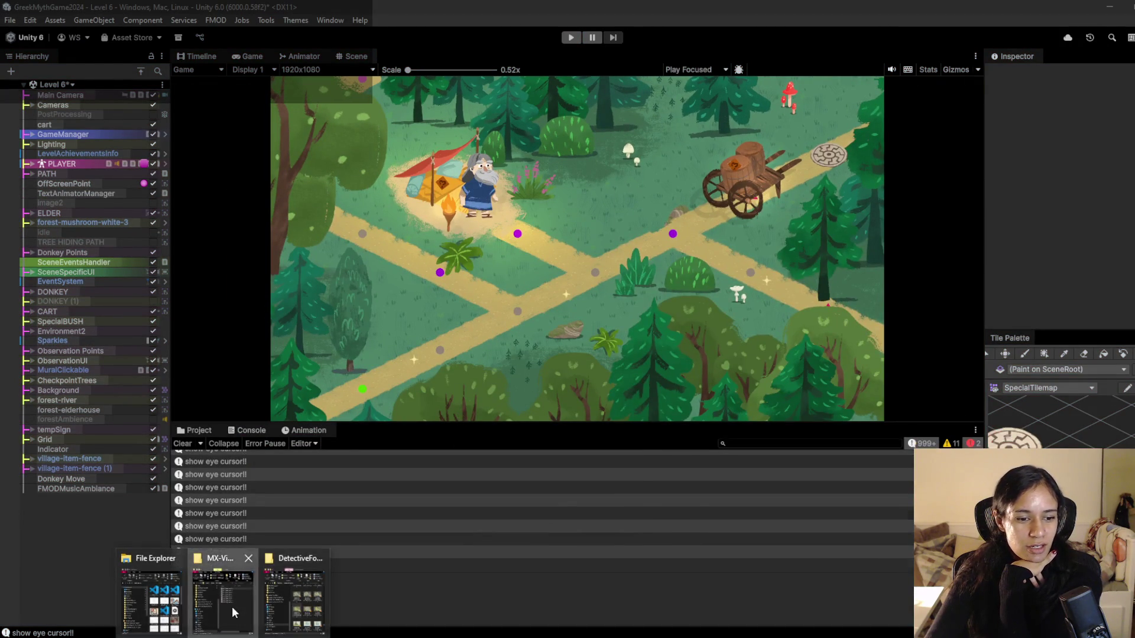
left_click(287, 609)
left_click(758, 222)
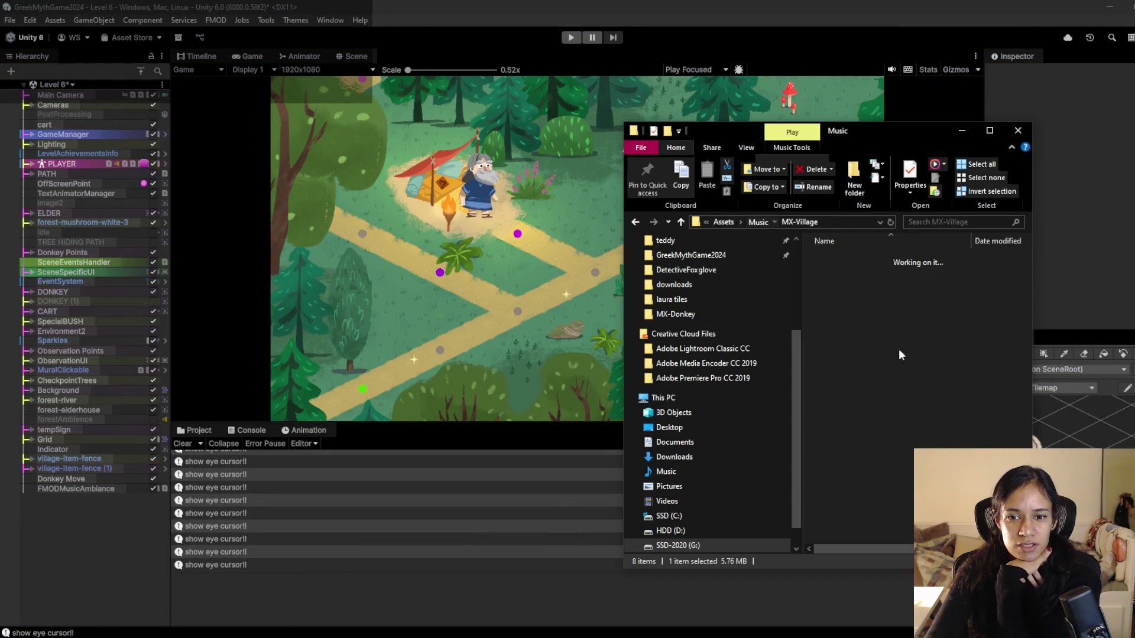
double_click(871, 285)
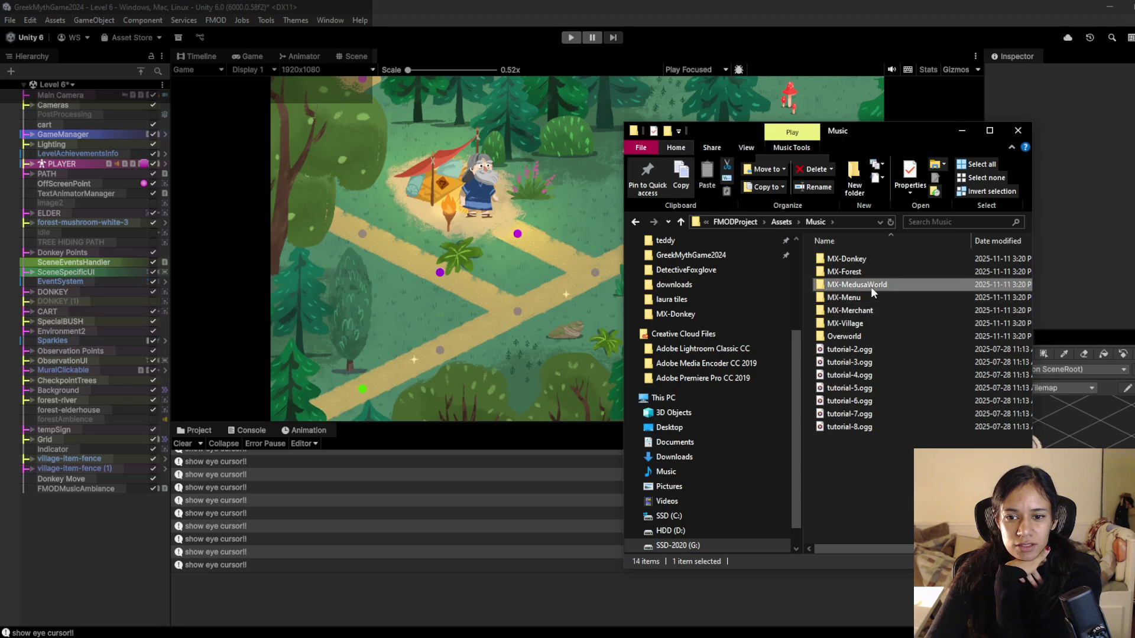
left_click(856, 259)
double_click(856, 258)
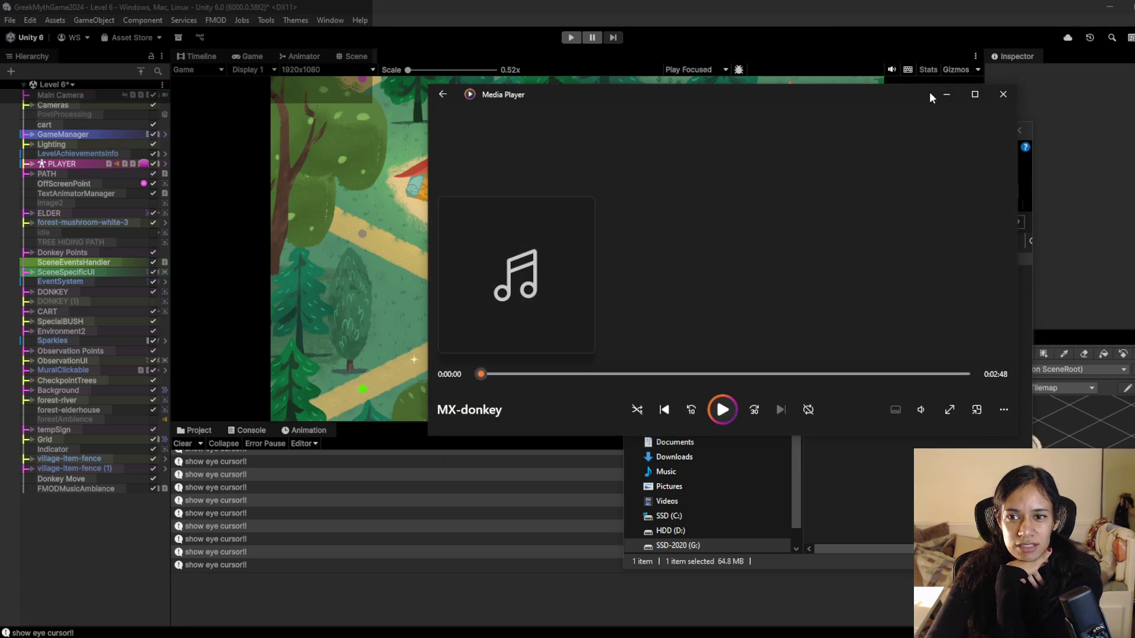
- Hide the media player and folder windows and enlarge the Game view
left_click(946, 95)
left_click(957, 131)
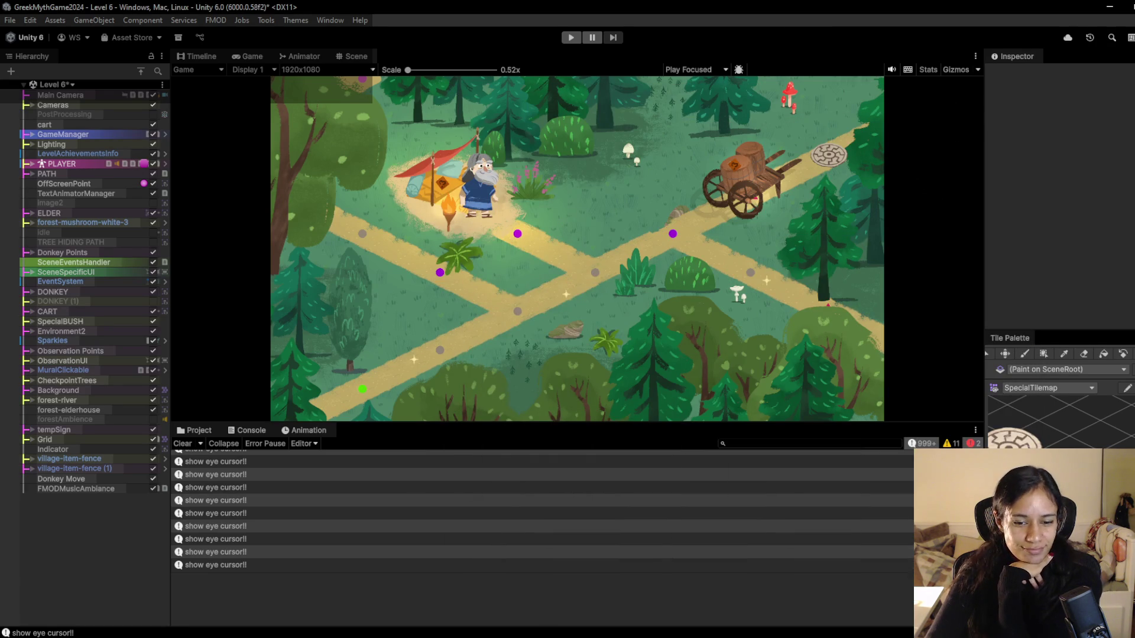
mouse_move(614, 424)
left_mouse_down()
mouse_move(603, 473)
mouse_move(568, 519)
left_mouse_up()
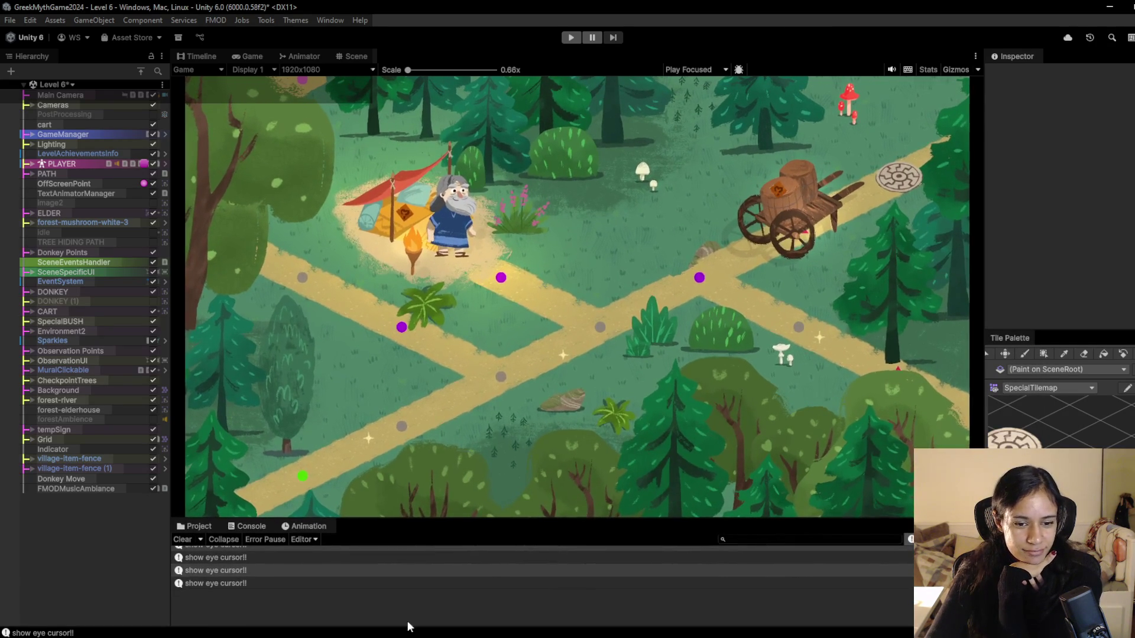
- Minimize the music player and choose Level 16 from the Hierarchy scene list
key("alt+Tab")
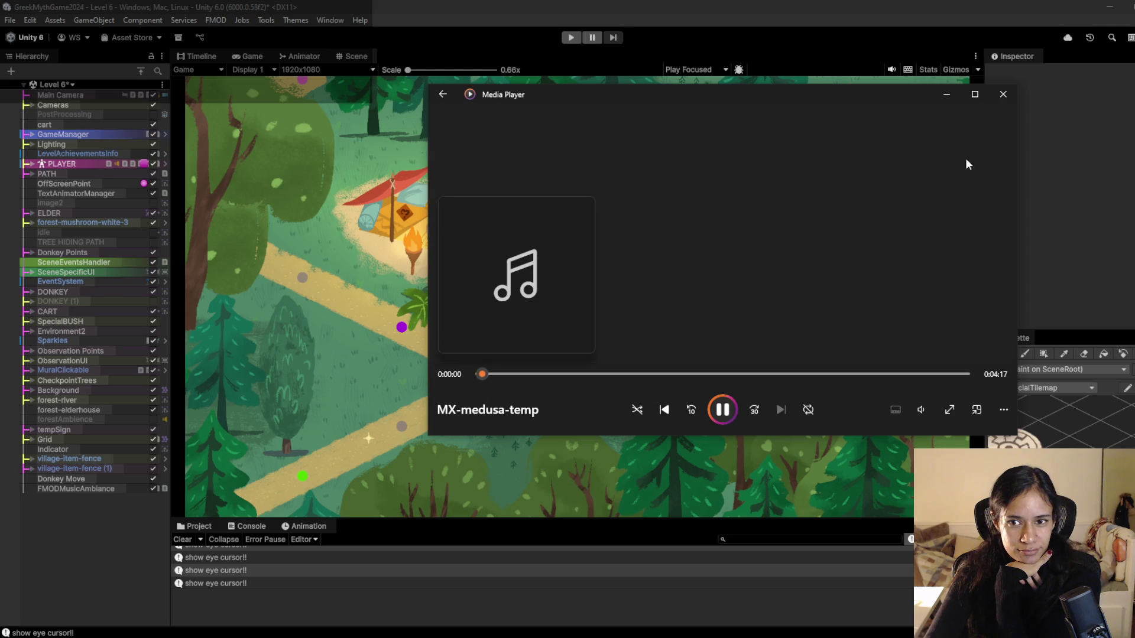
left_click(948, 94)
left_click(71, 85)
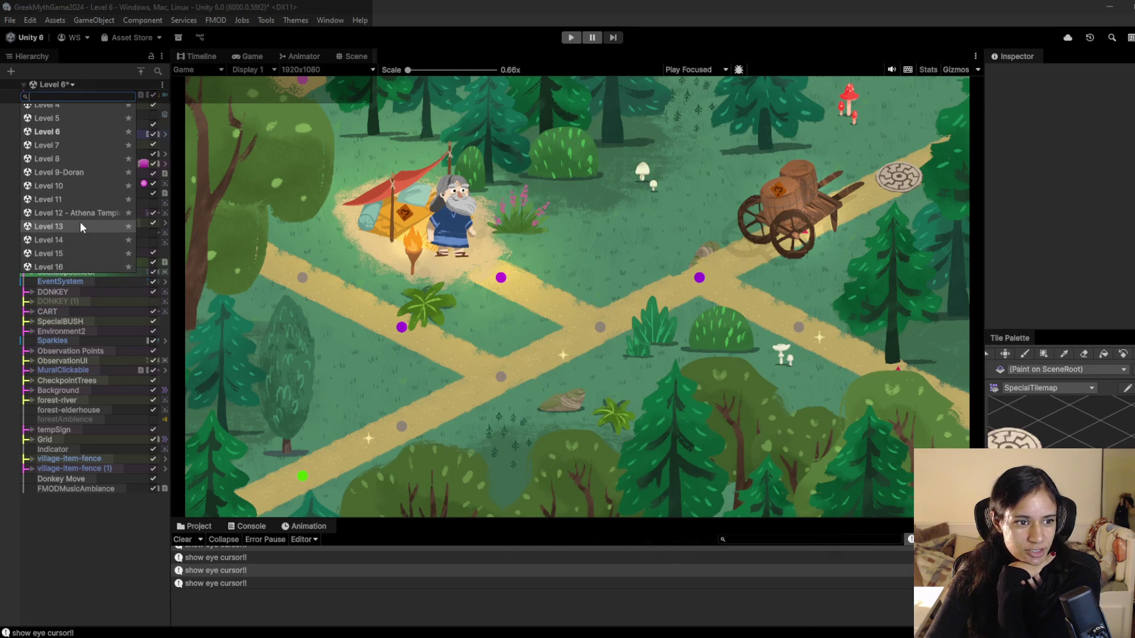
left_click(73, 231)
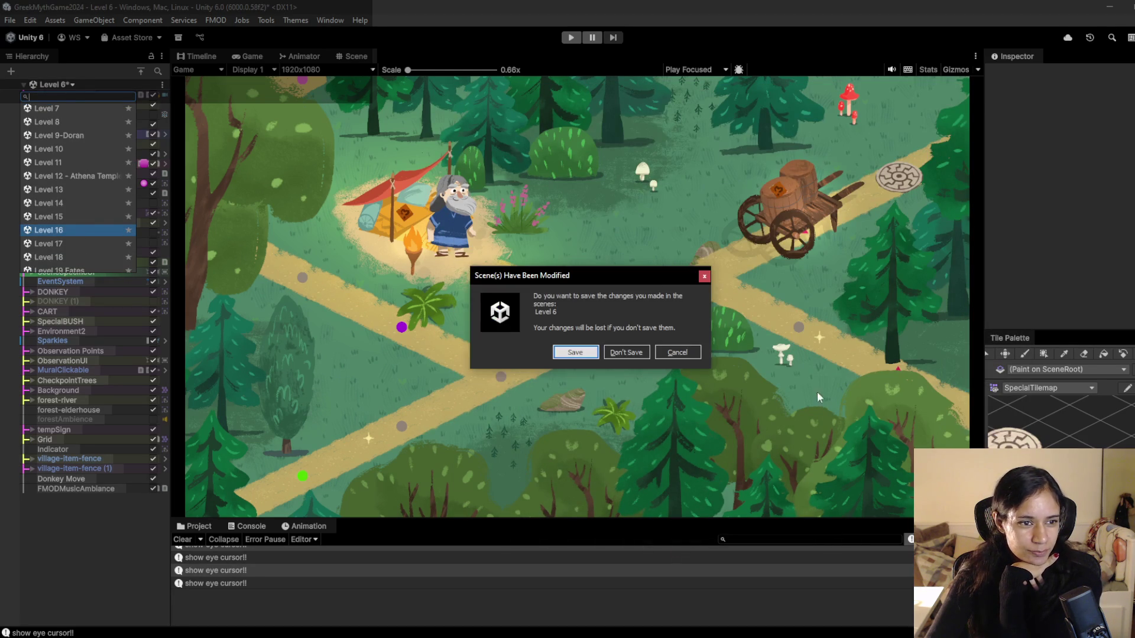
- Save Level 6, then play Level 16 and walk Sophia onto the top flower
left_click(583, 352)
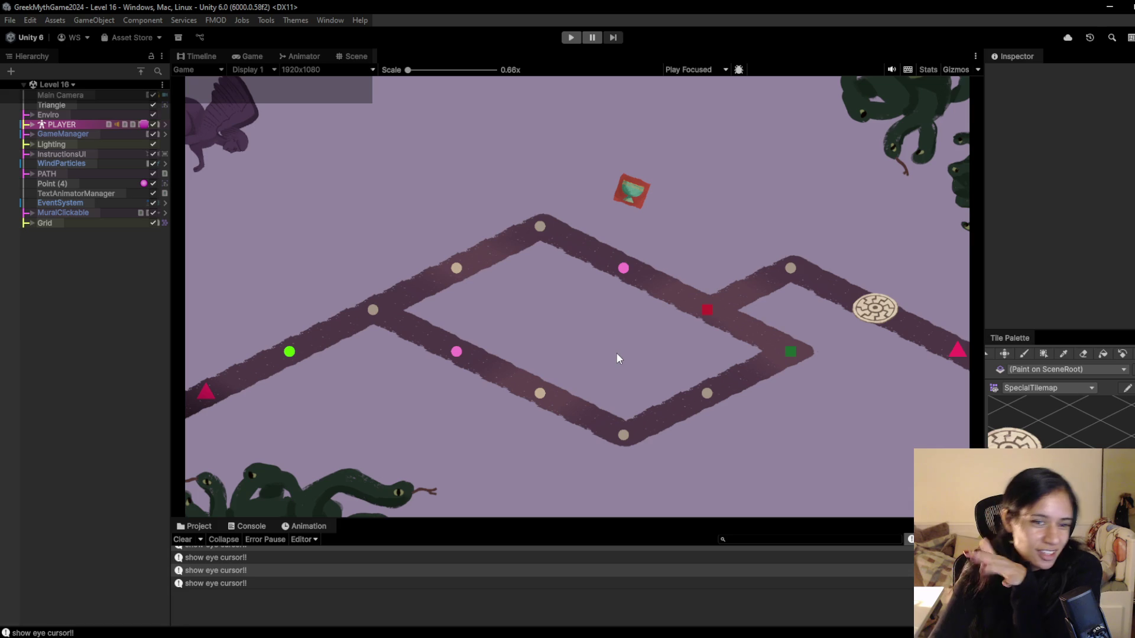
left_click(572, 38)
left_click(391, 285)
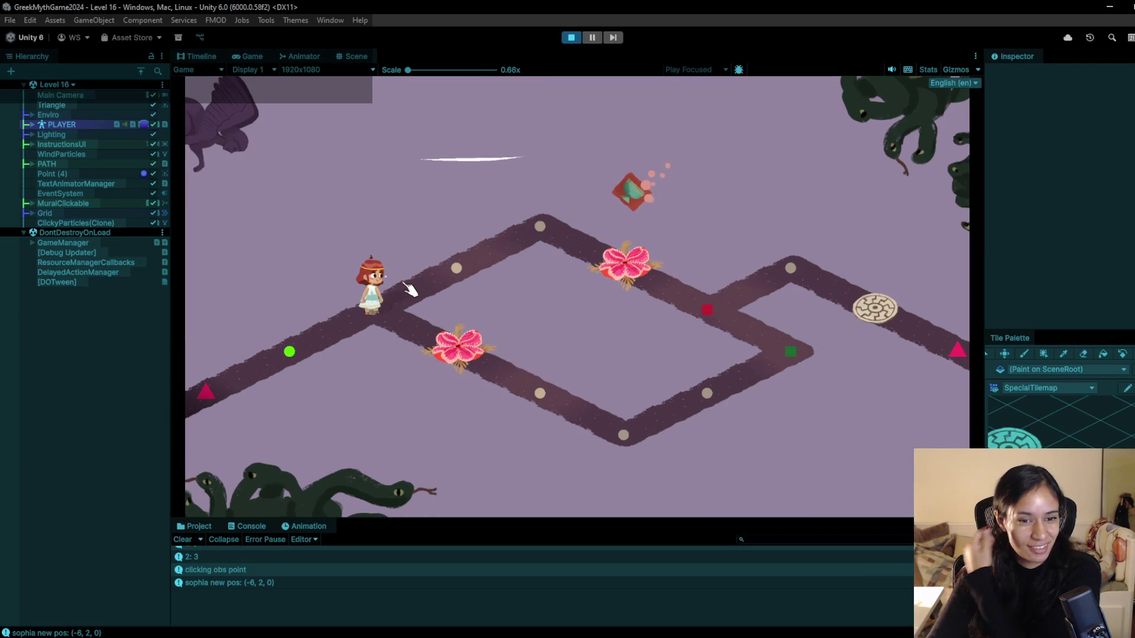
left_click(457, 268)
left_click(540, 227)
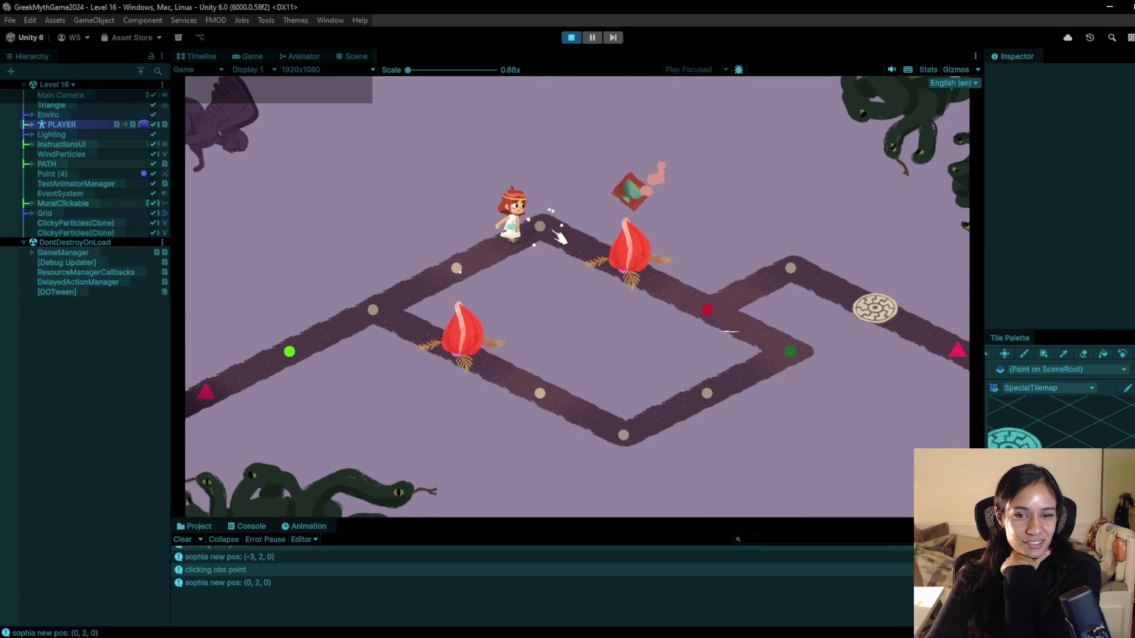
left_click(609, 251)
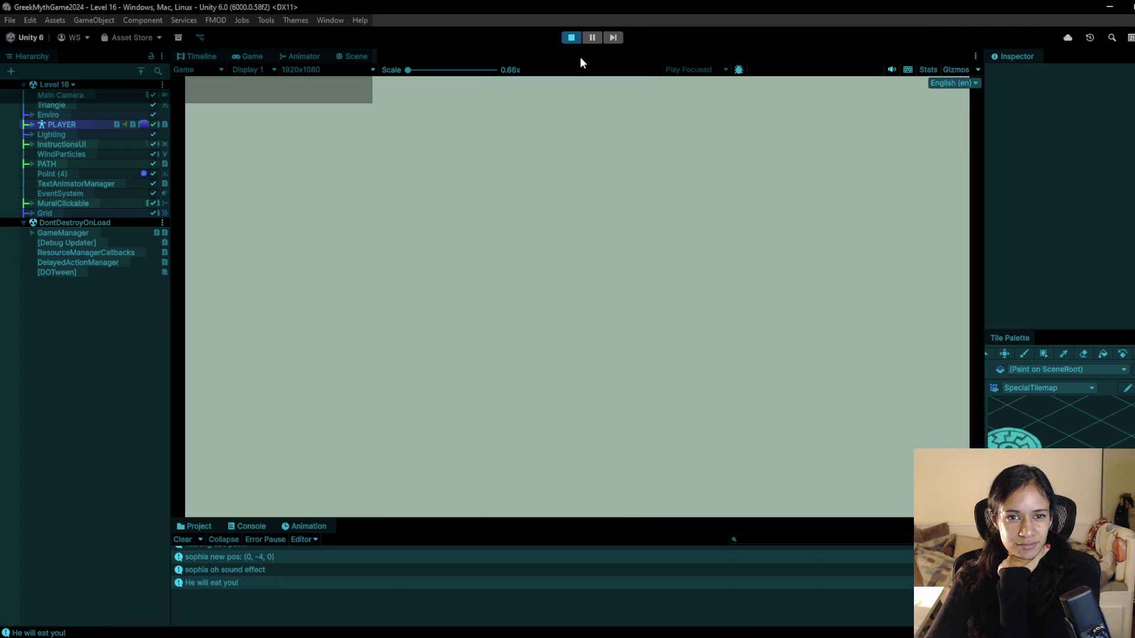
- Walk Sophia via the lower-left flower to the green square, defeating the snake
left_click(382, 310)
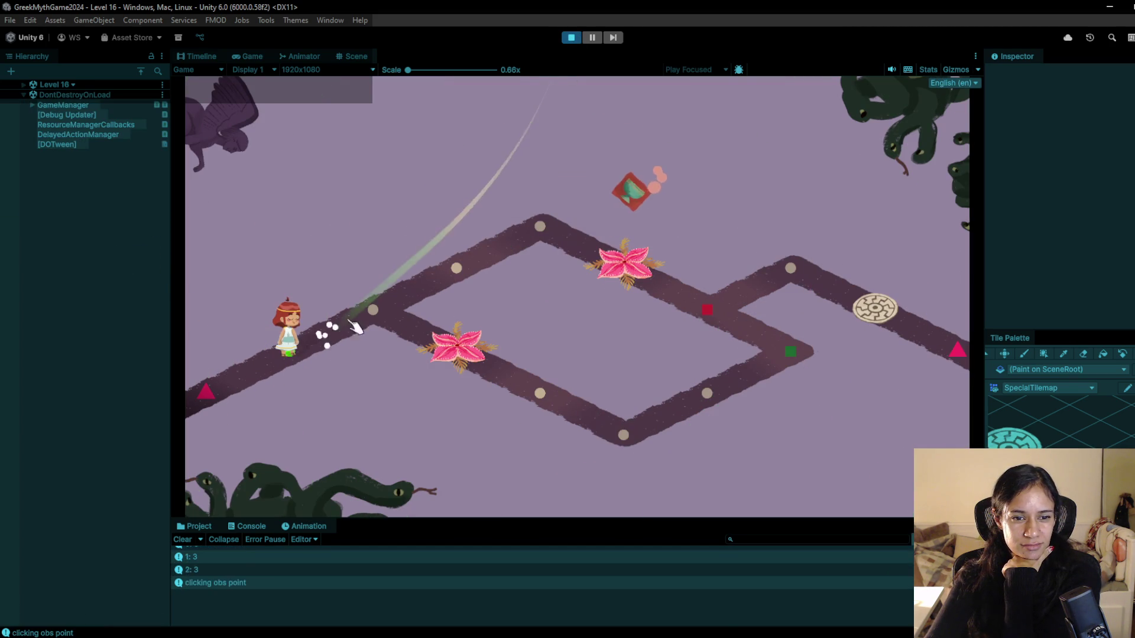
left_click(389, 311)
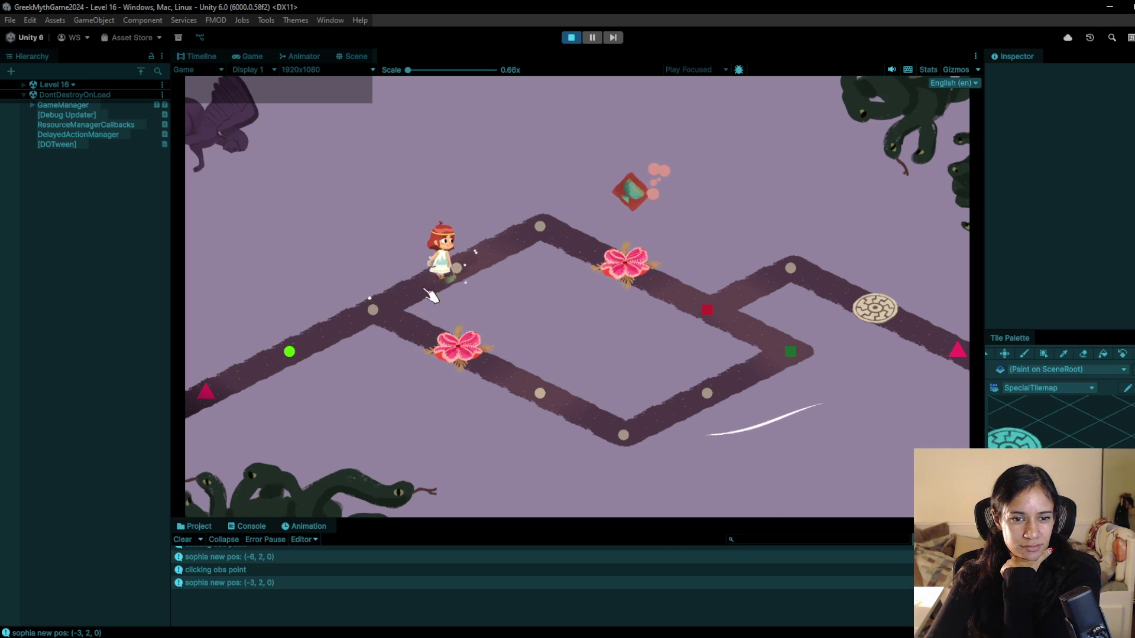
left_click(539, 394)
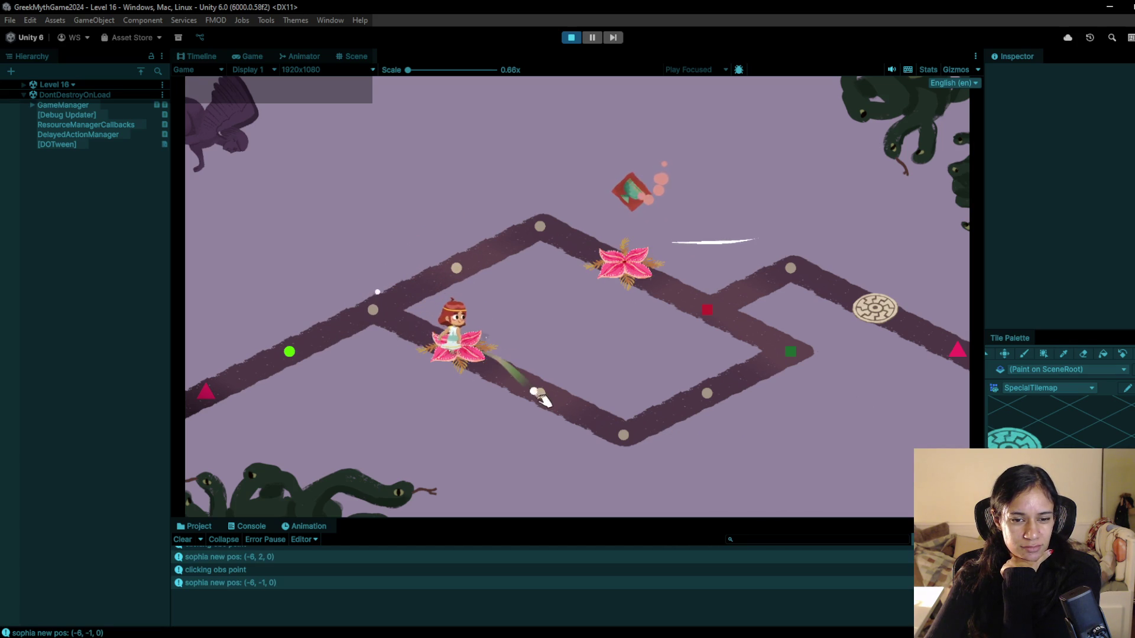
left_click(624, 436)
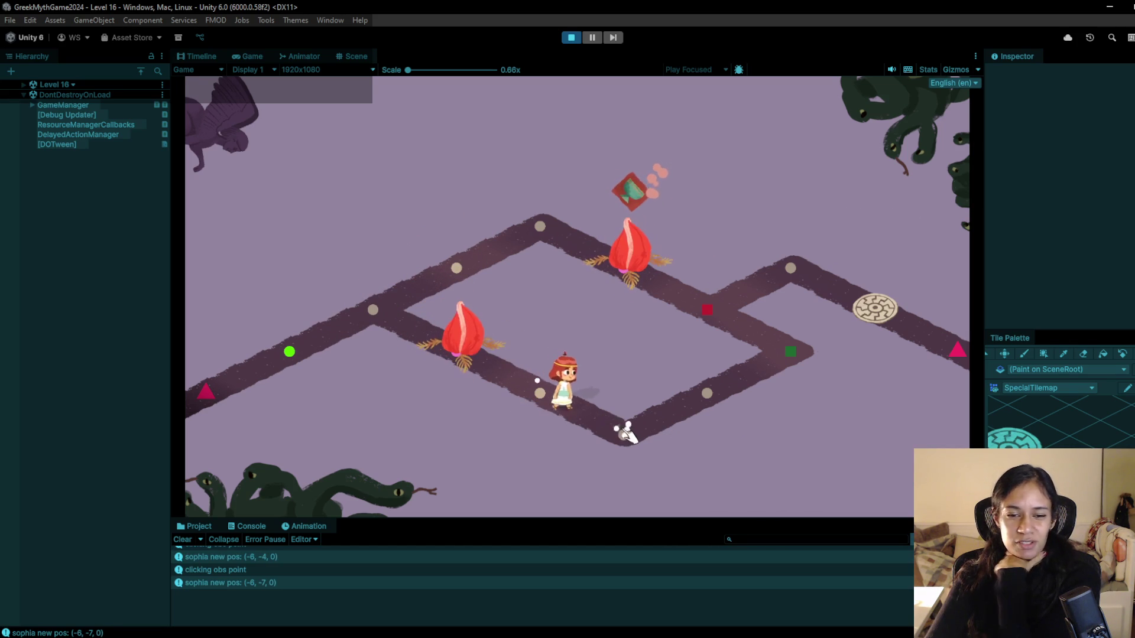
left_click(712, 396)
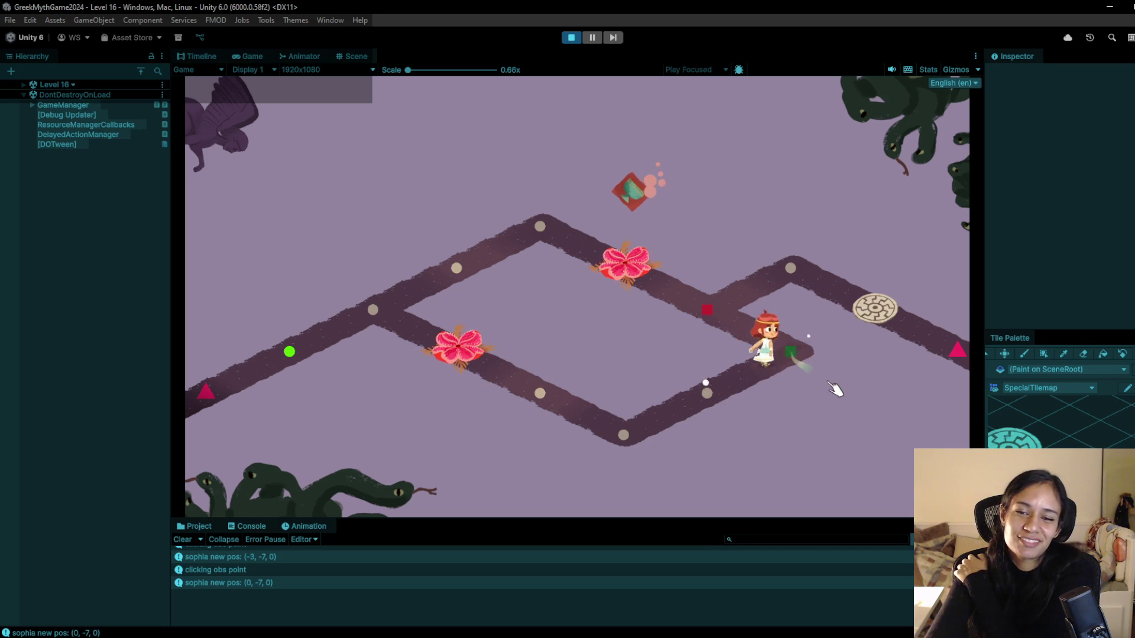
left_click(706, 392)
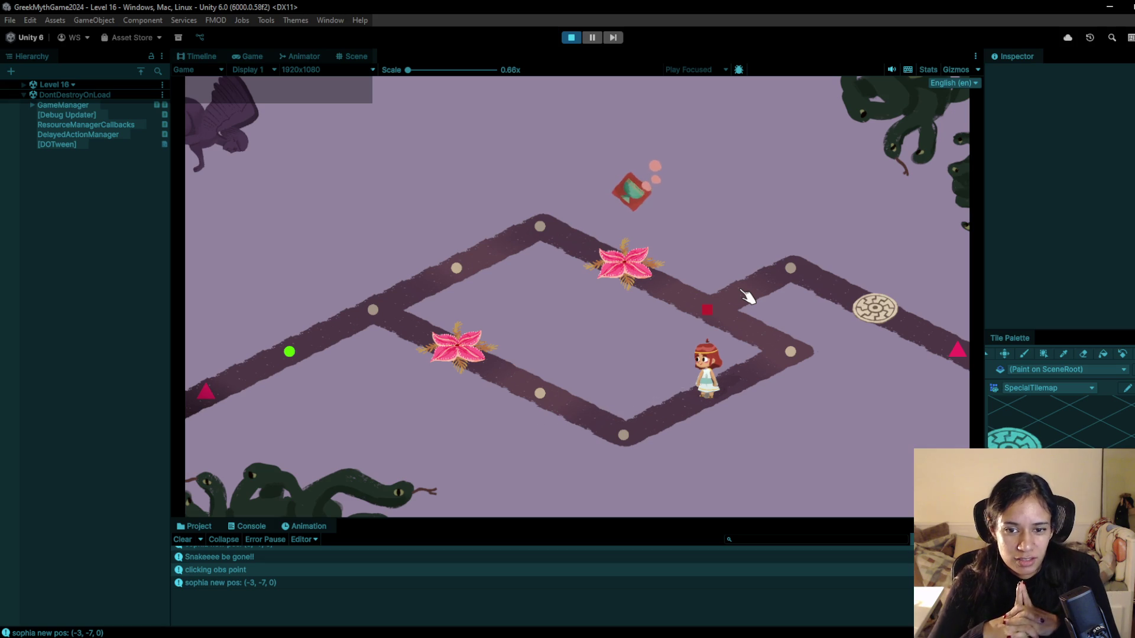
left_click(708, 309)
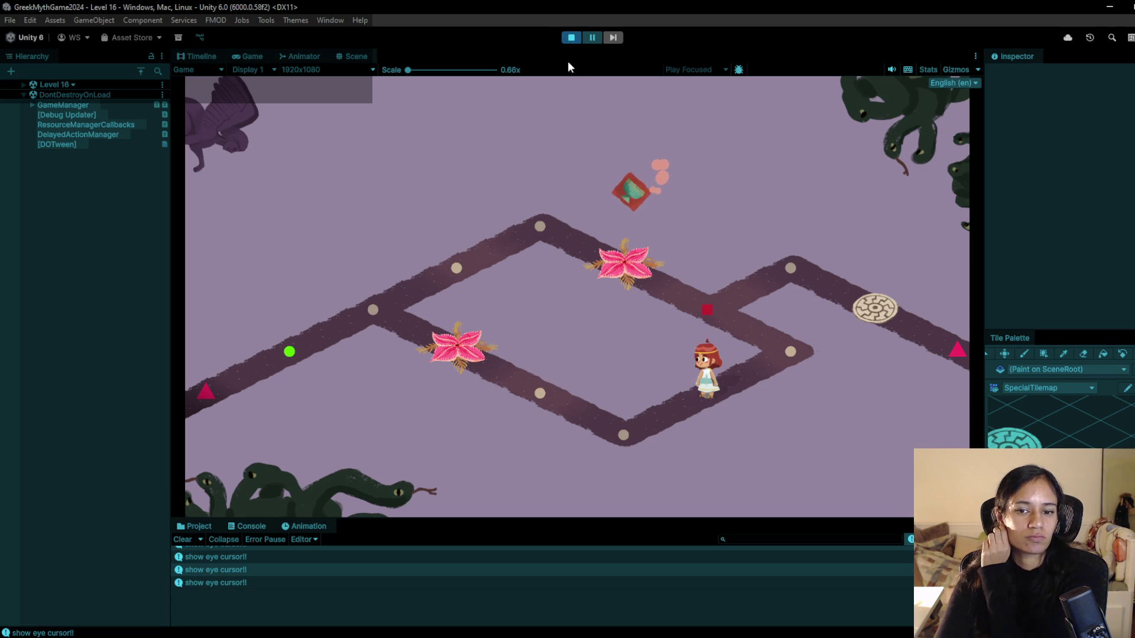
- Walk Sophia to the right-hand path node, stop the Level 16 test, and switch to the code editor
left_click(790, 352)
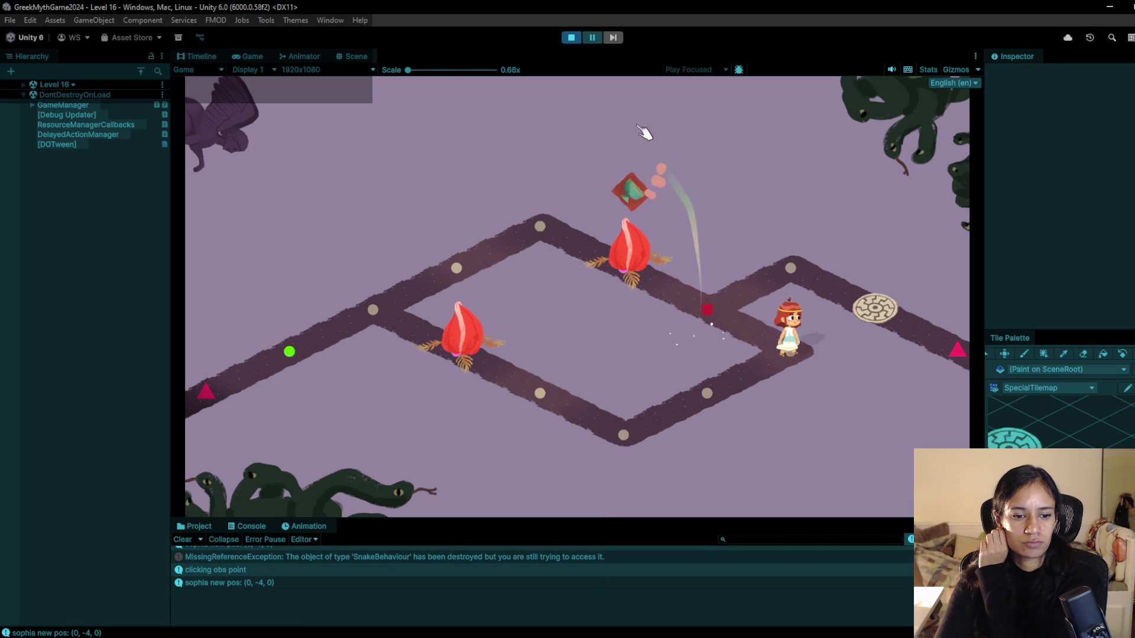
left_click(581, 39)
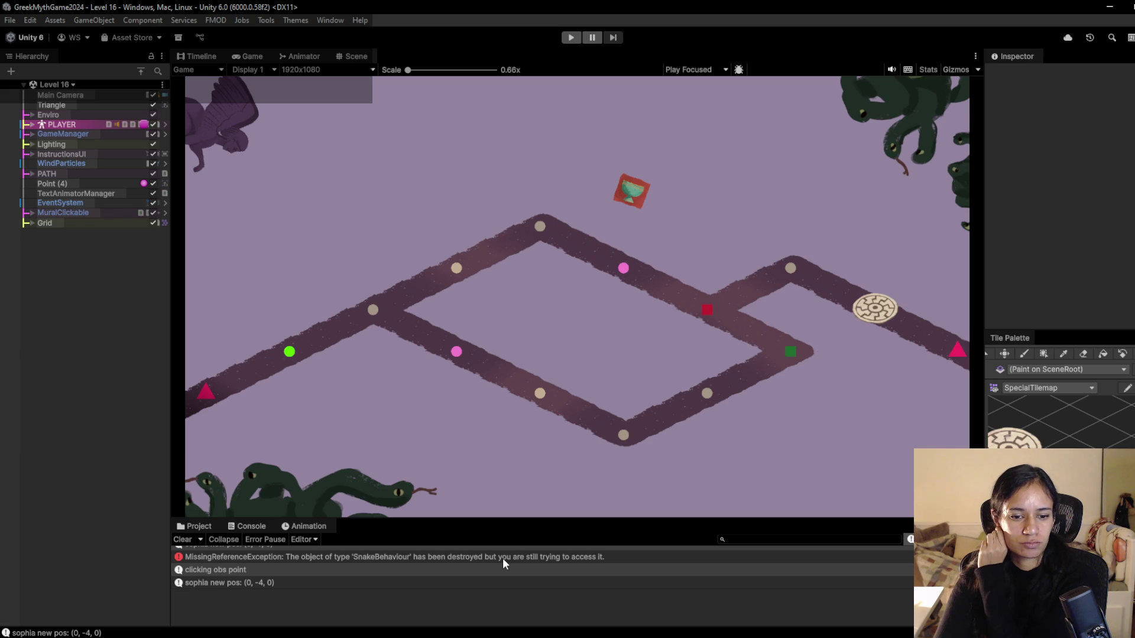
key("alt+Tab")
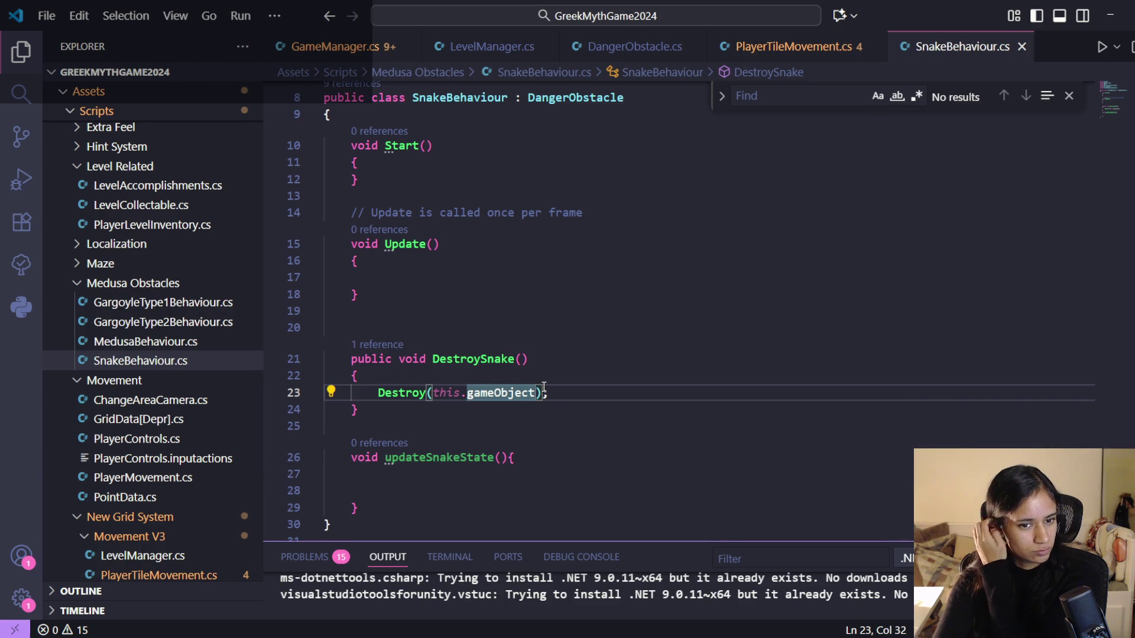
- Comment out Destroy(this.gameObject) in DestroySnake and add a '//mark as dead' line below
left_click_drag(554, 392, 374, 392)
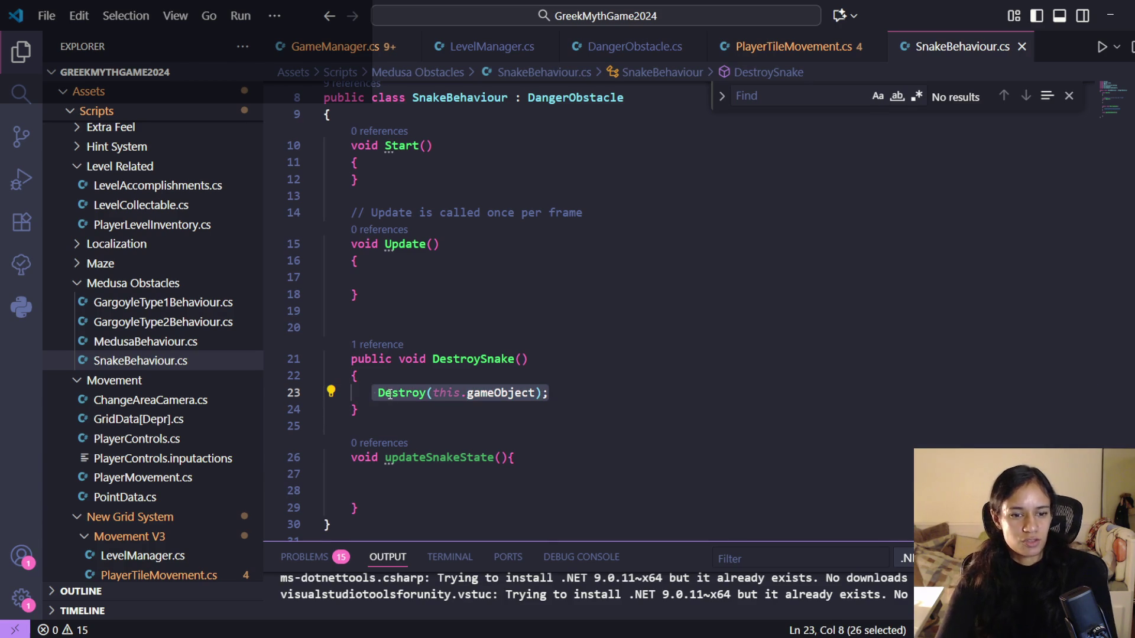
key("ctrl+slash")
key("Return")
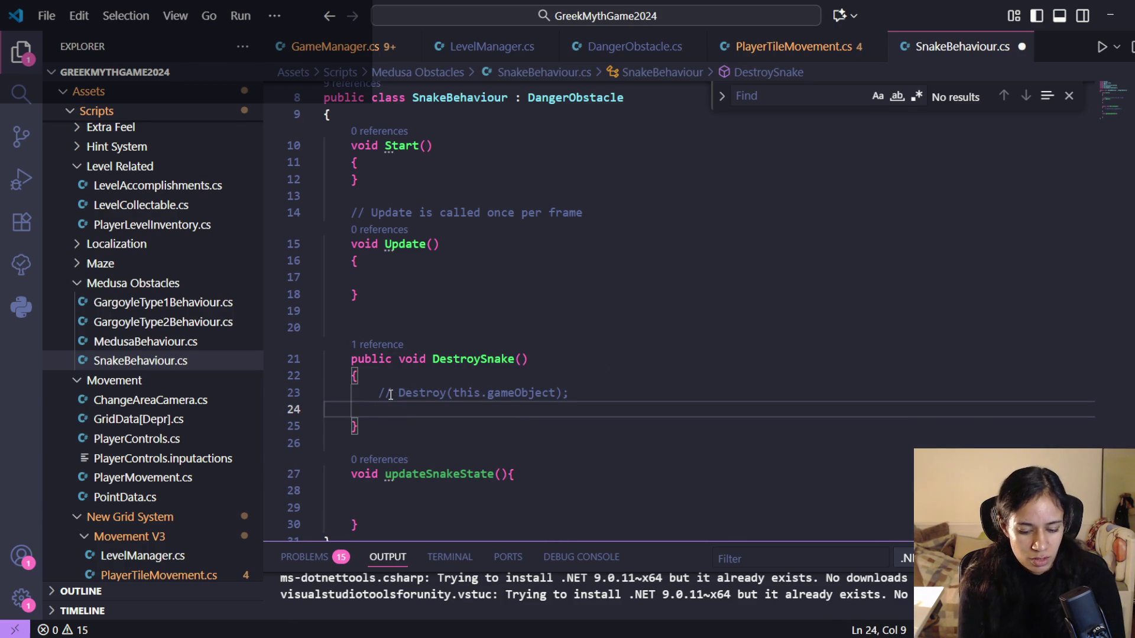
type("MarkPositionAdjustment")
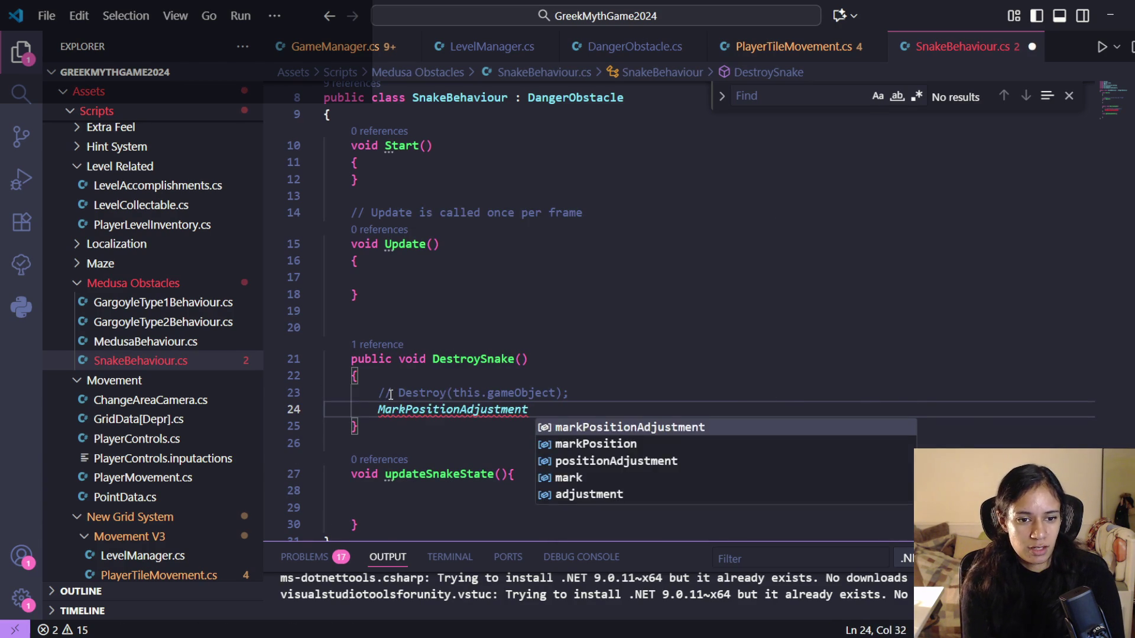
key("ctrl+BackSpace")
key("ctrl+BackSpace")
type("//")
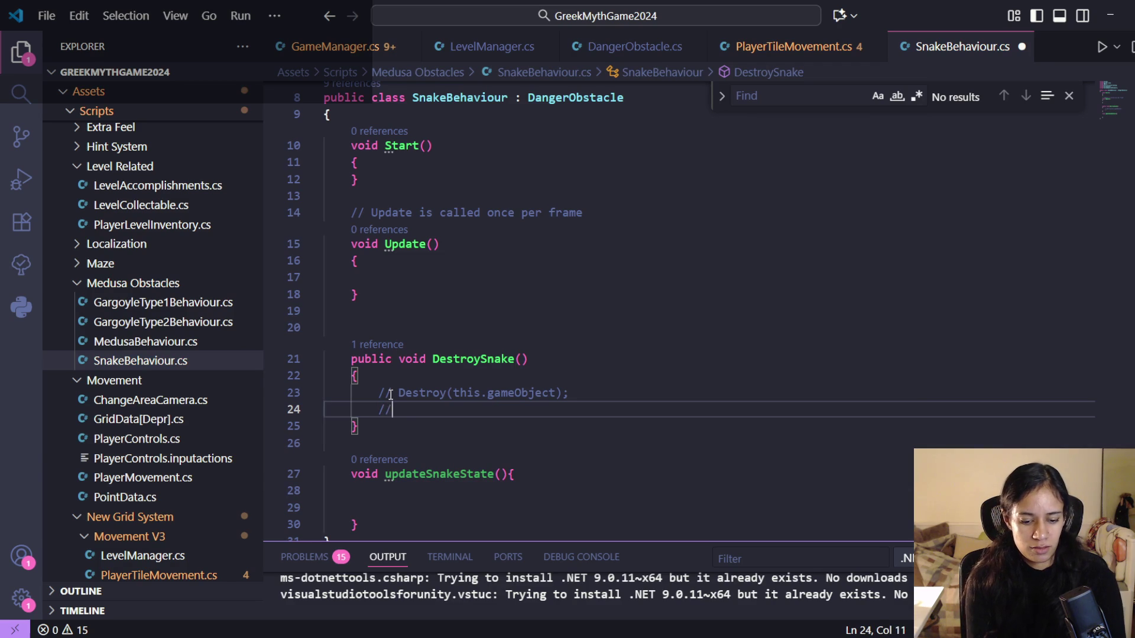
type("mark as dead")
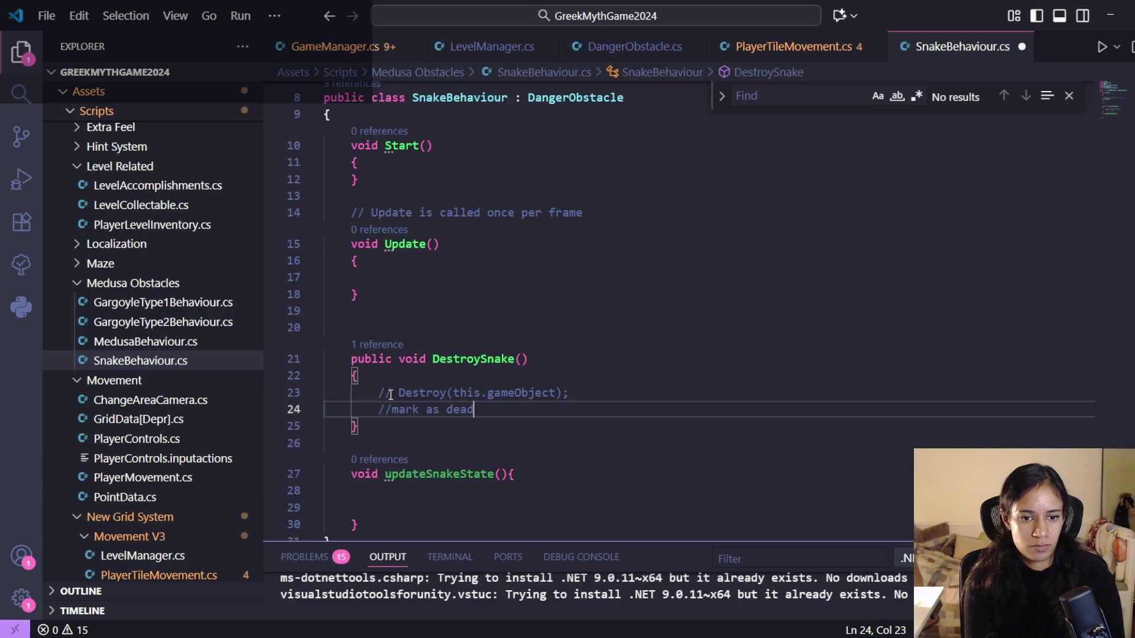
key("Return")
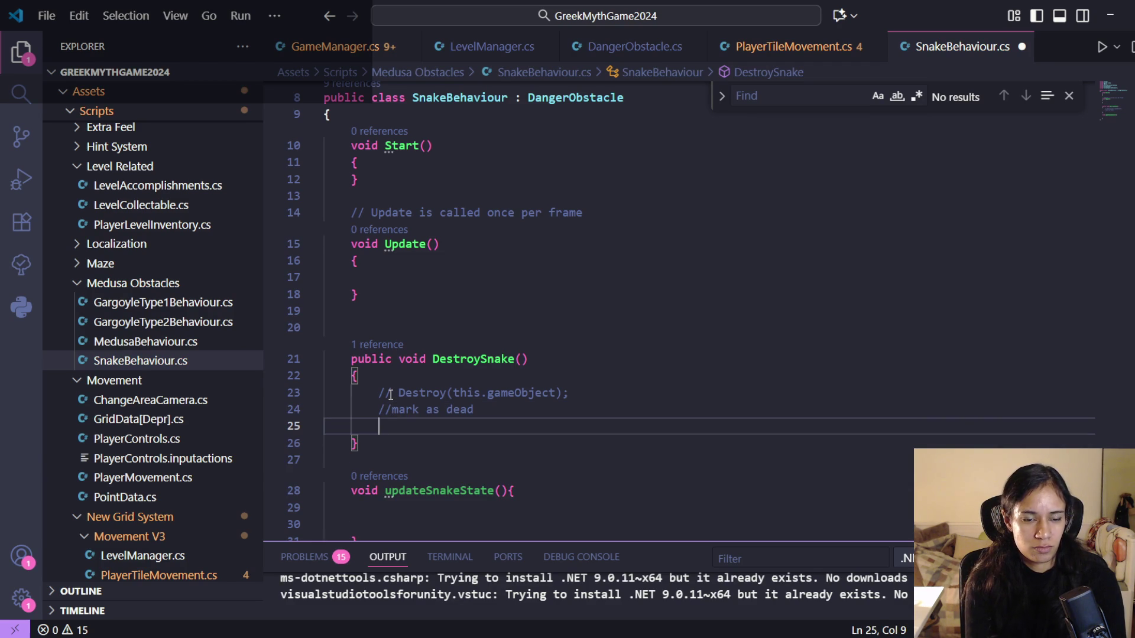
- Close the Find widget and return to the empty line 25
scroll(397, 385, "up", 1)
scroll(414, 391, "down", 2)
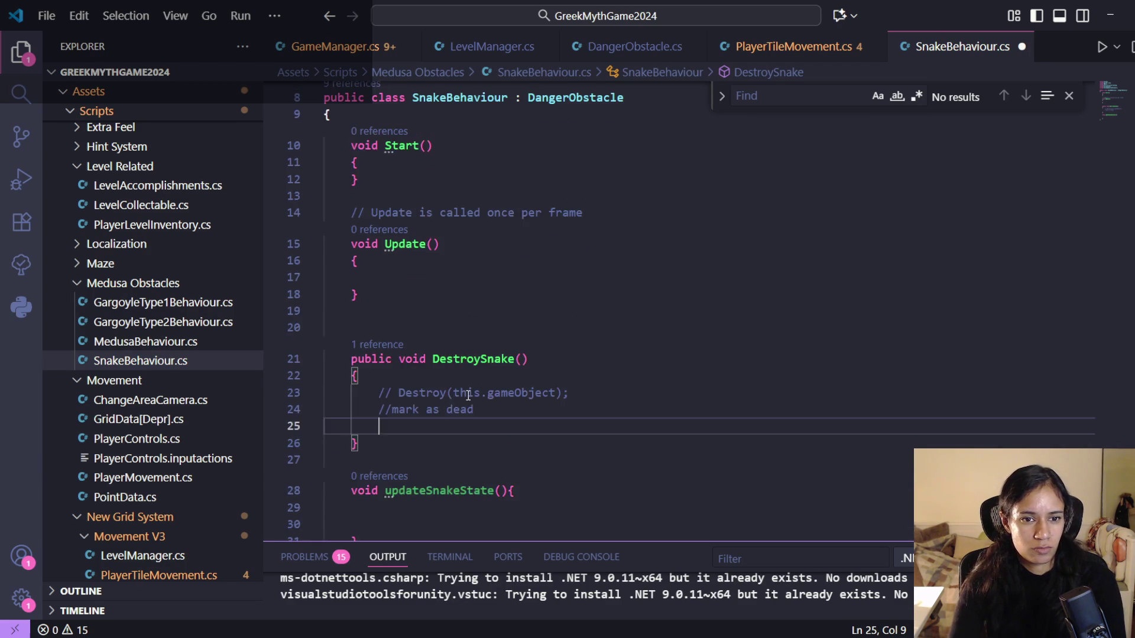
scroll(494, 393, "down", 1)
scroll(495, 401, "up", 1)
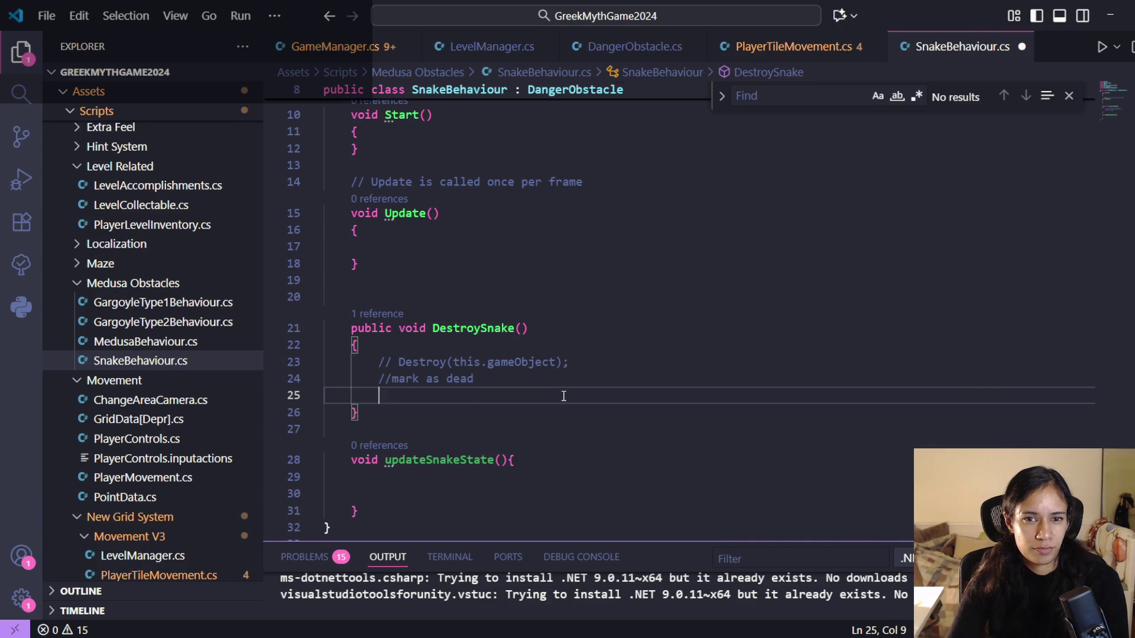
scroll(564, 396, "up", 2)
scroll(562, 395, "down", 1)
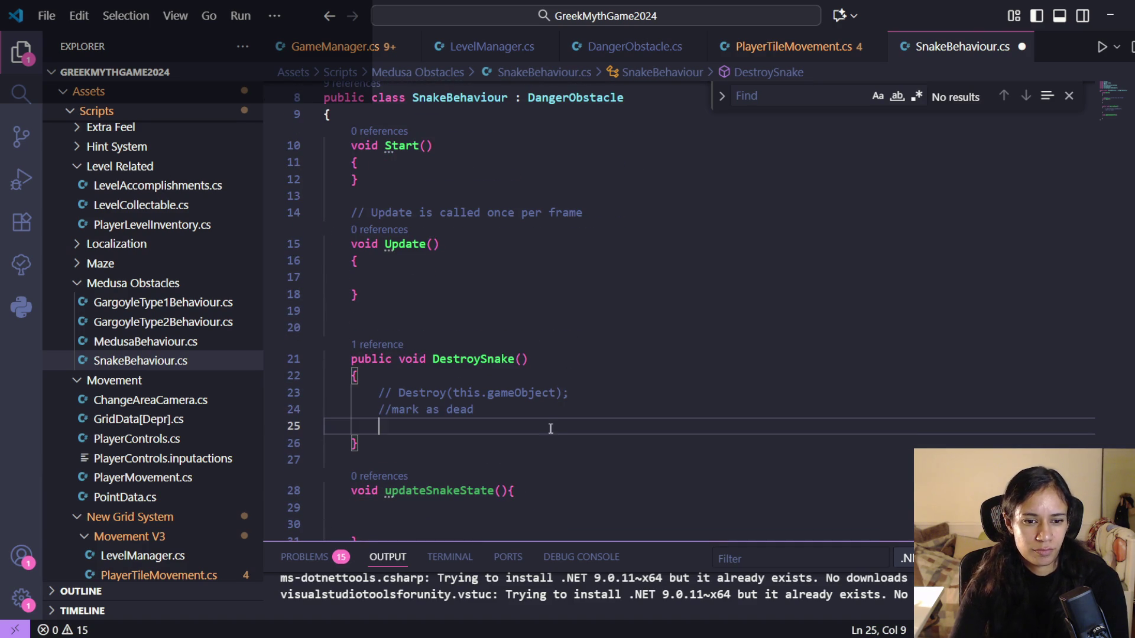
scroll(547, 432, "down", 1)
scroll(546, 433, "up", 2)
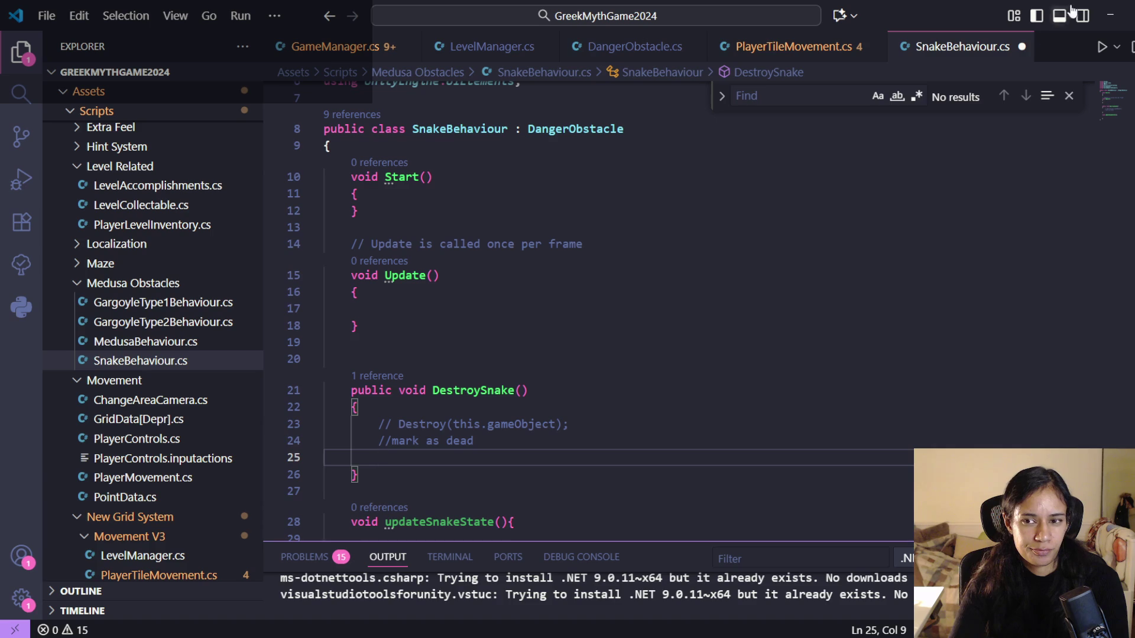
left_click(1069, 95)
scroll(487, 440, "down", 1)
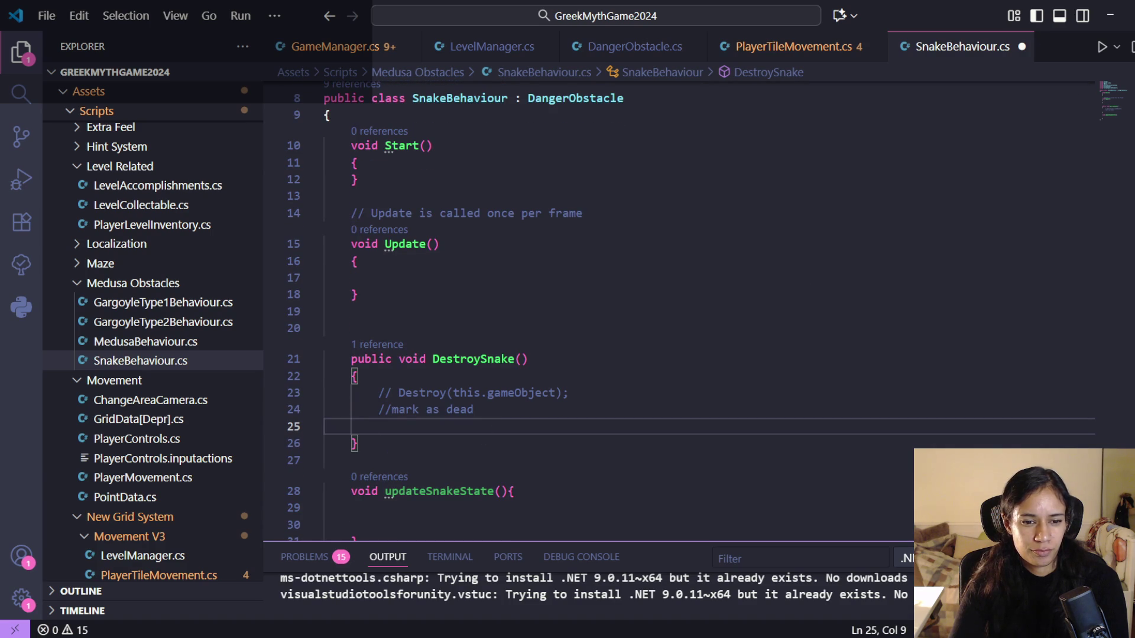
left_click(490, 393)
- Add 'SpriteRenderer sprite = GetComponent<SpriteRenderer>();' on line 25
left_click(467, 422)
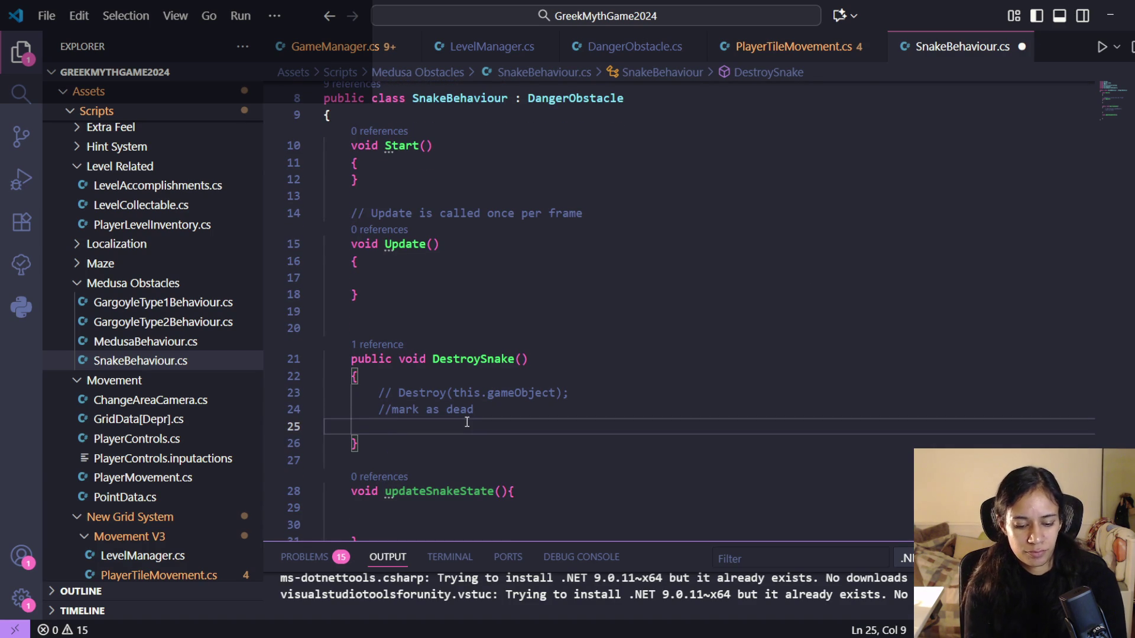
type("S")
key("BackSpace")
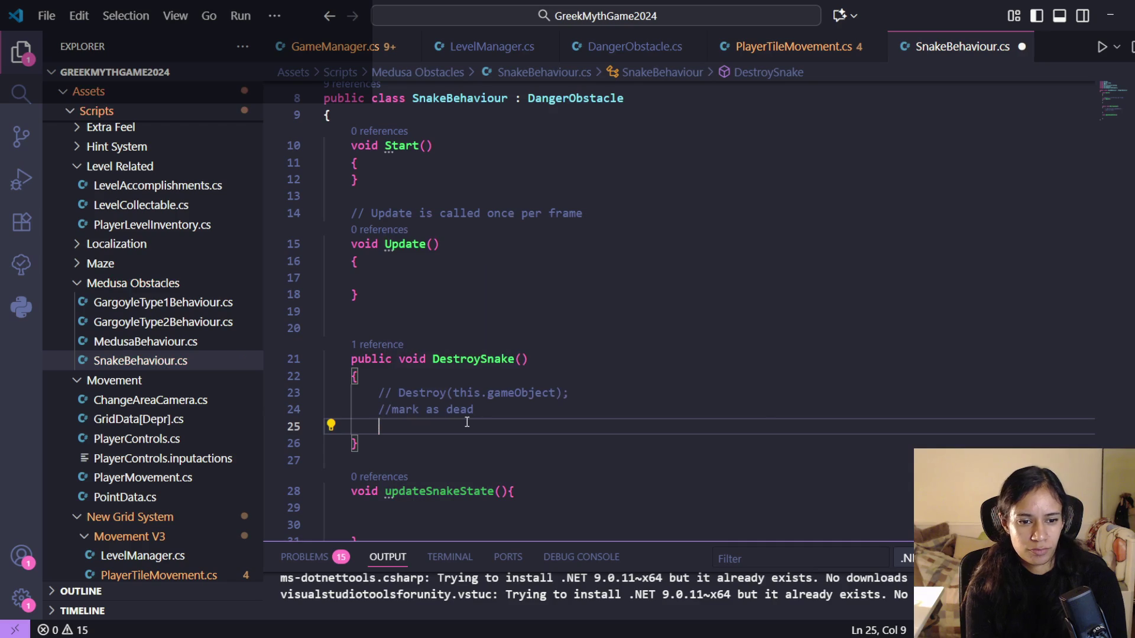
type("Spri")
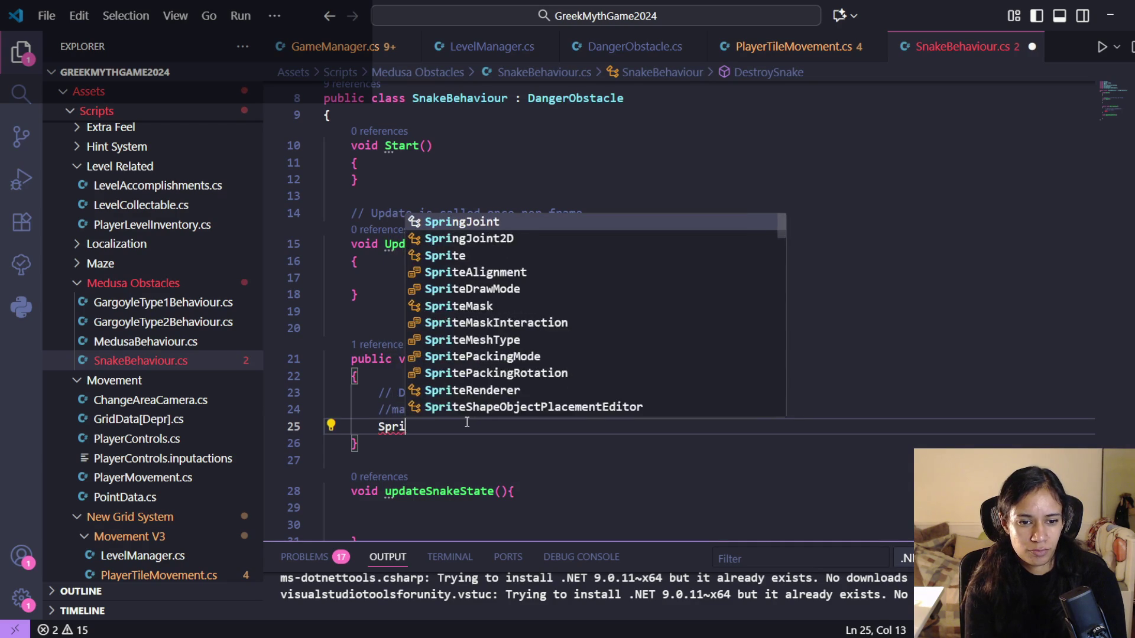
type("teRen")
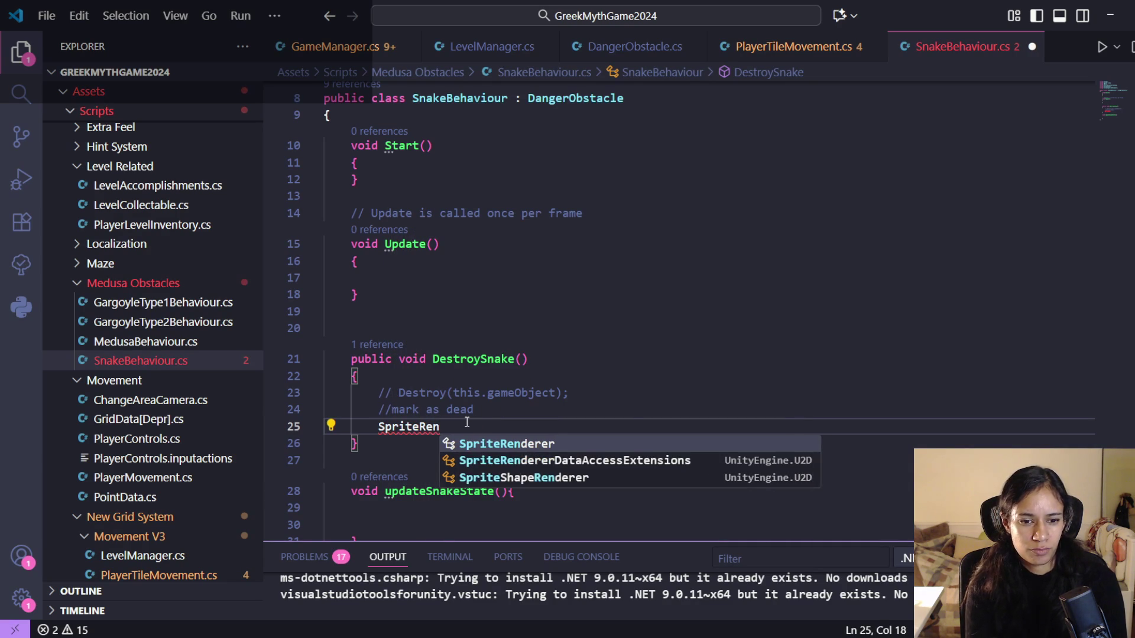
key("Tab")
type("sprite")
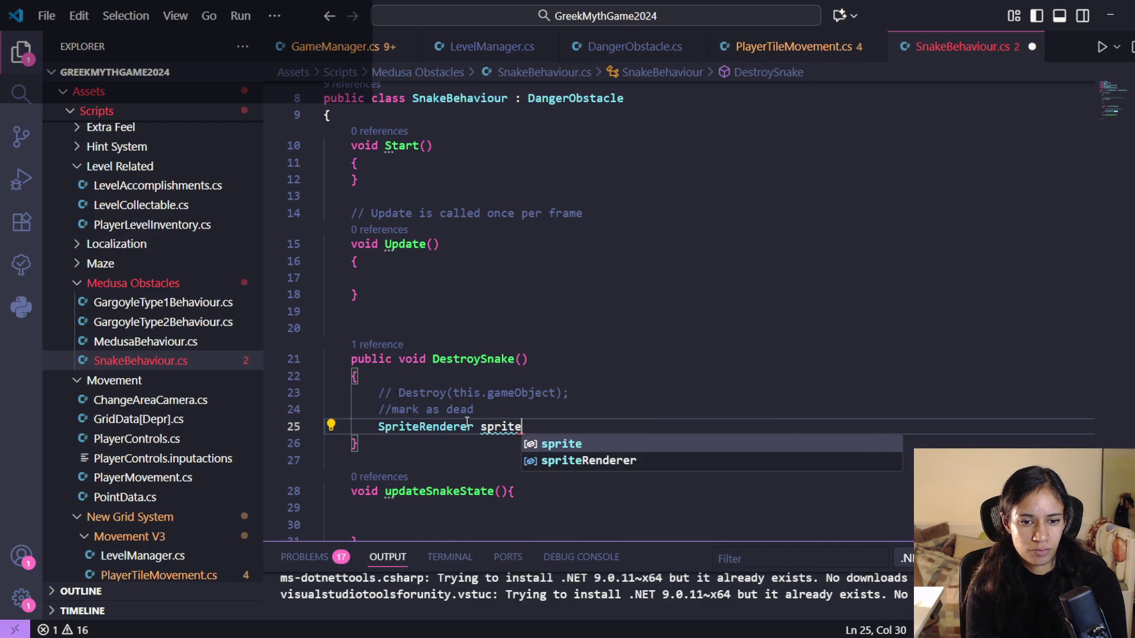
type(" = ")
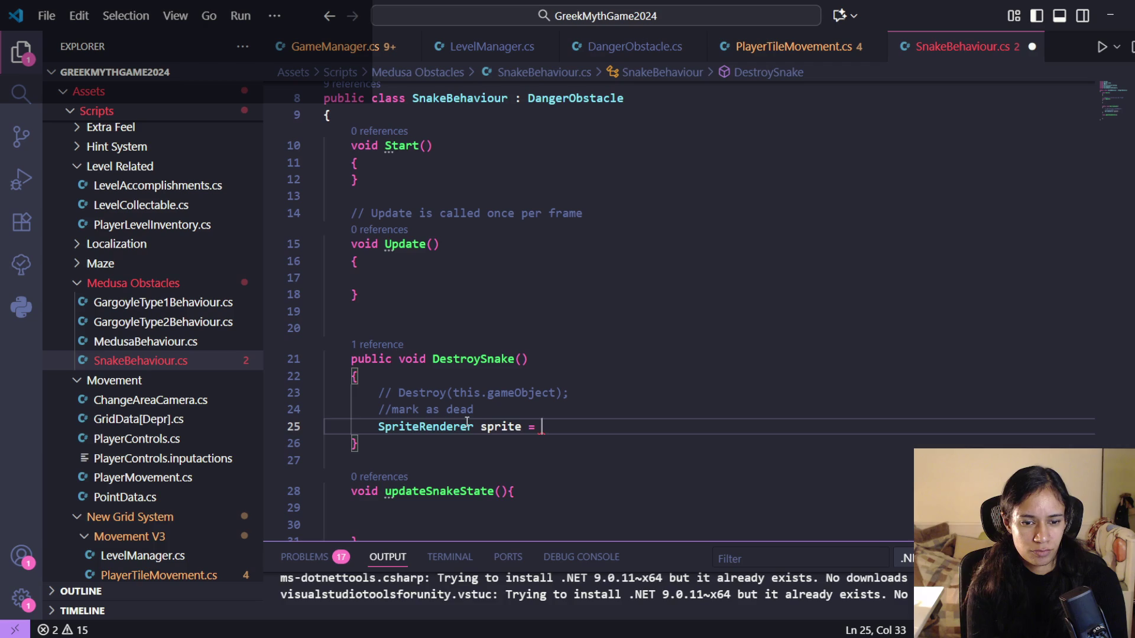
type("get")
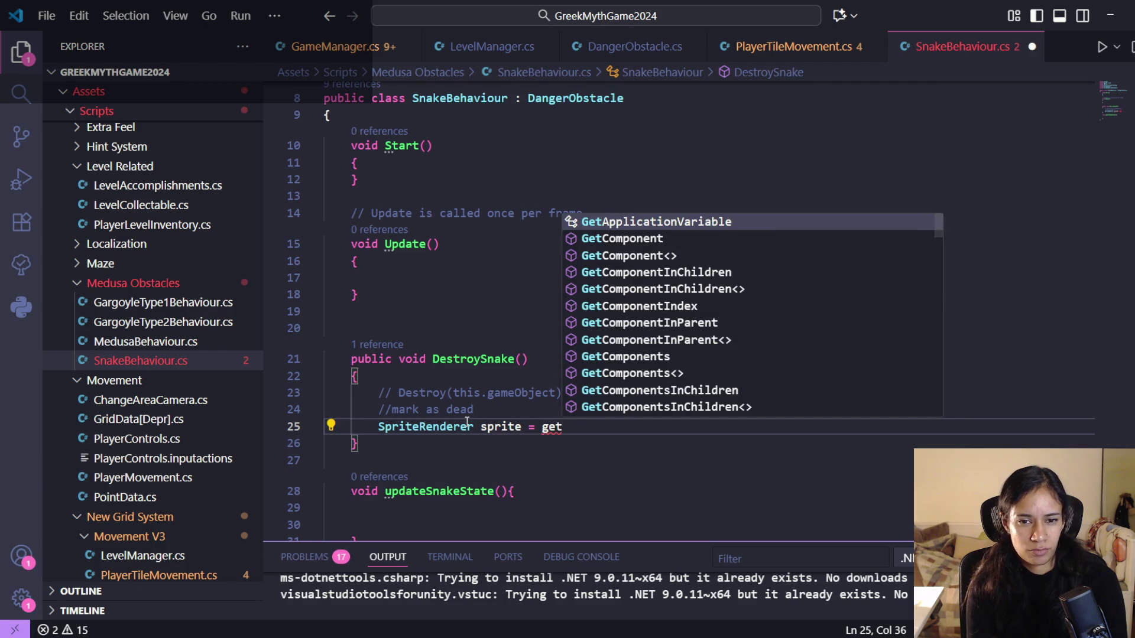
type("sp")
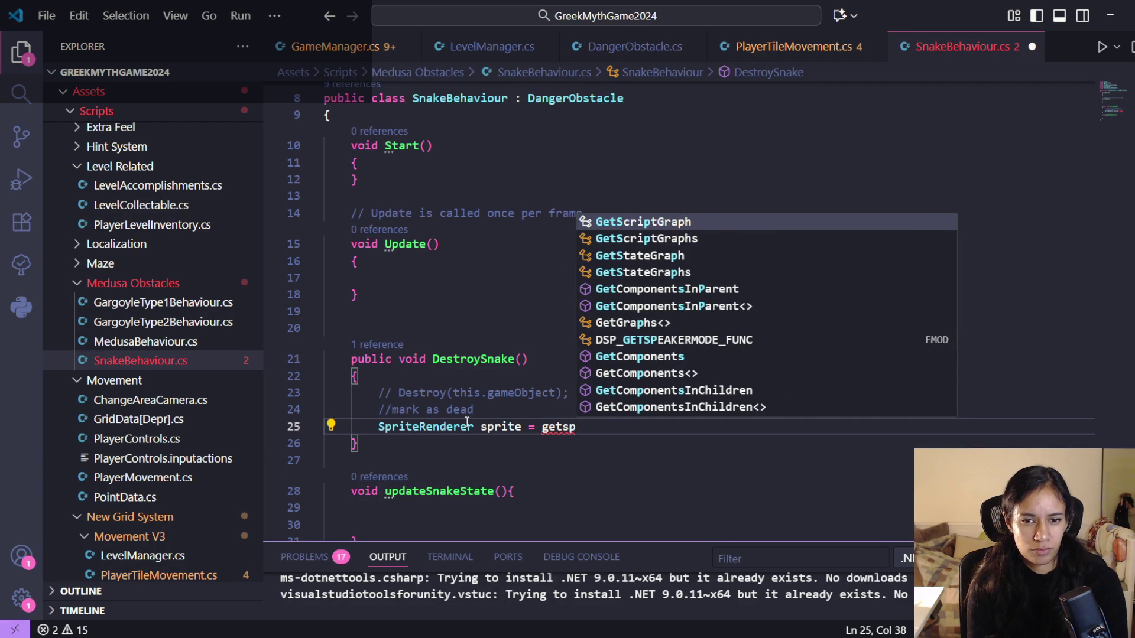
key("ctrl+BackSpace")
type("getcompo")
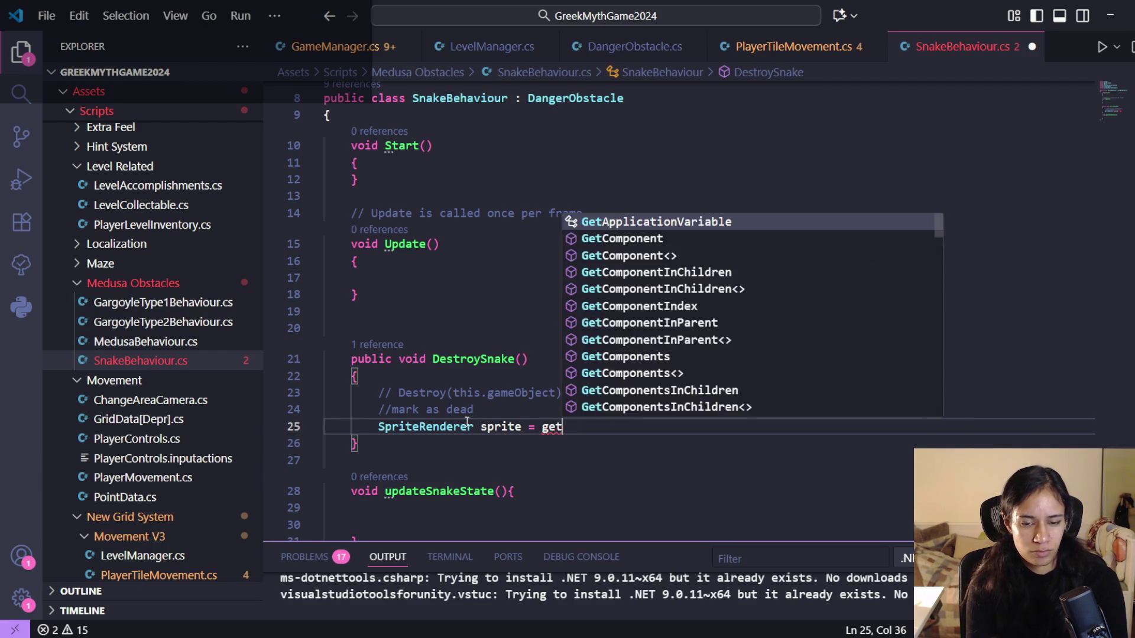
key("Tab")
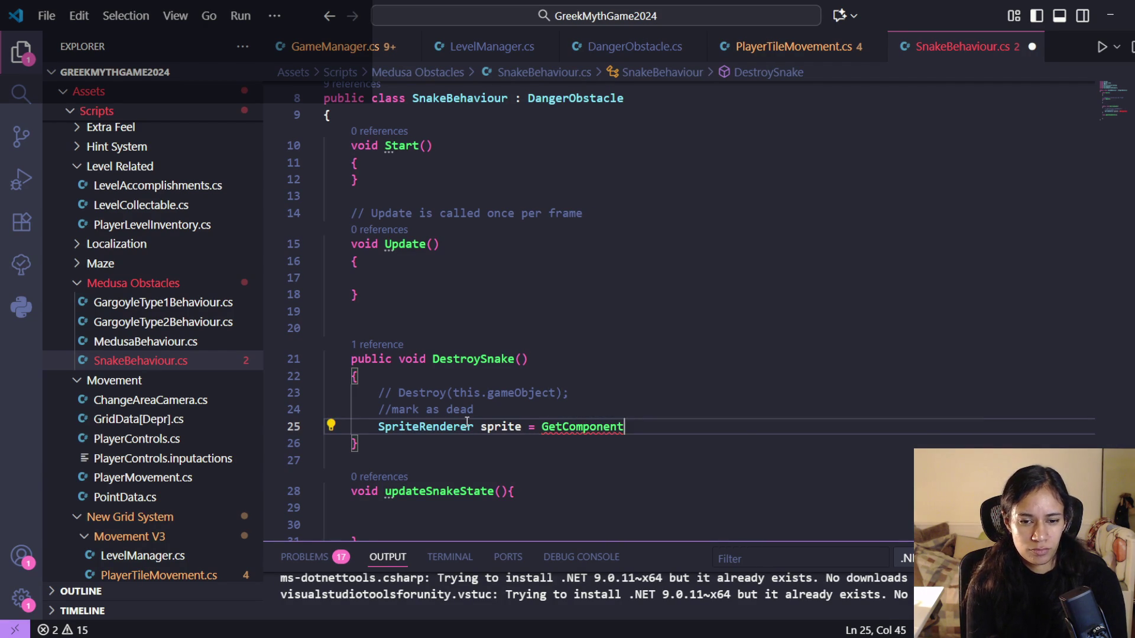
type("<")
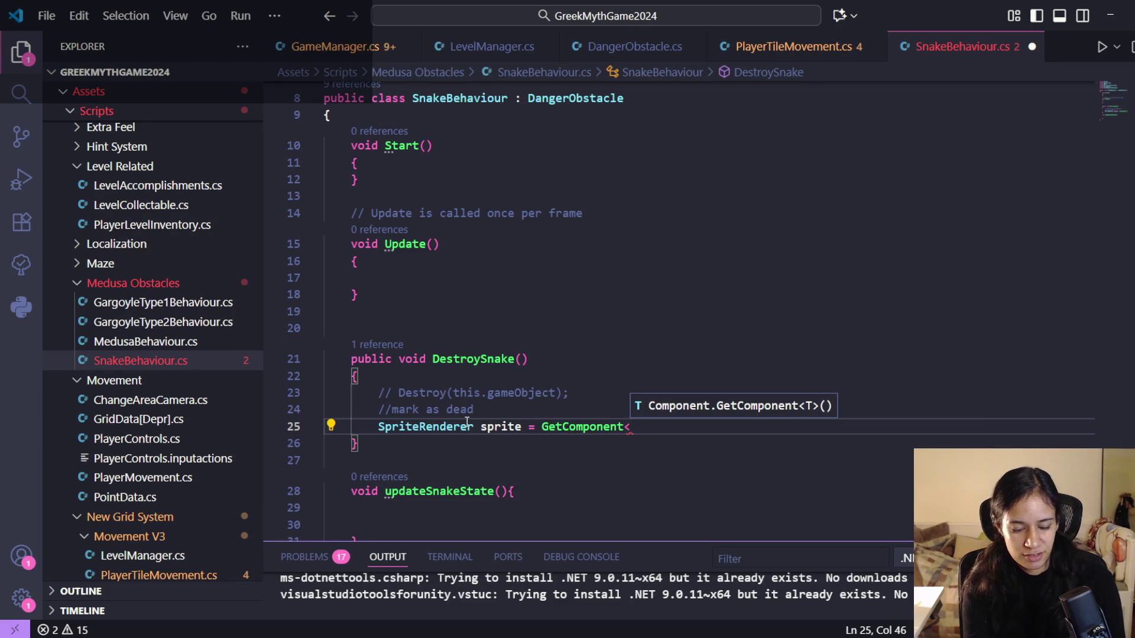
type("Spri")
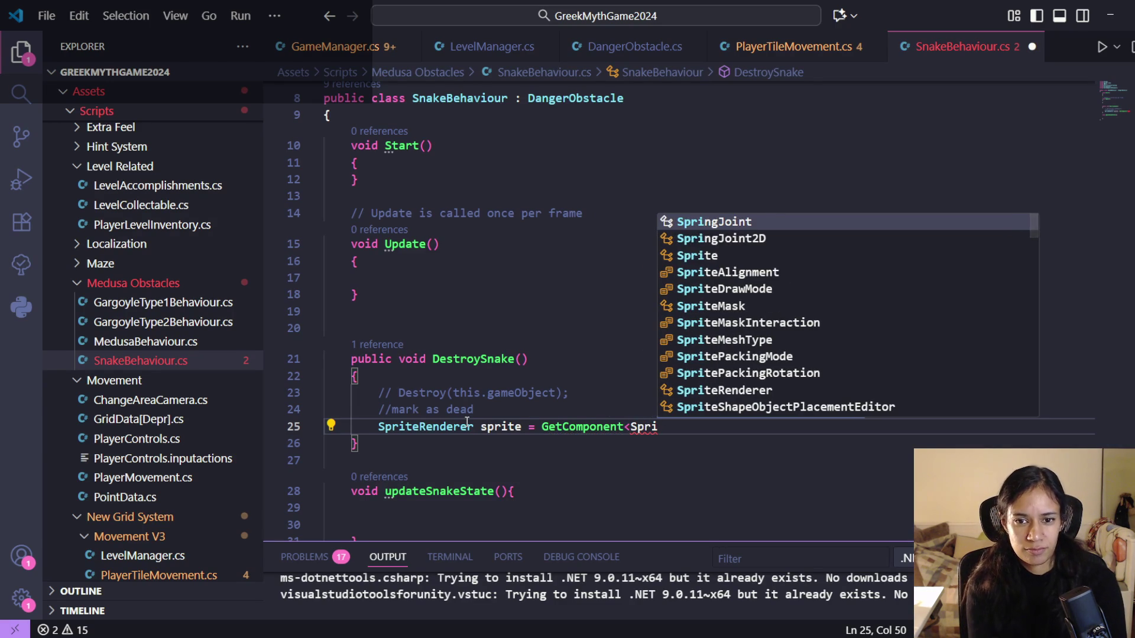
key("Down")
key("Down")
key("Down")
key("Down")
key("Down")
key("Tab")
type(">()")
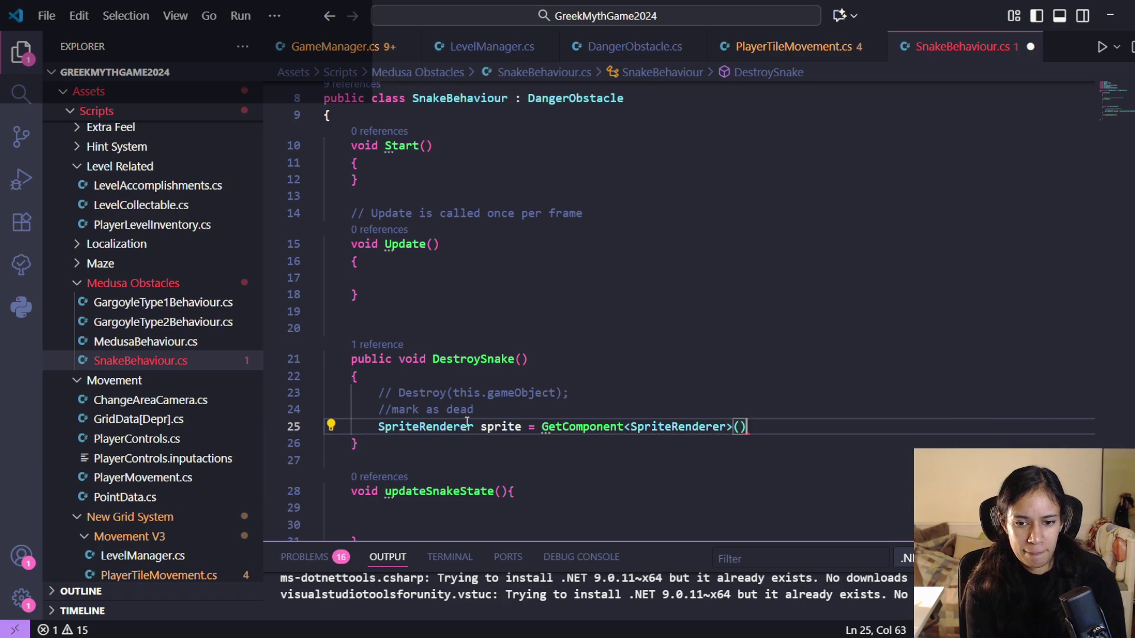
type(";")
- Add 'if (sprite) sprite.enabled = false;' below it and save the script
key("Return")
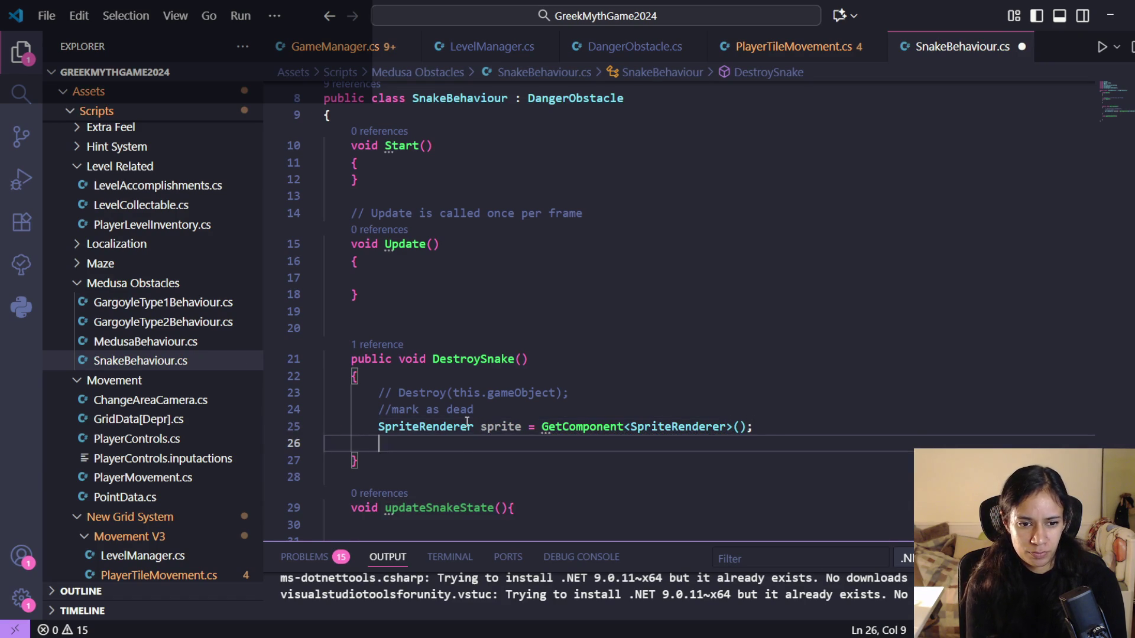
type("if ()")
type("sprite")
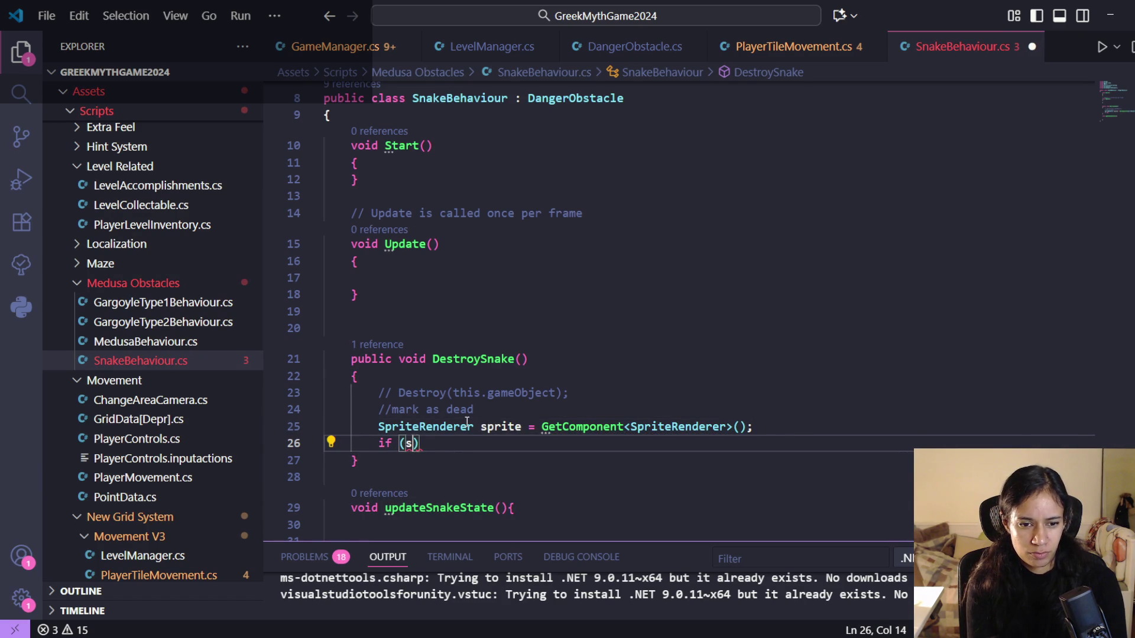
type(") sprite.en")
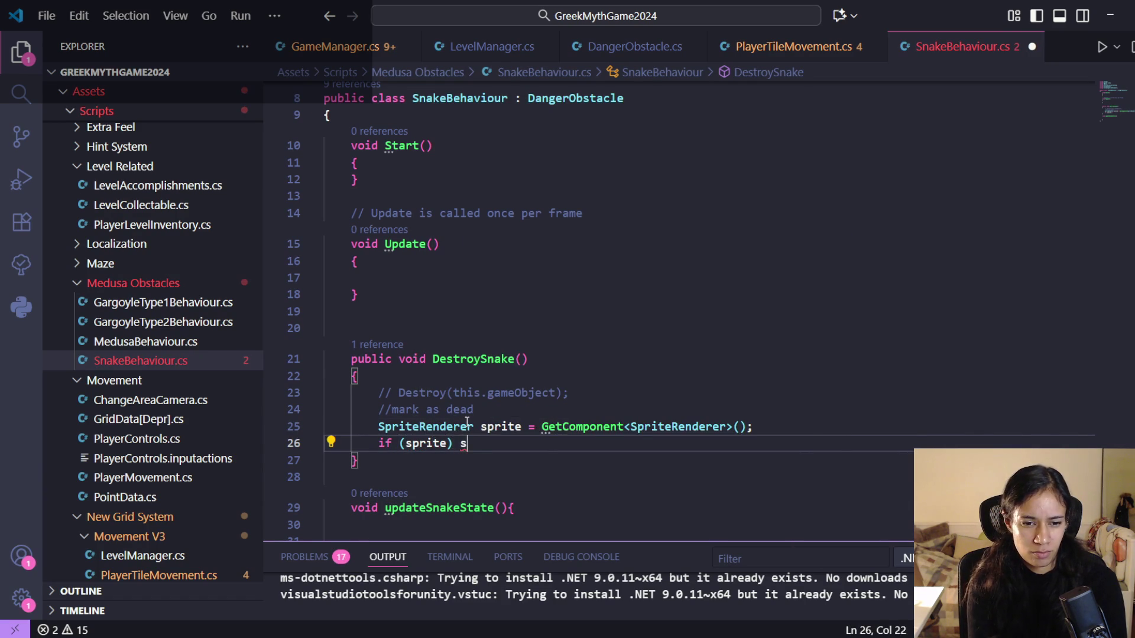
key("Tab")
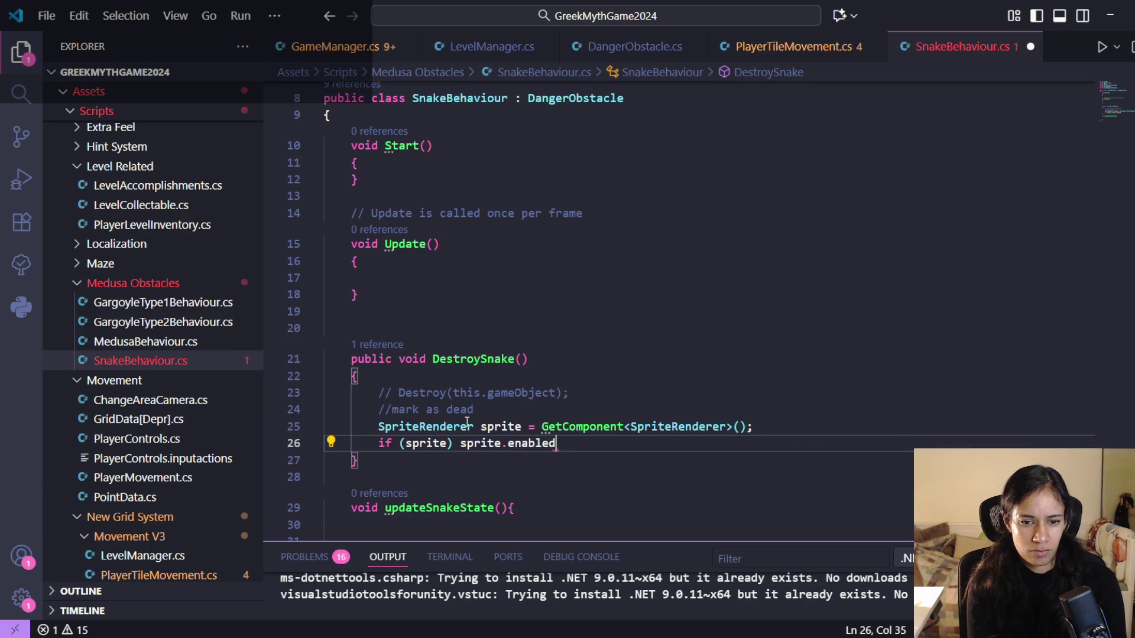
type(";")
key("Left")
type("= false")
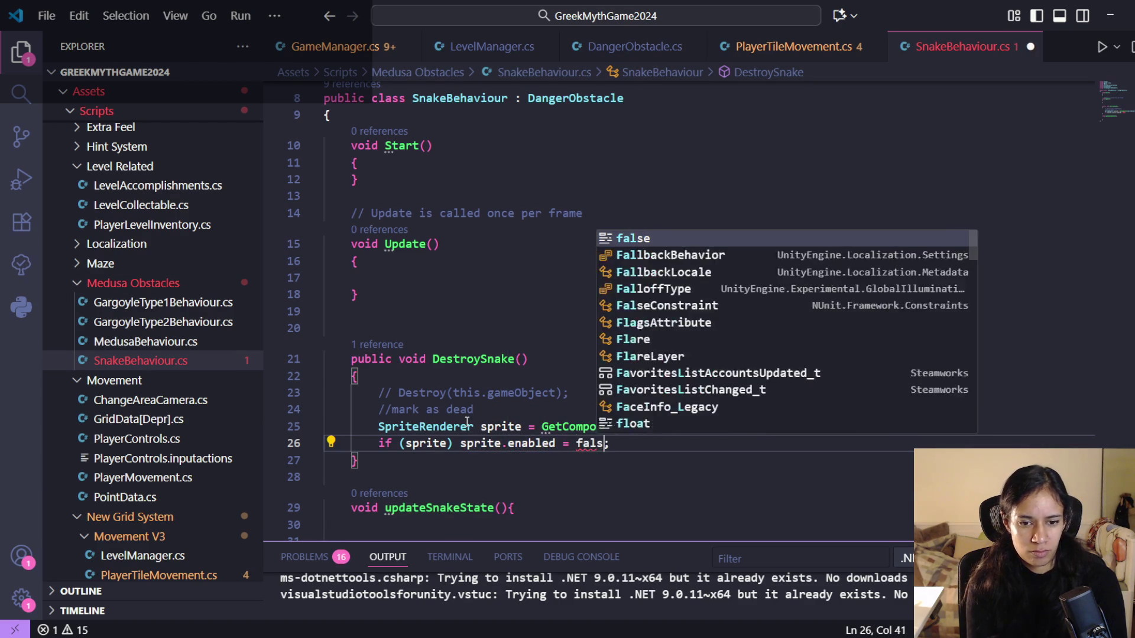
key("ctrl+s")
- Insert a blank line after the Destroy comment and a new line after the class's opening brace
left_click(492, 404)
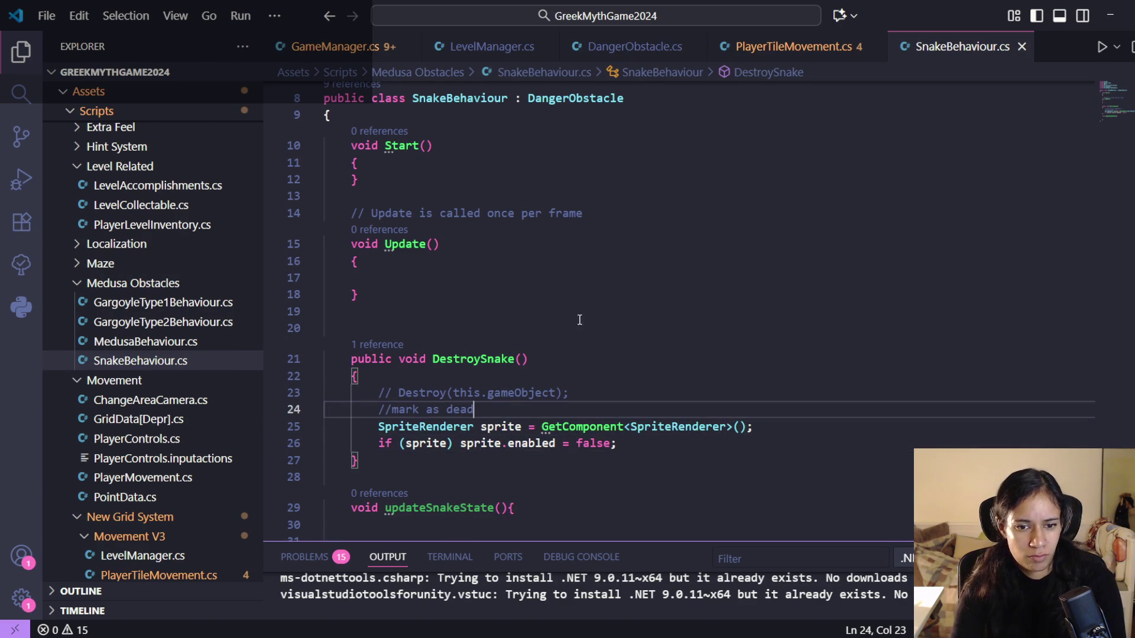
left_click(627, 445)
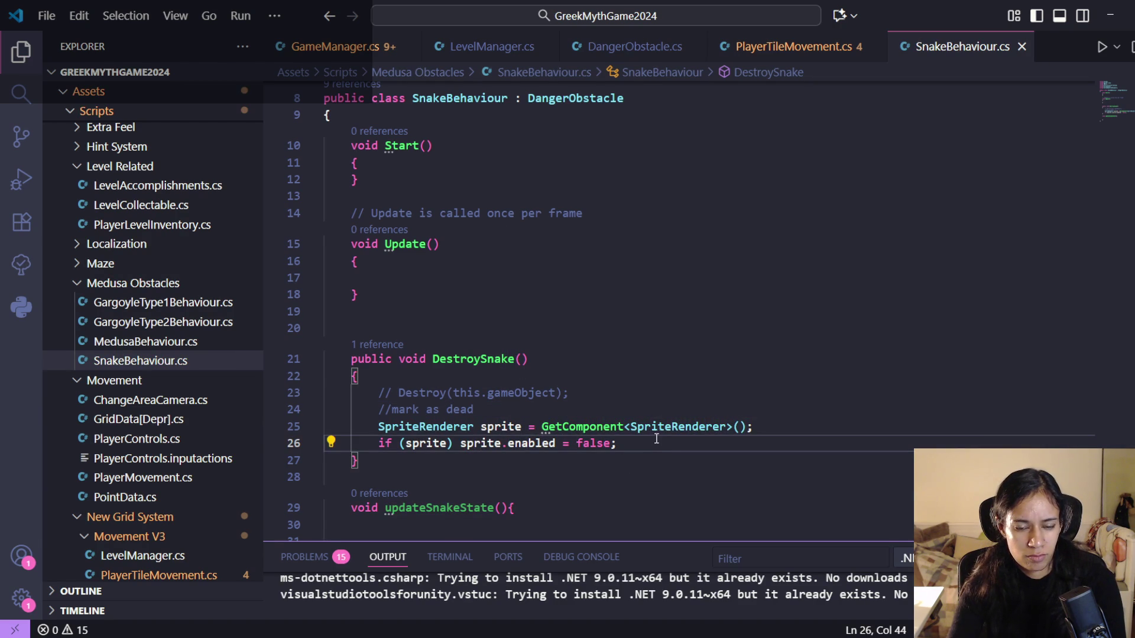
left_click(515, 410)
left_click(577, 397)
key("Return")
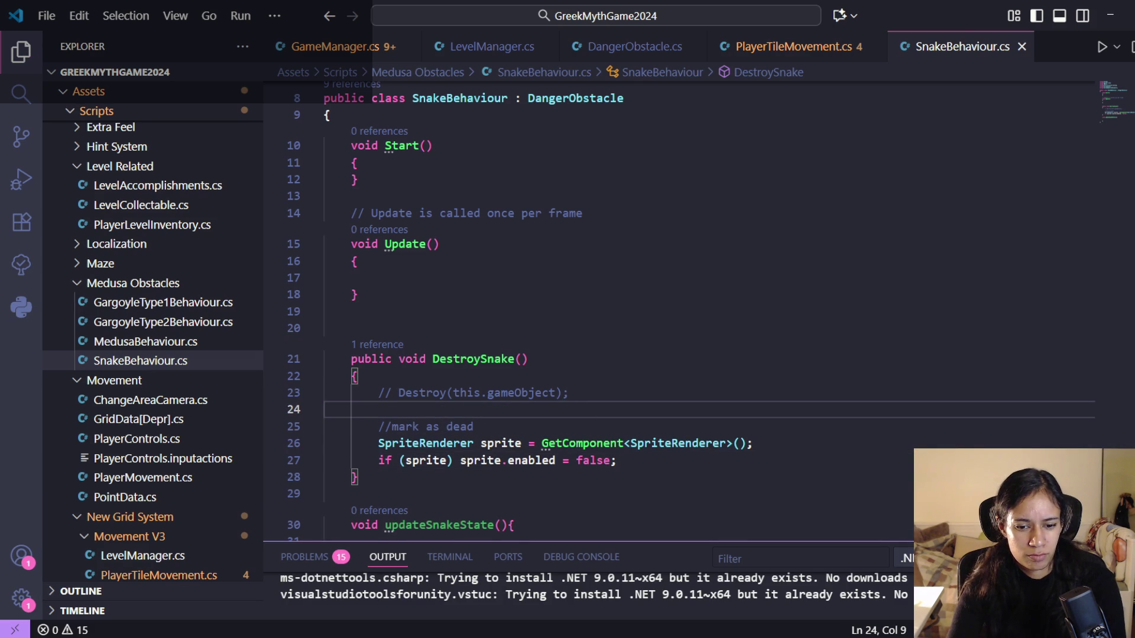
scroll(484, 405, "up", 2)
scroll(451, 287, "down", 2)
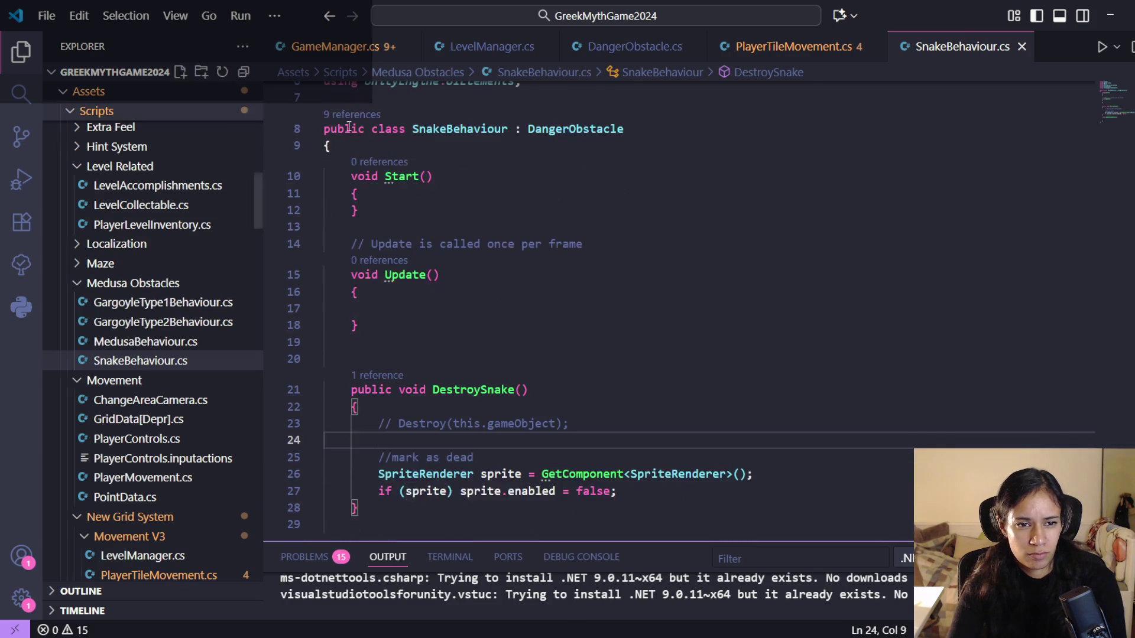
left_click(398, 141)
key("Return")
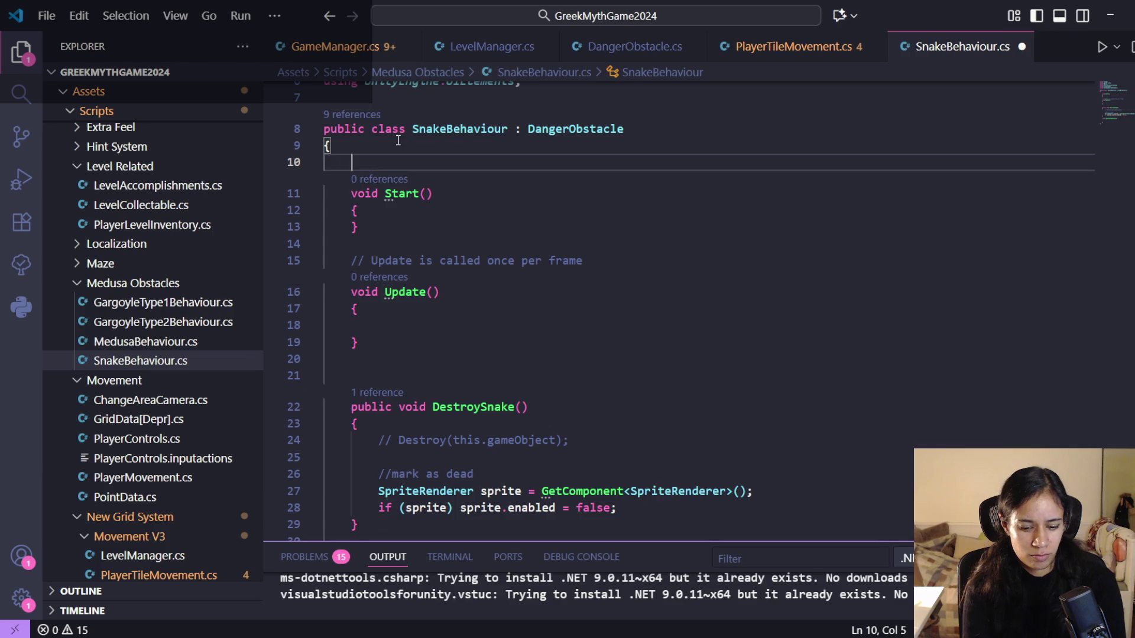
- Declare a private bool isDead field in SnakeBehaviour.cs and save
type("private i")
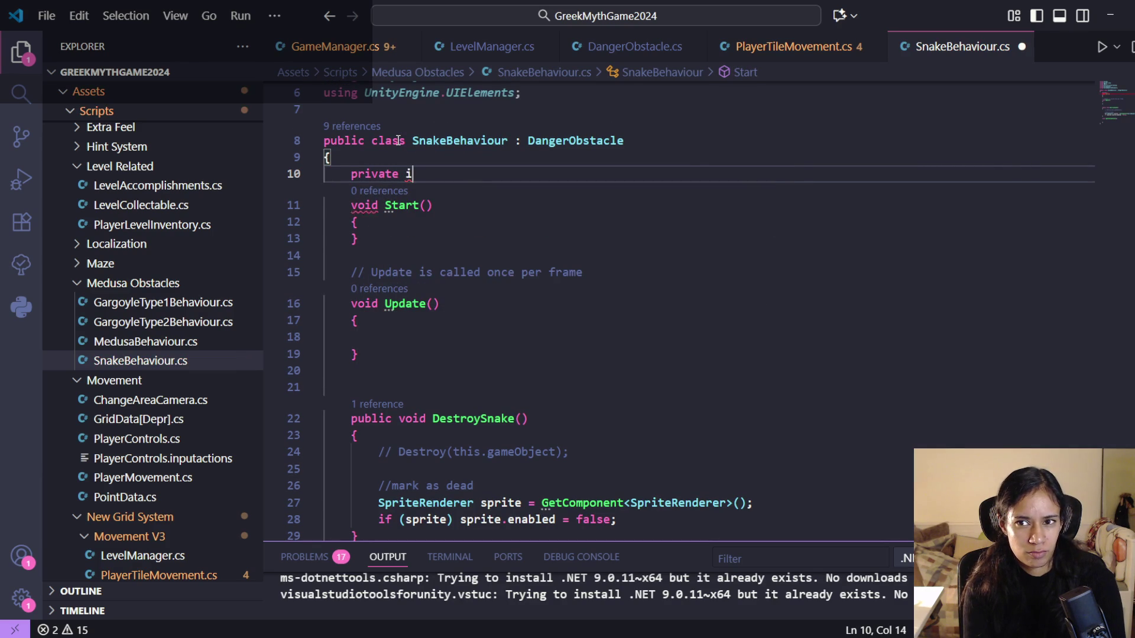
type("sDead;")
key("ctrl+Left")
key("ctrl+Left")
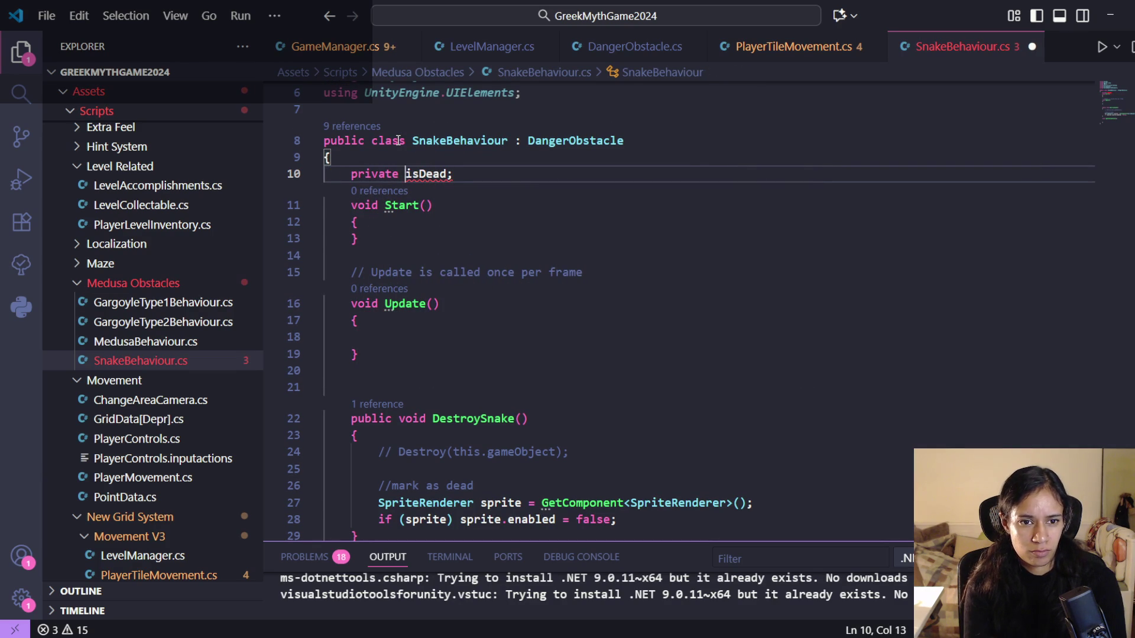
type("h")
key("BackSpace")
type("bool")
key("ctrl+s")
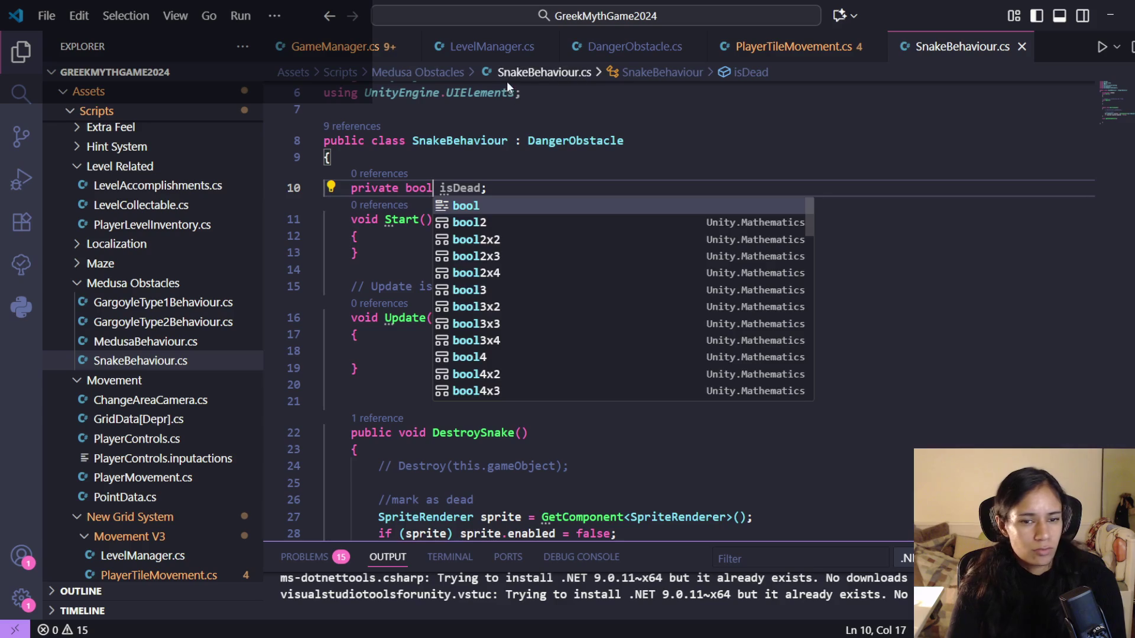
left_click(517, 140)
- Set isDead = true in DestroySnake after the sprite-disabling line, and save
double_click(461, 188)
key("ctrl+c")
scroll(562, 283, "down", 3)
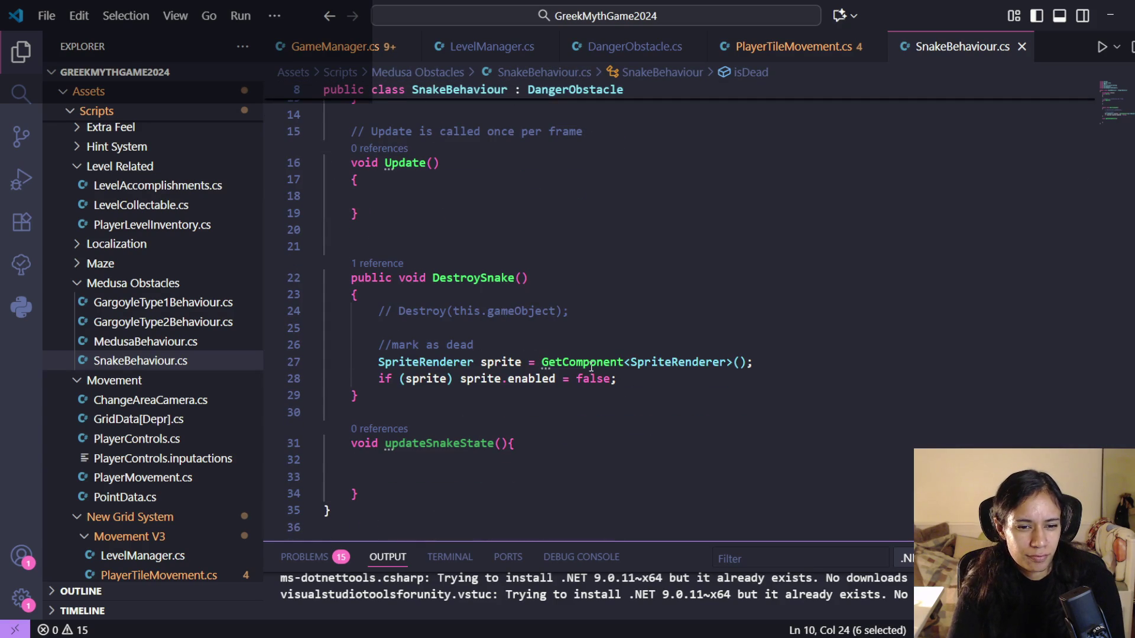
left_click(541, 363)
left_click(684, 384)
key("Return")
key("ctrl+v")
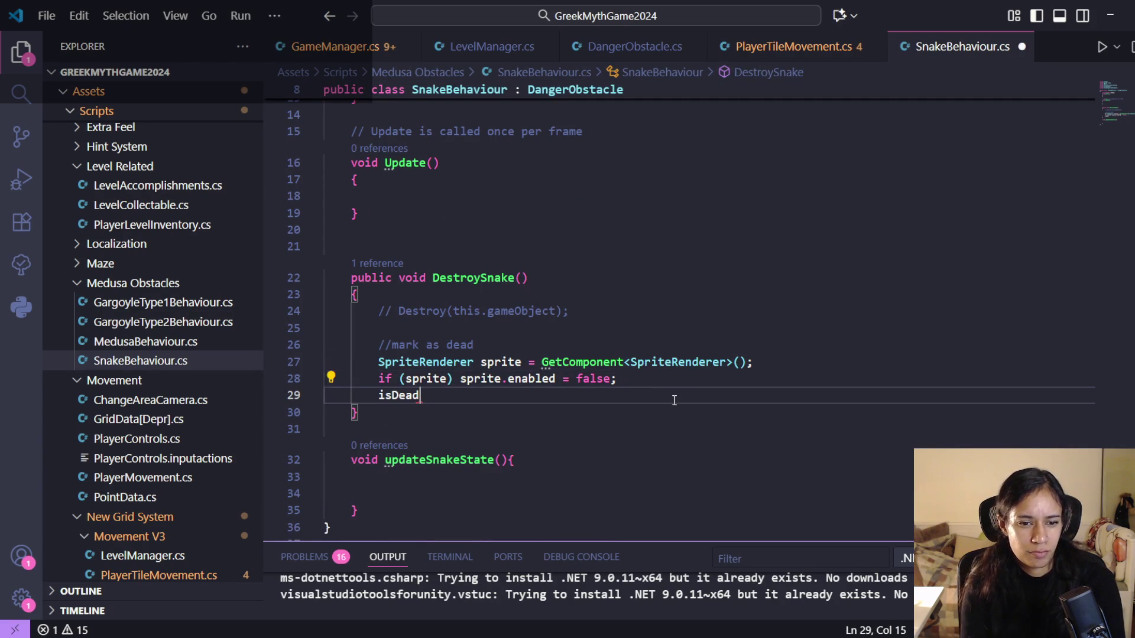
type("= true;")
key("ctrl+s")
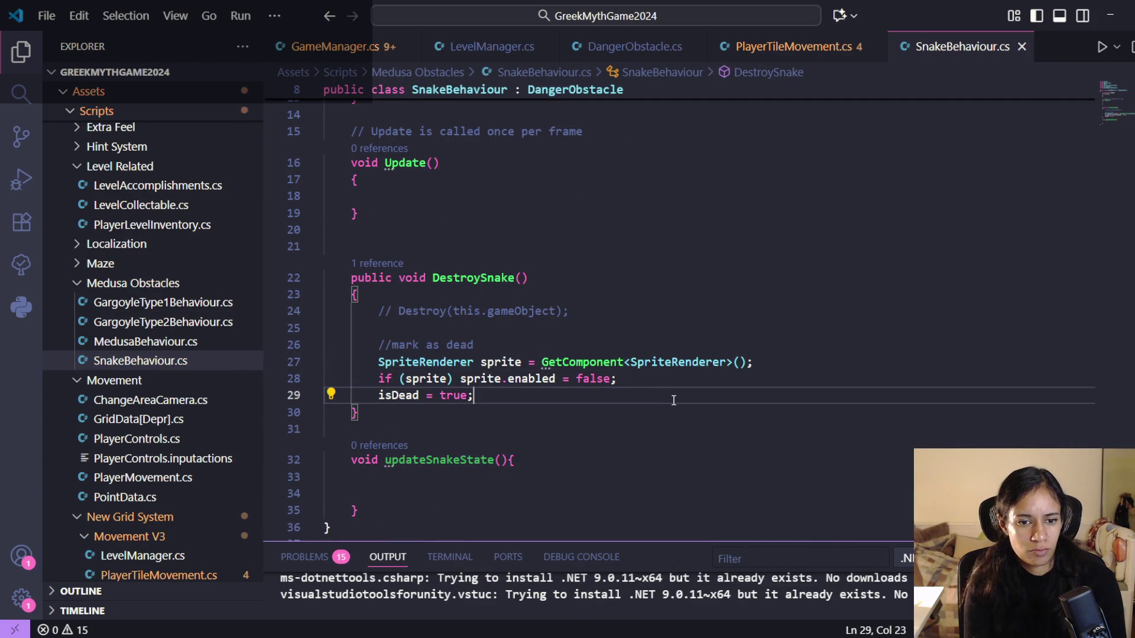
- Initialise isDead = false inside the Start method and save
scroll(650, 388, "up", 3)
left_click(427, 246)
key("Up")
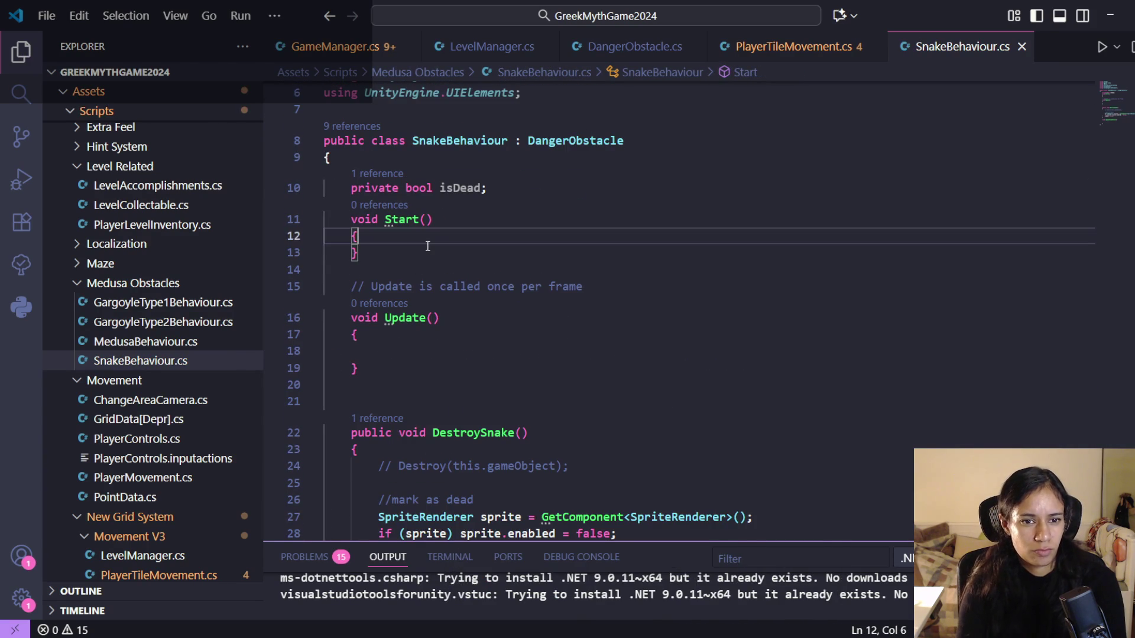
key("Return")
type("ifD")
key("BackSpace")
key("BackSpace")
type("sD")
key("Tab")
type("= ")
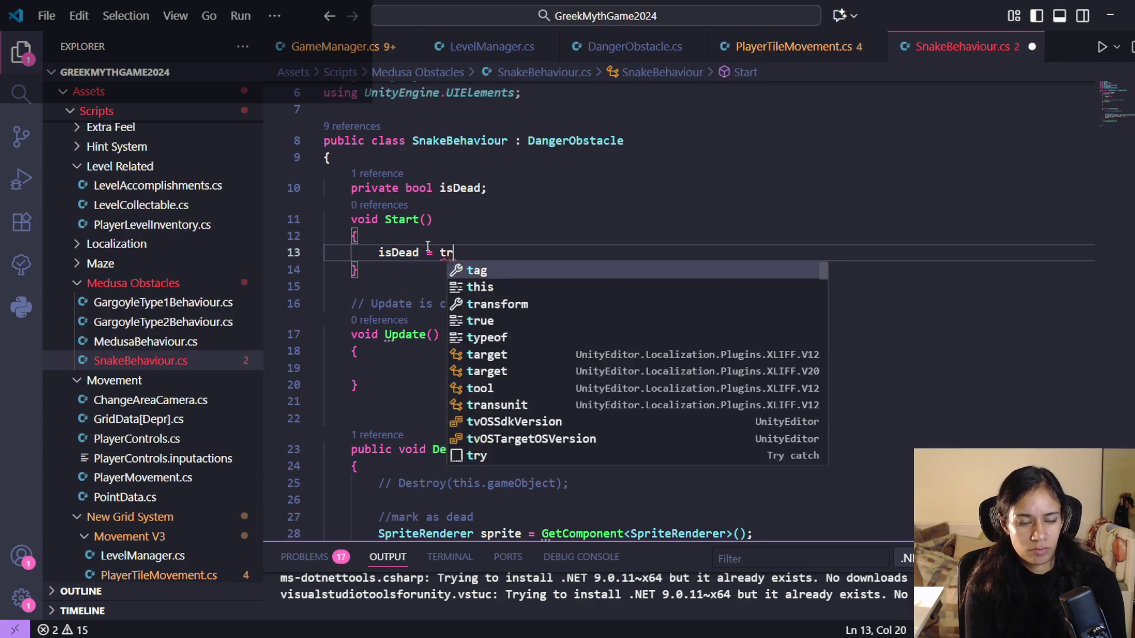
type("false;")
key("ctrl+s")
- Delete the empty updateSnakeState() method, save SnakeBehaviour.cs and switch to Unity
scroll(520, 524, "down", 3)
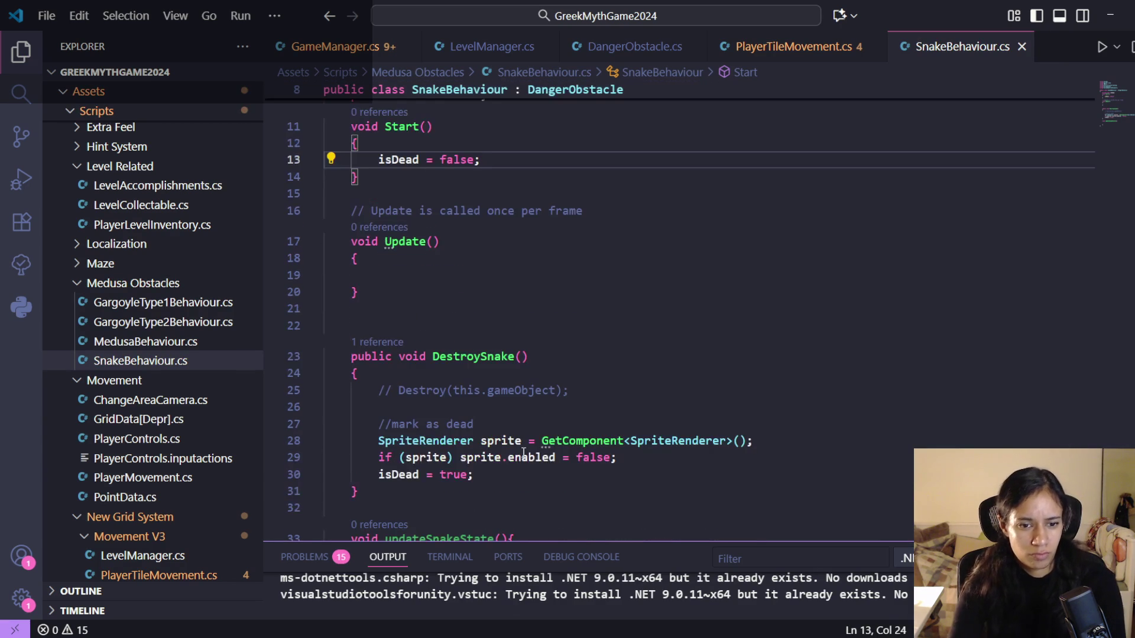
left_click(517, 412)
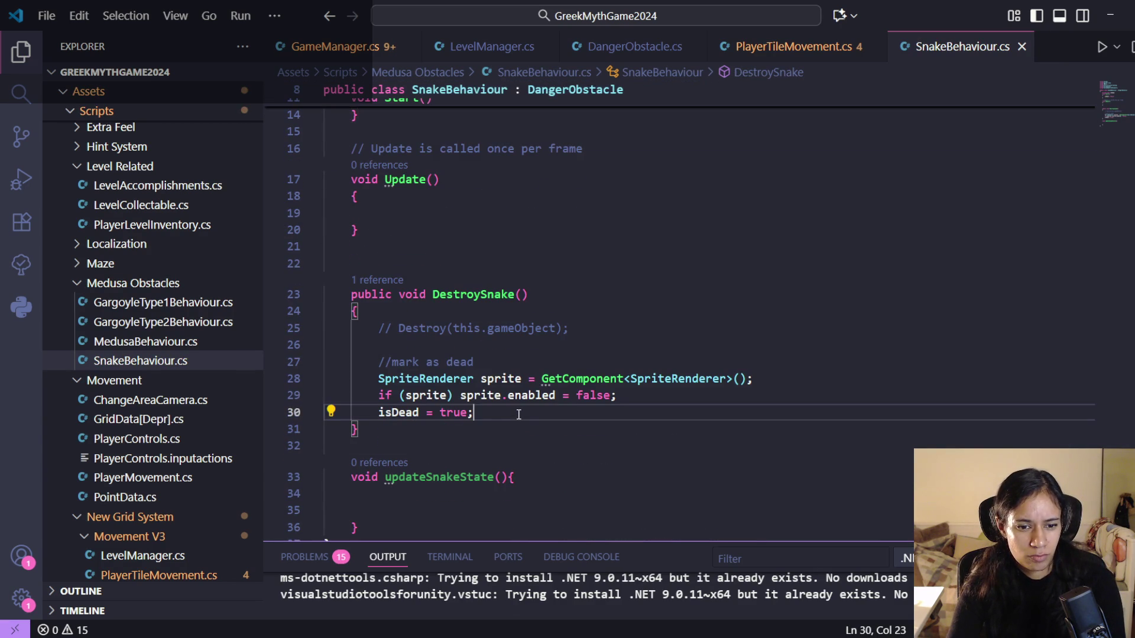
scroll(524, 414, "down", 1)
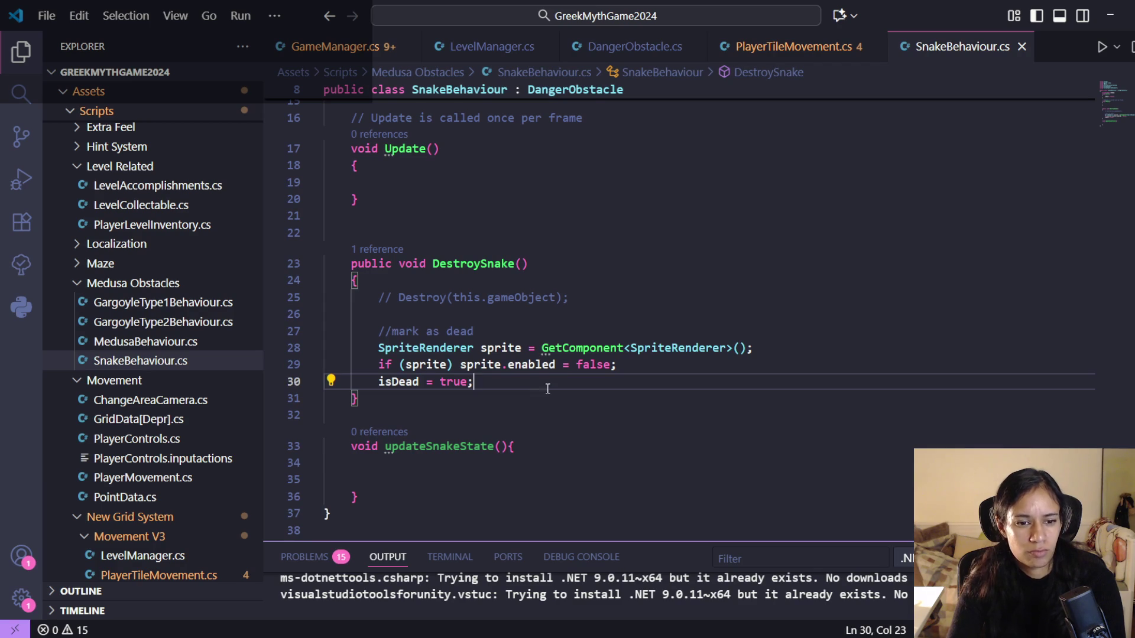
scroll(545, 394, "down", 1)
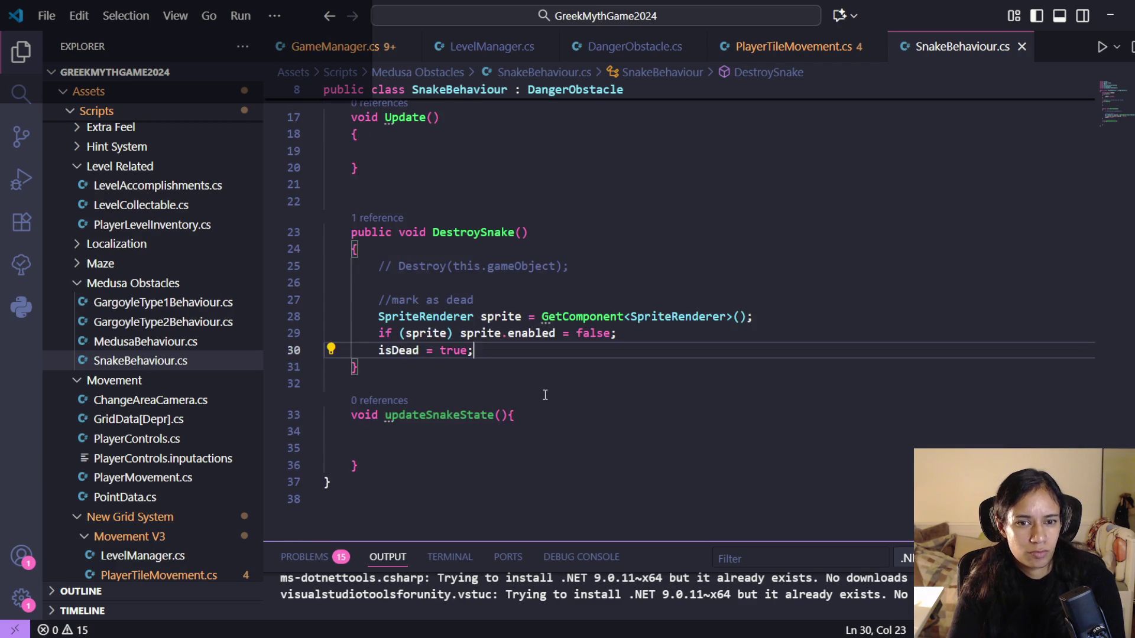
scroll(545, 395, "up", 4)
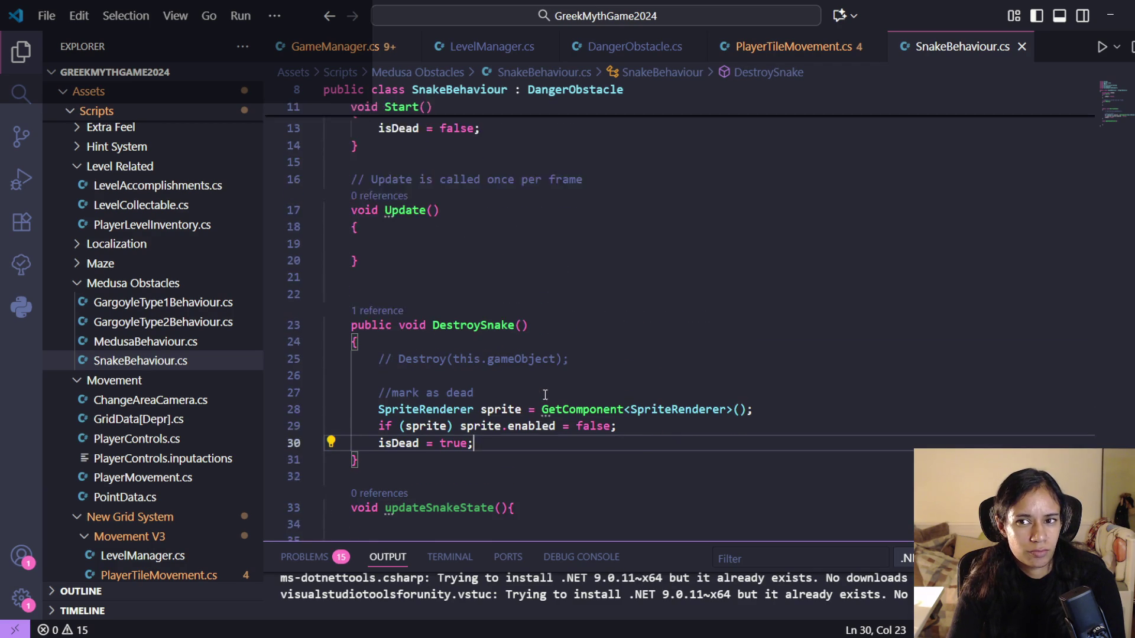
scroll(546, 395, "up", 3)
scroll(545, 395, "down", 5)
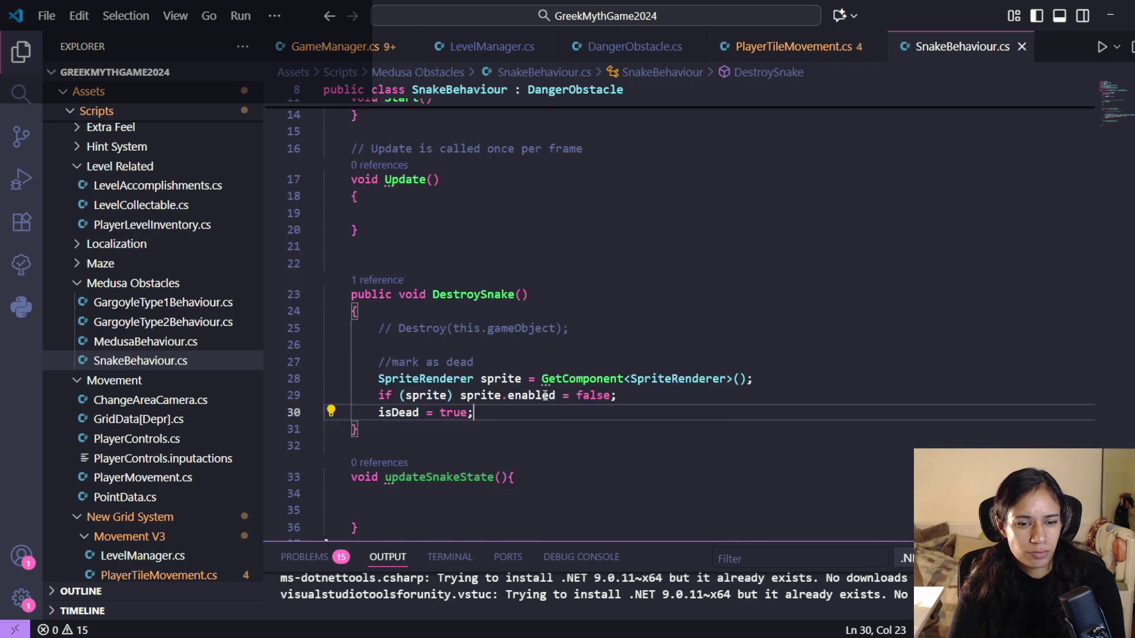
left_click_drag(384, 526, 356, 456)
key("BackSpace")
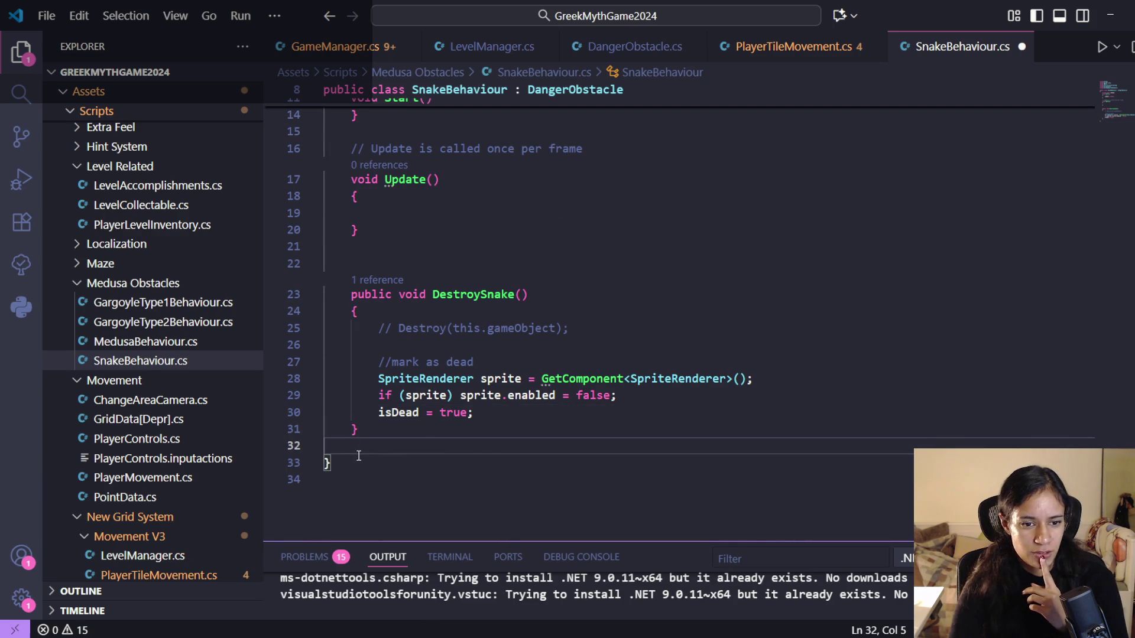
key("ctrl+s")
key("alt+Tab")
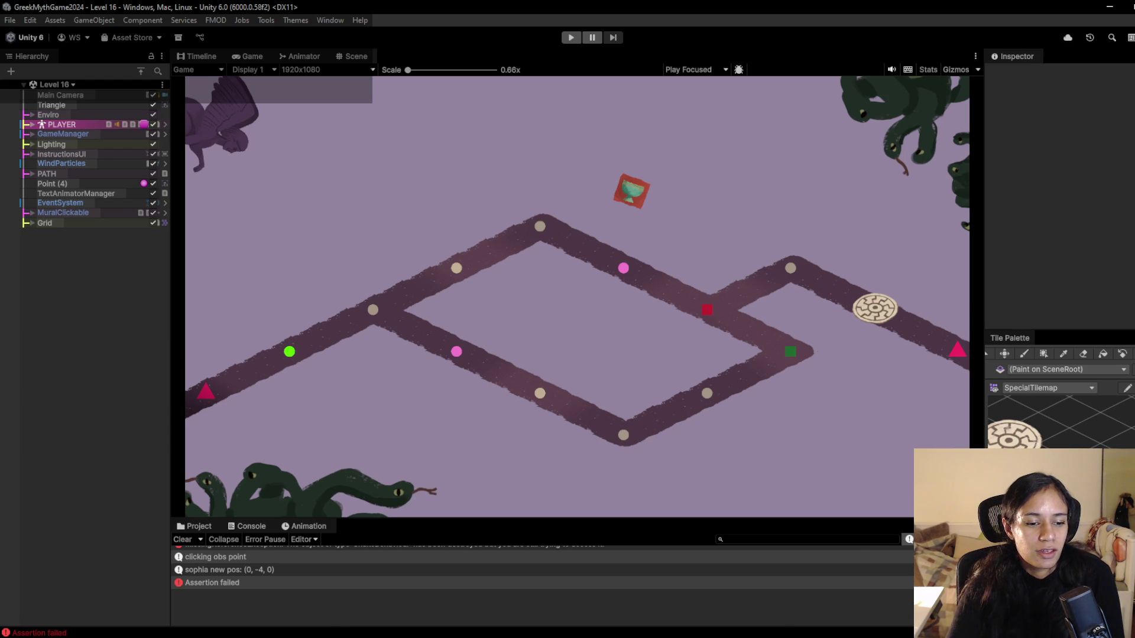
- Bring the MX-MedusaWorld music folder window to the front
left_click(224, 595)
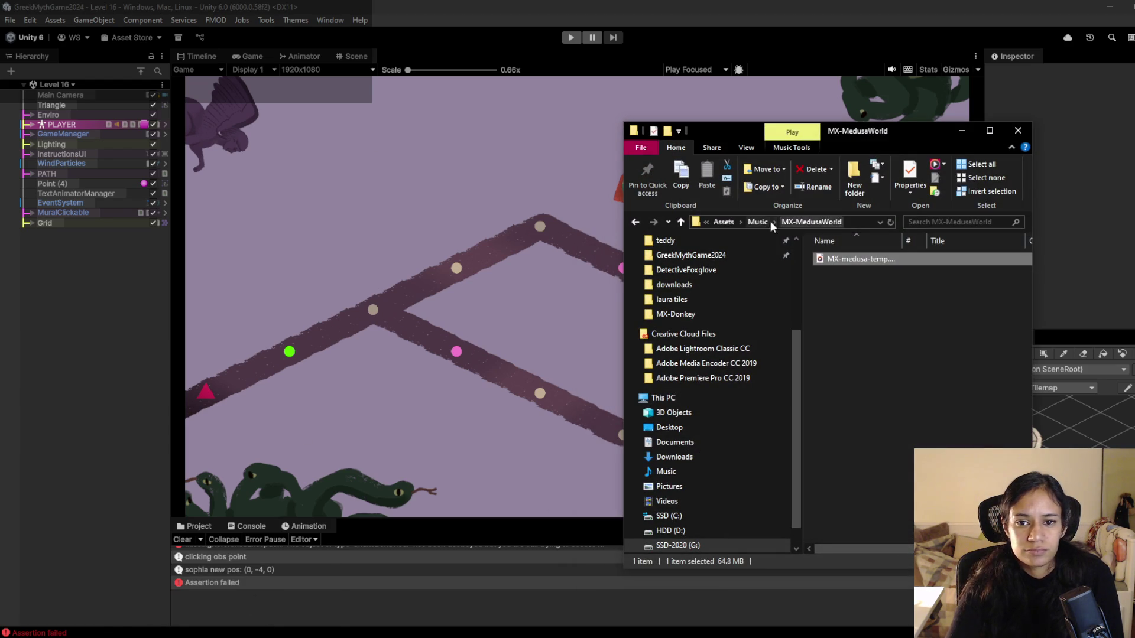
left_click(759, 222)
double_click(861, 310)
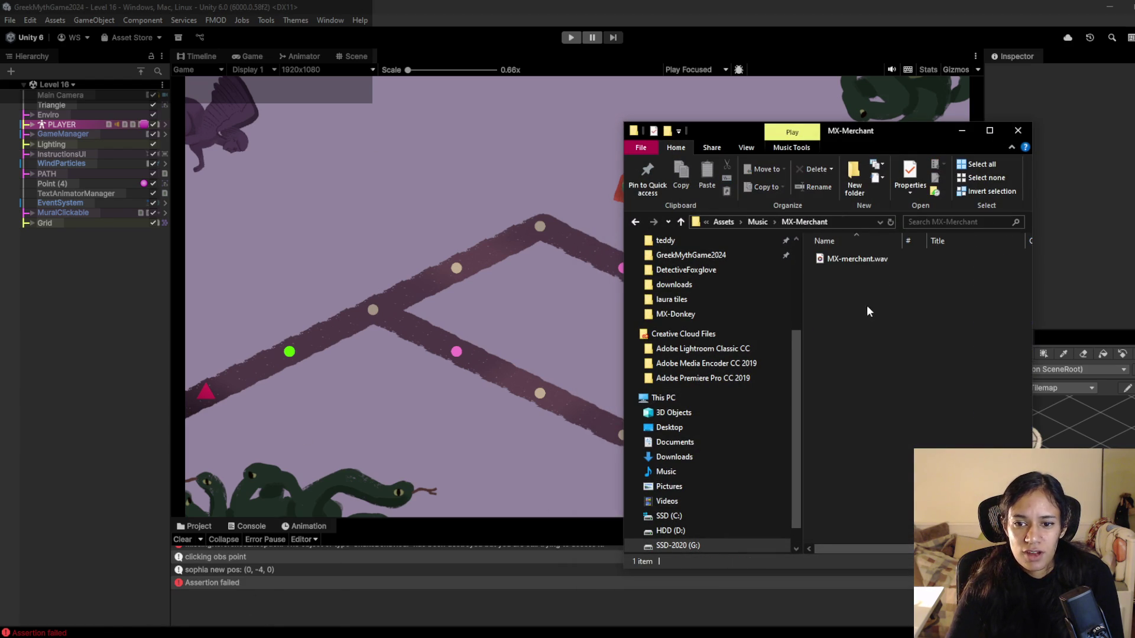
double_click(858, 258)
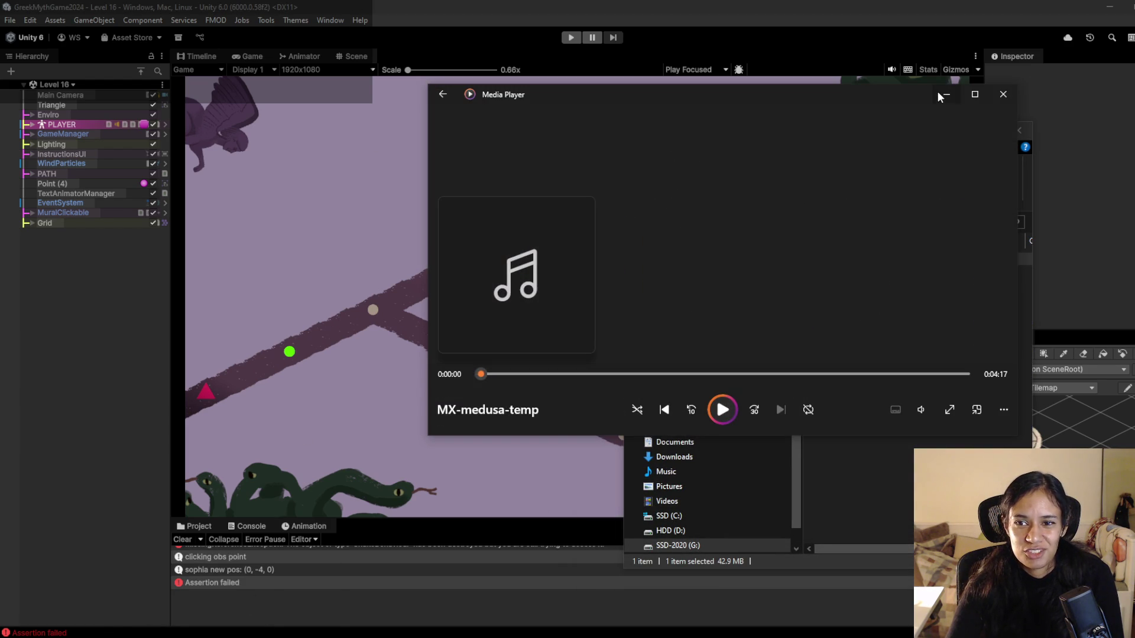
left_click(948, 97)
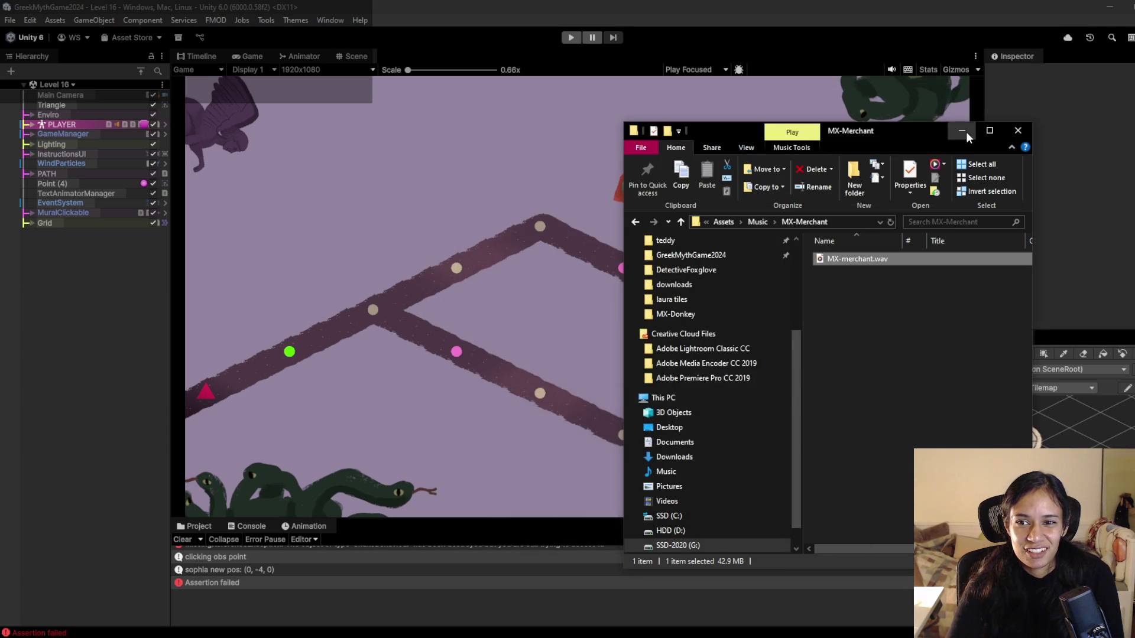
left_click(959, 125)
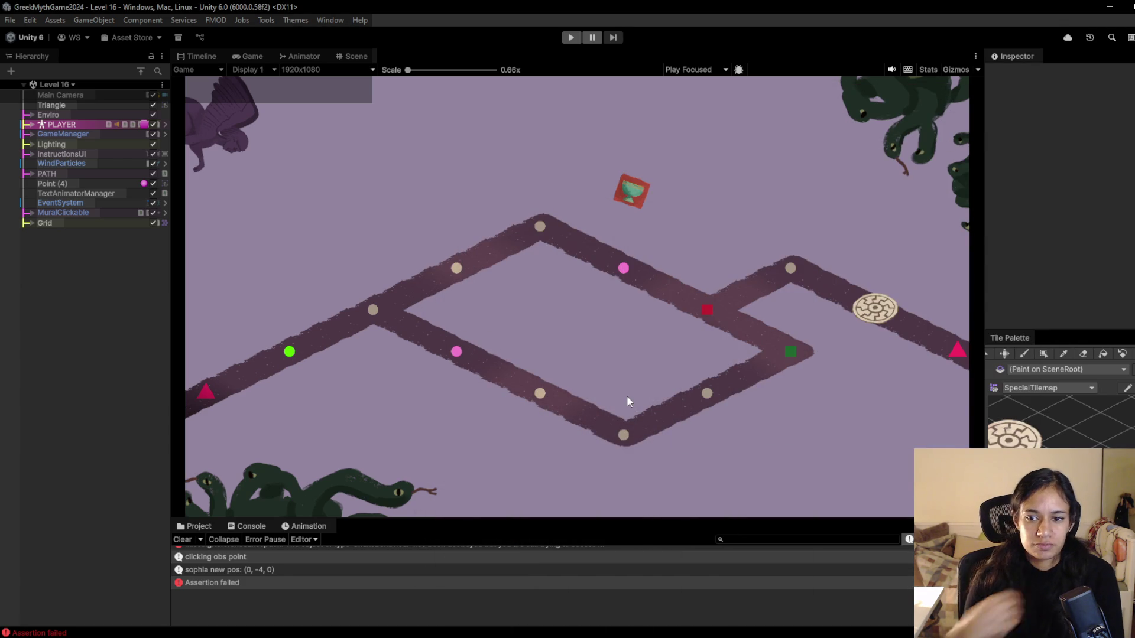
- Start the Level 16 playtest and walk the character onto the pink flower and back left
left_click(571, 39)
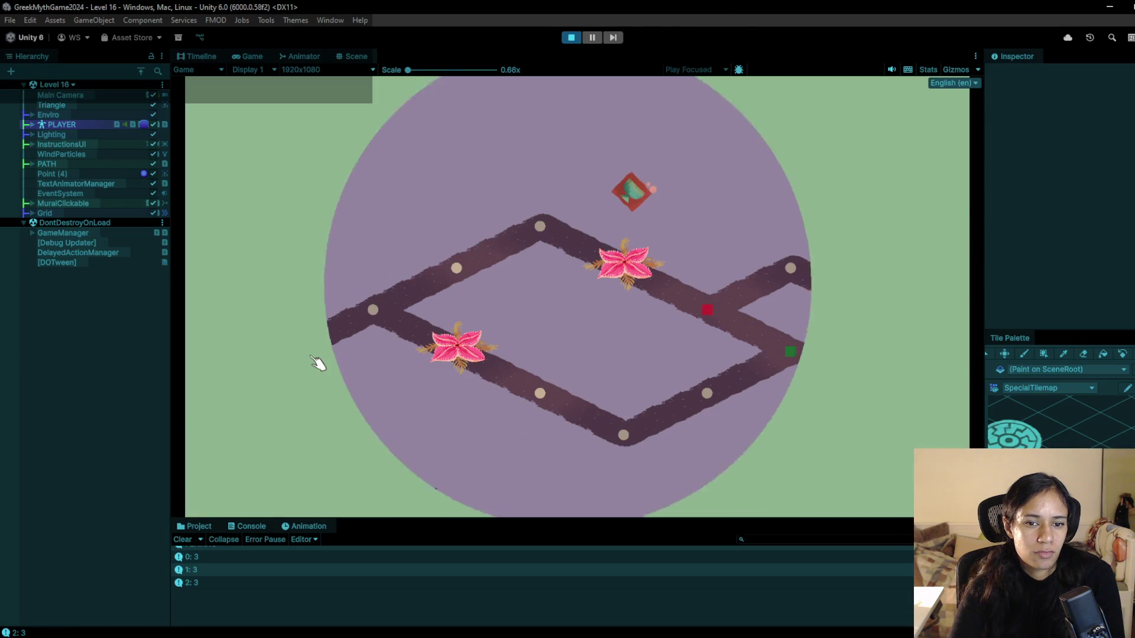
left_click(399, 311)
left_click(454, 267)
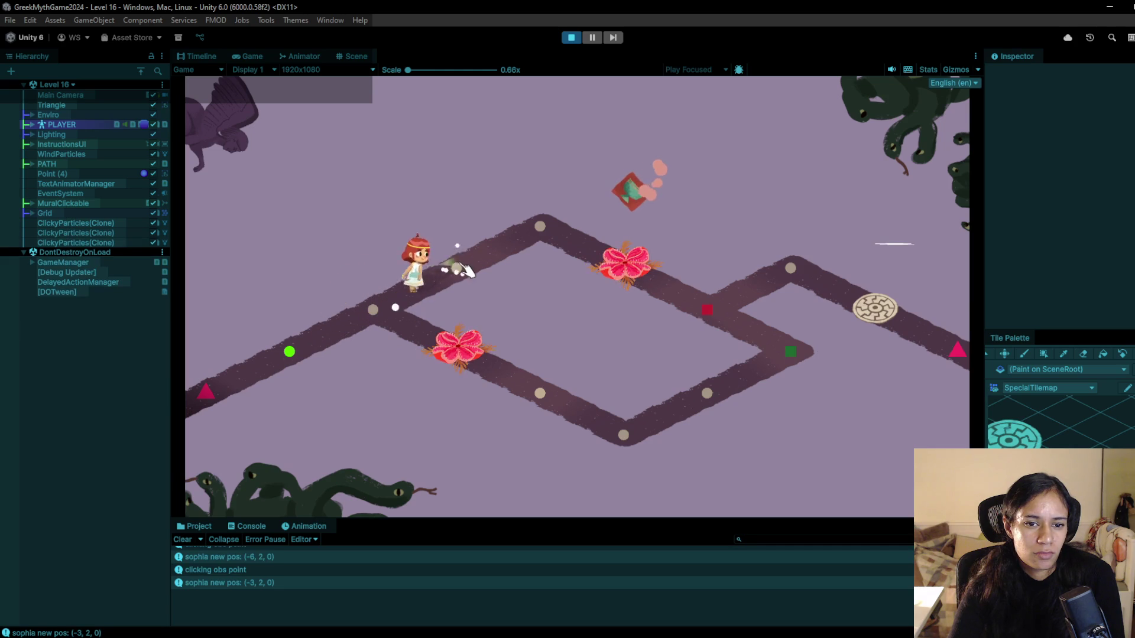
left_click(540, 228)
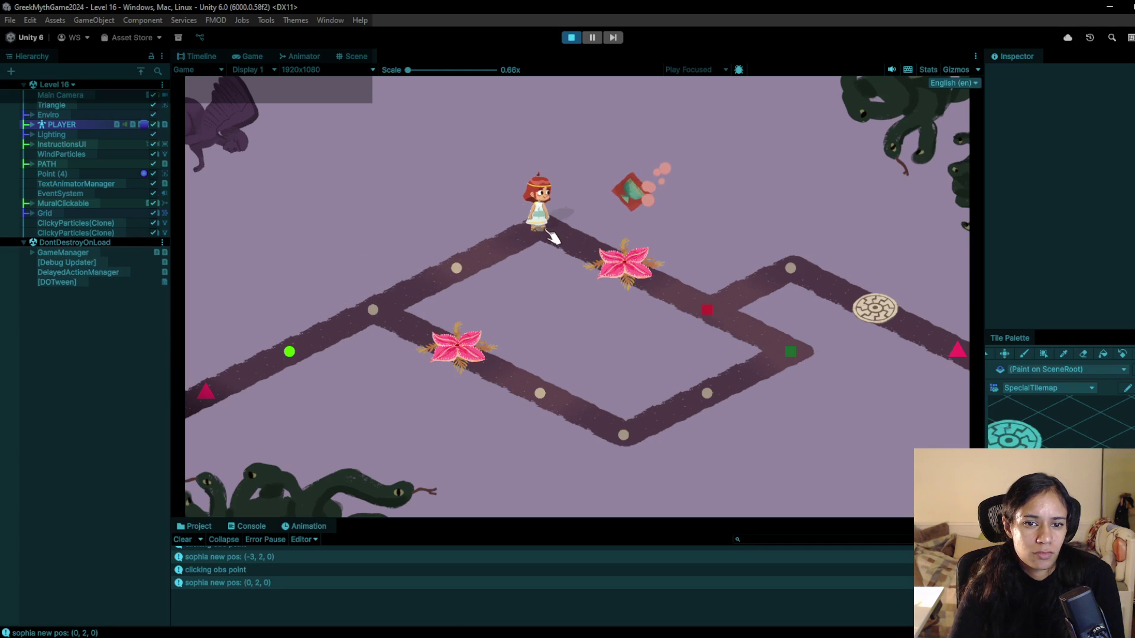
left_click(648, 271)
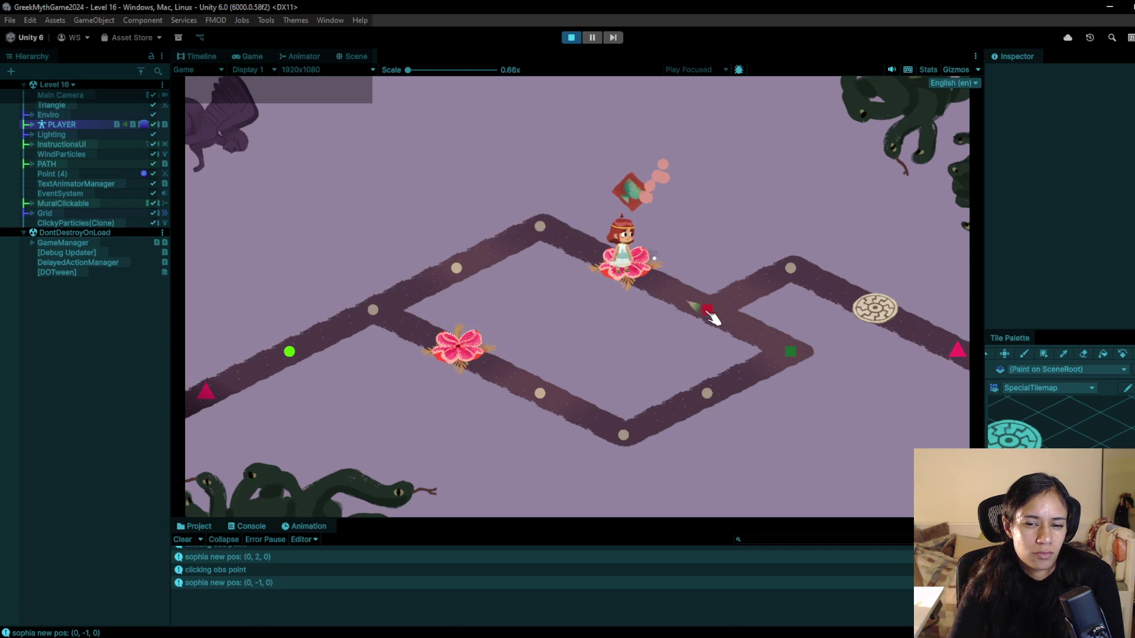
left_click(540, 226)
left_click(456, 268)
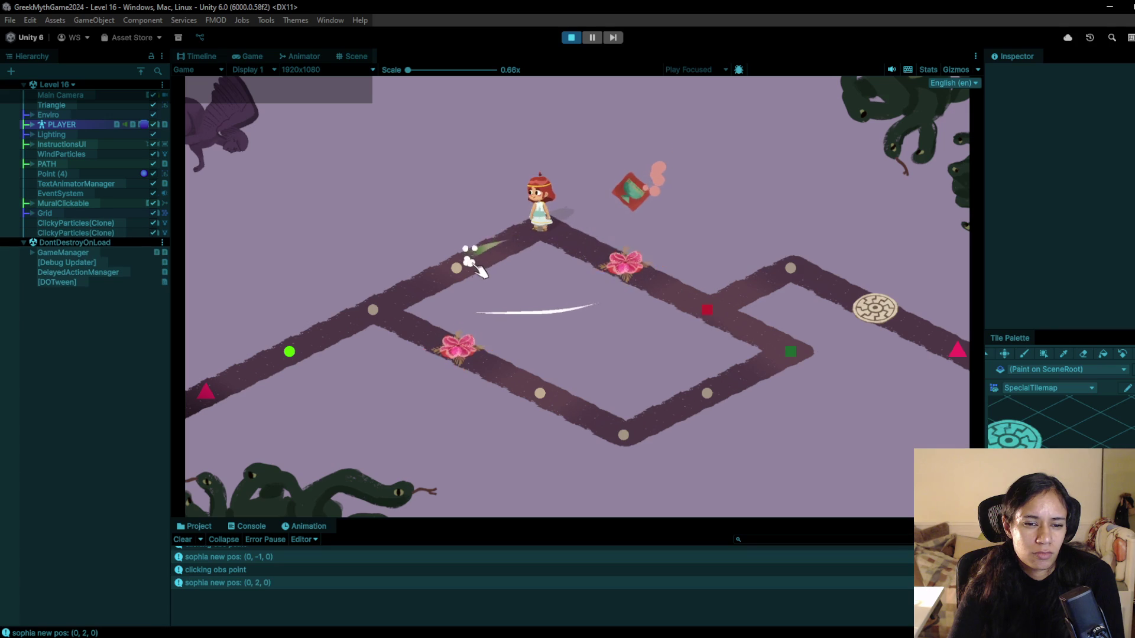
left_click(376, 312)
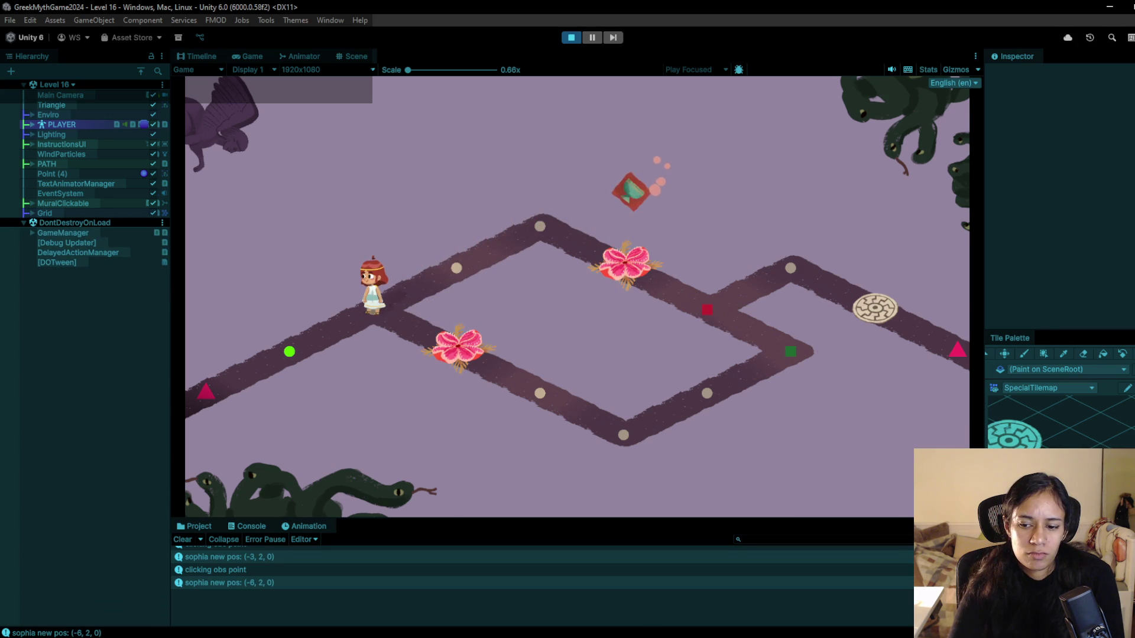
- Walk the character over the pink flower toward the snake, then stop the playtest
left_click(458, 347)
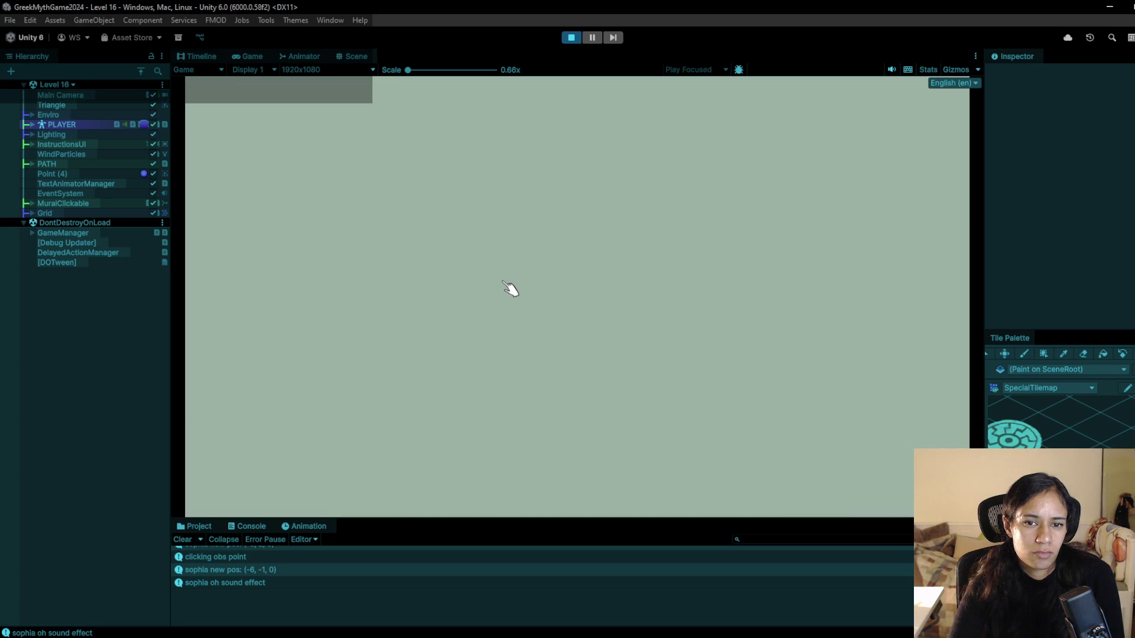
left_click(378, 311)
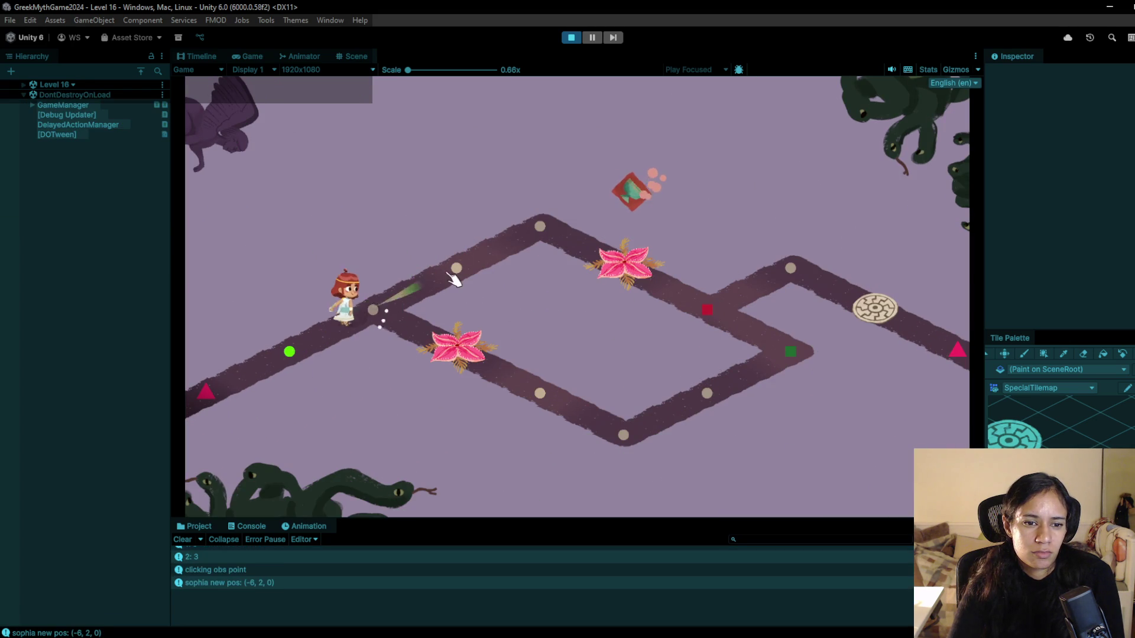
left_click(541, 228)
left_click(373, 310)
left_click(377, 313)
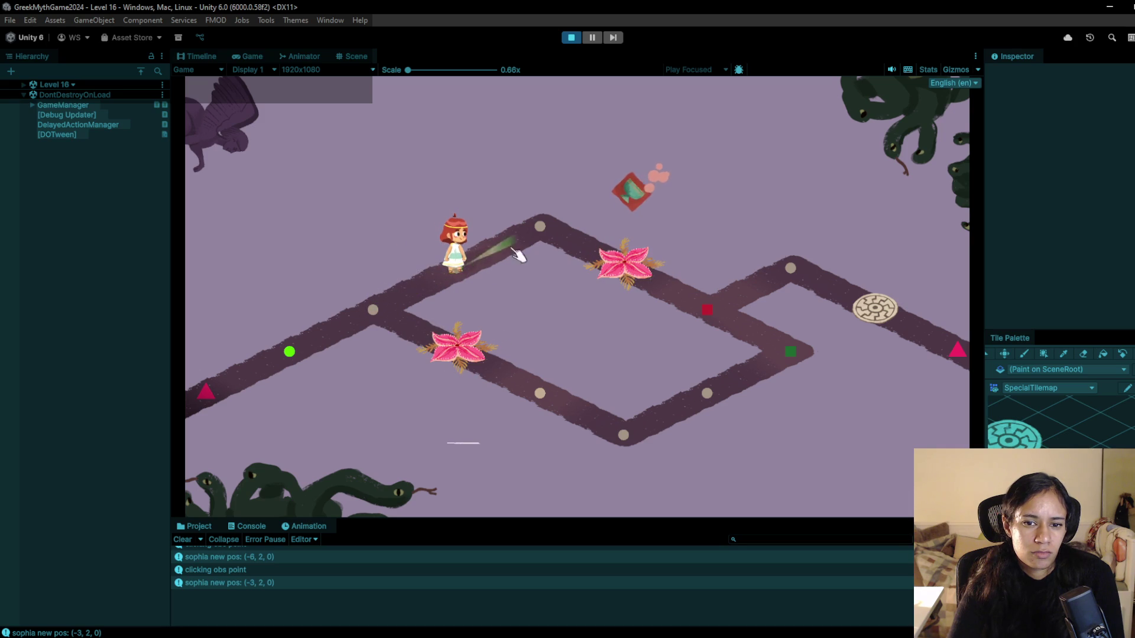
left_click(464, 268)
left_click(467, 270)
left_click(542, 246)
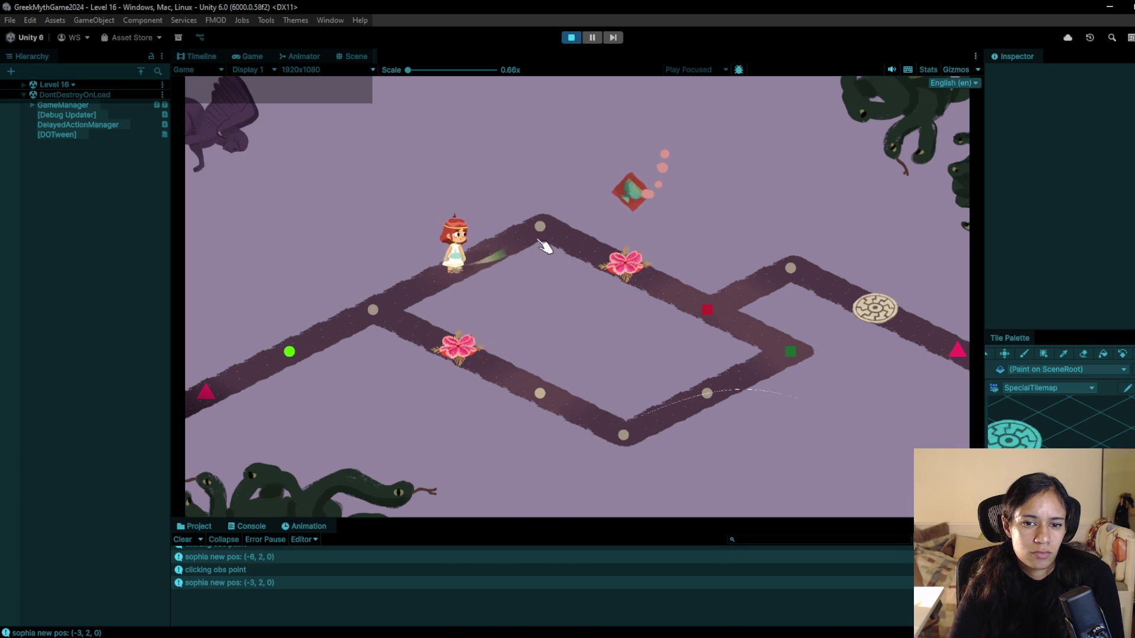
left_click(624, 273)
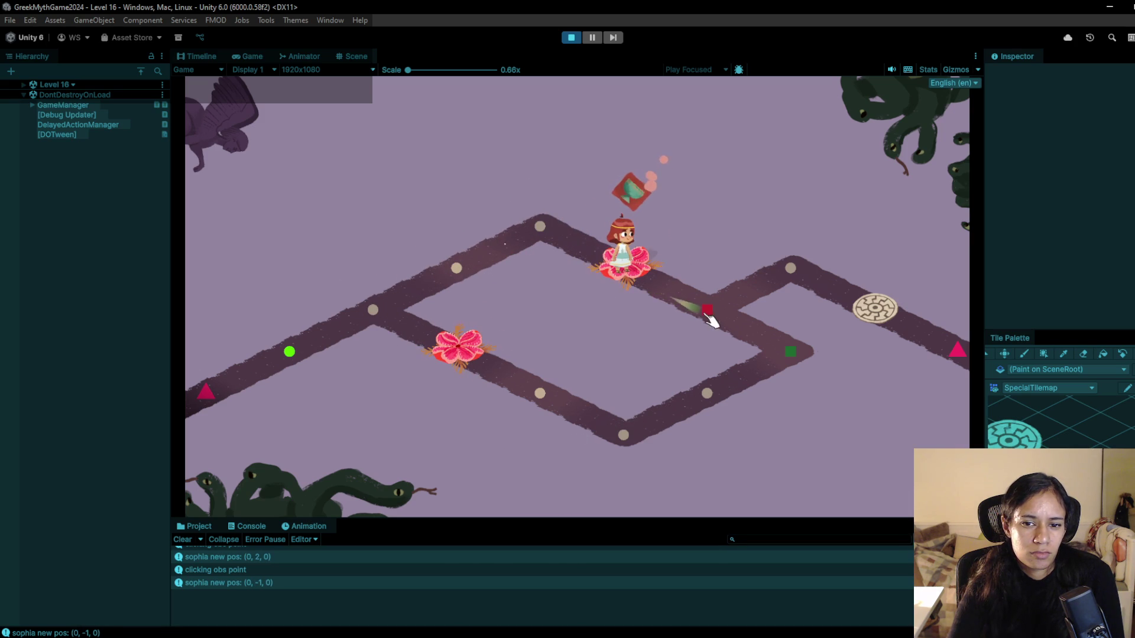
left_click(712, 322)
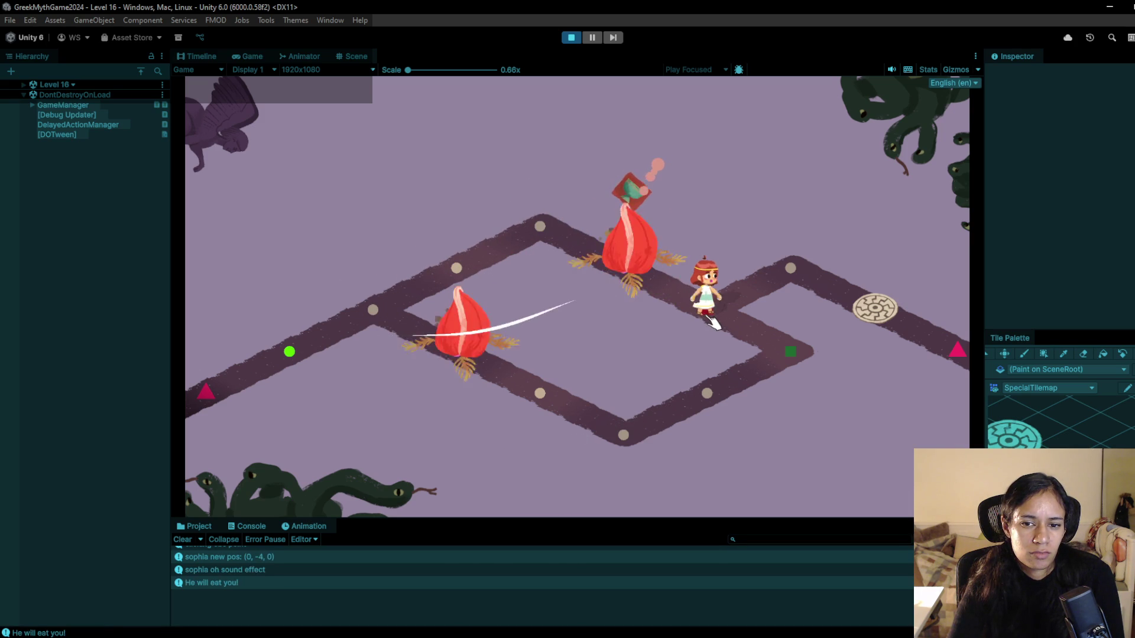
left_click(571, 39)
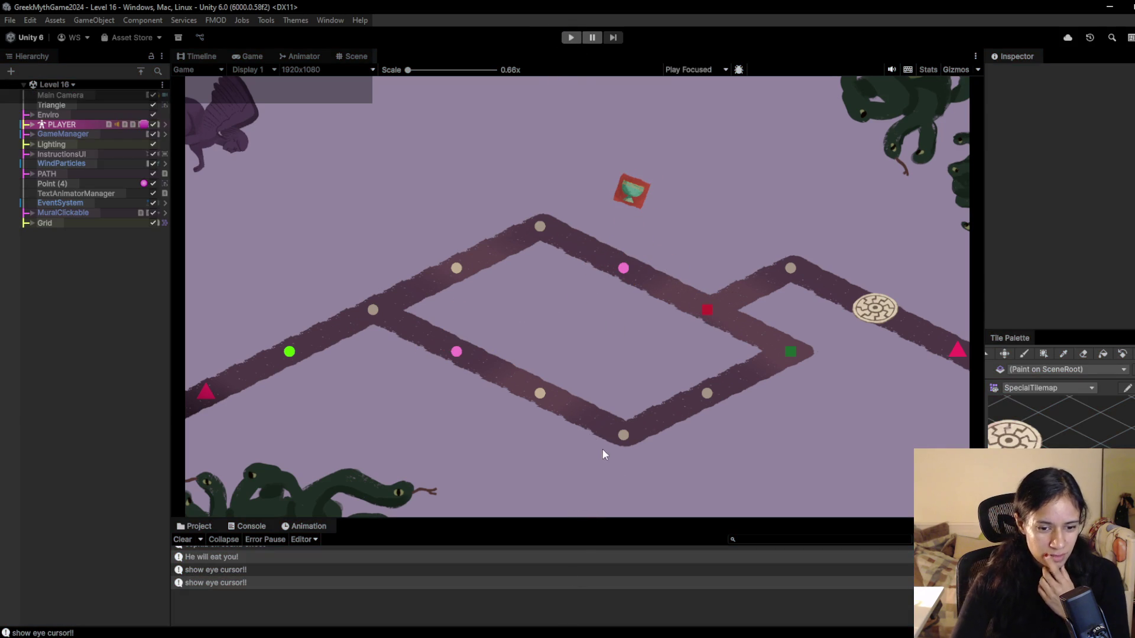
- Return to Visual Studio Code and scroll SnakeBehaviour.cs up to line 1
mouse_move(378, 634)
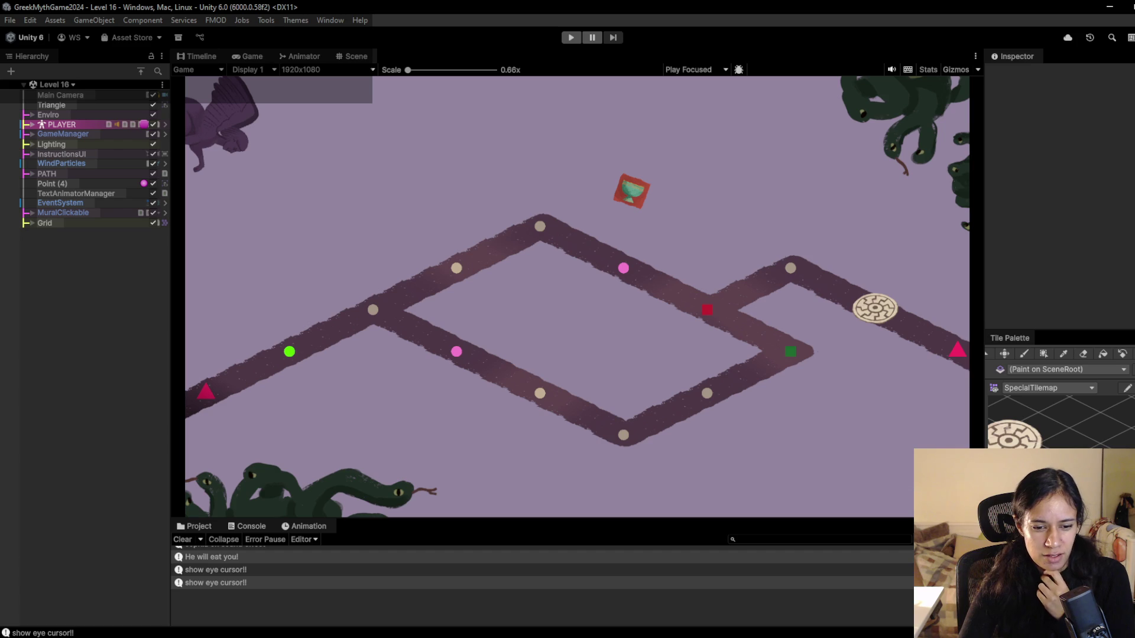
key("alt+Tab")
scroll(458, 325, "up", 3)
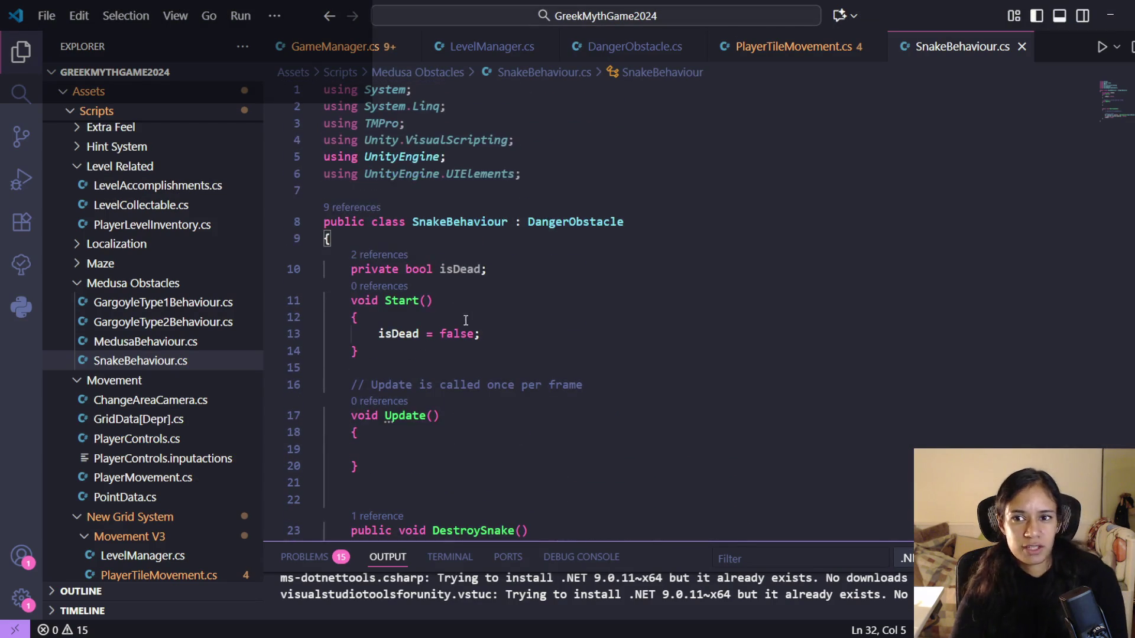
- Add a public SnakeBehaviour snakeLookout field below isDead and save
left_click(508, 271)
key("Return")
type("public Snake")
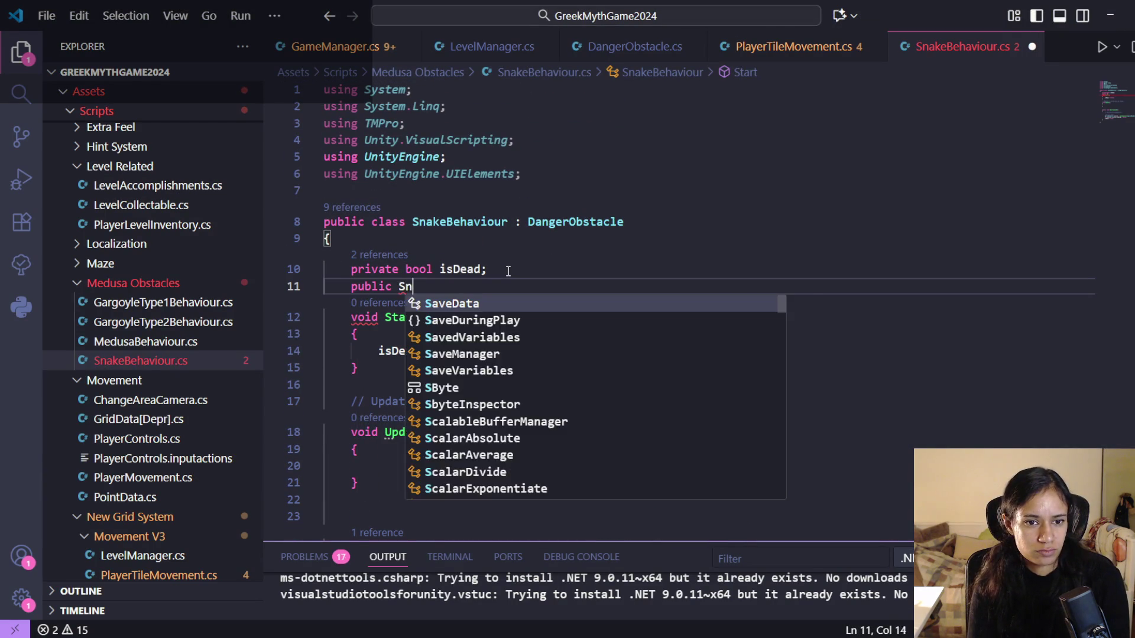
key("Tab")
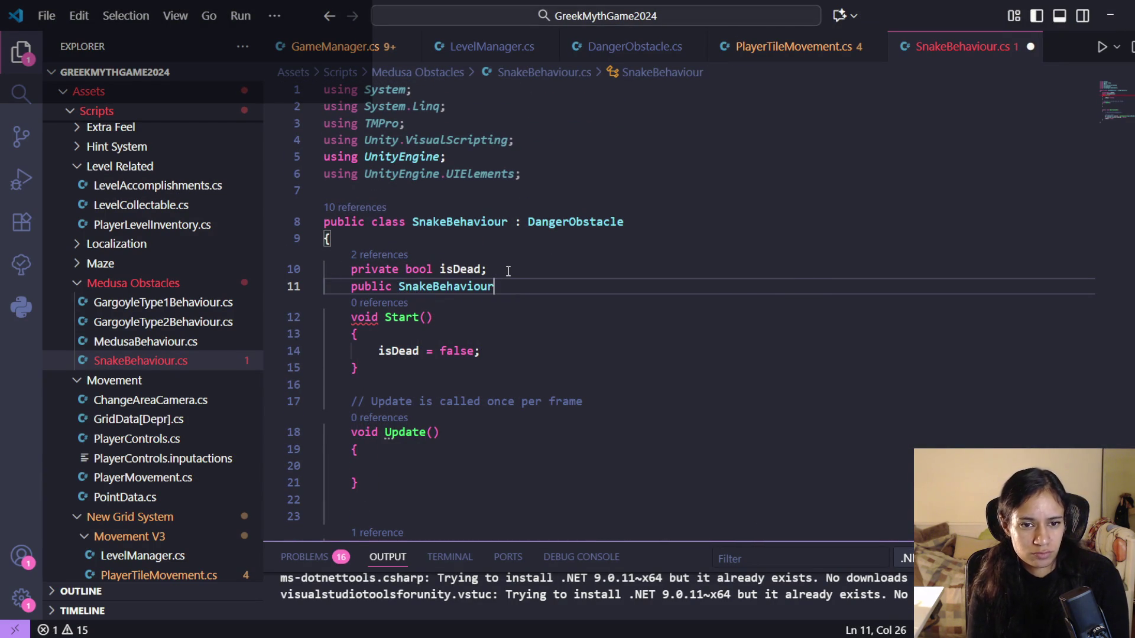
type("snakeLookout")
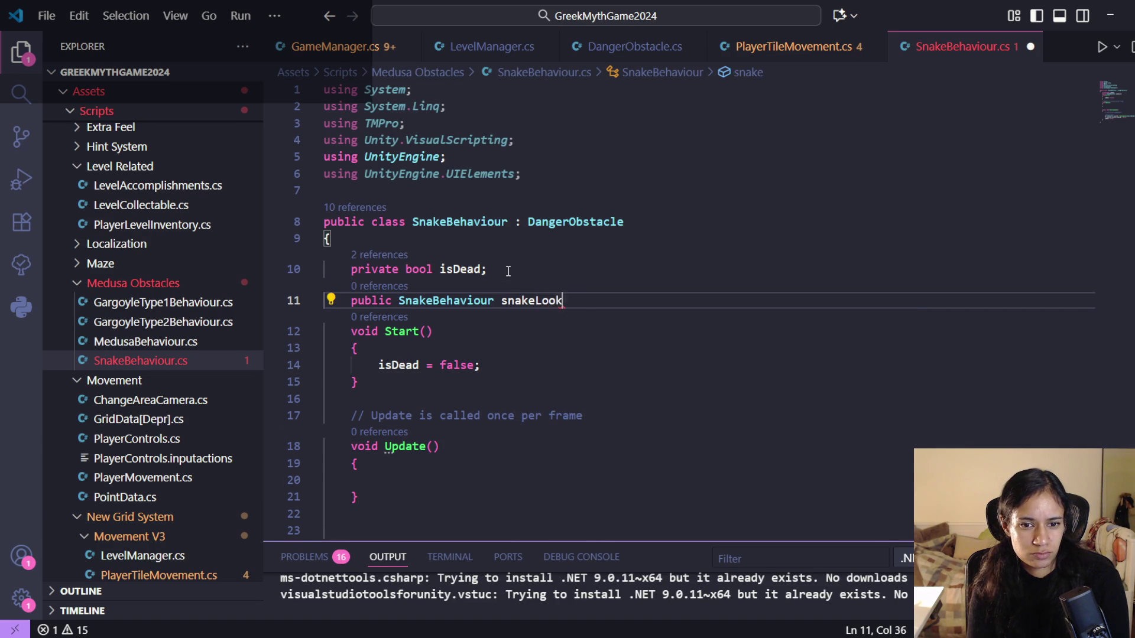
type(";")
key("ctrl+s")
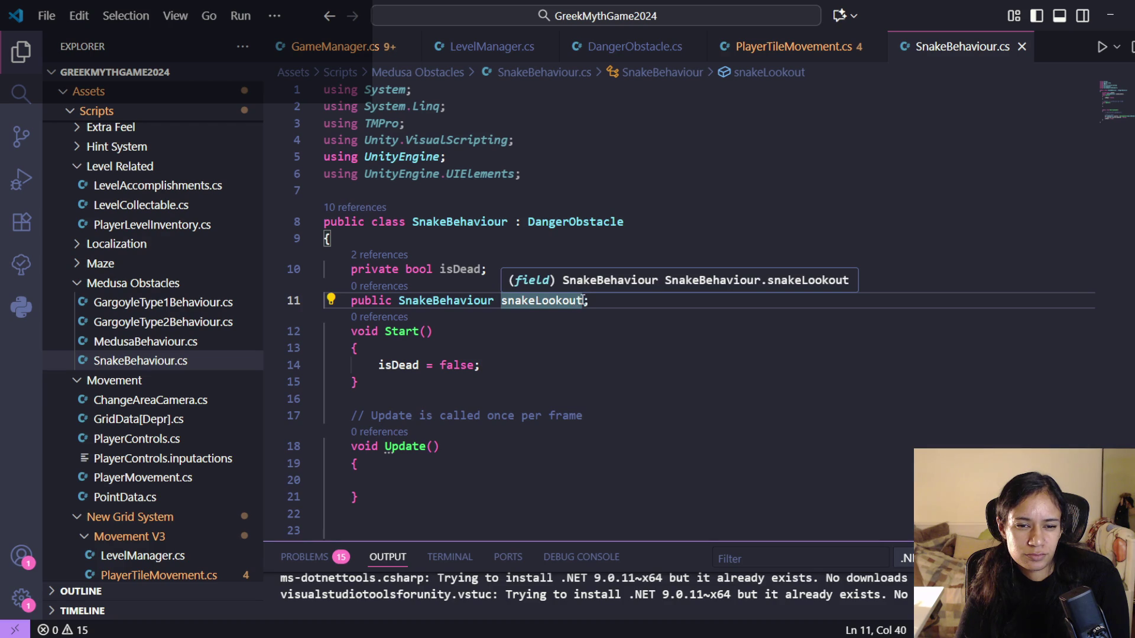
key("Left")
key("Left")
key("Left")
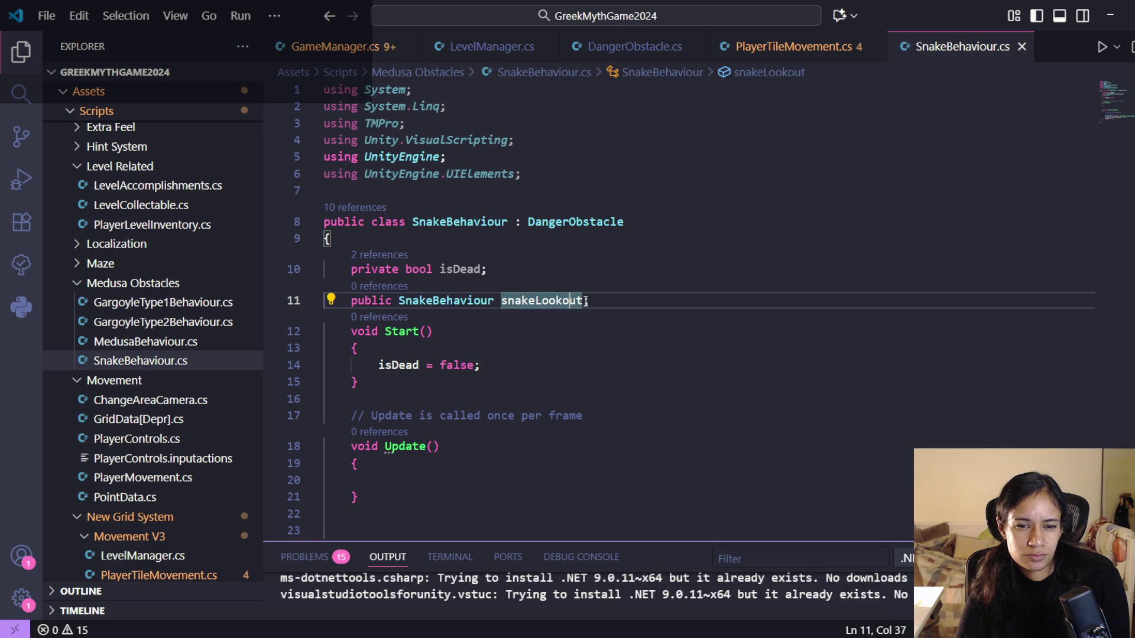
key("Right")
key("Right")
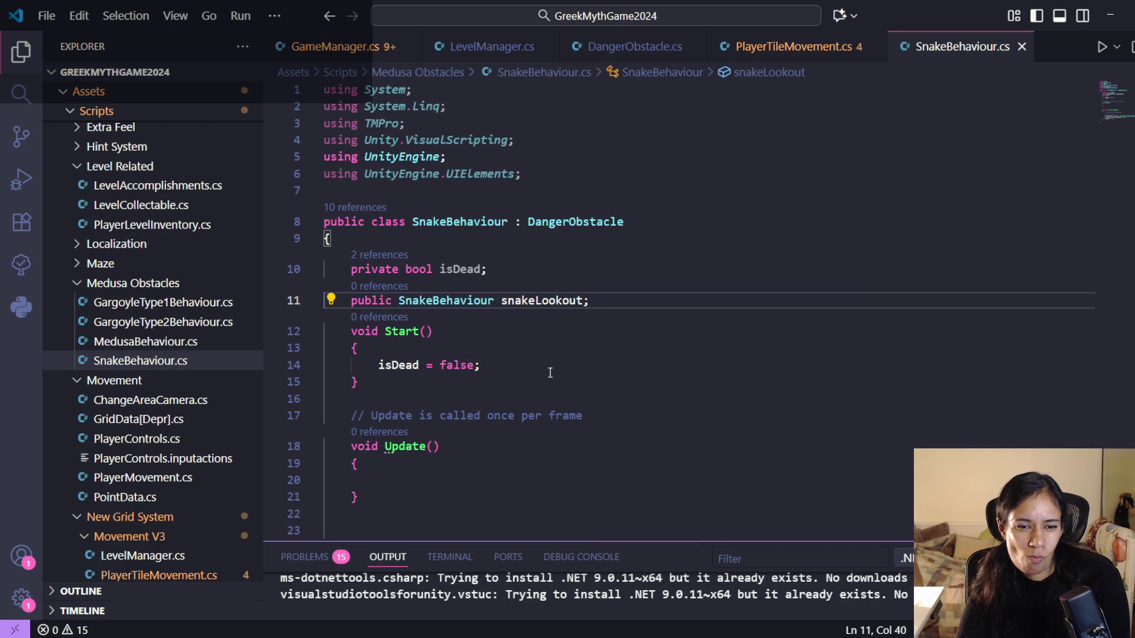
- Let Unity recompile the scripts, then return to the DestroySnake method in the editor
key("alt+Tab")
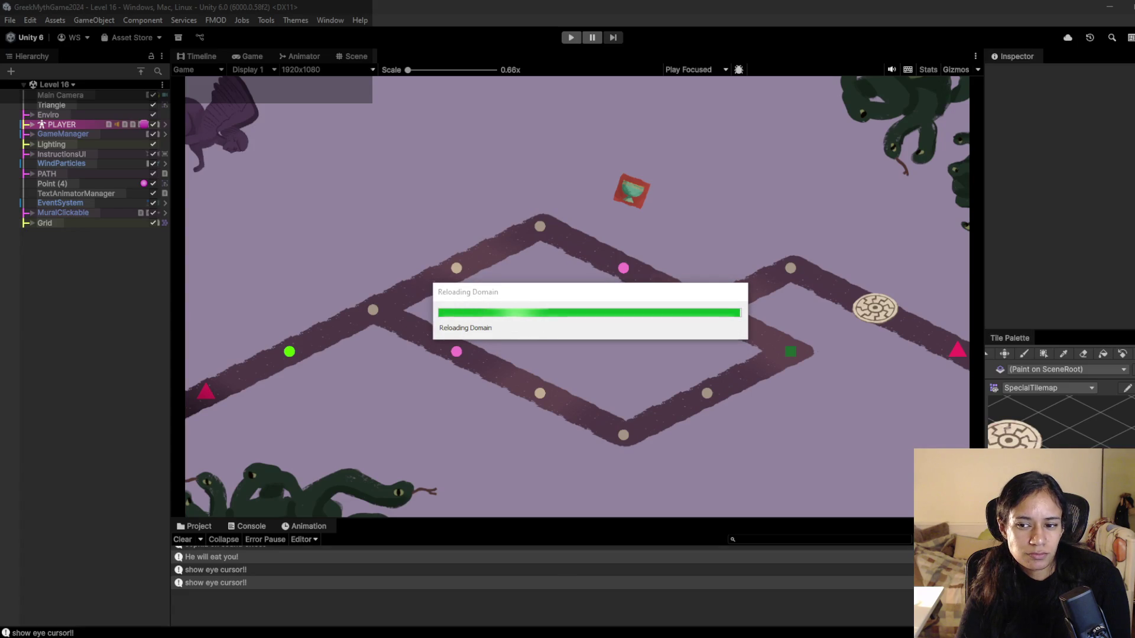
key("alt+Tab")
key("alt+Tab")
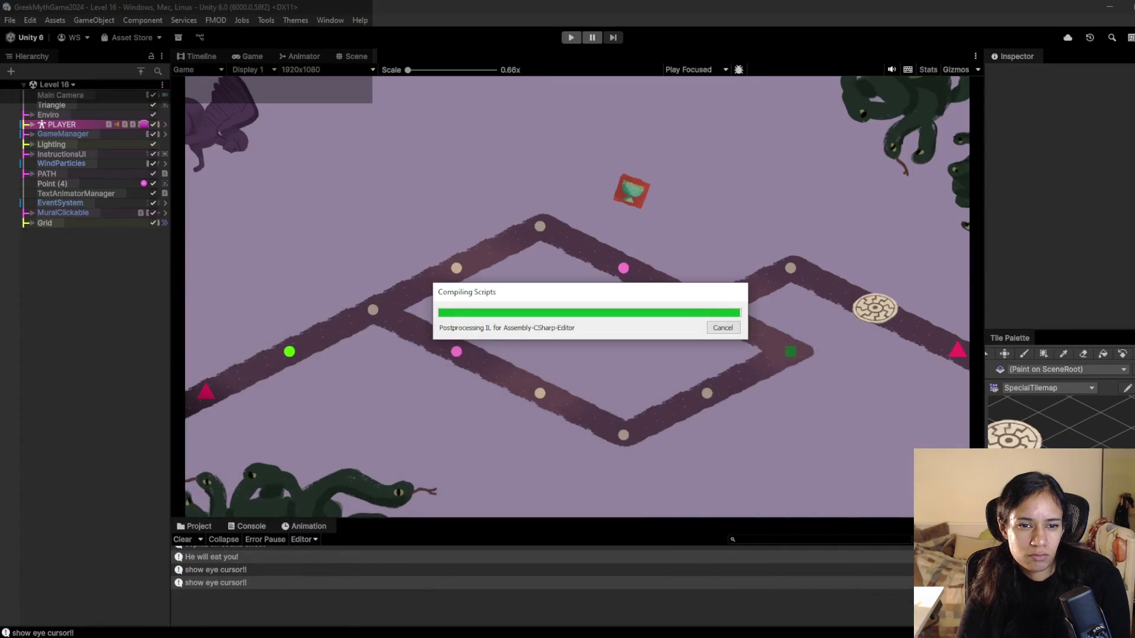
key("alt+Tab")
scroll(515, 378, "down", 2)
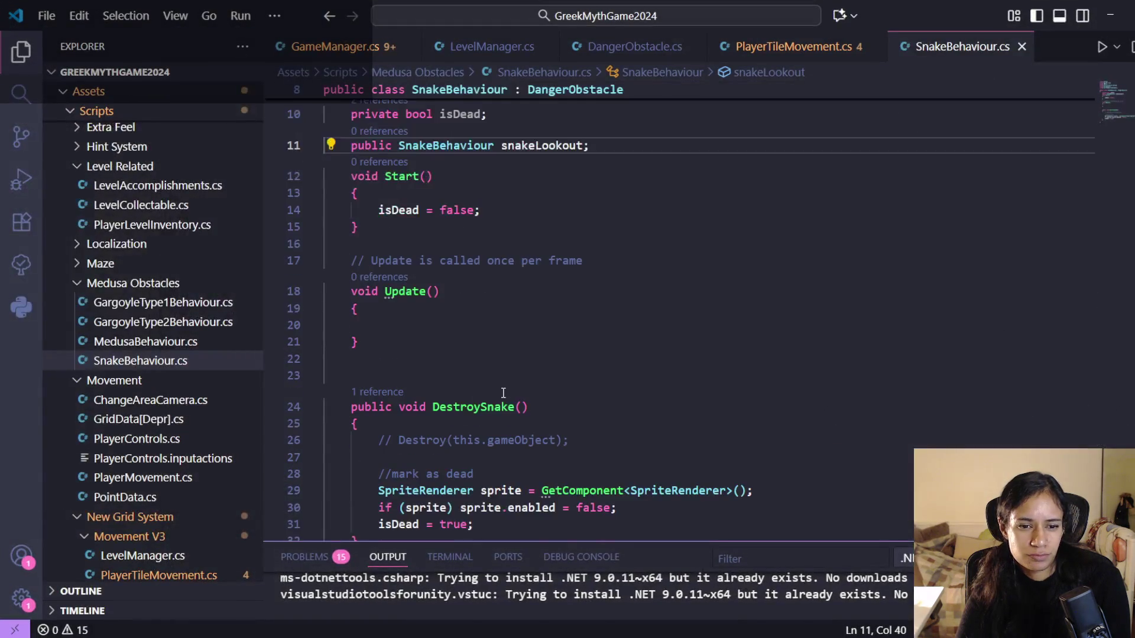
left_click(554, 146)
- Add a snakeLookout.isDead = true line after isDead = true in DestroySnake
scroll(532, 266, "down", 3)
left_click(524, 369)
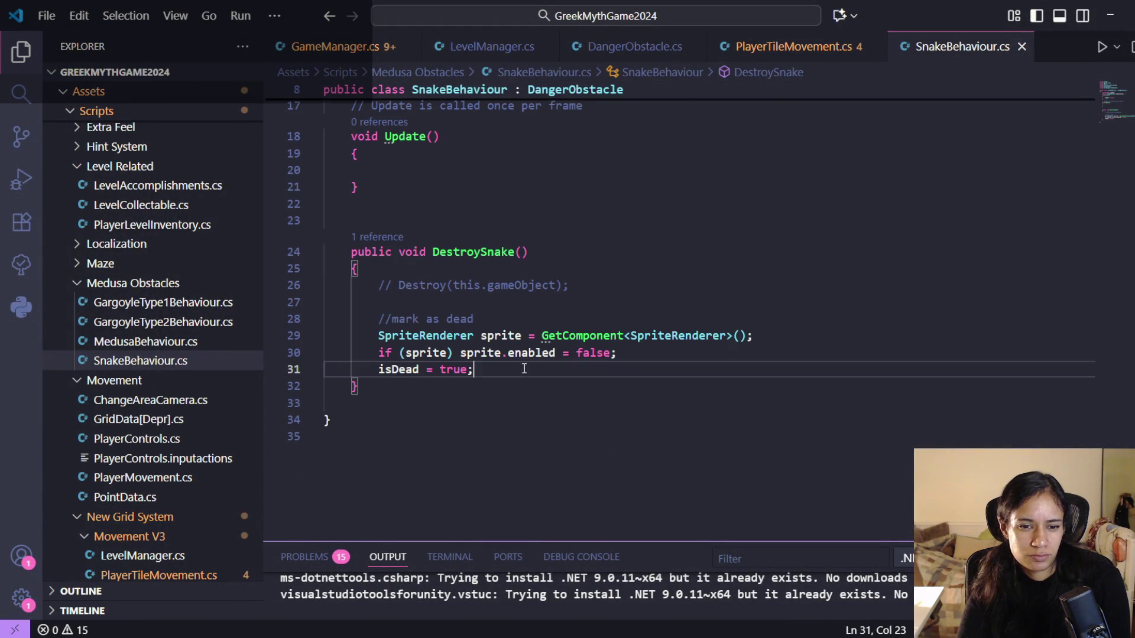
key("Return")
type("snakeLookout")
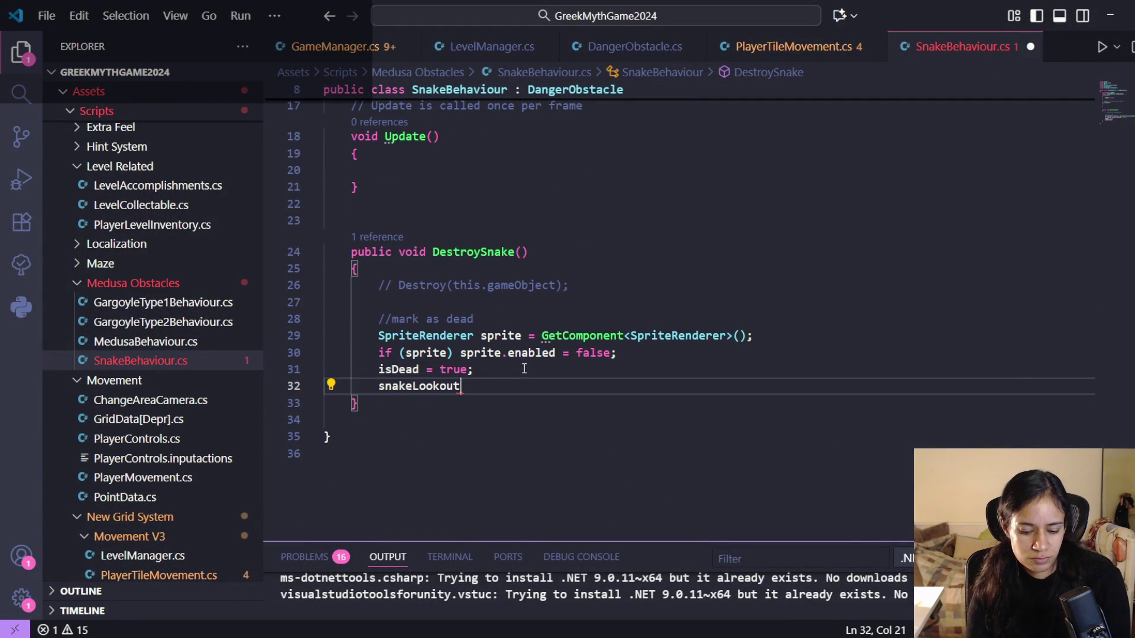
type(".")
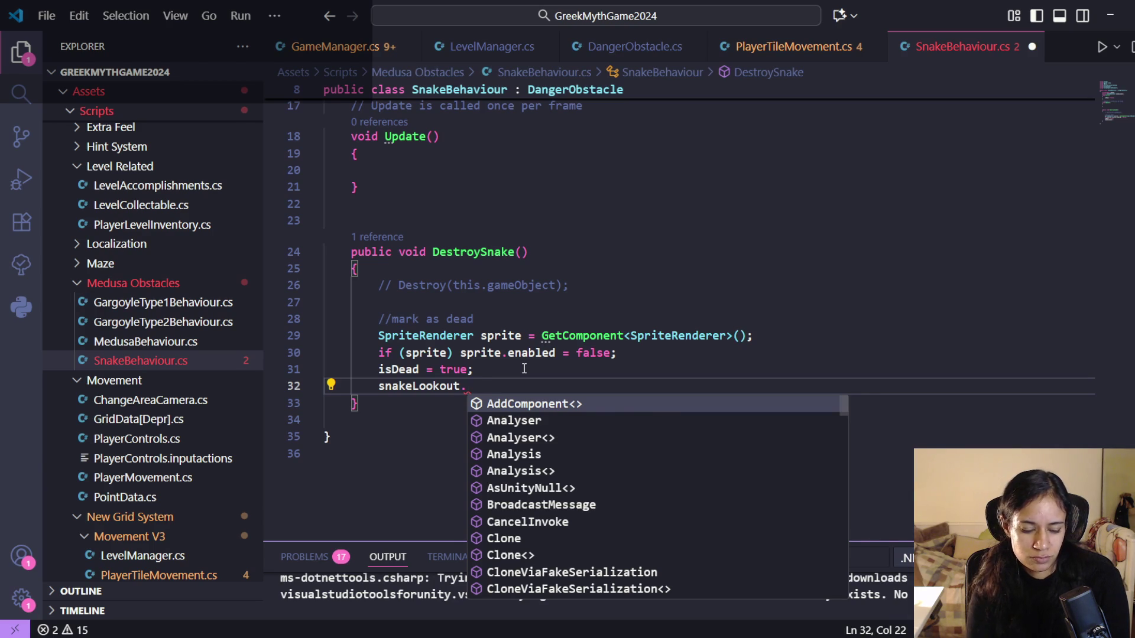
type("de")
key("BackSpace")
key("BackSpace")
type("isde")
key("Tab")
type(";")
type("= ")
type("trie")
key("BackSpace")
key("BackSpace")
type("ue")
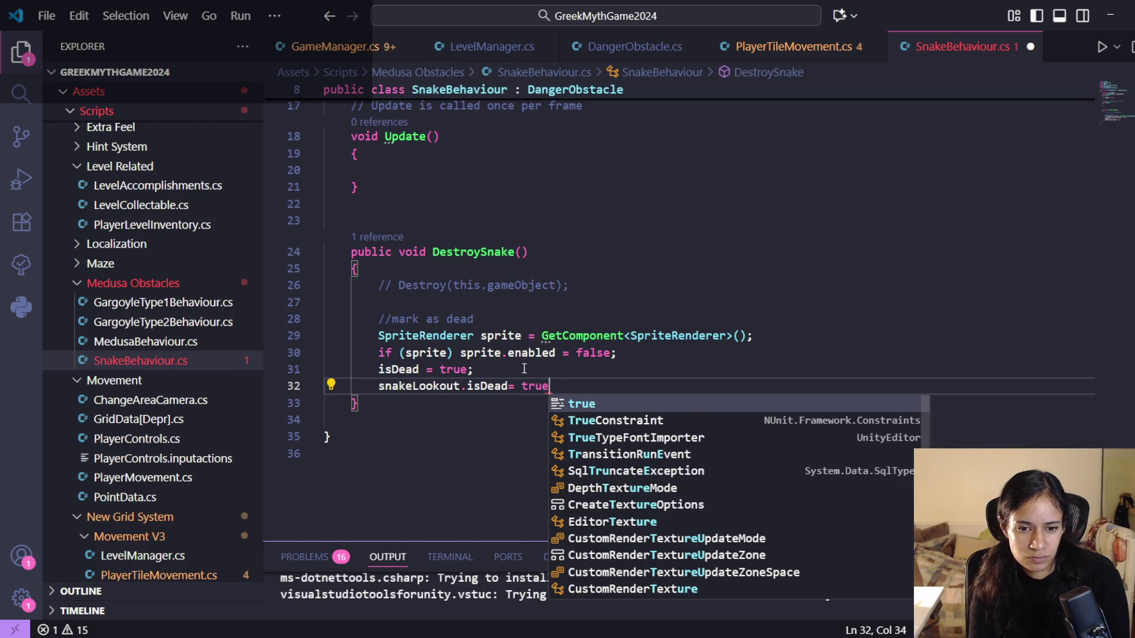
- Change that line to snakeLookout.isDangerous = false; and open blank lines below DestroySnake
key("BackSpace")
key("BackSpace")
key("BackSpace")
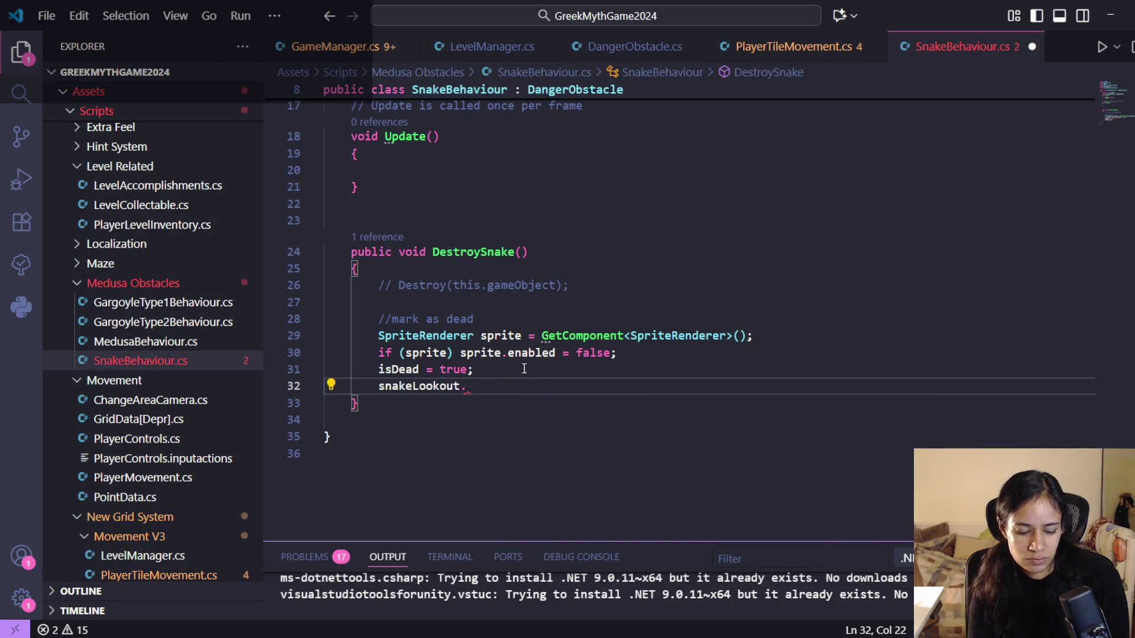
type("dan")
key("Down")
key("Tab")
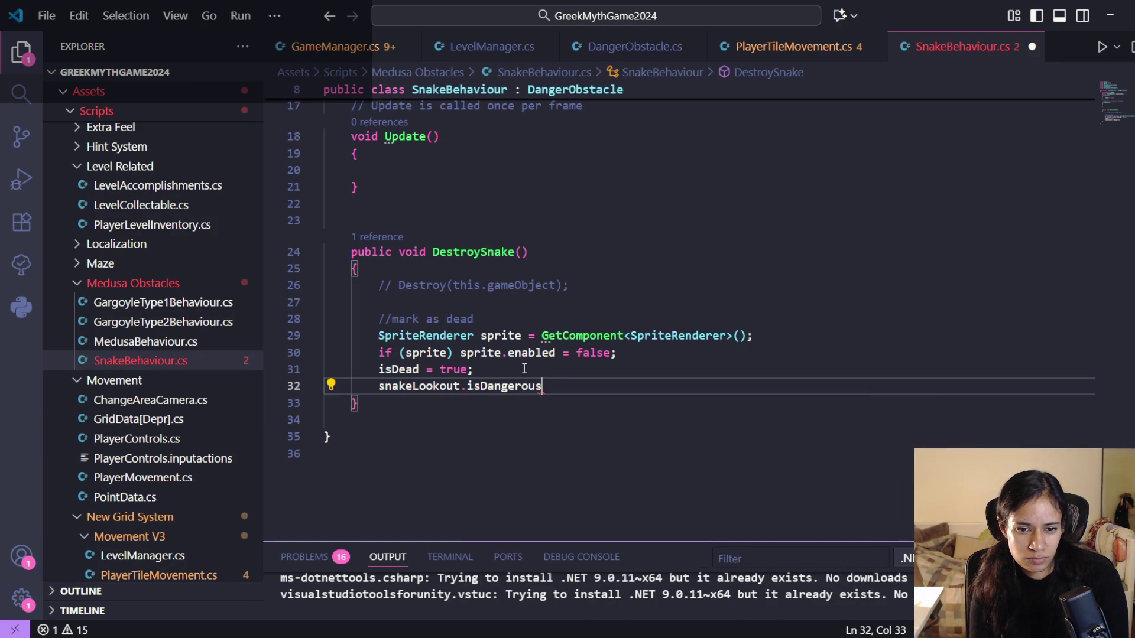
type(" = false;")
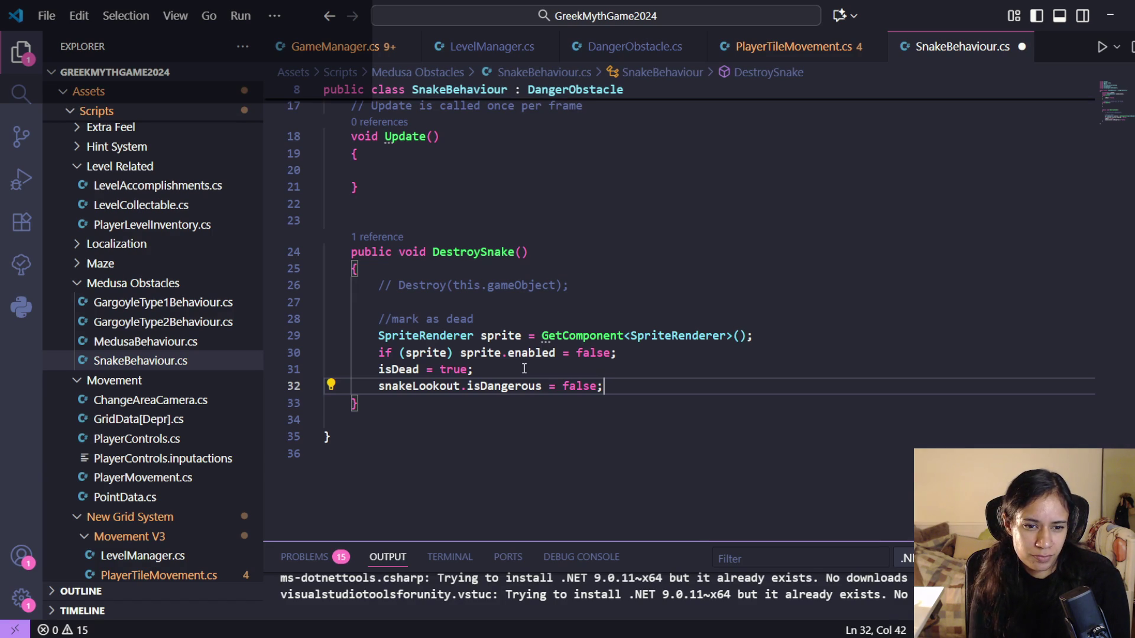
left_click(486, 406)
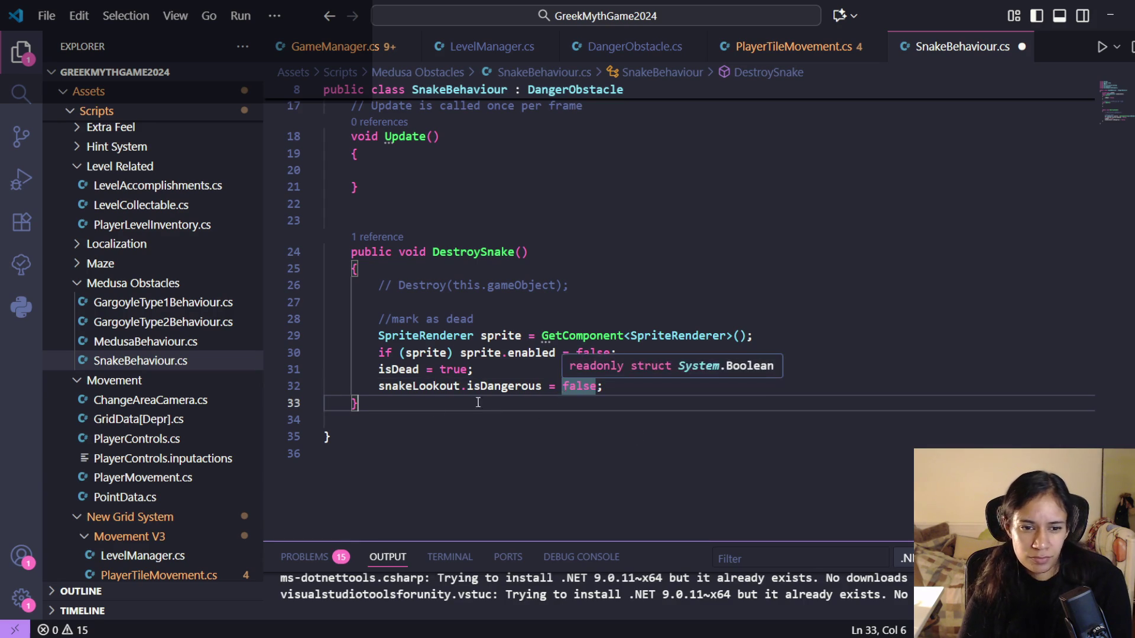
key("Return")
key("Return")
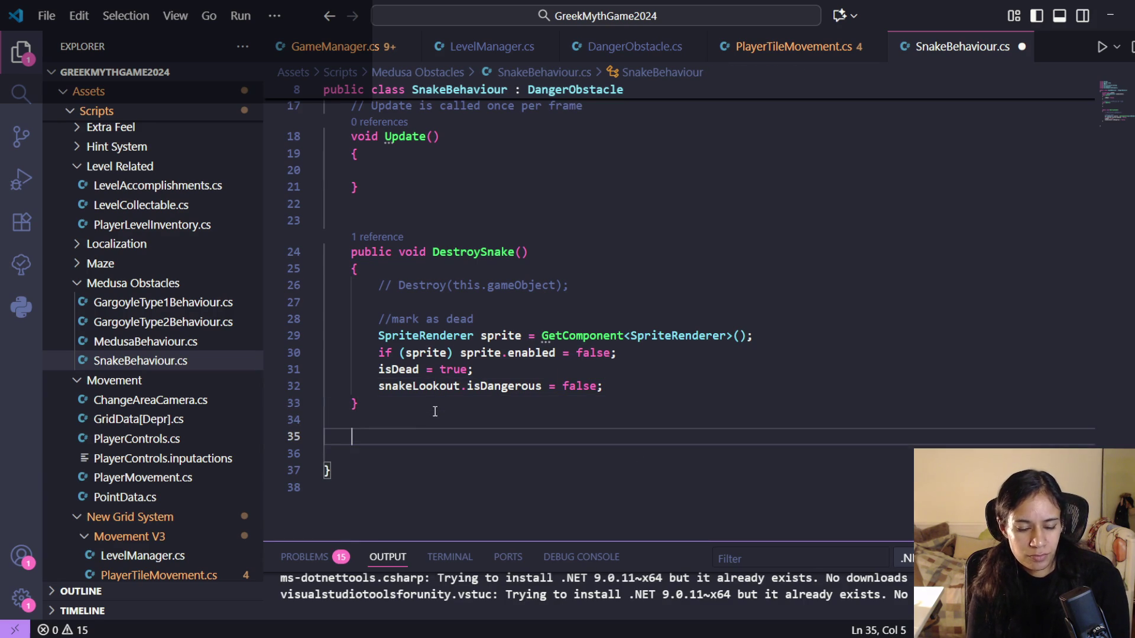
- Create a new method and move the two sprite-hiding lines from DestroySnake into it
type("void De")
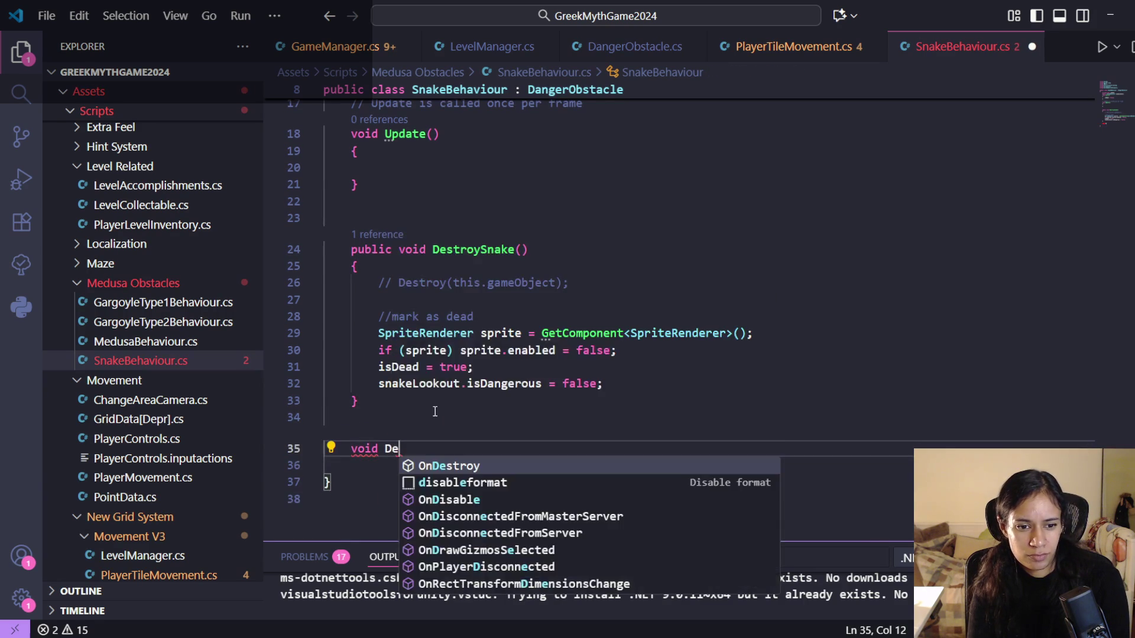
key("BackSpace")
type("isable")
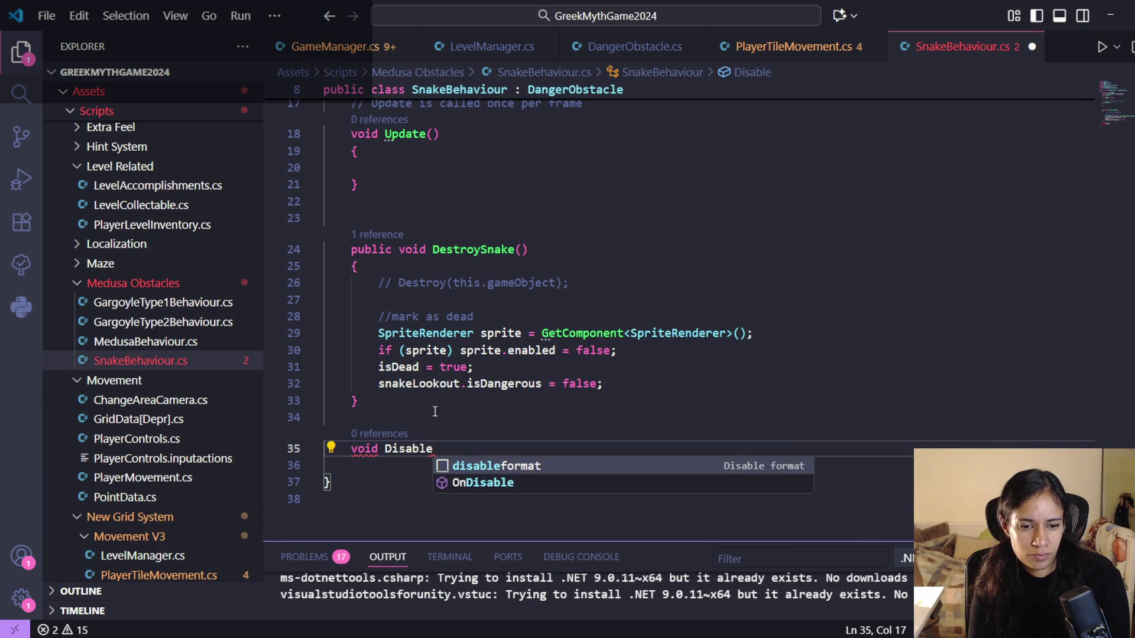
type("SSnakeSp")
type("()")
key("Return")
type("{")
key("Return")
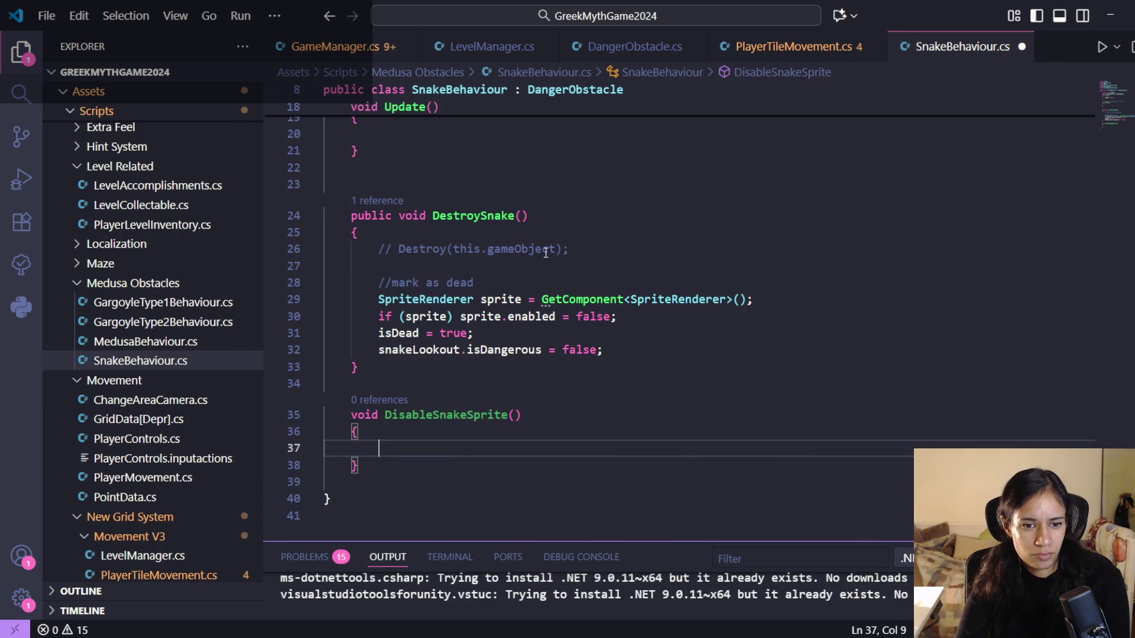
mouse_move(673, 325)
left_mouse_down()
mouse_move(426, 316)
mouse_move(378, 299)
left_mouse_up()
key("ctrl+c")
key("BackSpace")
left_click(394, 433)
key("ctrl+v")
- Rename the method to DisableSprite and call DisableSprite(); in DestroySnake
left_click_drag(521, 397, 392, 397)
mouse_move(467, 397)
left_mouse_down()
mouse_move(352, 398)
mouse_move(385, 397)
left_mouse_up()
key("ctrl+c")
key("BackSpace")
double_click(434, 398)
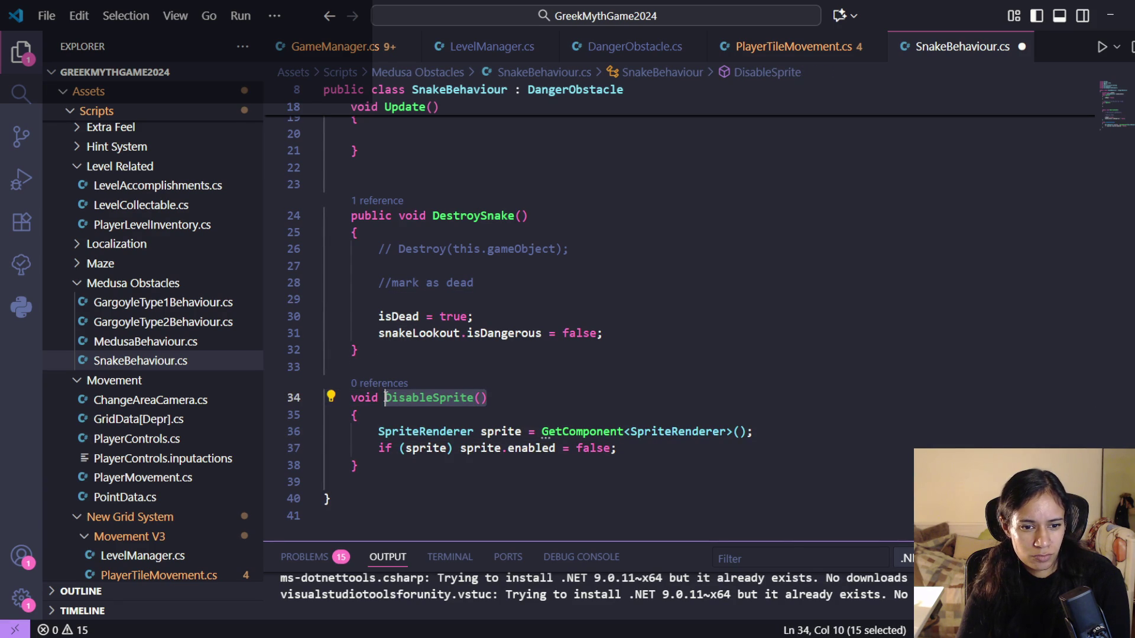
left_click(460, 294)
key("ctrl+v")
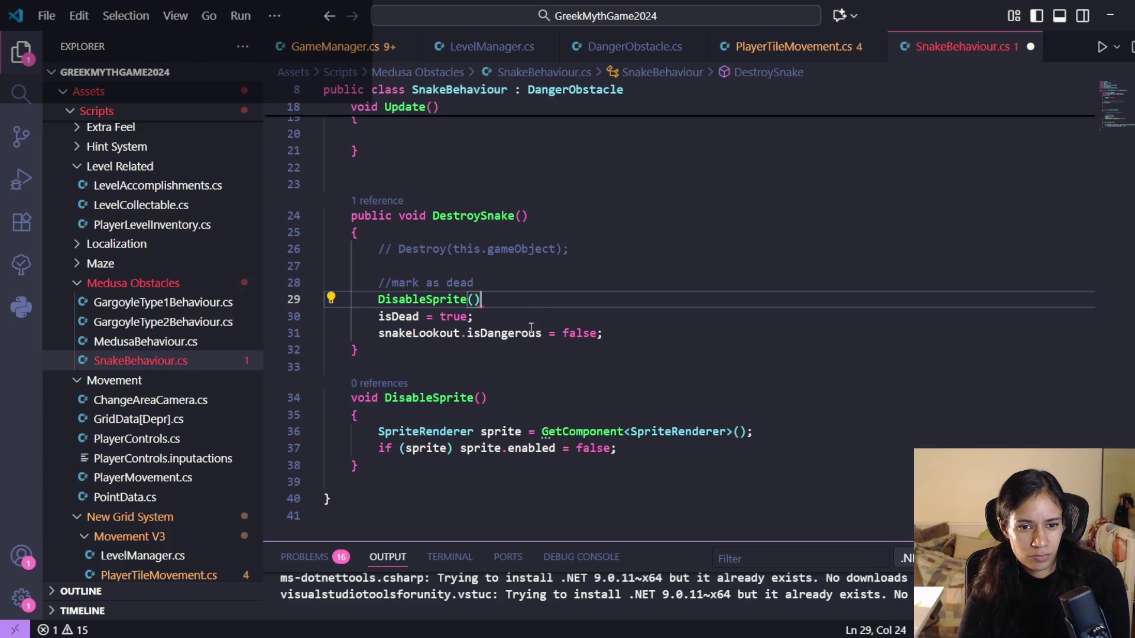
double_click(524, 334)
left_click(641, 338)
left_click(558, 303)
type(";")
- Add snakeLookout.DisableSprite(); to DestroySnake, make DisableSprite public, and save
left_click(621, 334)
key("Return")
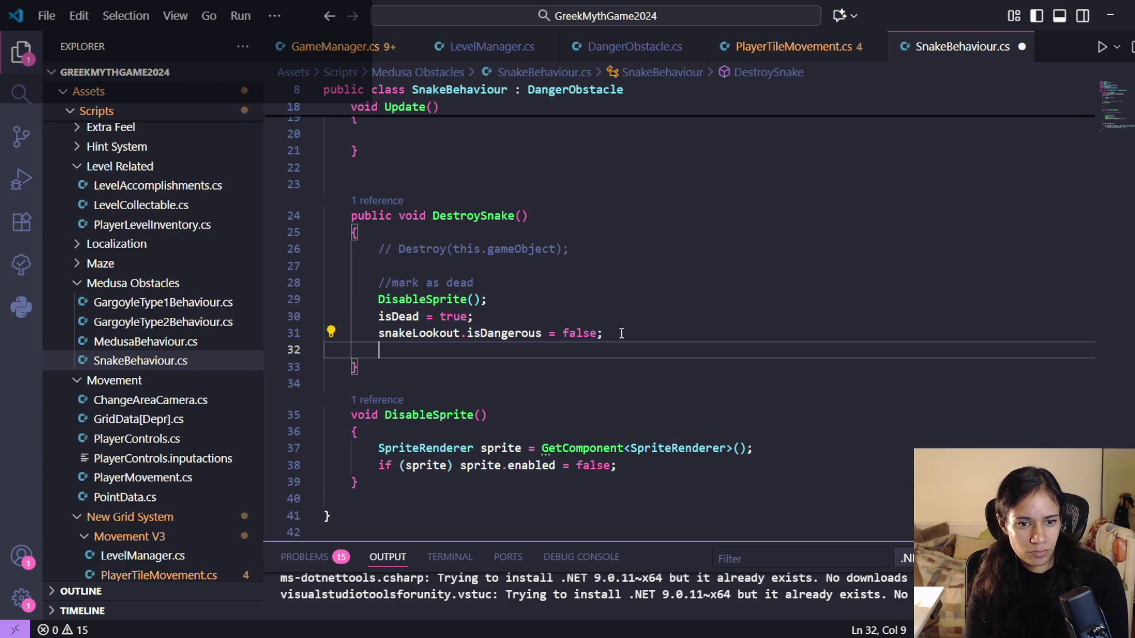
type("snakeLookout.")
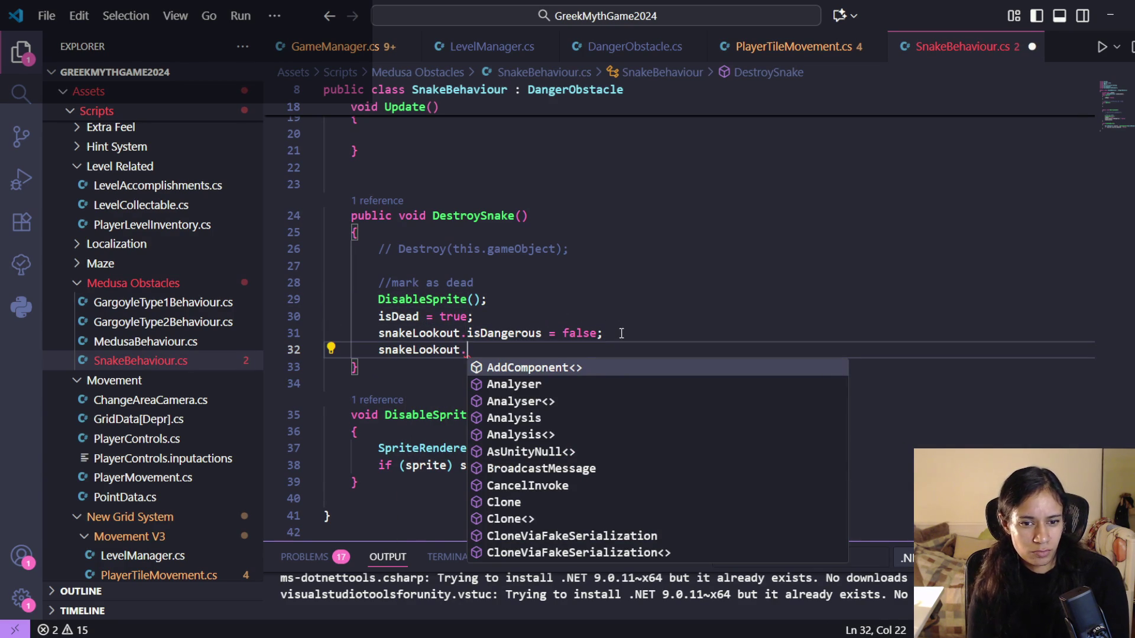
left_click(357, 416)
type("public")
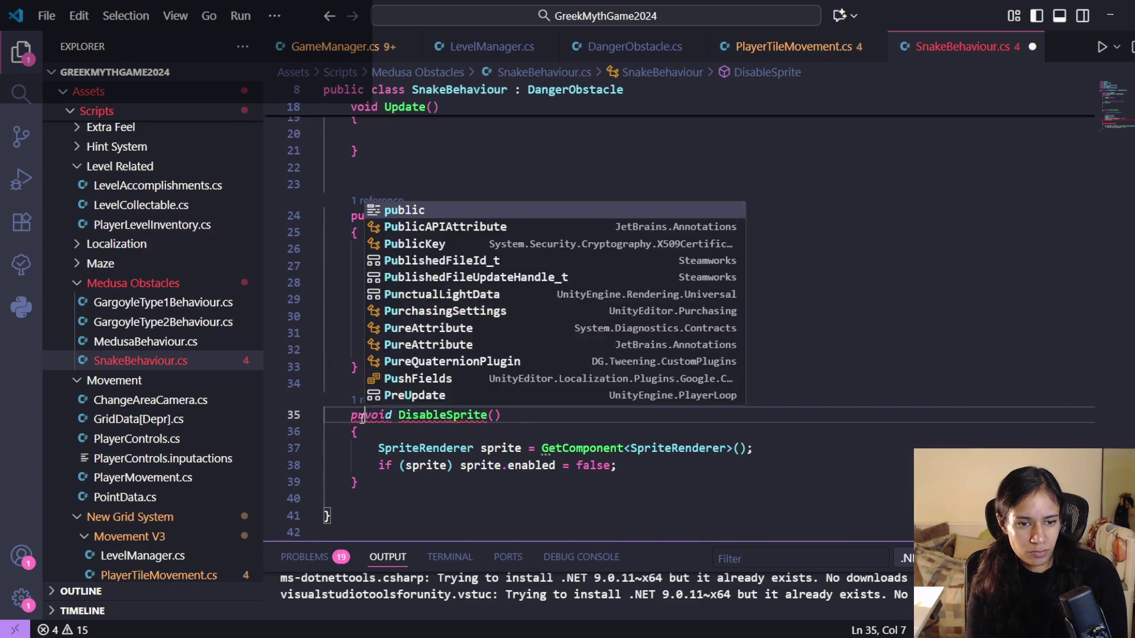
left_click(481, 353)
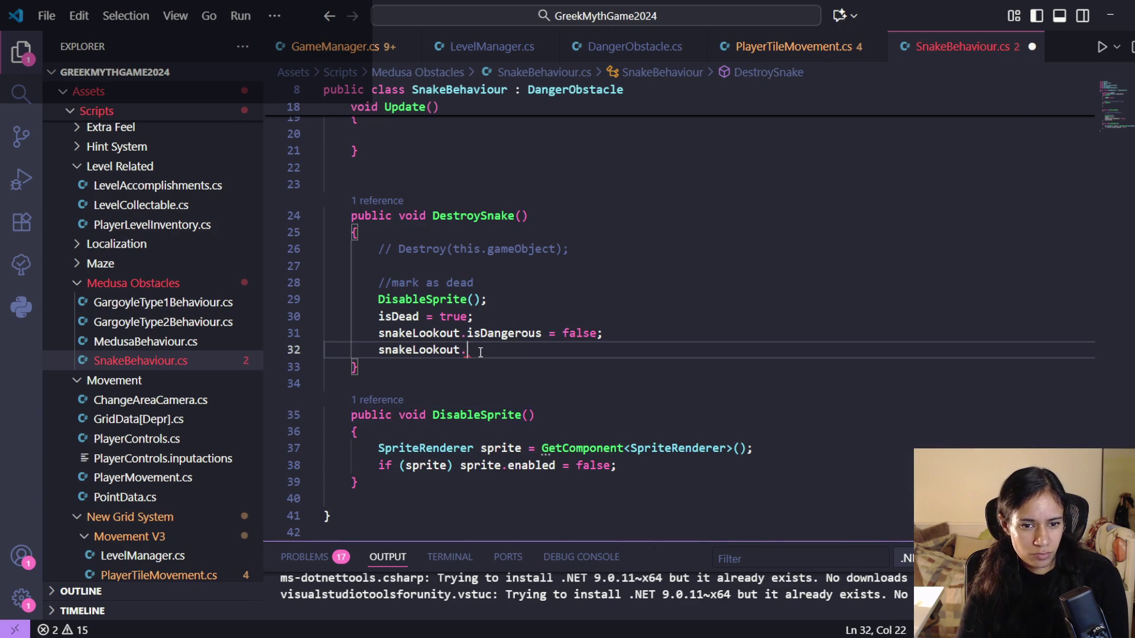
type("Dis")
key("Tab")
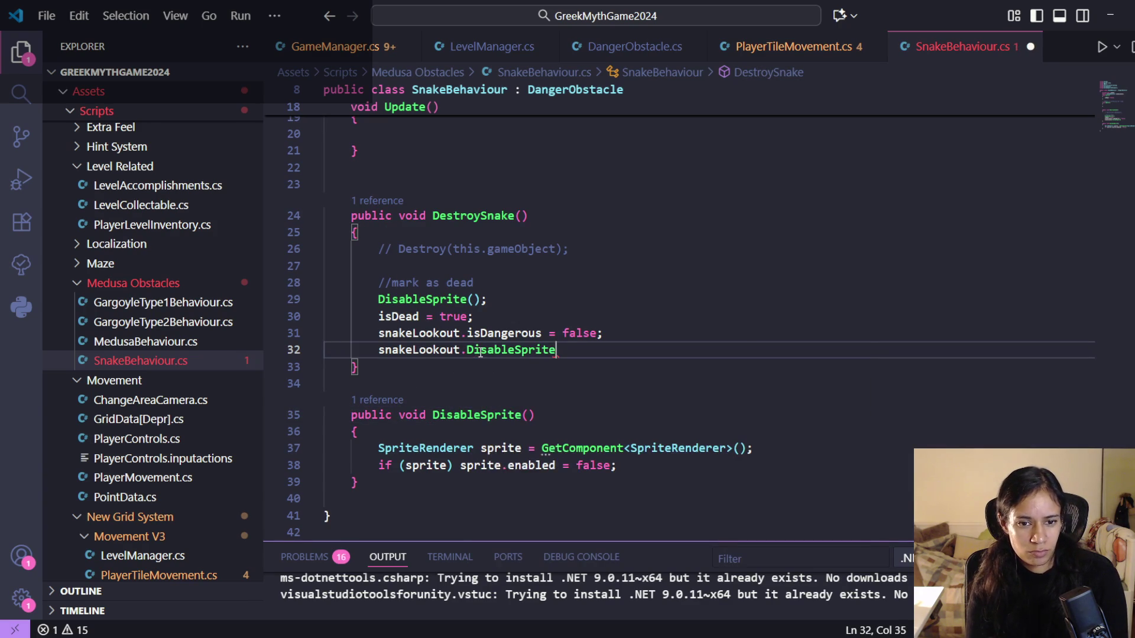
type("); ;")
key("ctrl+s")
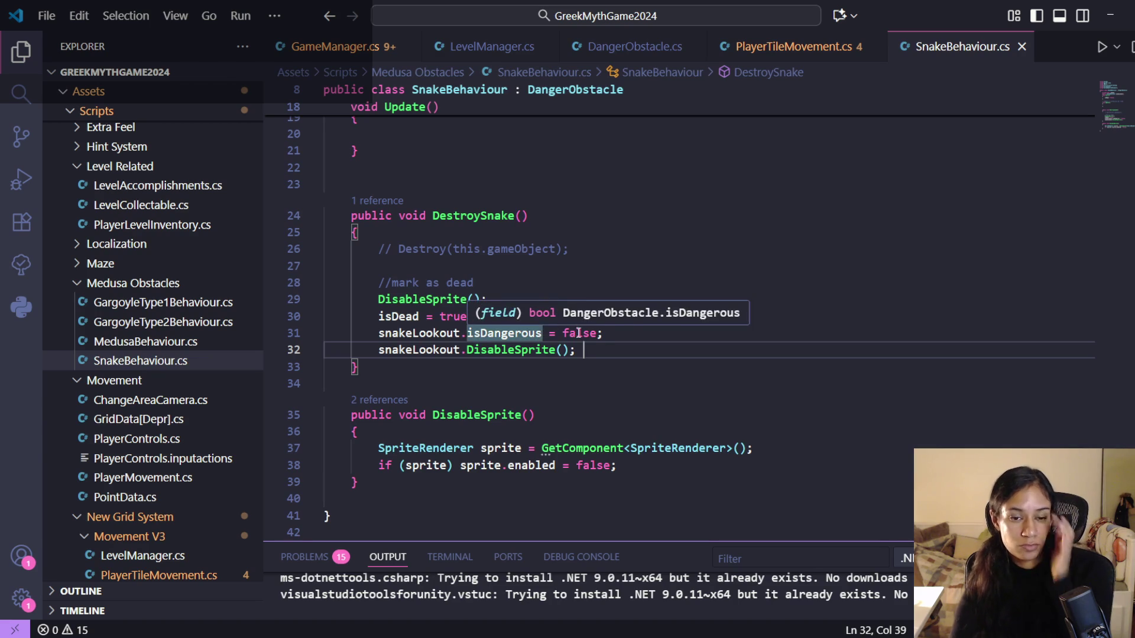
- Review the isDead assignments in Start and DestroySnake, then switch to Unity to recompile
left_click(527, 317)
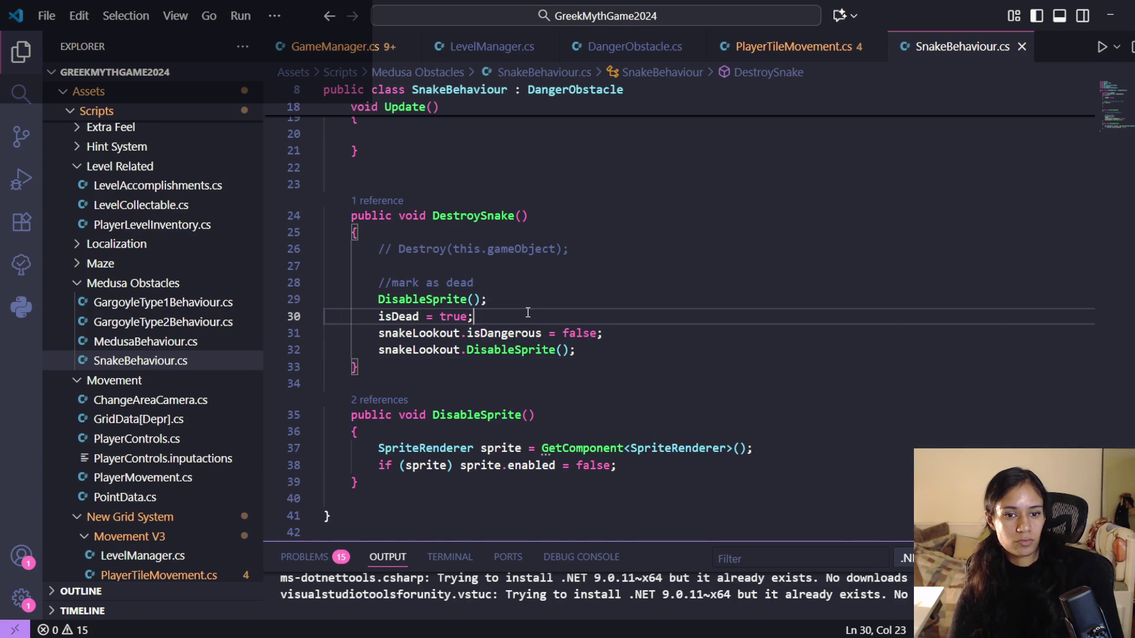
scroll(513, 287, "up", 4)
scroll(514, 287, "down", 2)
scroll(499, 251, "up", 1)
left_click(498, 248)
scroll(499, 247, "down", 2)
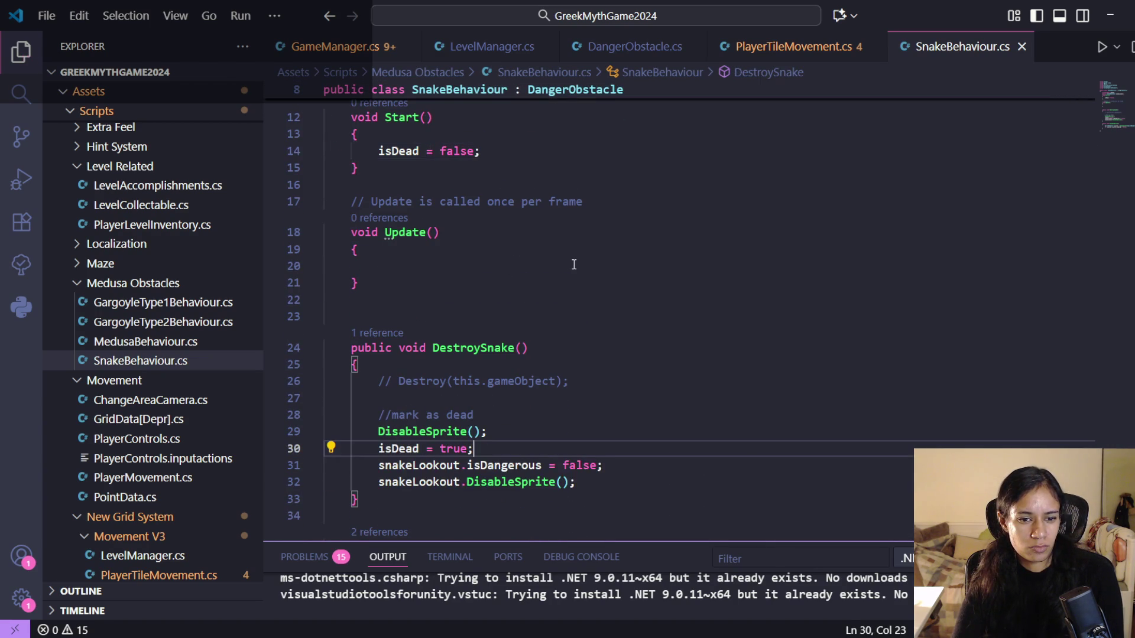
scroll(574, 326, "up", 2)
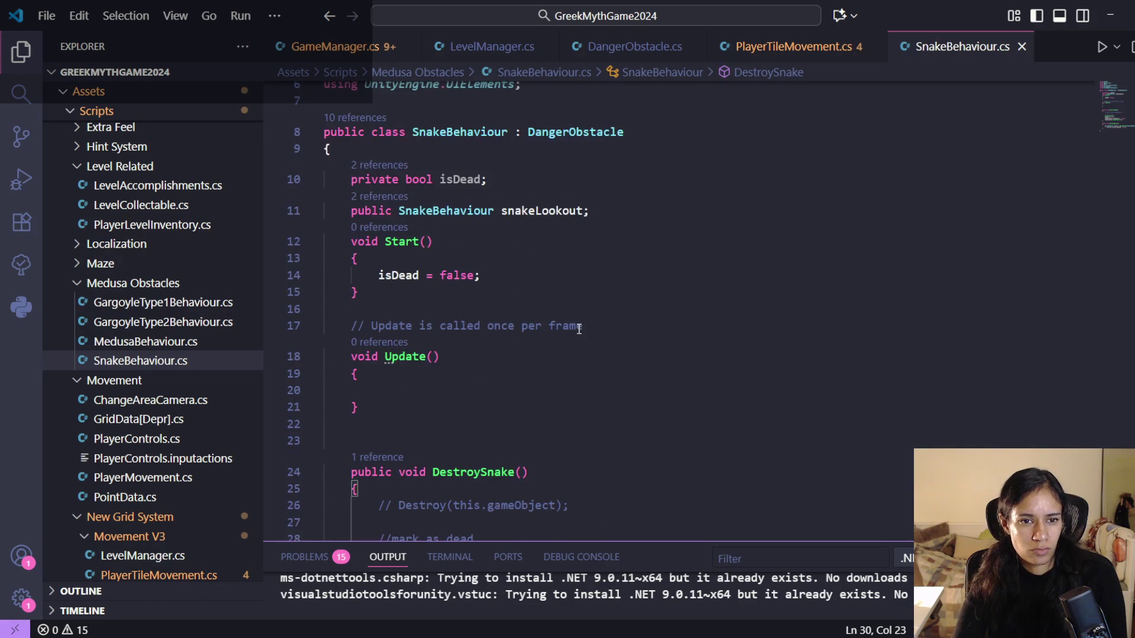
scroll(598, 453, "down", 3)
scroll(591, 451, "down", 3)
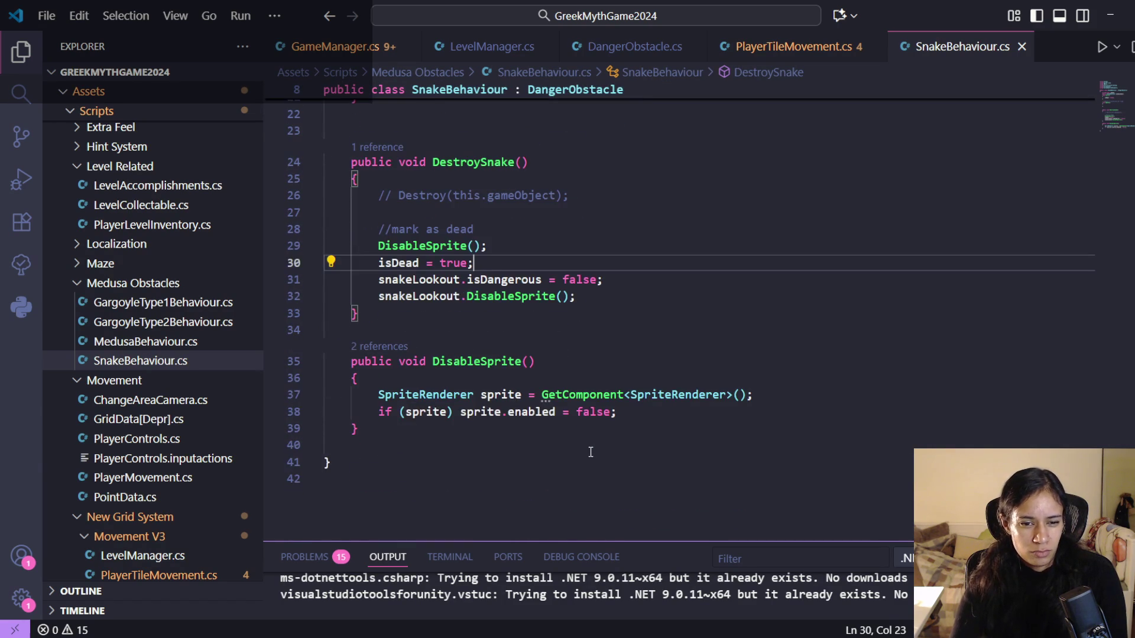
left_click(617, 412)
key("alt+Tab")
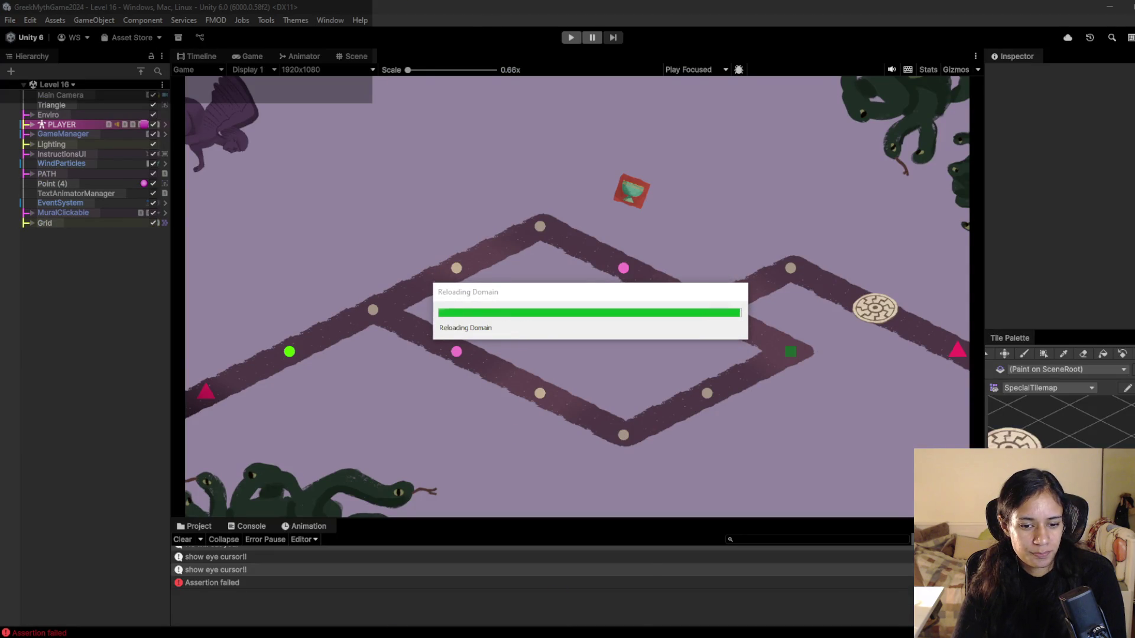
left_click(578, 590)
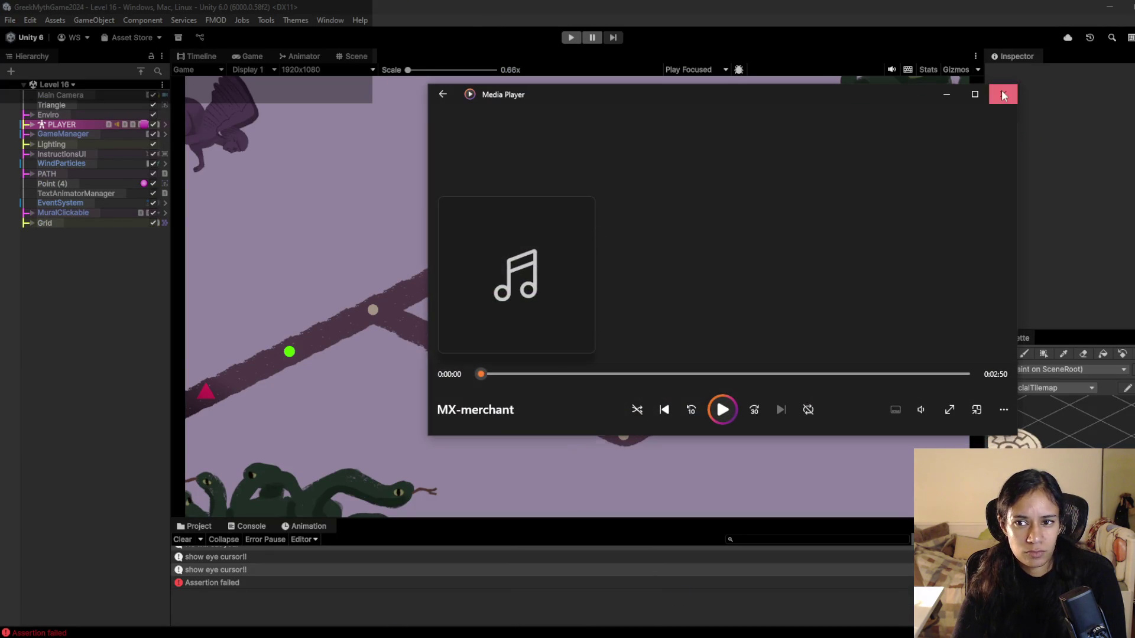
left_click(1003, 94)
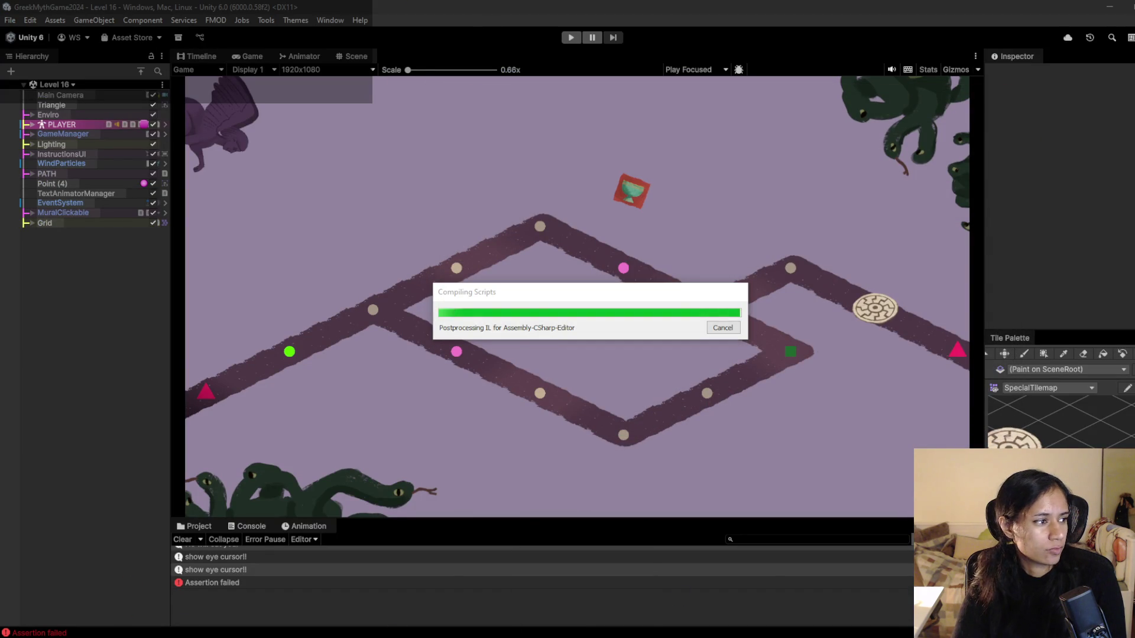
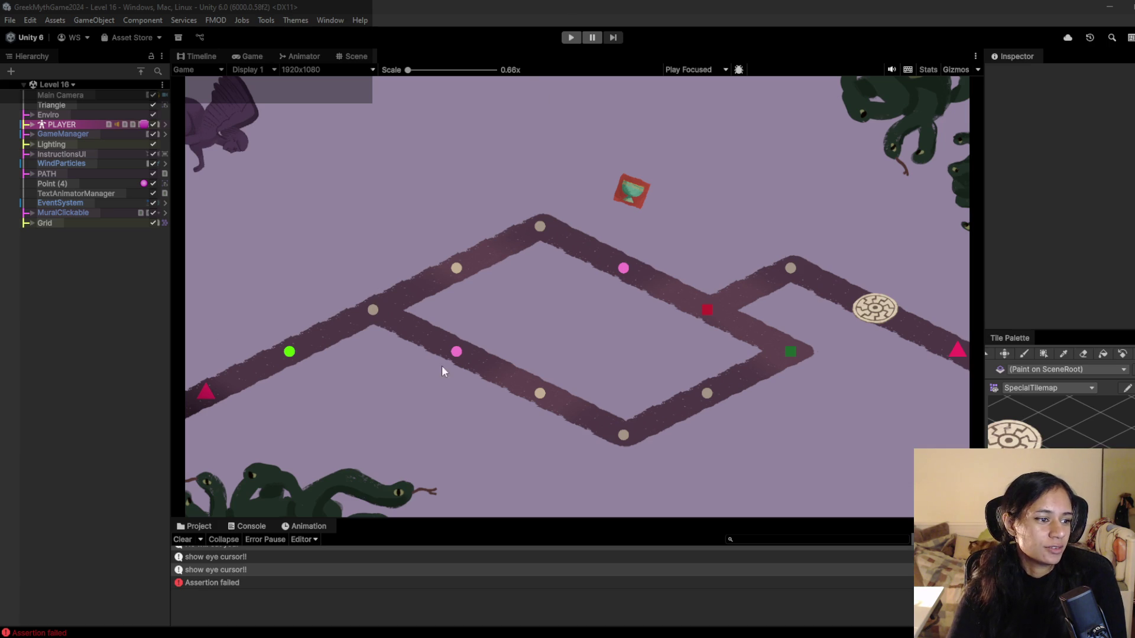
- Play Level 16 and walk the character up the path onto the right chomper flower
left_click(569, 37)
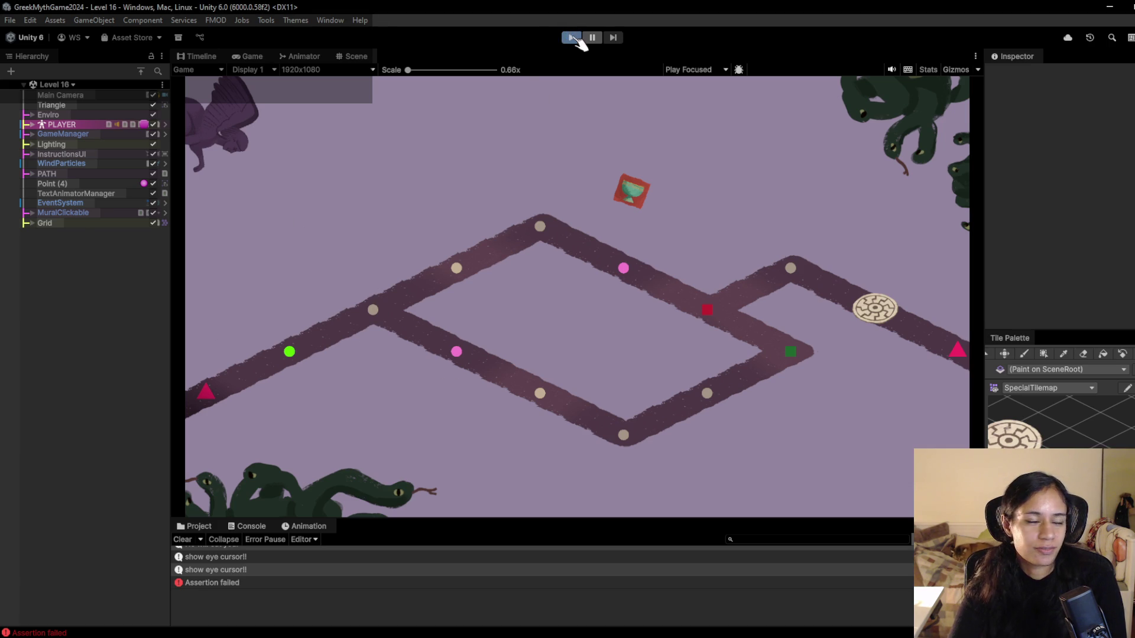
left_click(372, 314)
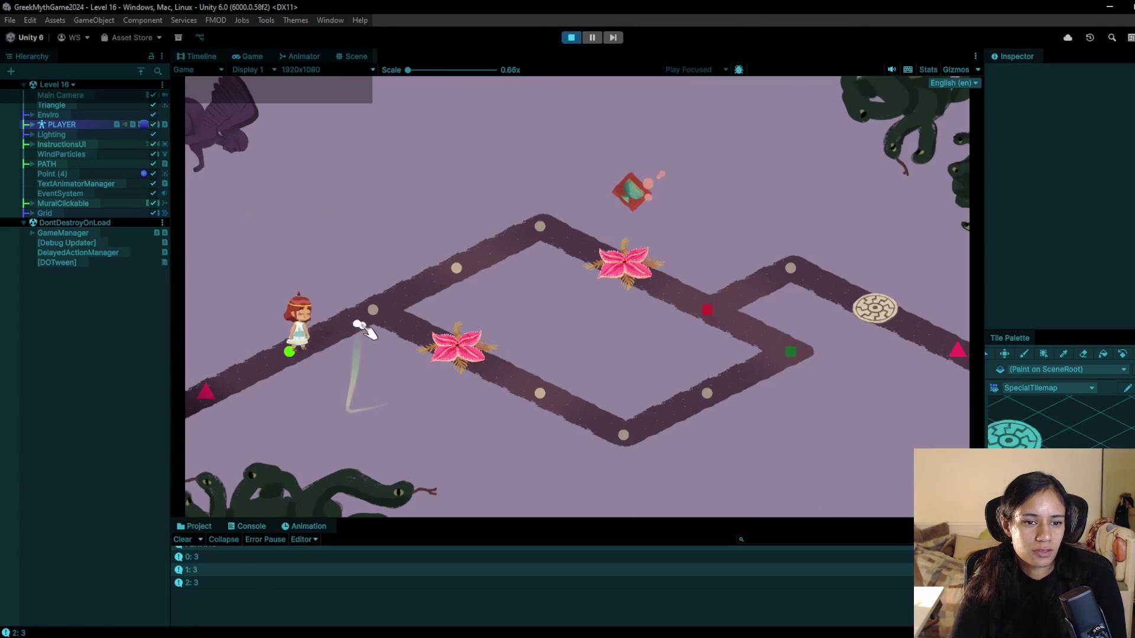
left_click(459, 271)
left_click(537, 228)
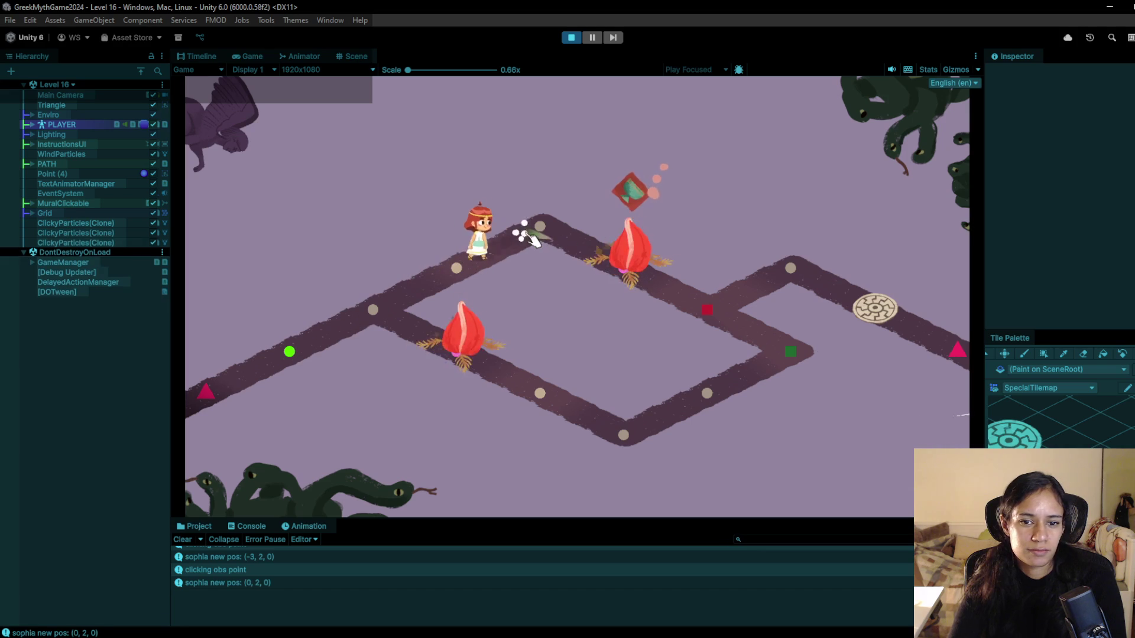
left_click(618, 257)
- Walk the character back down to the green point, then onto the lower-left flower
left_click(540, 226)
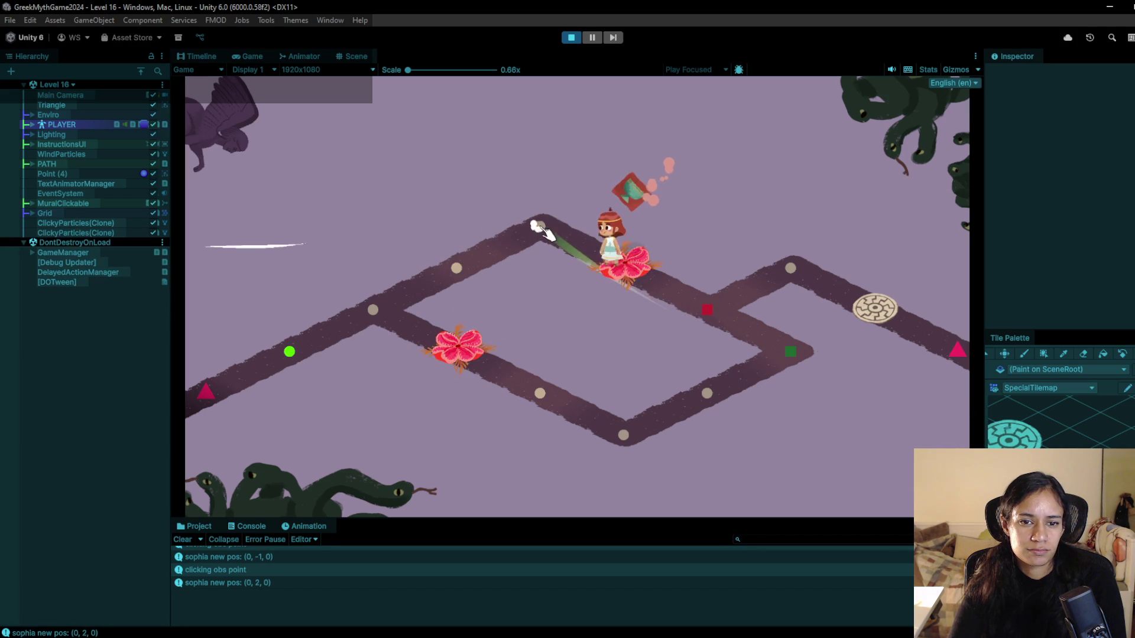
left_click(459, 266)
left_click(372, 312)
left_click(289, 351)
left_click(378, 311)
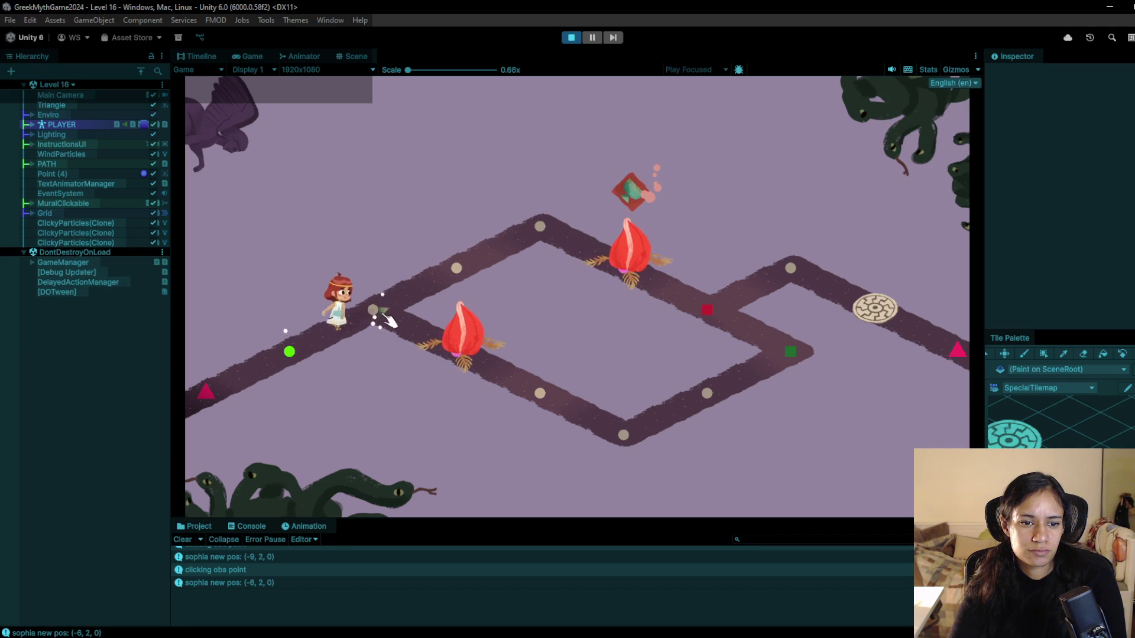
left_click(458, 342)
- Continue the character along the bottom path to the right, then switch to SnakeBehaviour.cs
left_click(621, 435)
left_click(709, 395)
key("alt+Tab")
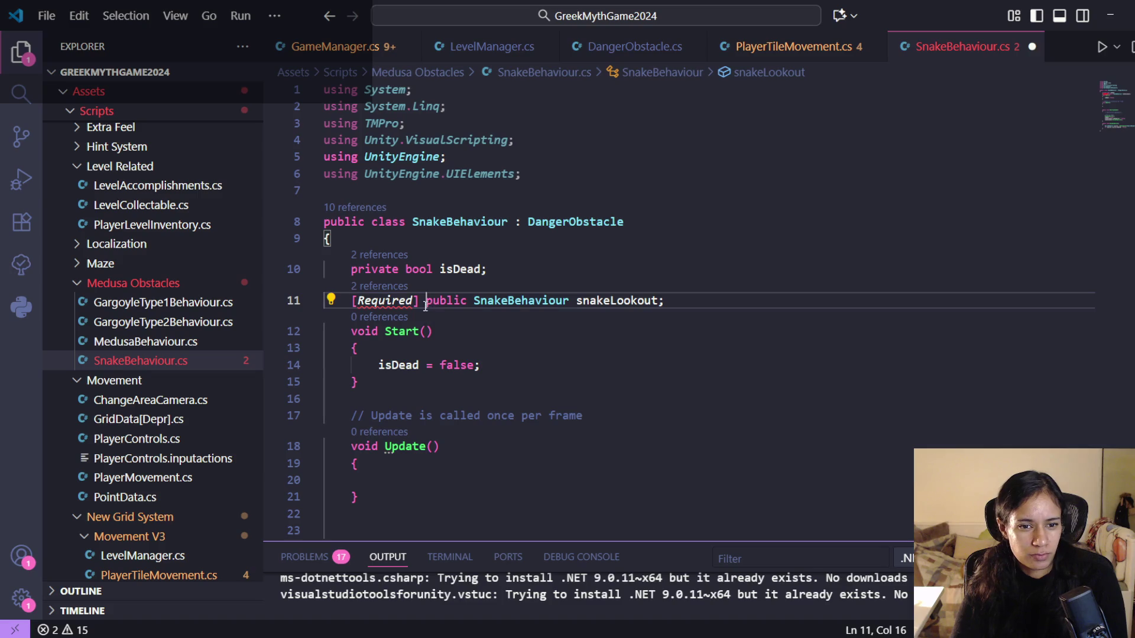
- Remove the [Required] attribute from the snakeLookout field and save
left_click_drag(351, 300, 425, 300)
key("BackSpace")
key("ctrl+s")
key("End")
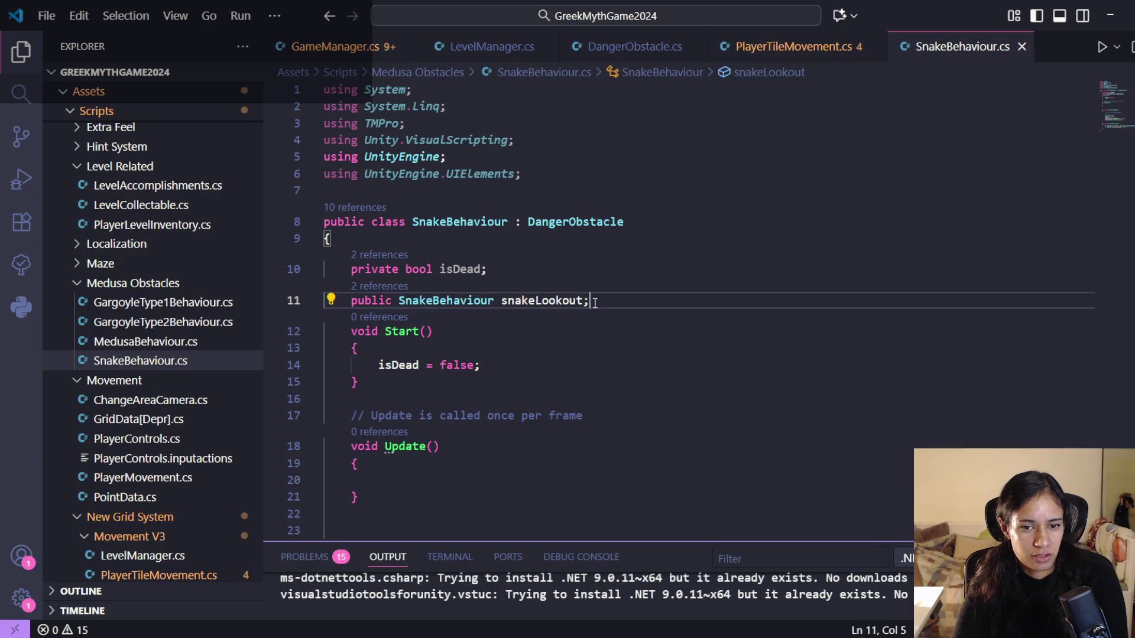
scroll(543, 300, "down", 2)
scroll(550, 237, "down", 2)
key("Up")
key("Down")
key("Home")
key("Home")
- Add an if (!snakeLookout) check with a brace block on a new line in Start
double_click(539, 153)
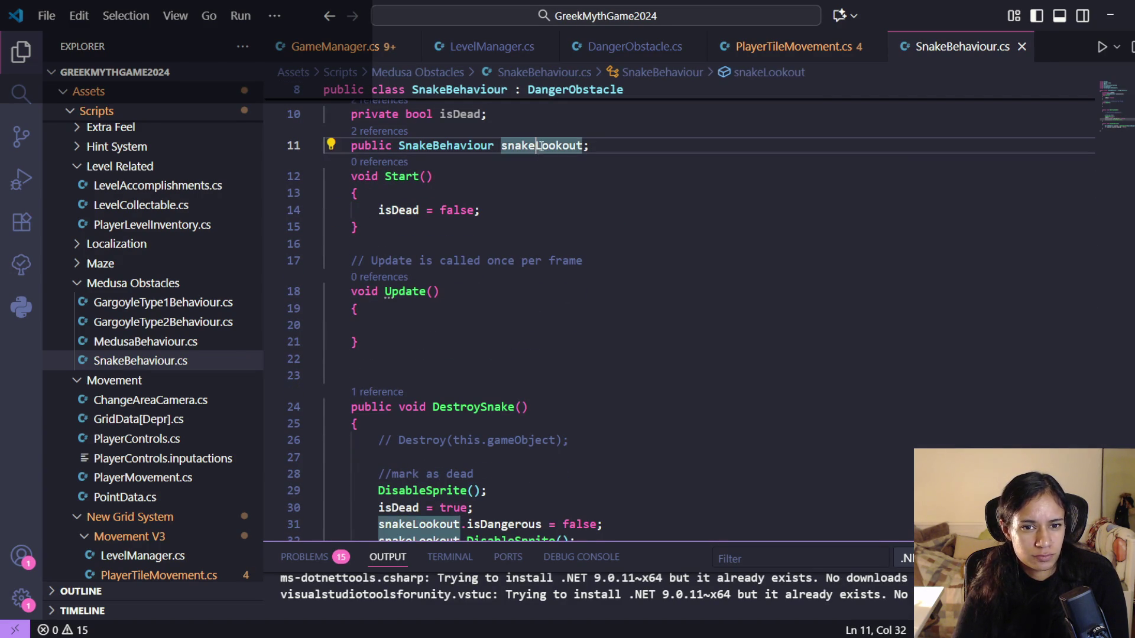
left_click(494, 210)
key("Return")
key("Return")
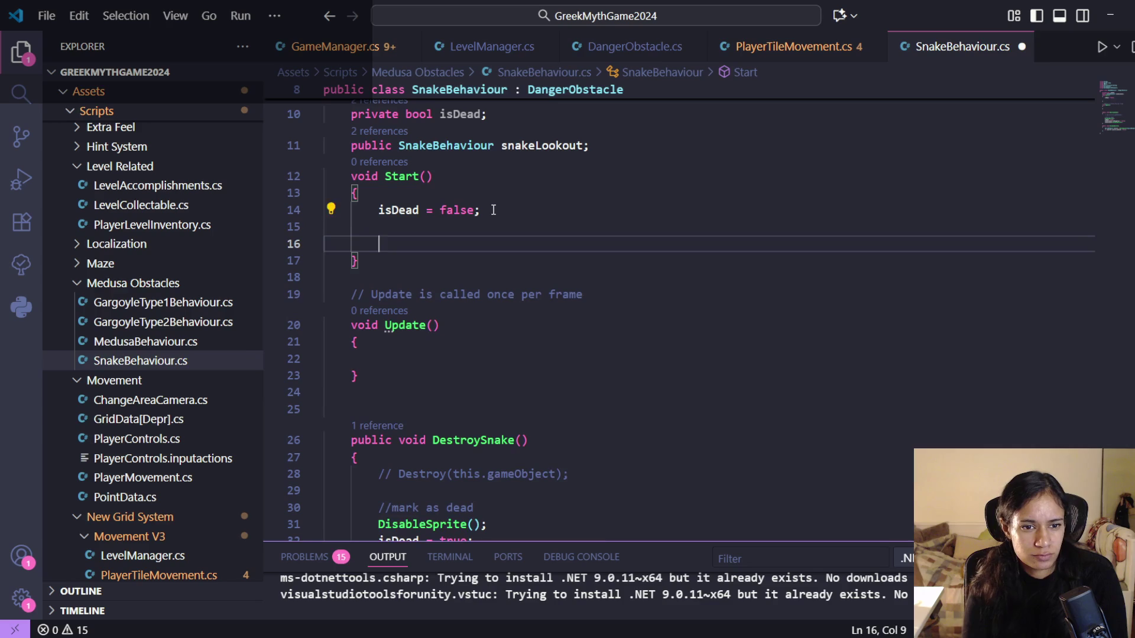
type("if ()")
type("!sna")
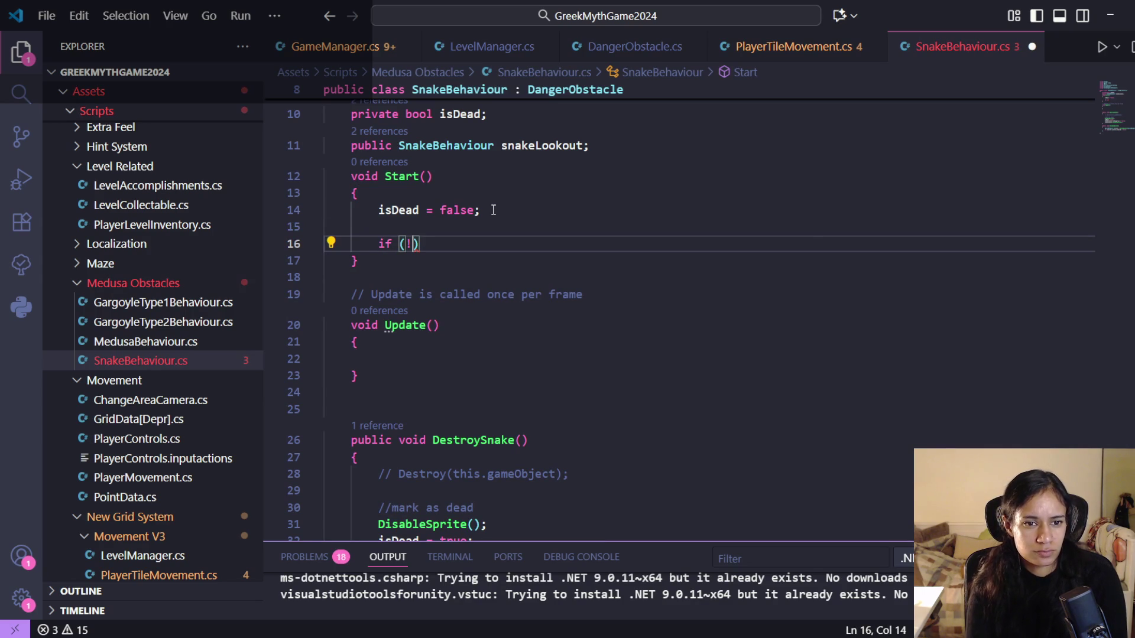
key("Tab")
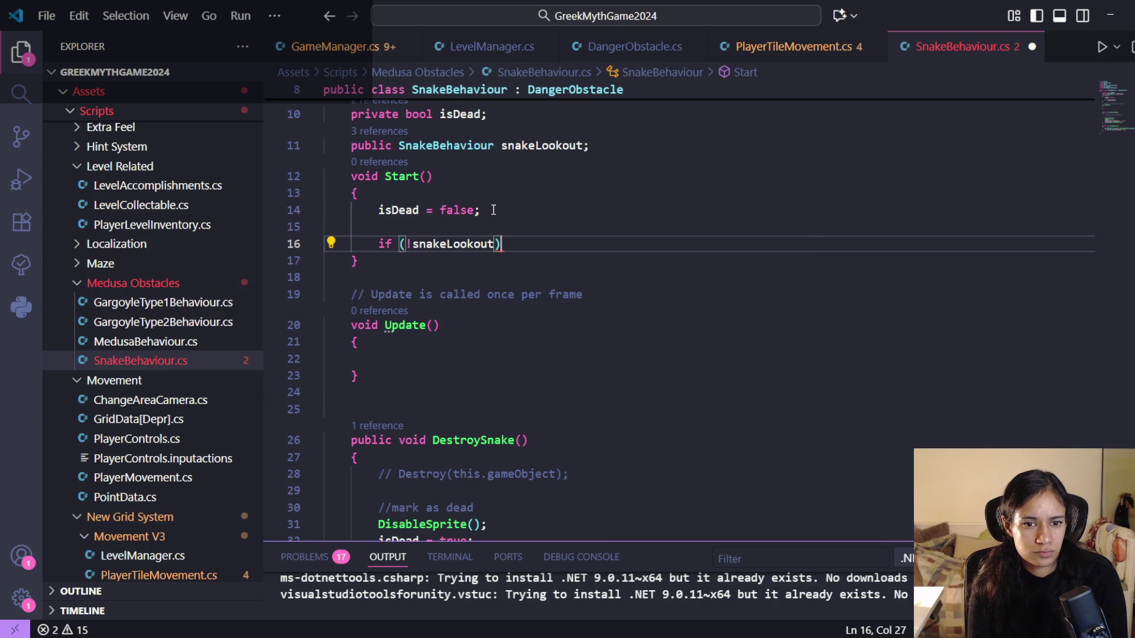
key("Return")
type("{")
key("Return")
- Inside the check, call Debug.LogError("REQUIRE A SNAKE LOOKOUT POINT") and save the script
key("Escape")
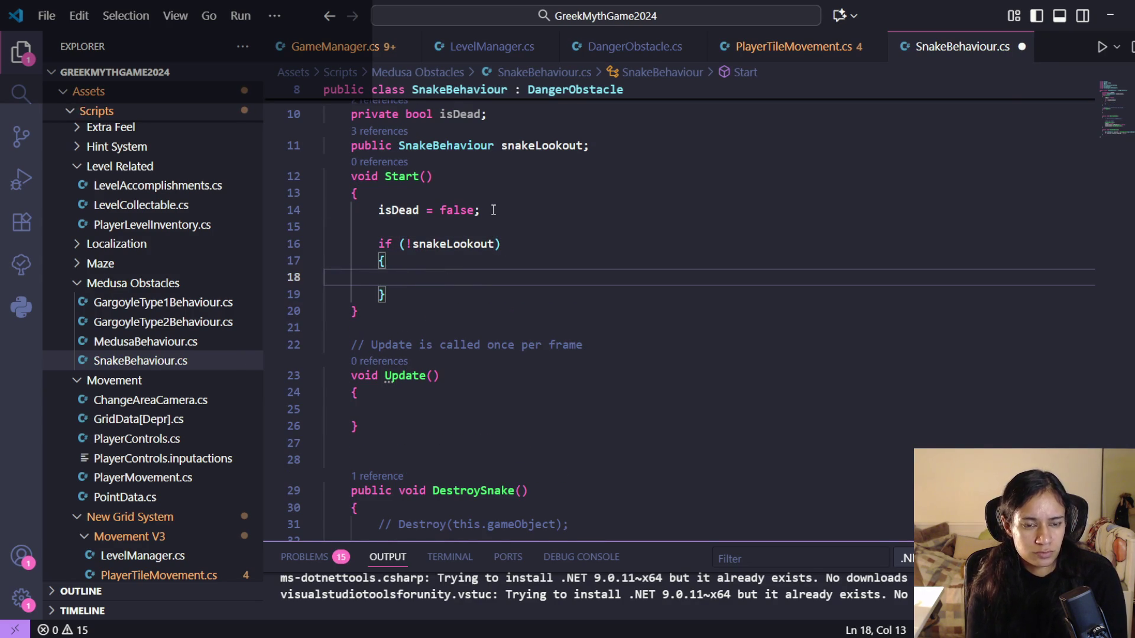
type("DEbug")
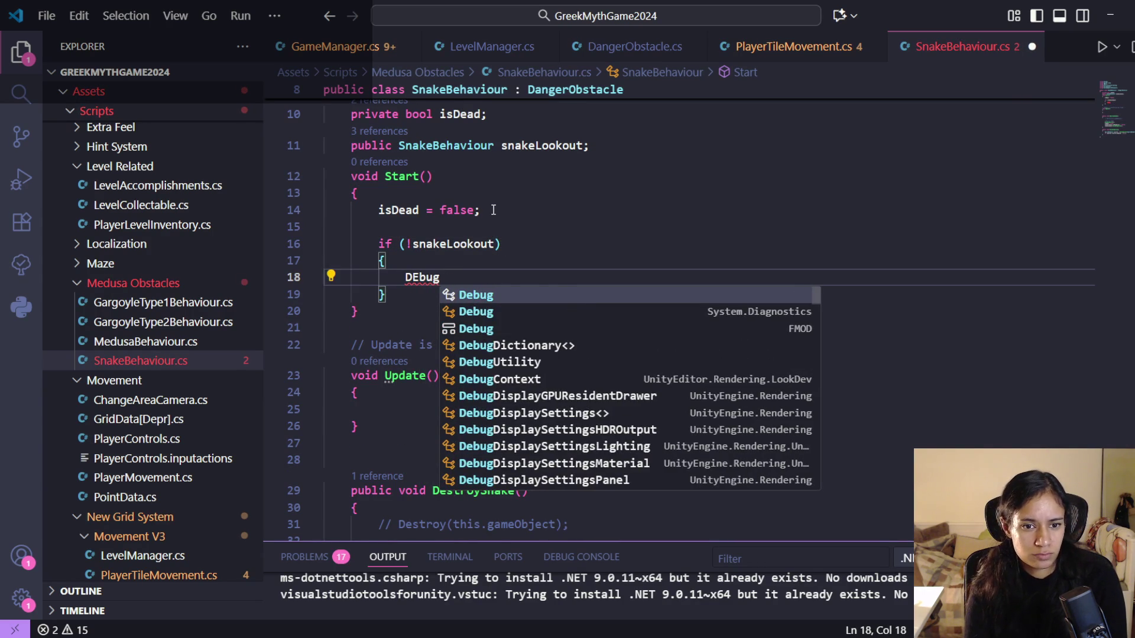
key("Tab")
type(".er")
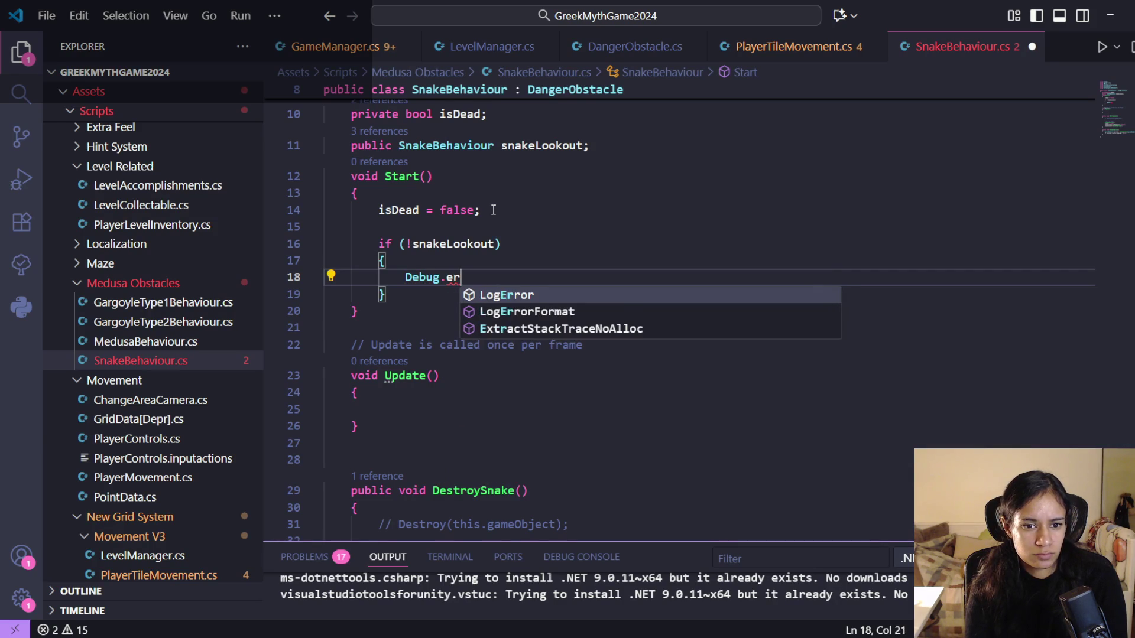
key("Tab")
type("(")
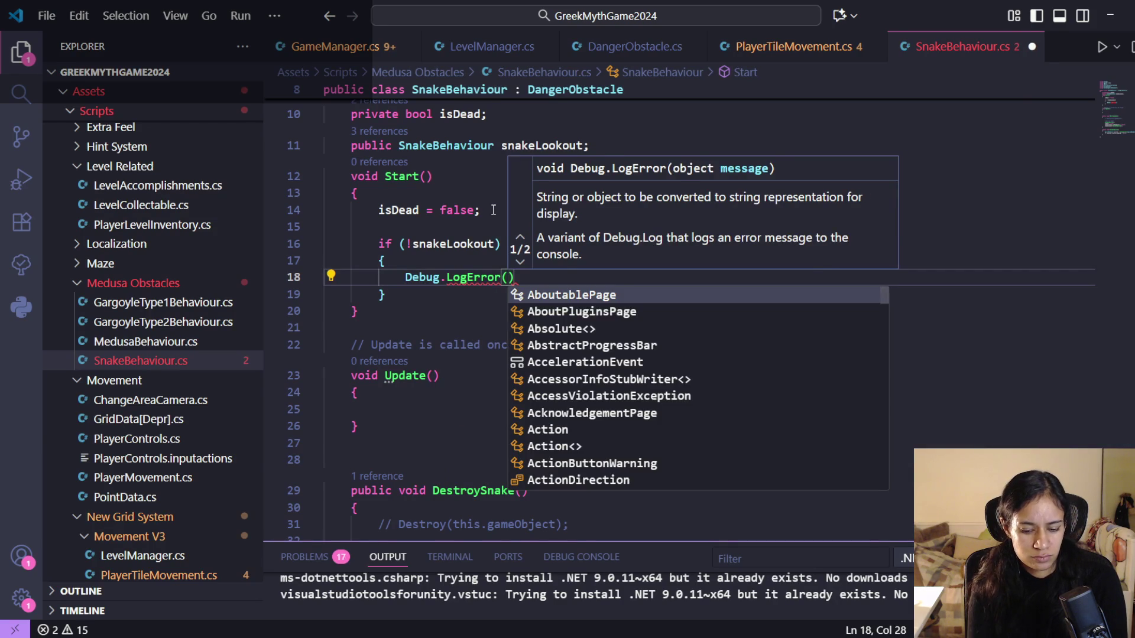
type("\"REQUIRE A SNAKE LOOKOUT POINT\");")
key("ctrl+s")
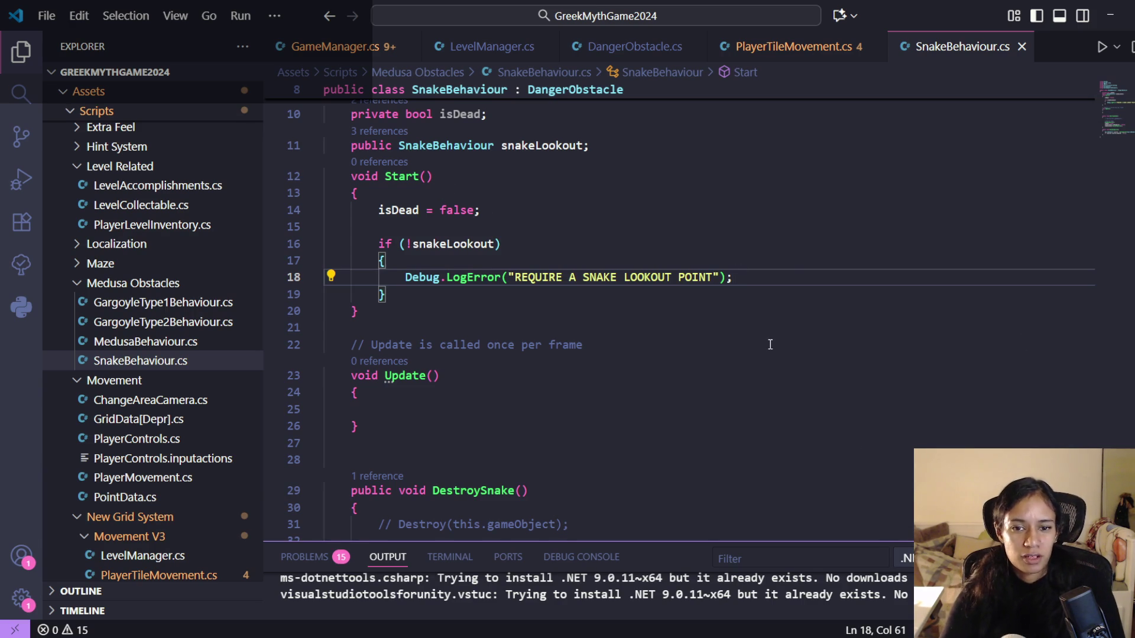
key("alt+Tab")
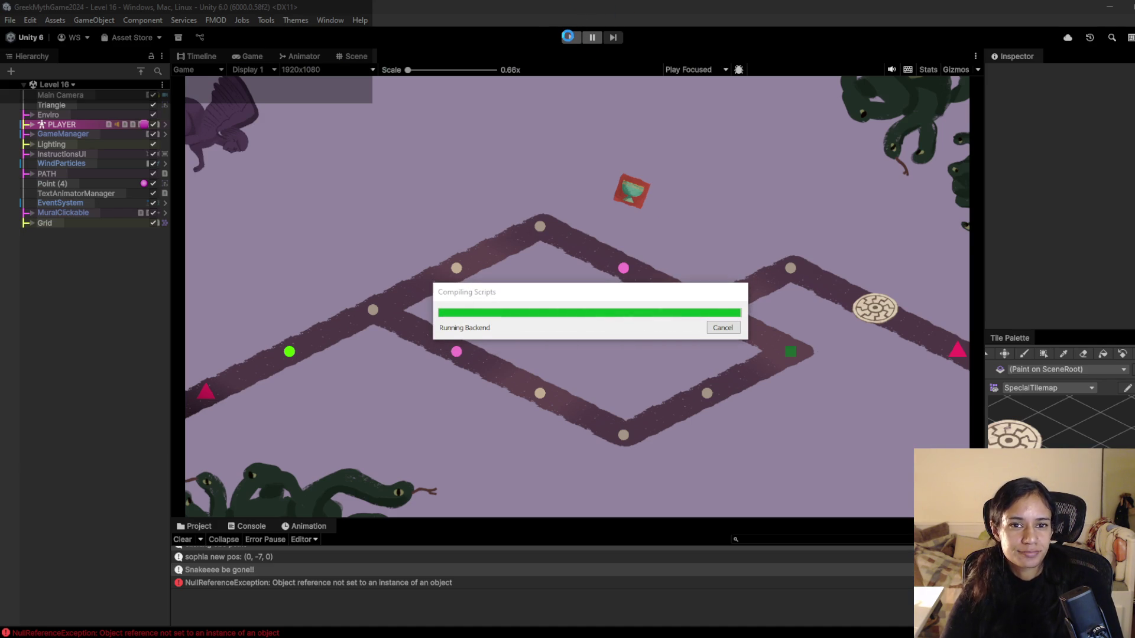
- After recompiling, replay Level 16 to see two 'REQUIRE A SNAKE LOOKOUT POINT' errors, then stop
mouse_move(363, 637)
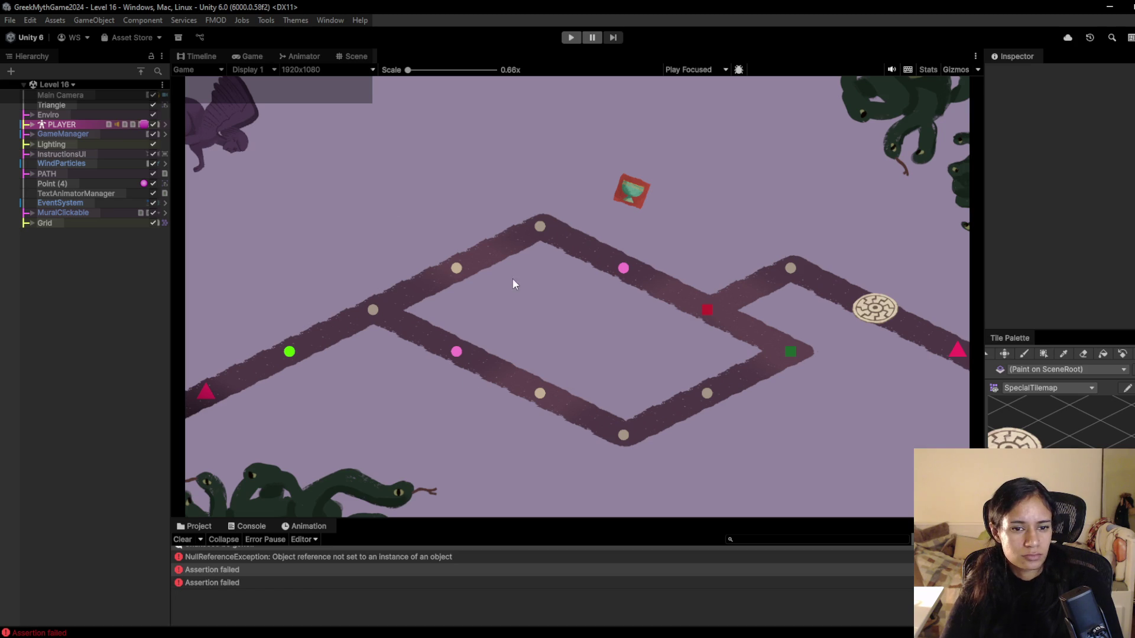
key("ctrl+p")
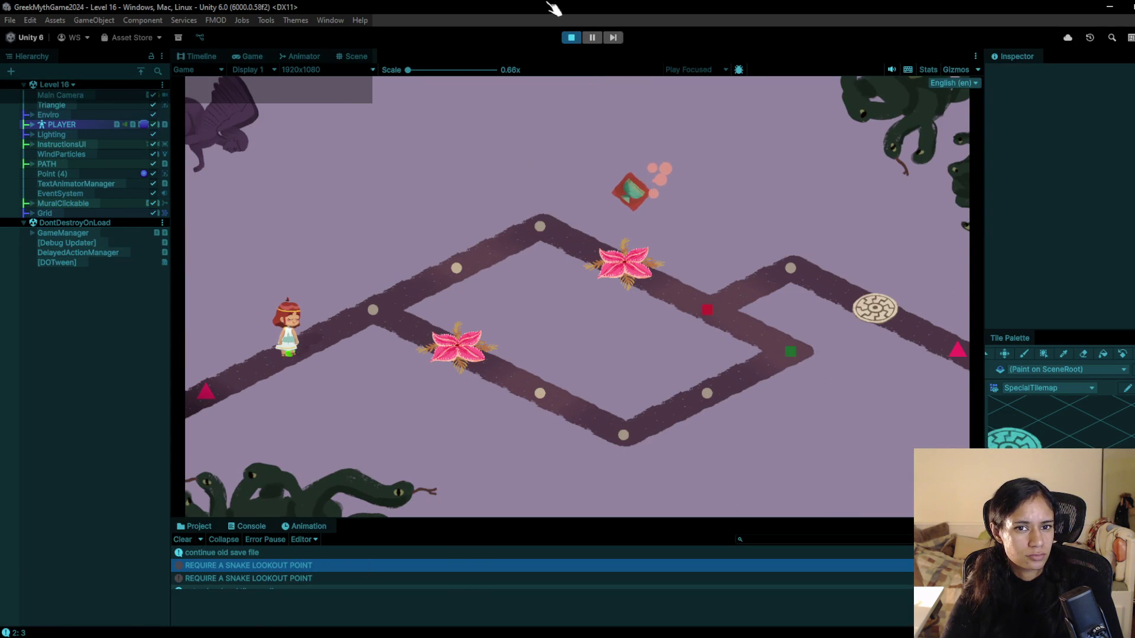
left_click(570, 39)
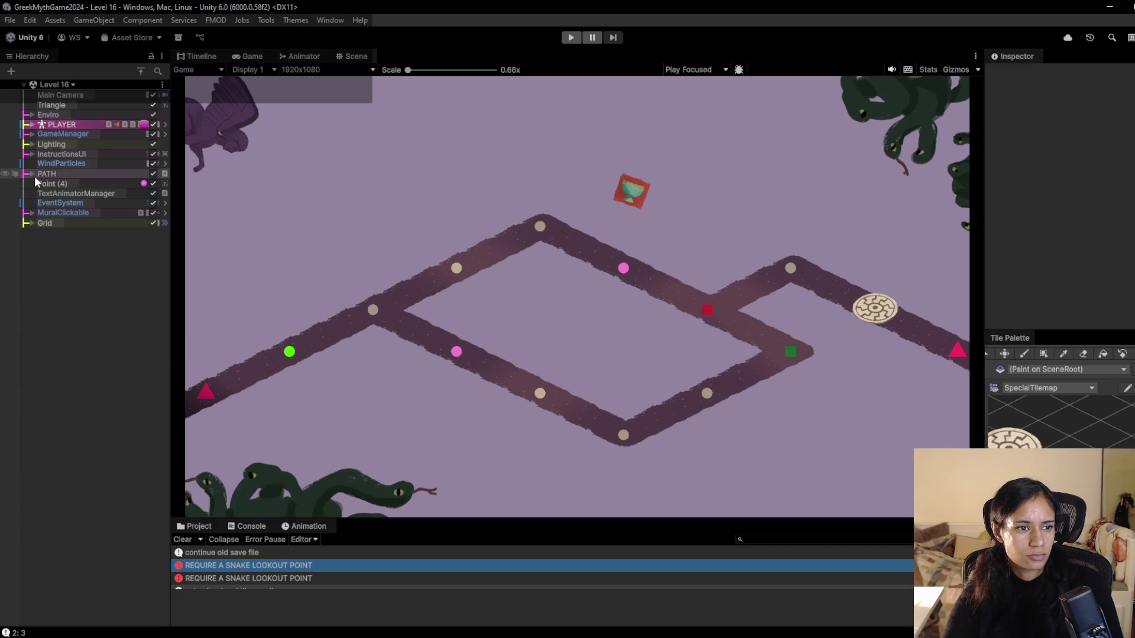
- Assign SnakeLookOutNode as SnakeNode's Snake Lookout and save Level 16
left_click(31, 224)
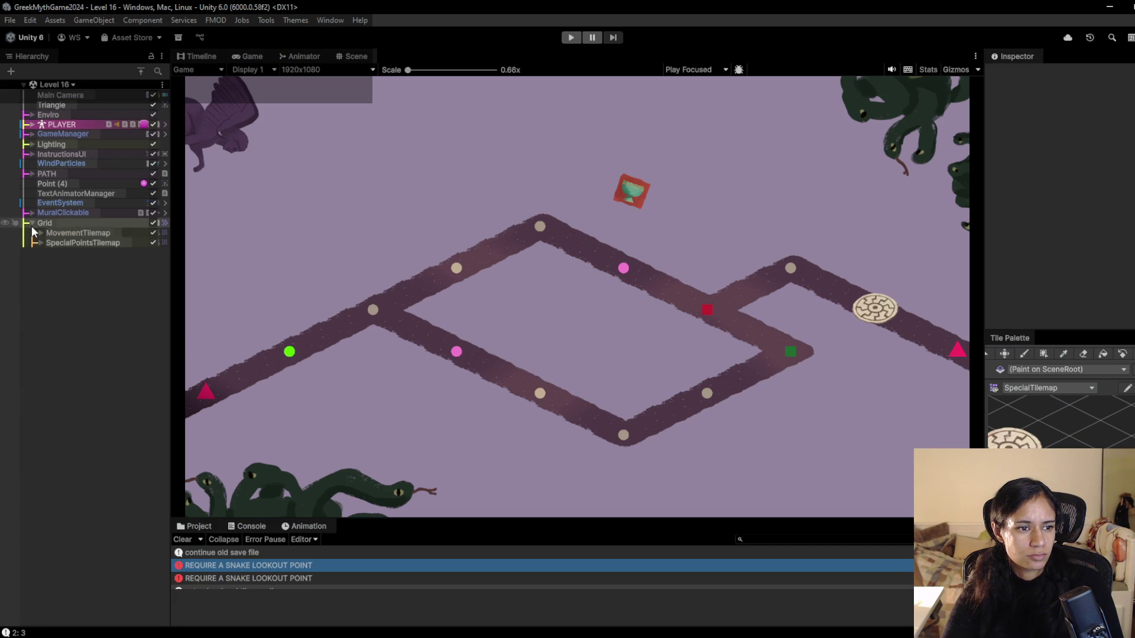
left_click(40, 242)
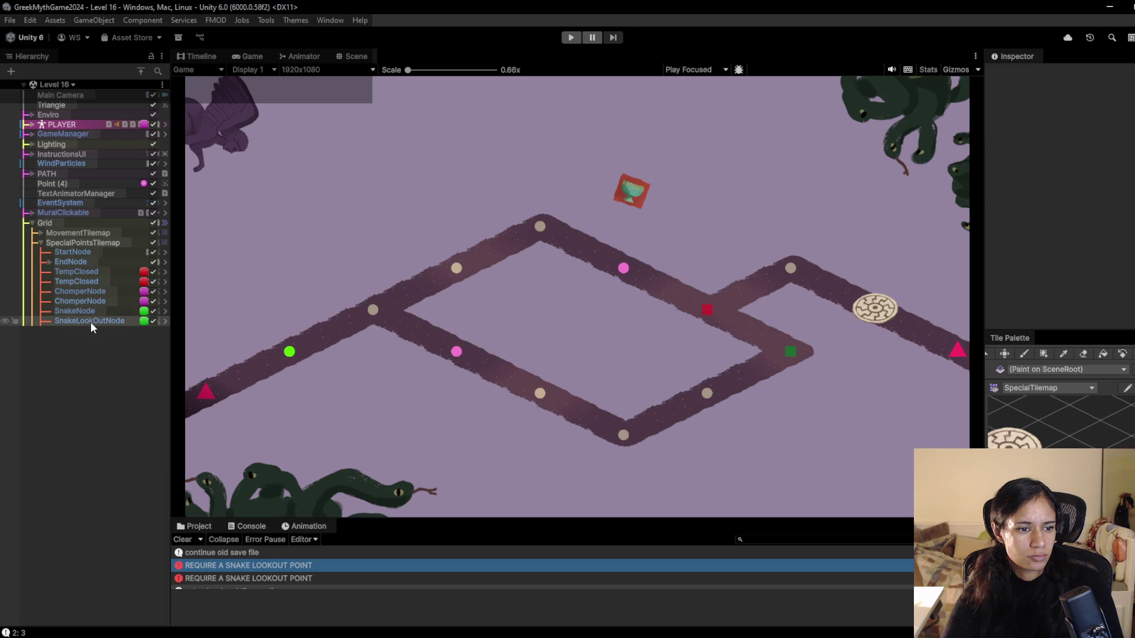
left_click(90, 321)
left_click(91, 311)
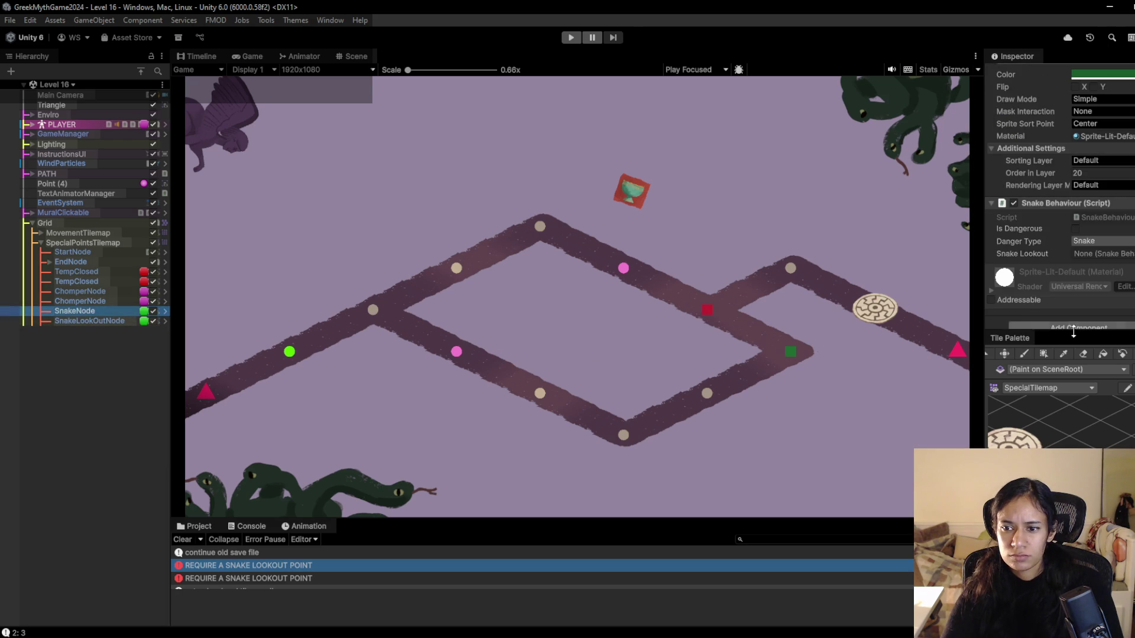
scroll(1069, 329, "up", 3)
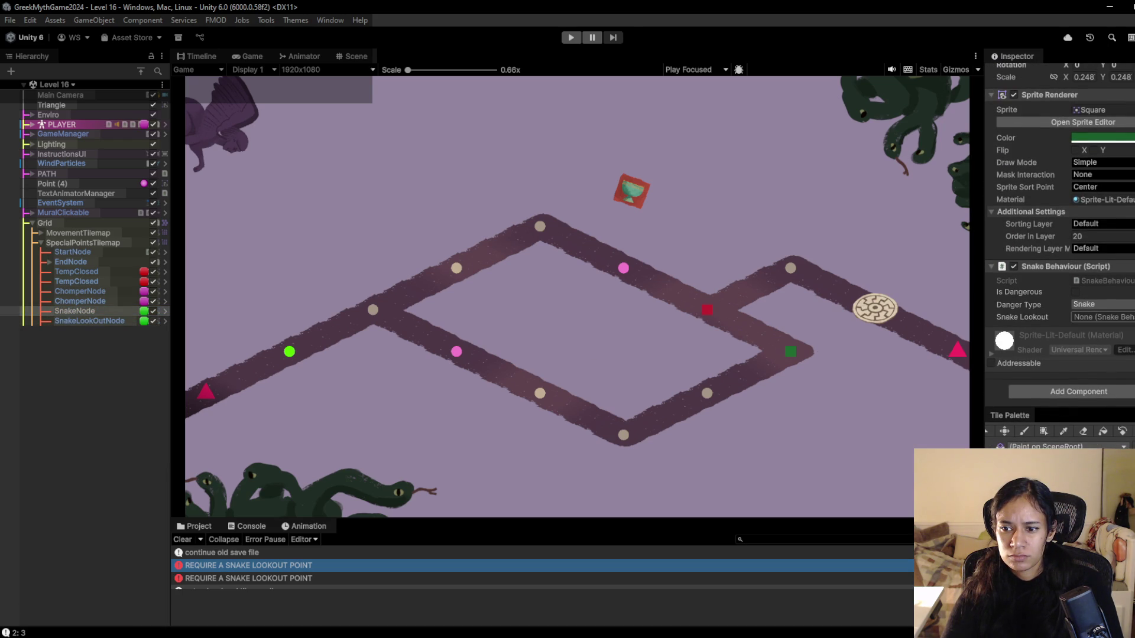
left_click(1131, 316)
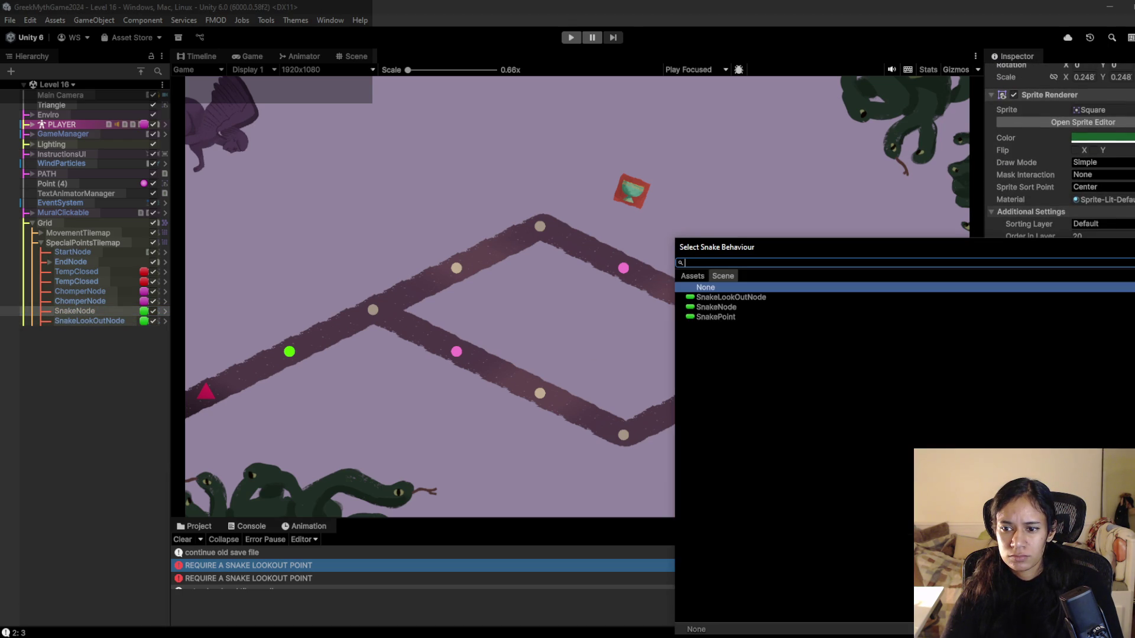
left_click(746, 296)
double_click(746, 297)
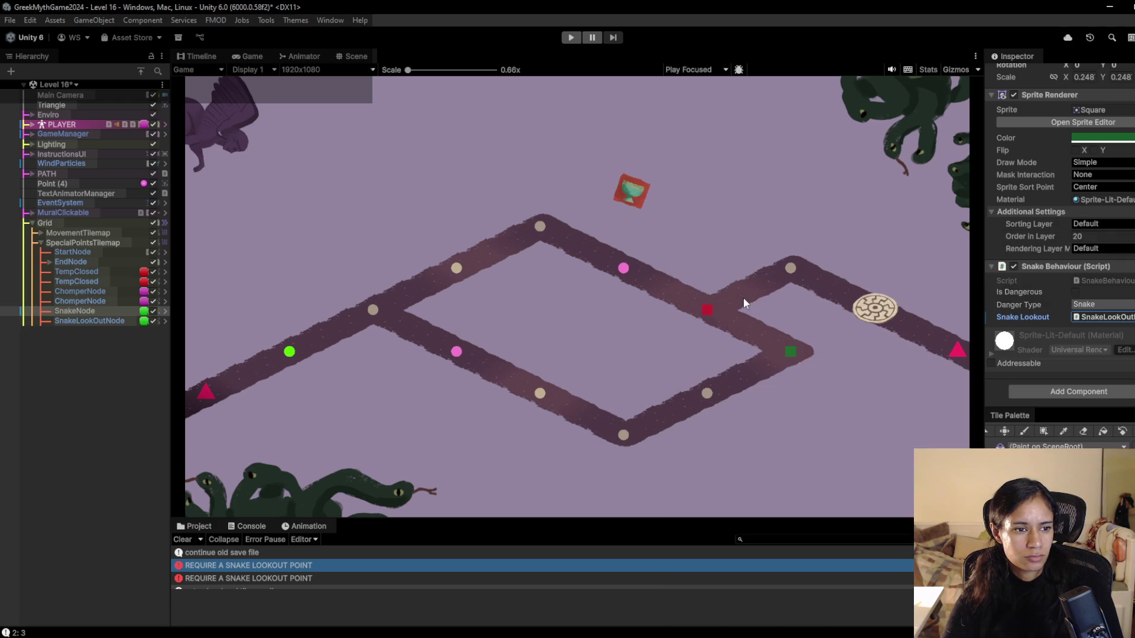
key("ctrl+s")
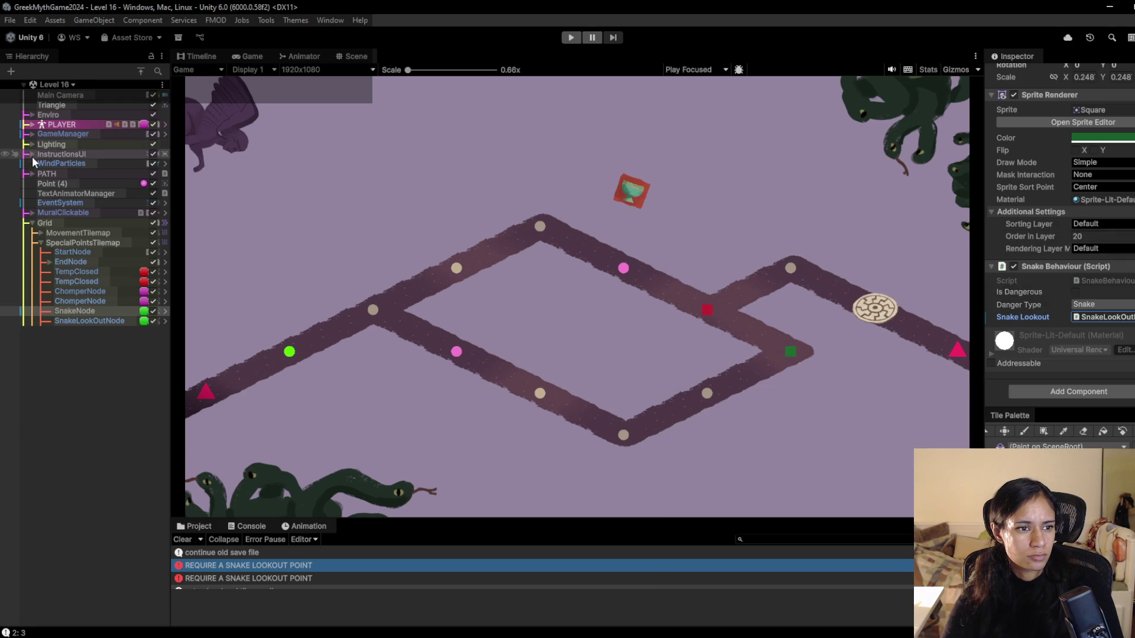
- Filter the Hierarchy for 'snake' to inspect SnakePoint, then select the second ChomperNode
left_click(31, 174)
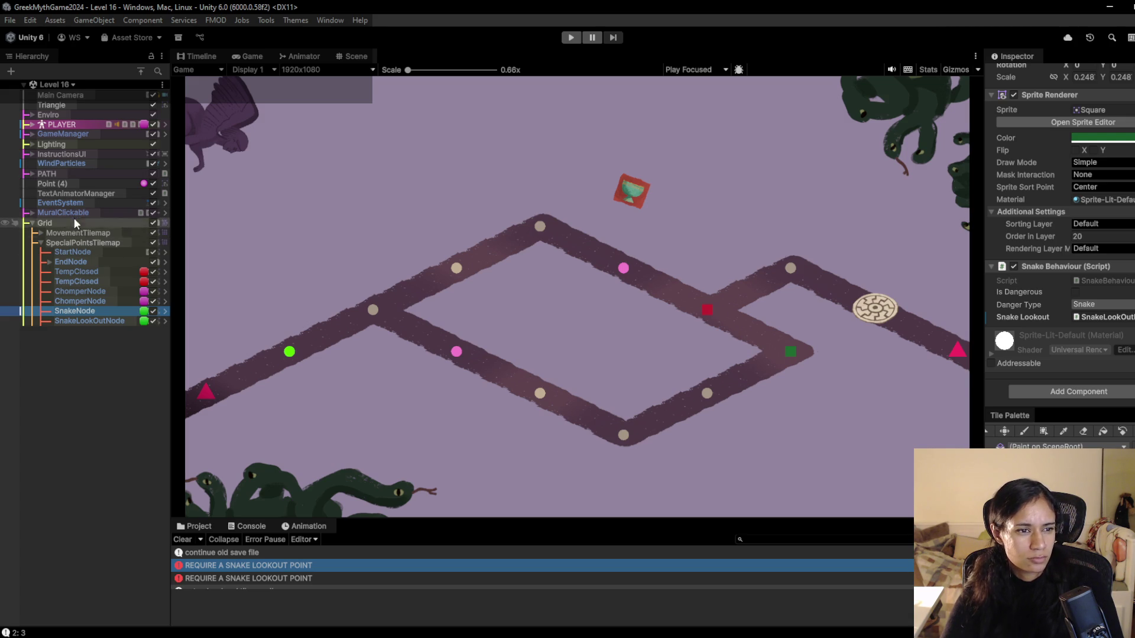
left_click(158, 71)
type("snake")
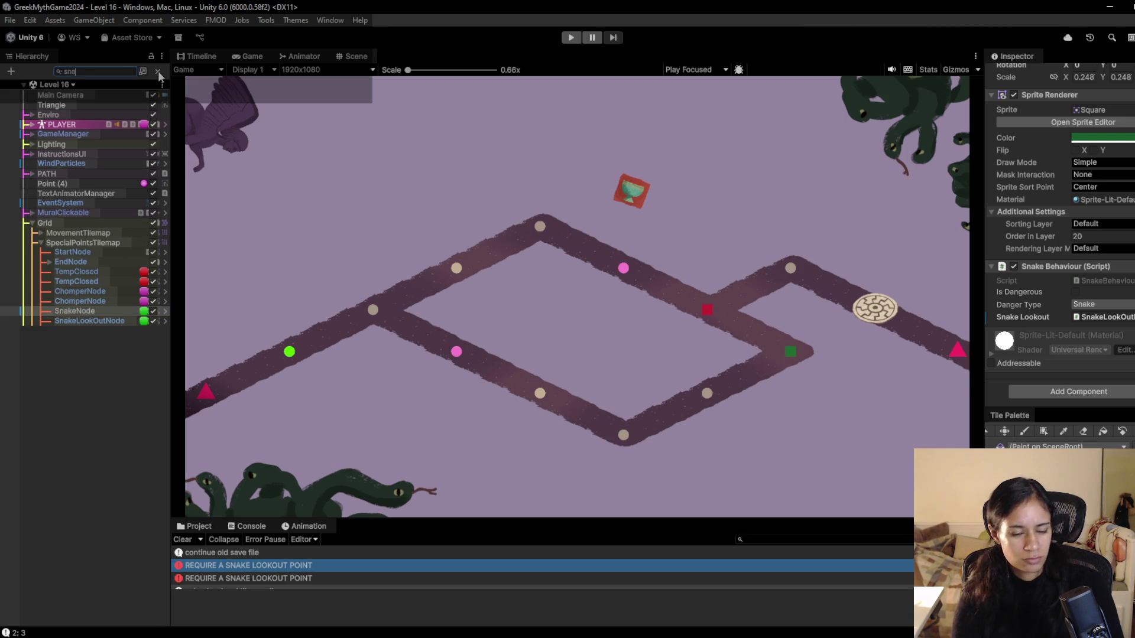
left_click(94, 114)
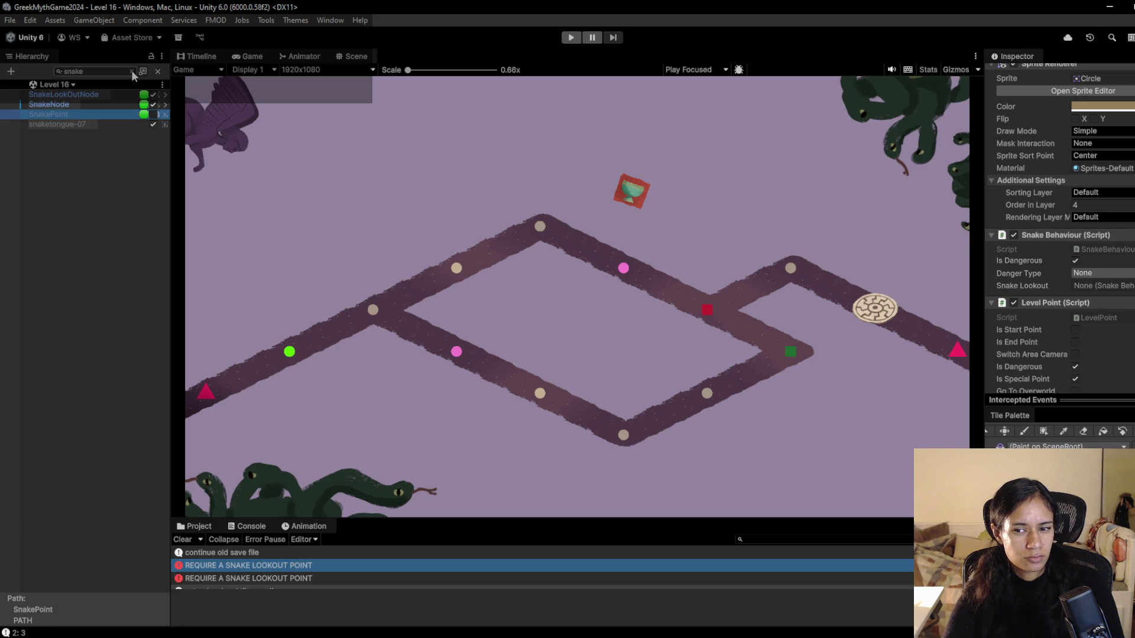
left_click(131, 71)
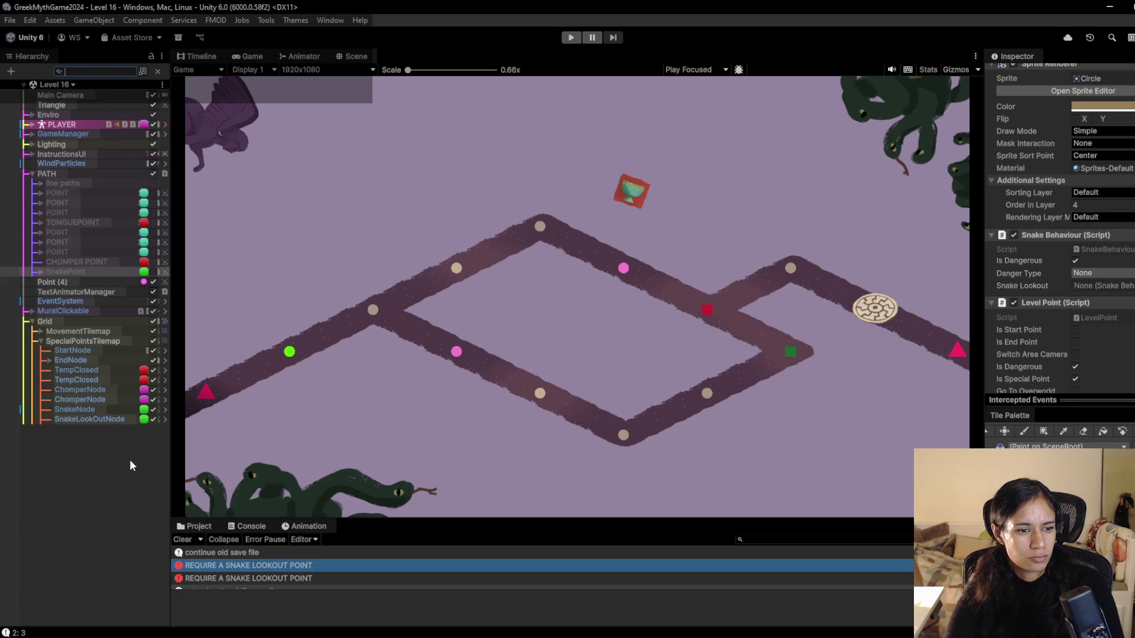
left_click(78, 400)
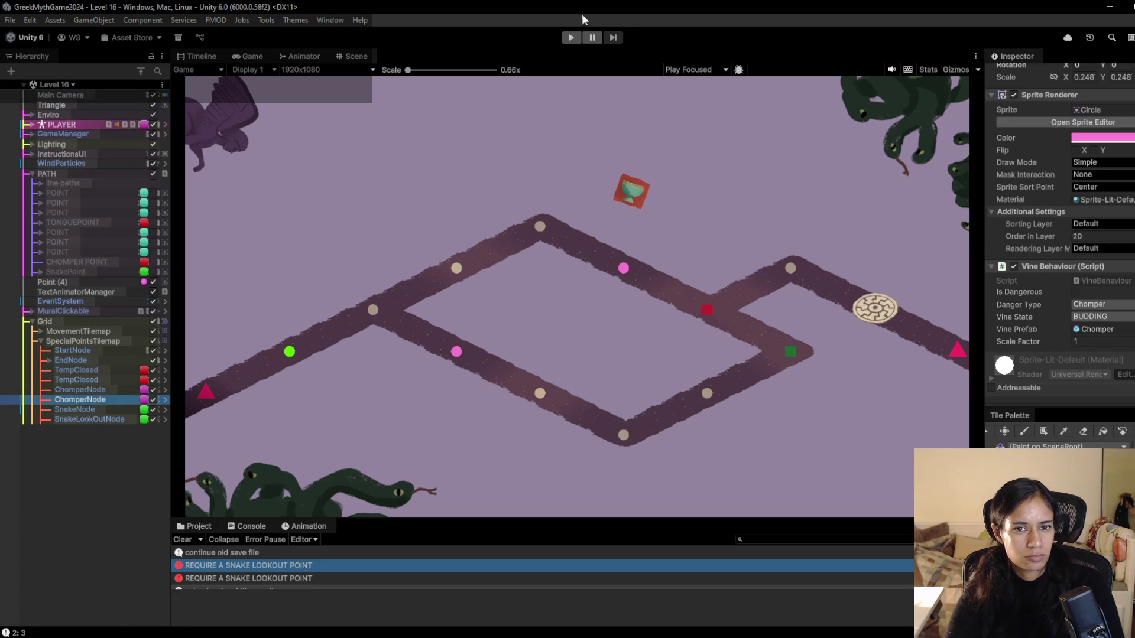
left_click(571, 37)
- Walk the character up the path, then down toward the bottom-right nodes past the chomper vines
left_click(380, 303)
left_click(380, 304)
left_click(434, 340)
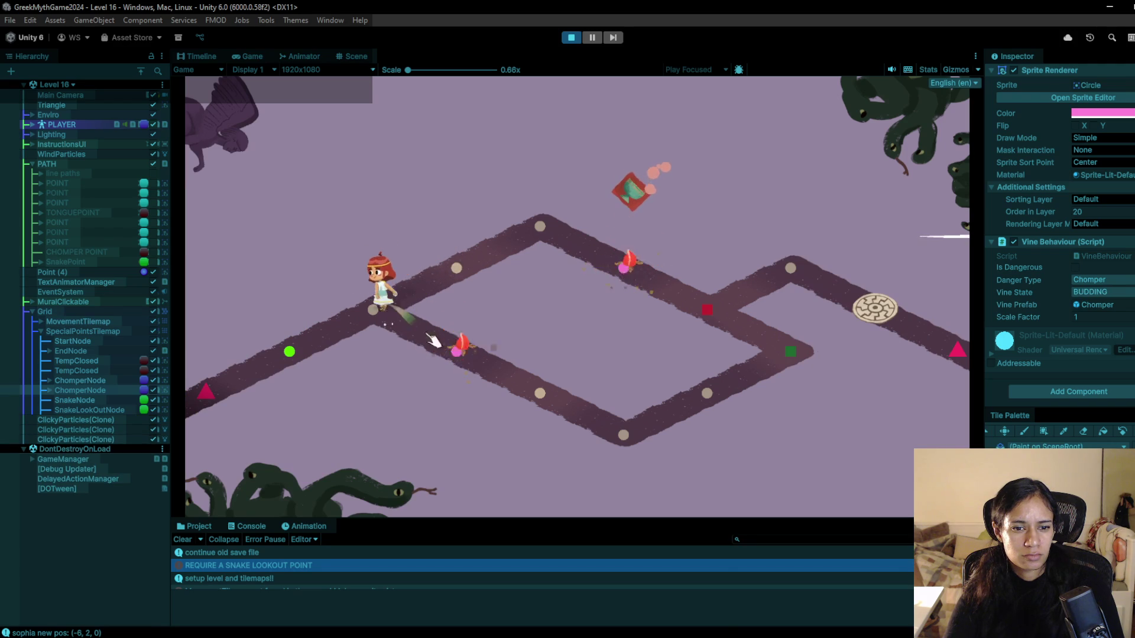
left_click(521, 384)
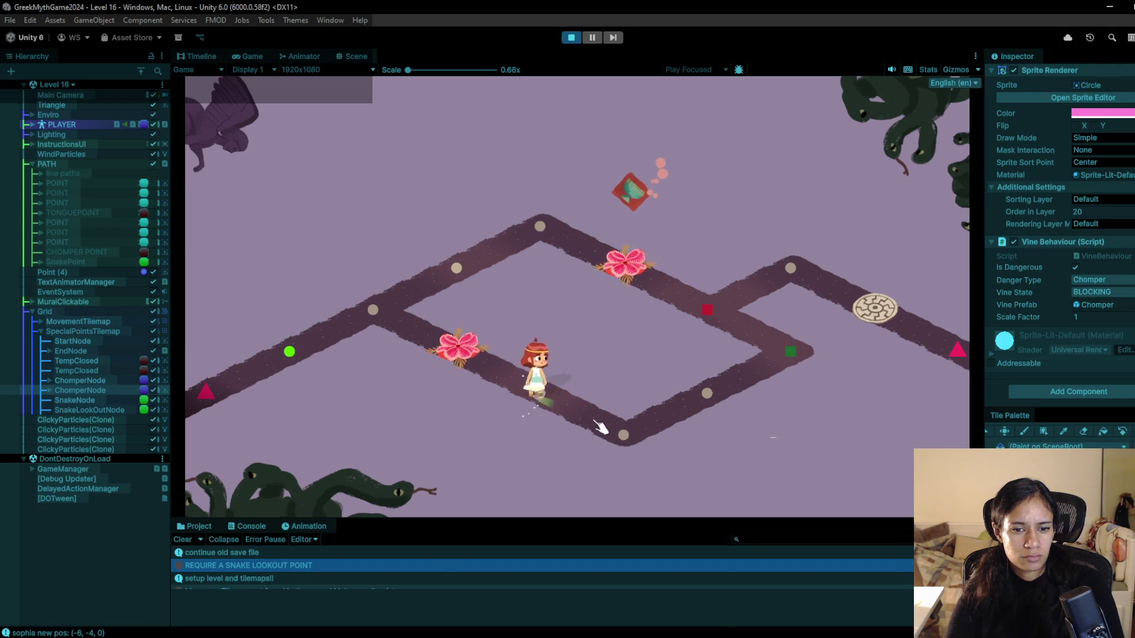
left_click(624, 435)
left_click(707, 394)
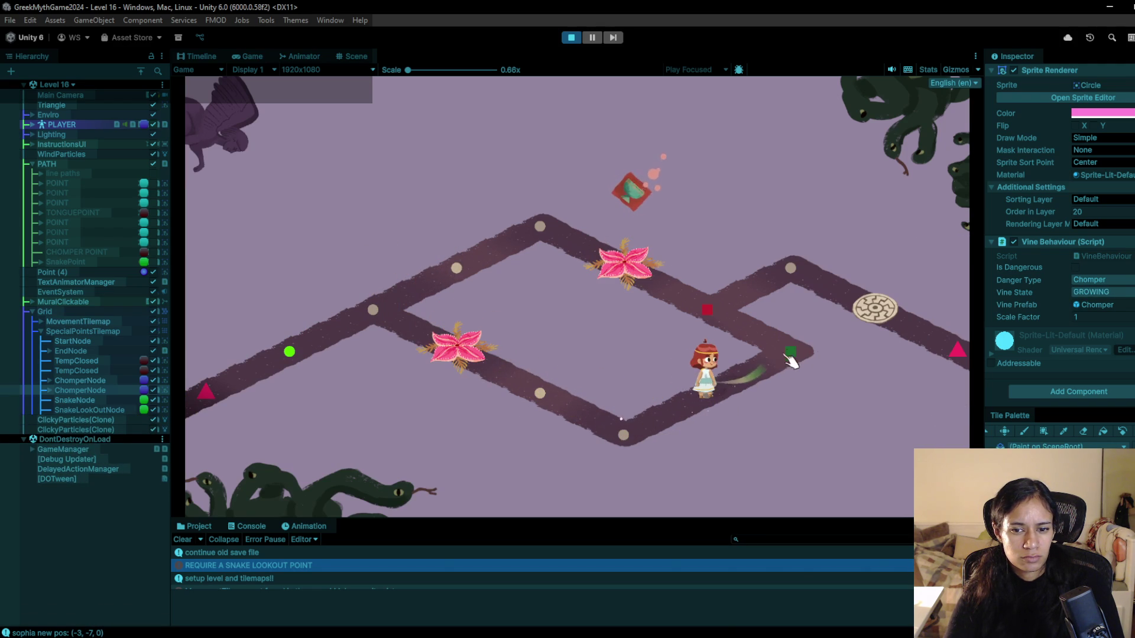
- Walk the character beside the green square onto the round disc node, stop, and restart play
left_click(788, 361)
left_click(707, 310)
left_click(791, 269)
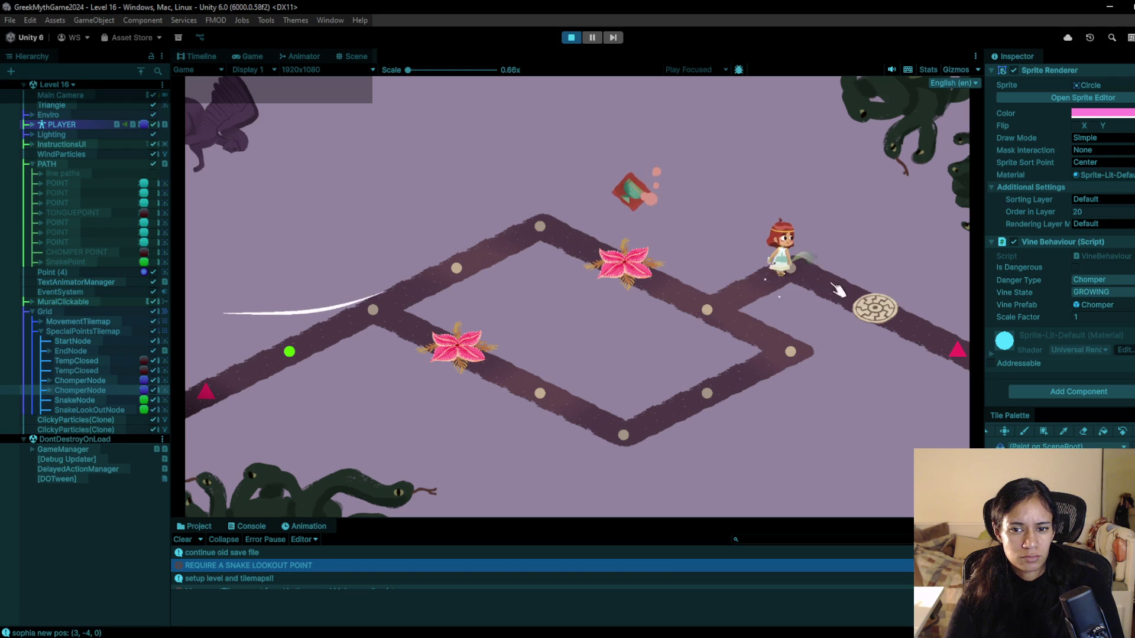
left_click(879, 314)
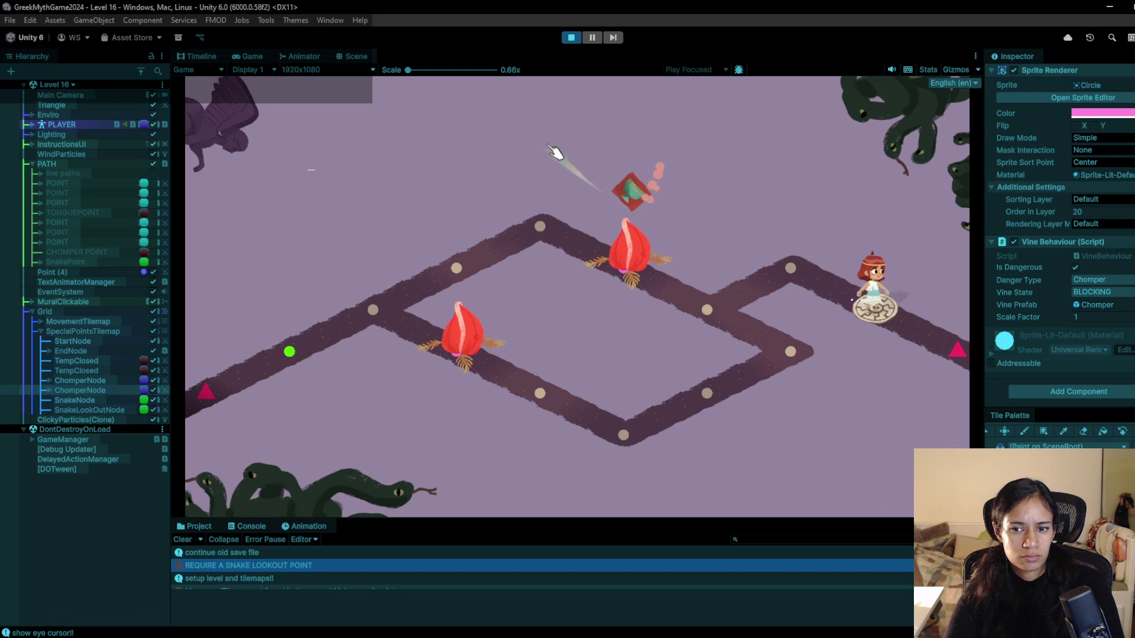
left_click(572, 38)
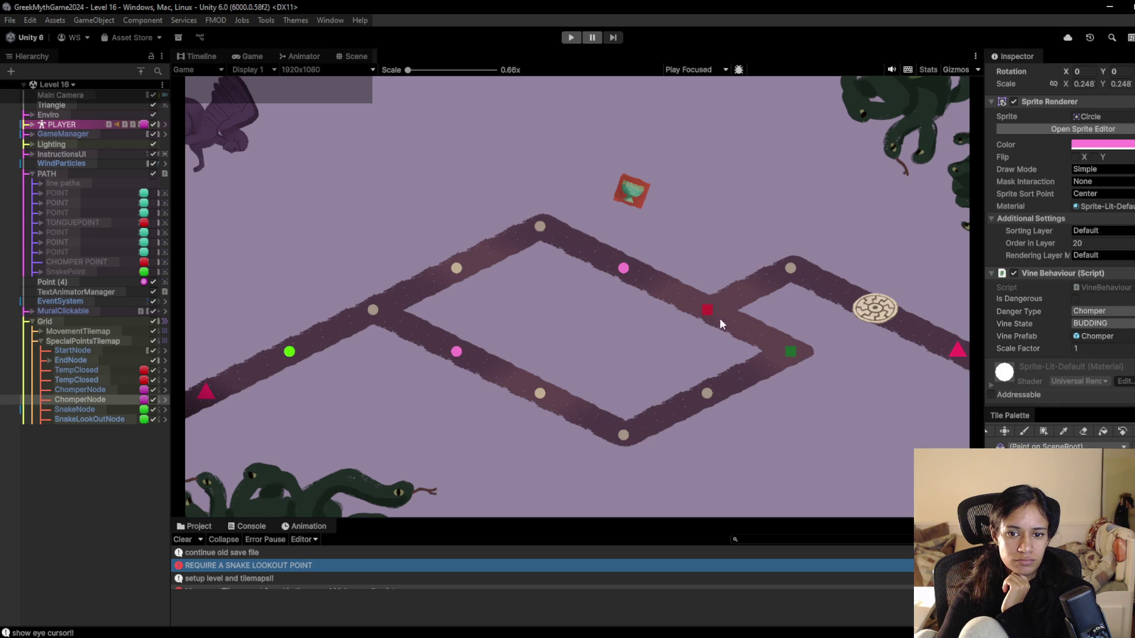
left_click(571, 38)
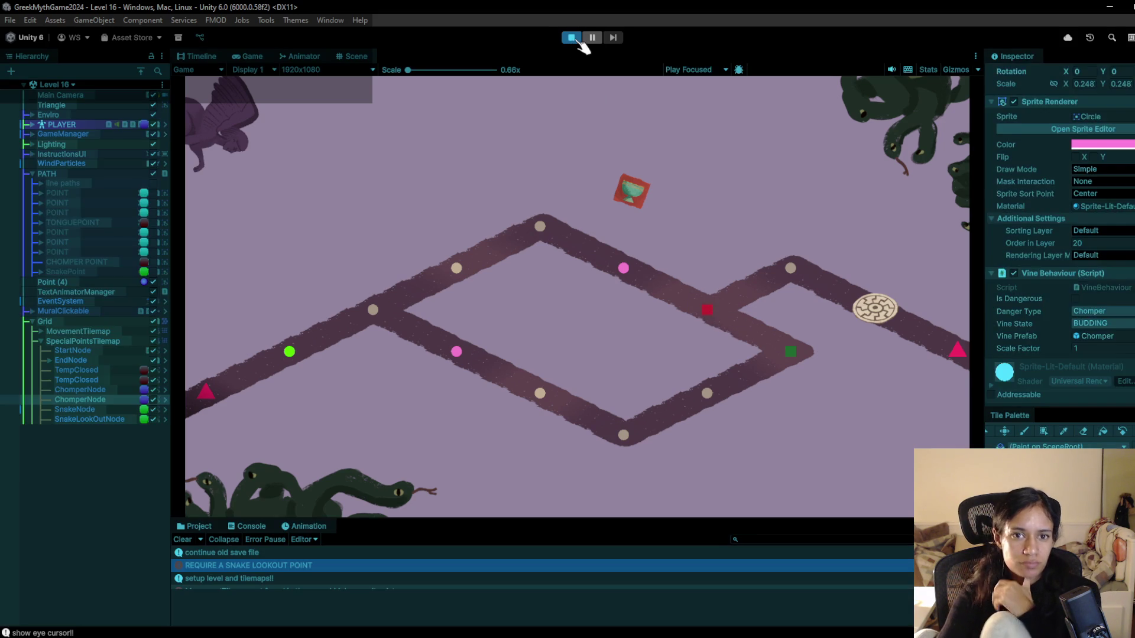
- Walk the character up to the top node, back down, and up toward the upper node again
left_click(376, 310)
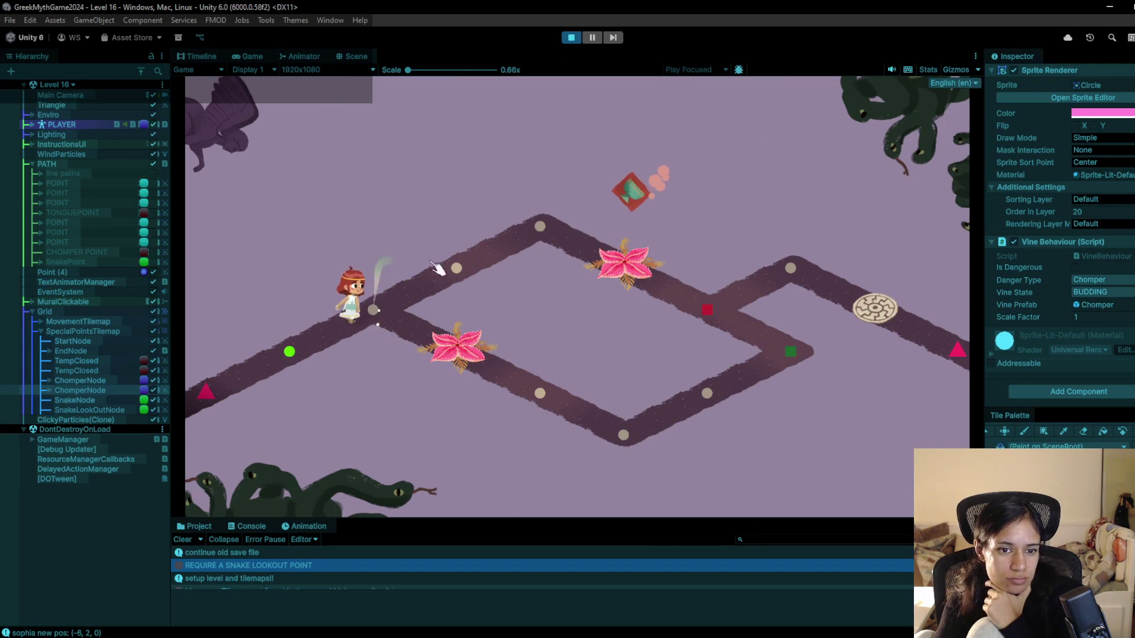
left_click(459, 265)
left_click(537, 227)
left_click(461, 269)
left_click(384, 302)
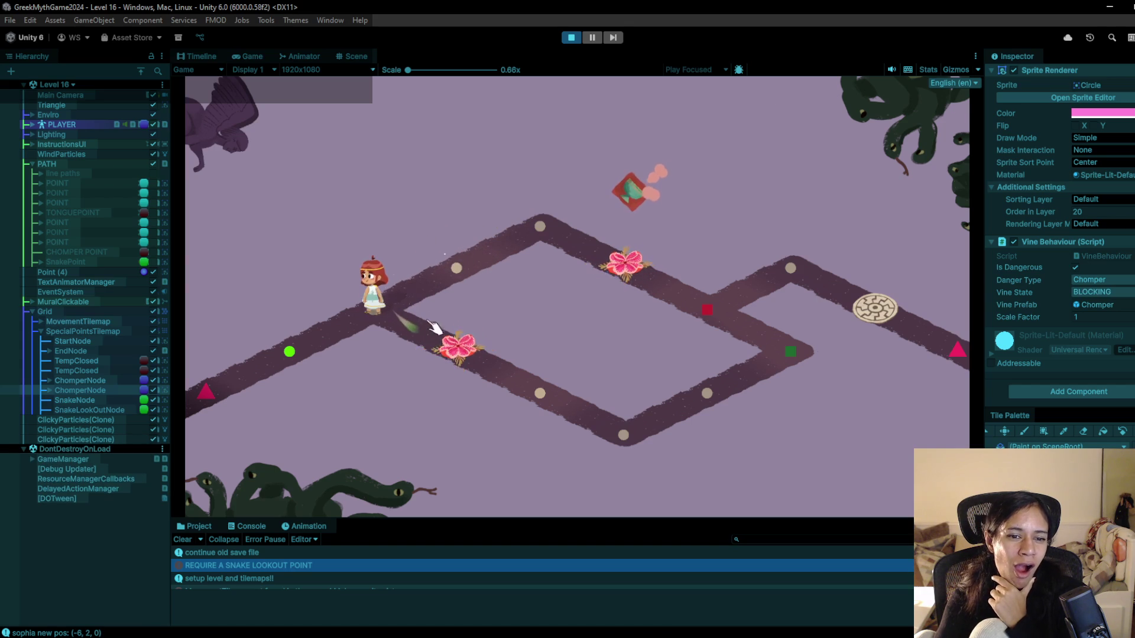
left_click(454, 275)
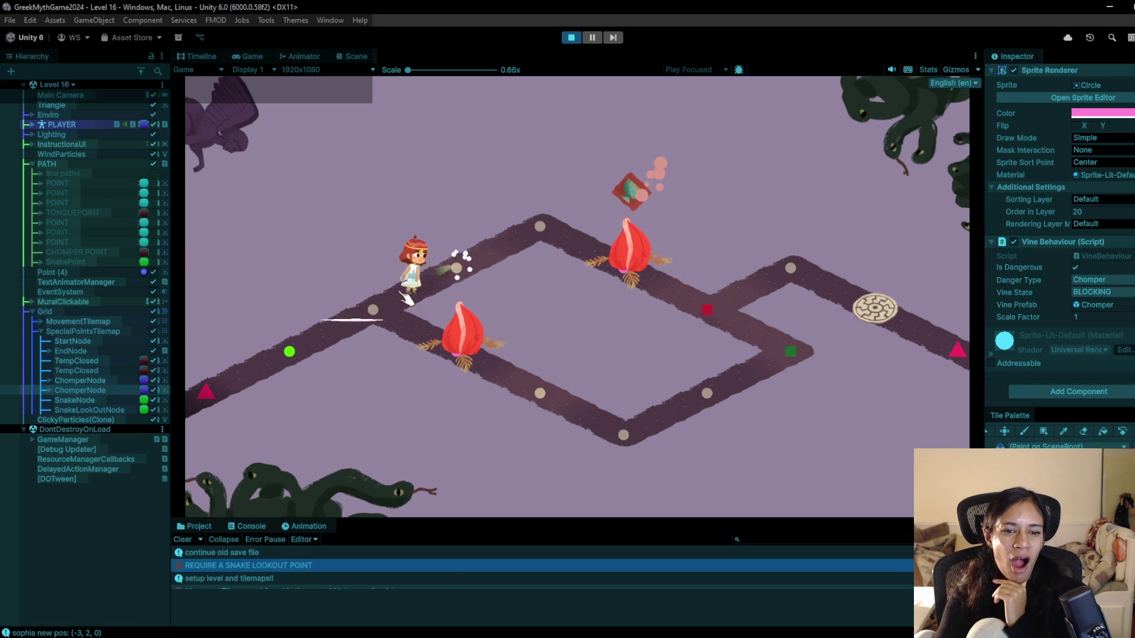
left_click(453, 276)
left_click(452, 278)
- Walk back through the junction and bottom corner onto the green square, then stop play
left_click(375, 304)
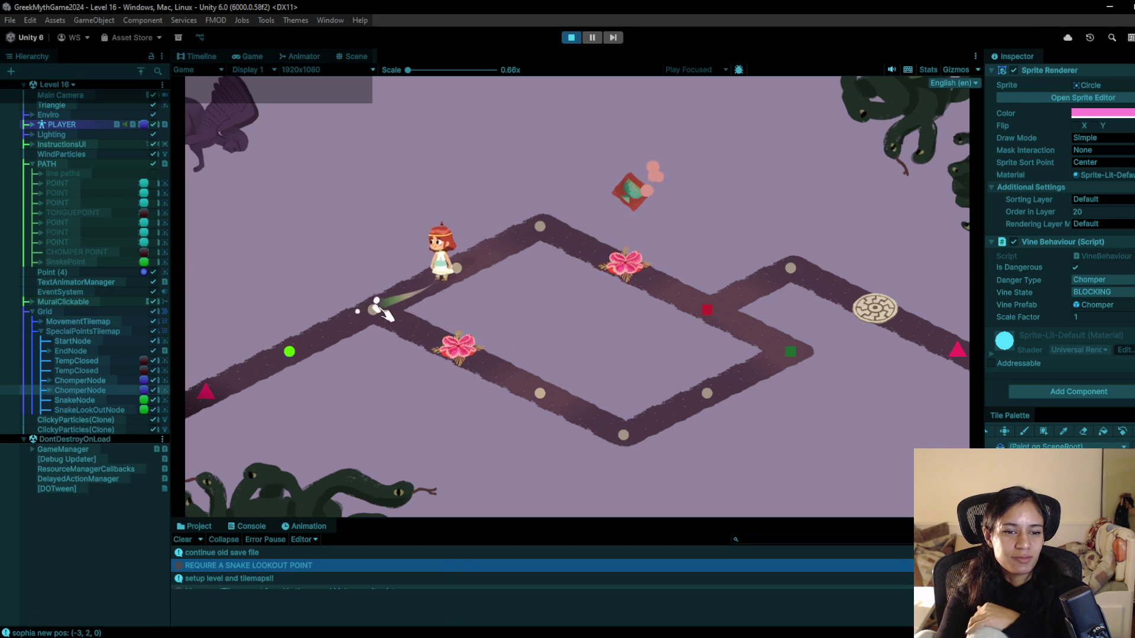
left_click(443, 337)
left_click(539, 392)
left_click(641, 450)
left_click(704, 412)
left_click(798, 358)
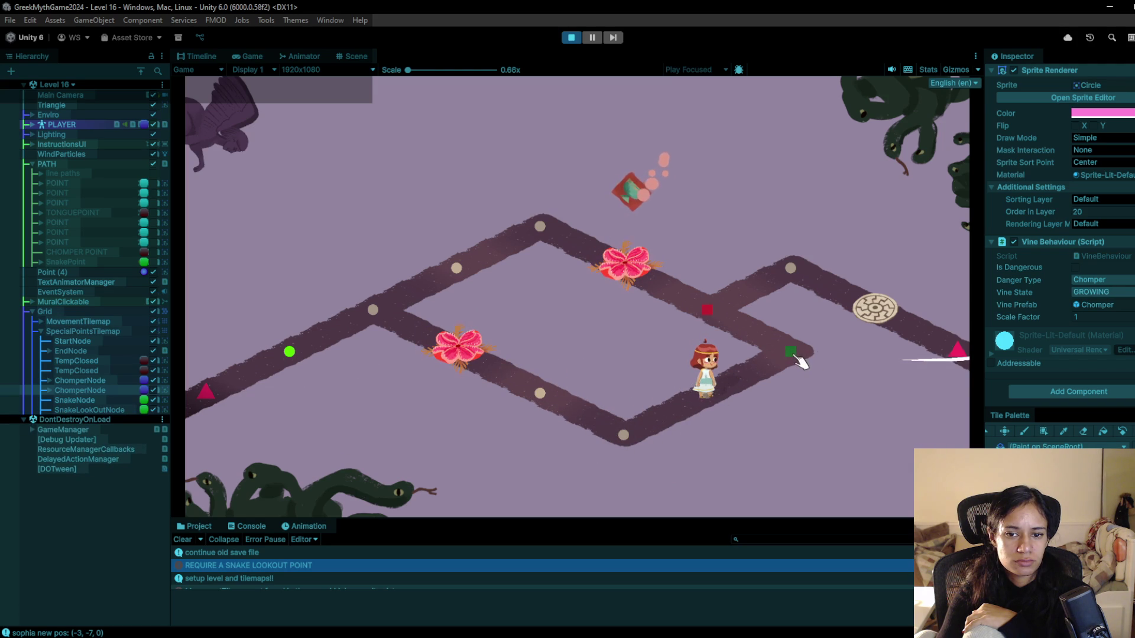
left_click(797, 360)
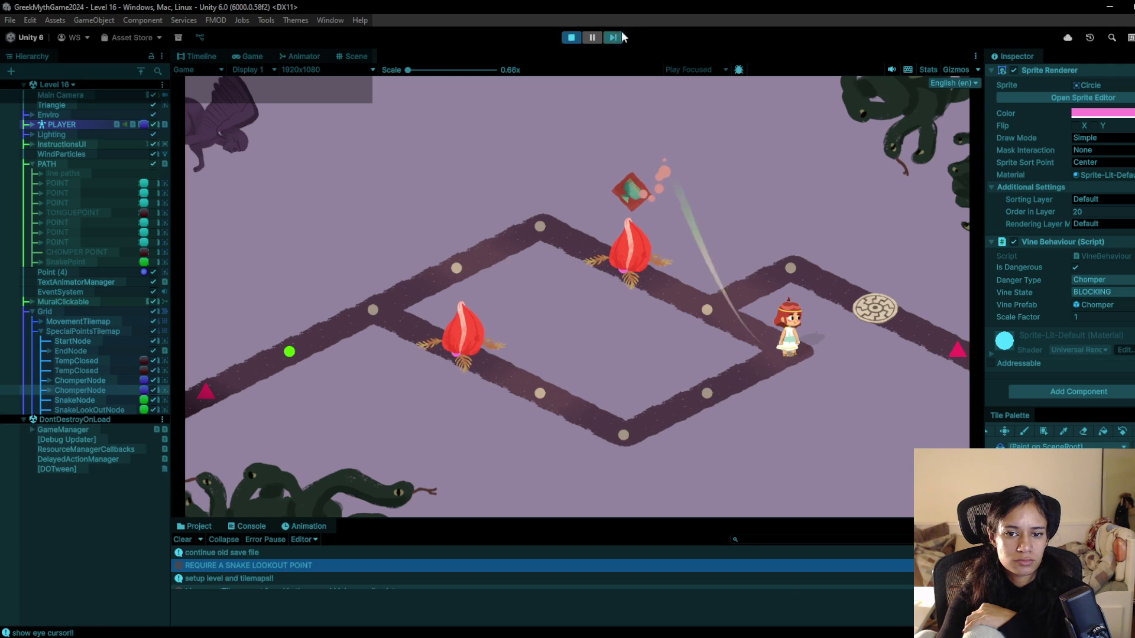
left_click(569, 40)
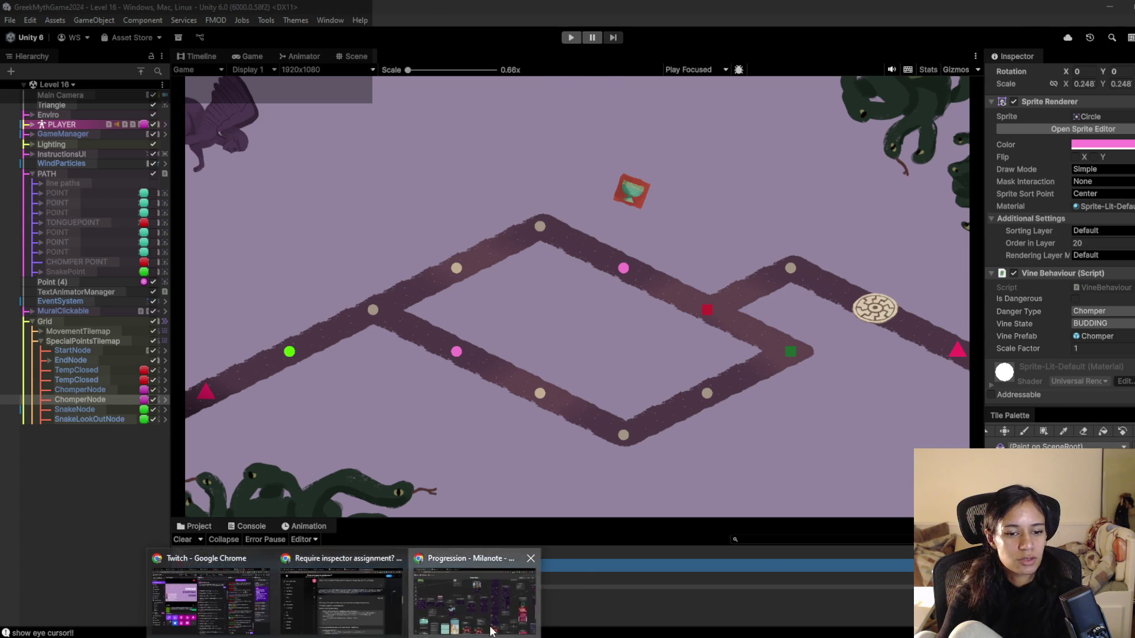
- Pan across the Milanote progression board to the Path 16 image, then minimise Chrome
left_click(476, 615)
left_click_drag(473, 389, 489, 383)
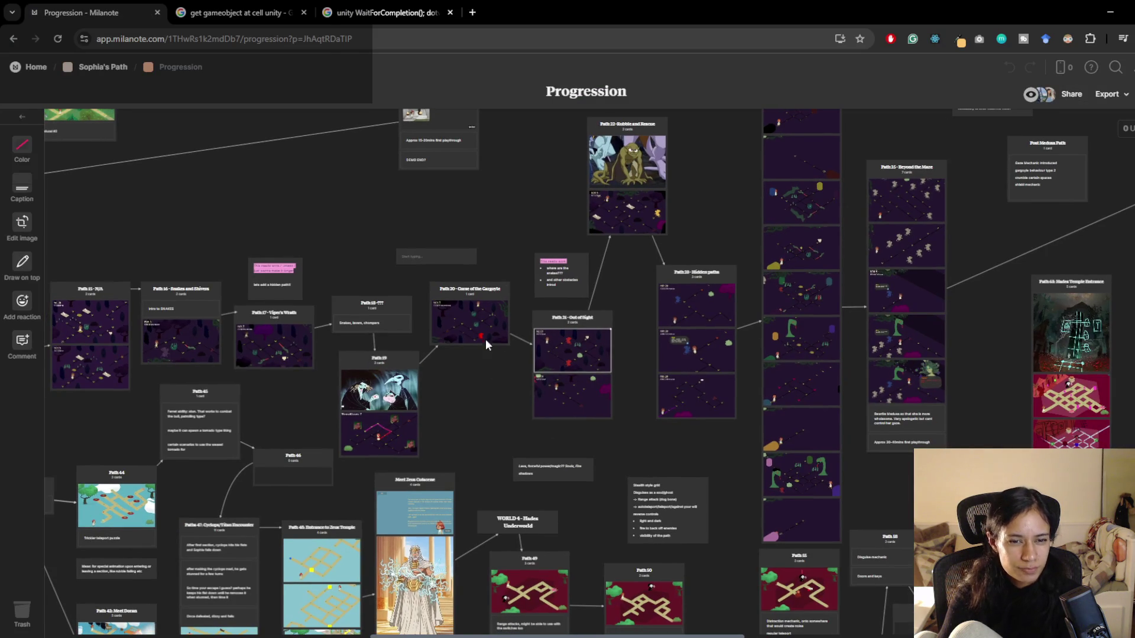
left_click_drag(198, 377, 540, 368)
left_click(522, 339)
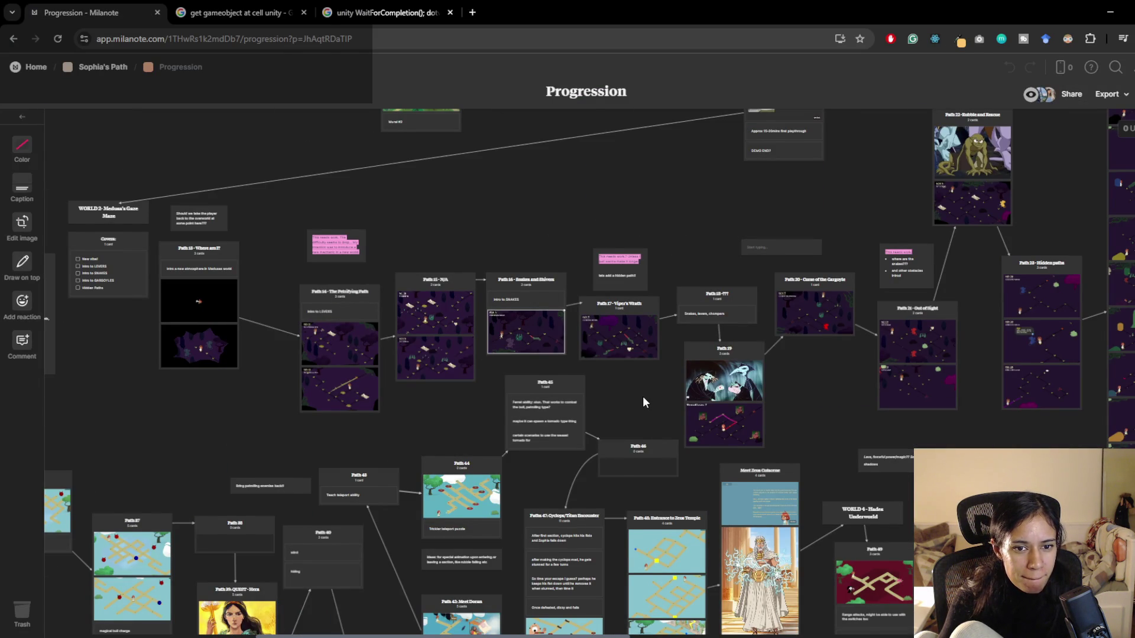
left_click_drag(643, 397, 614, 390)
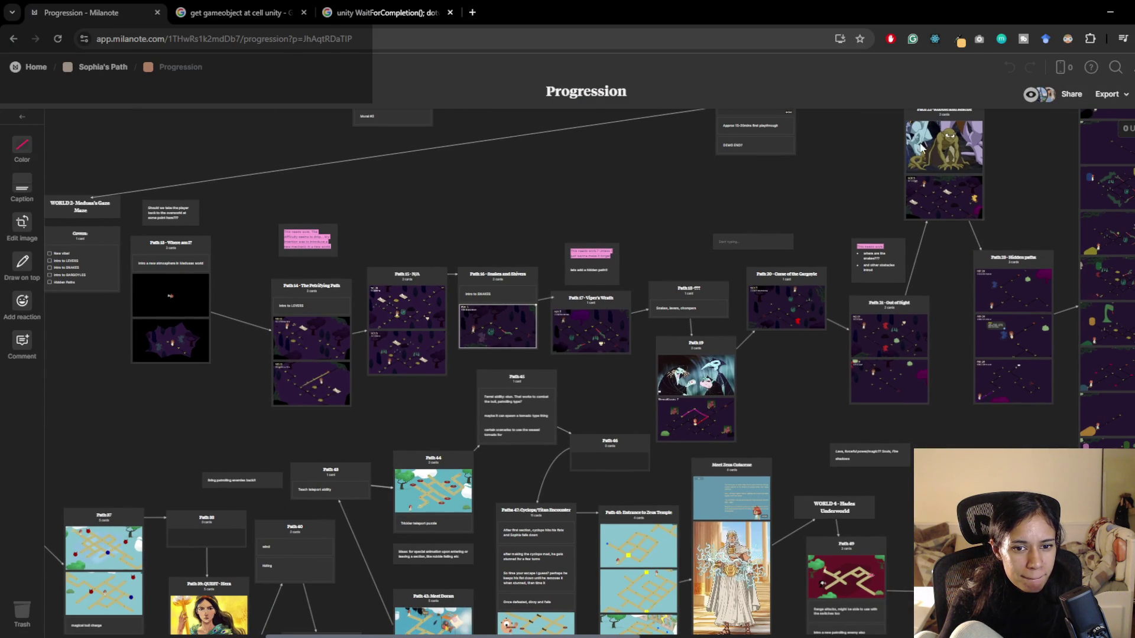
left_click(1110, 12)
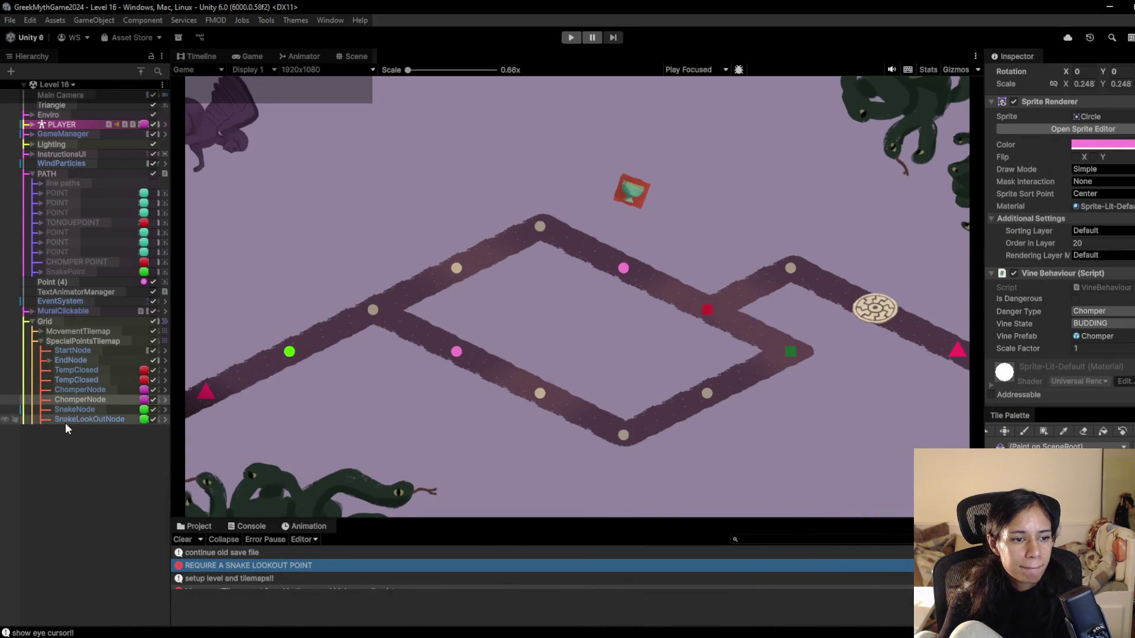
- Switch to the Scene view, frame the level, and select InstructionsUI with the Move tool
left_click(77, 311)
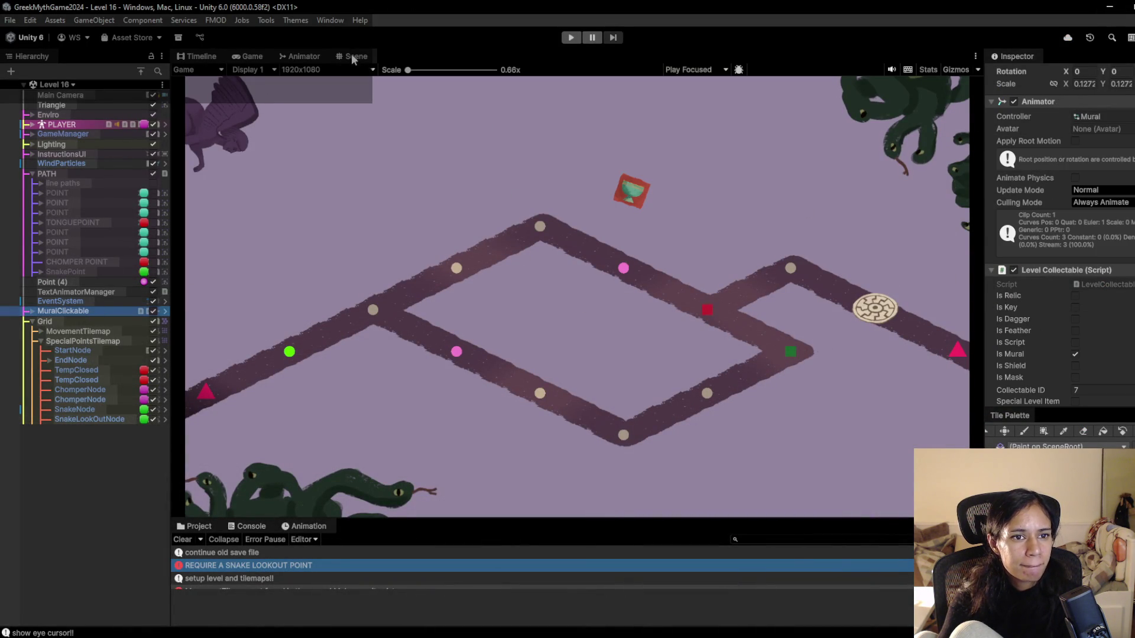
left_click(343, 56)
mouse_move(506, 162)
left_mouse_down()
mouse_move(565, 360)
mouse_move(613, 276)
mouse_move(499, 311)
left_mouse_up()
scroll(564, 360, "down", 2)
left_click(185, 111)
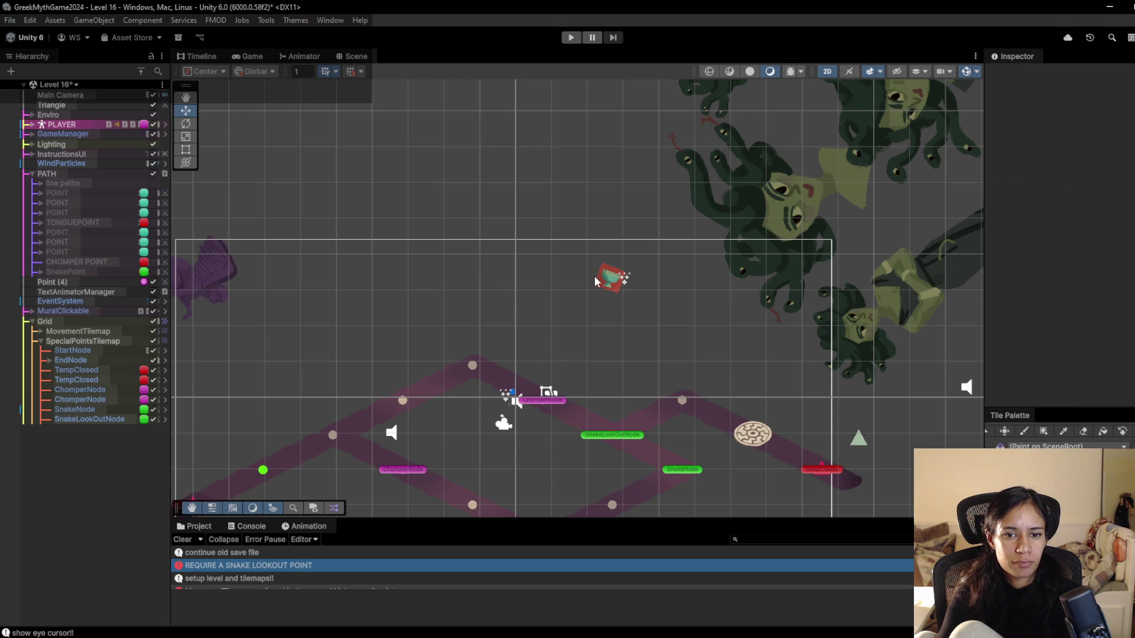
left_click_drag(248, 293, 373, 204)
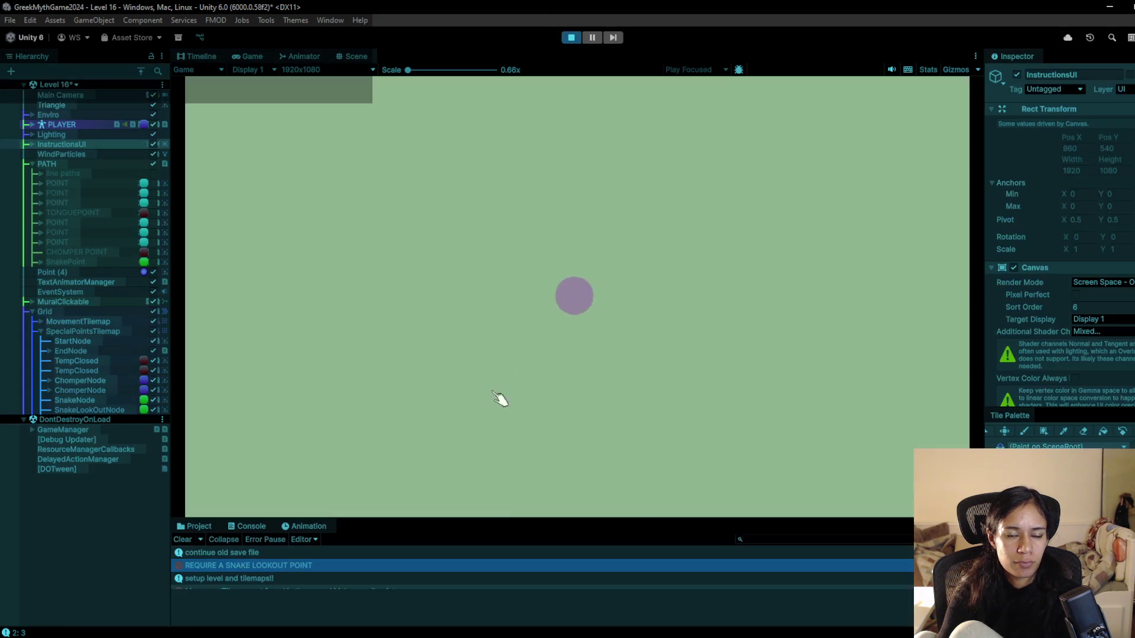
- Play Level 16, walking past the chomper vines to the top and lower vine nodes, then stop
left_click(374, 302)
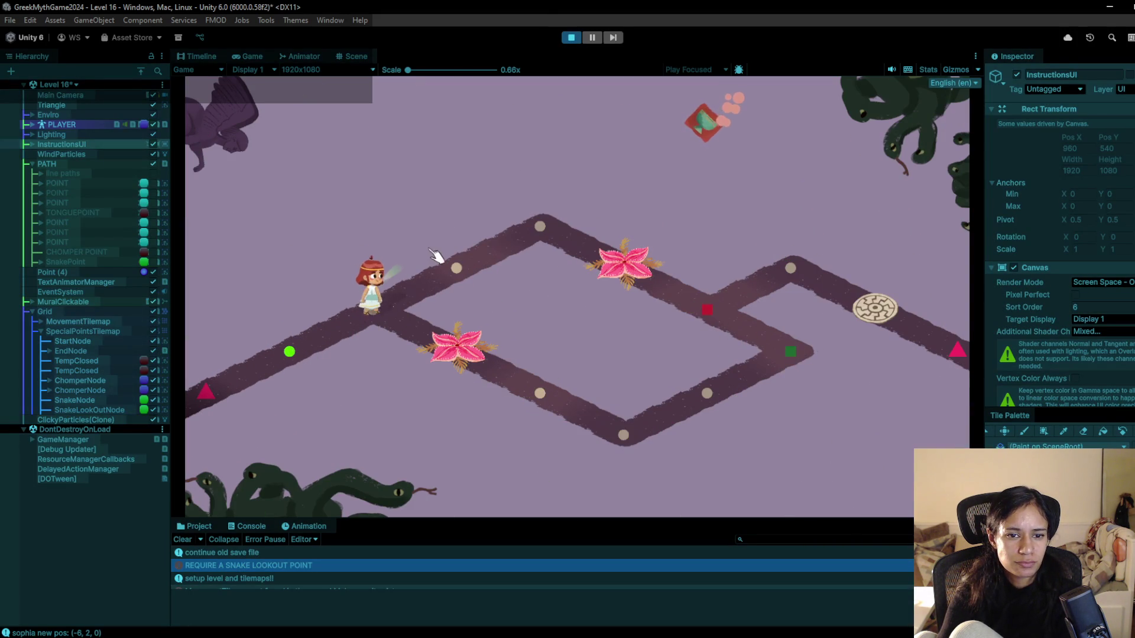
left_click(455, 255)
left_click(523, 233)
left_click(463, 259)
left_click(398, 283)
left_click(449, 260)
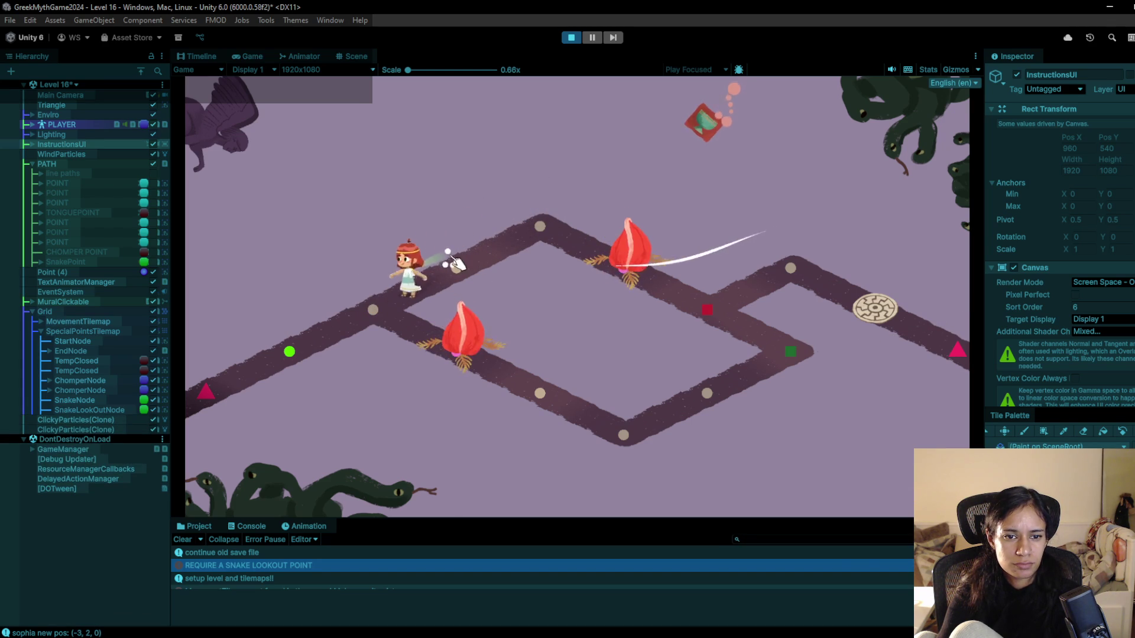
left_click(378, 314)
left_click(473, 275)
left_click(380, 309)
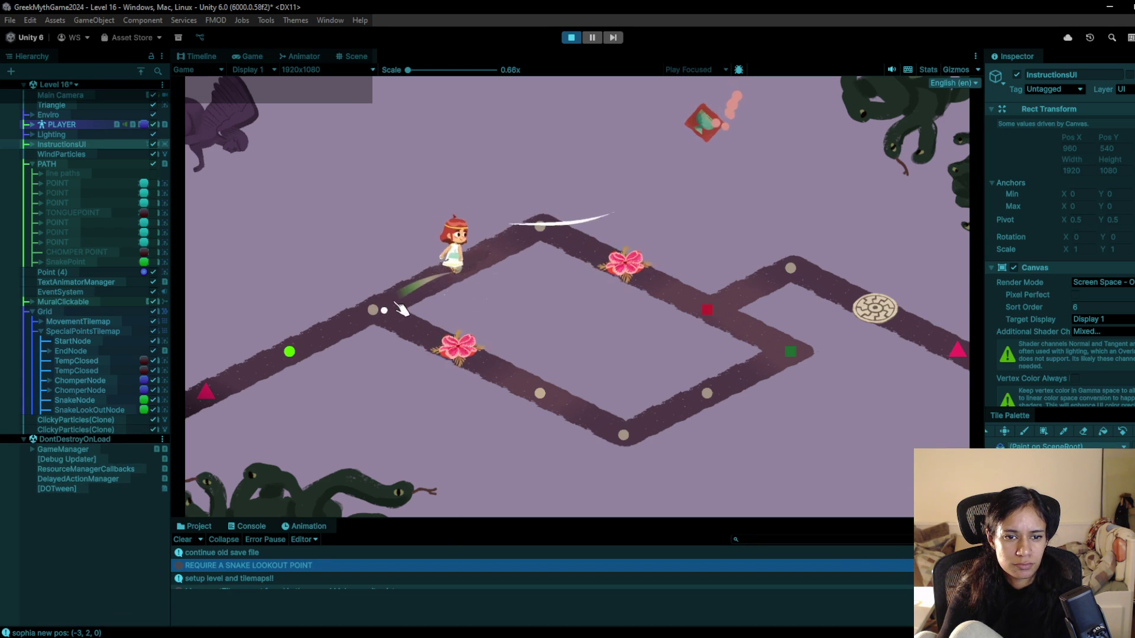
left_click(458, 348)
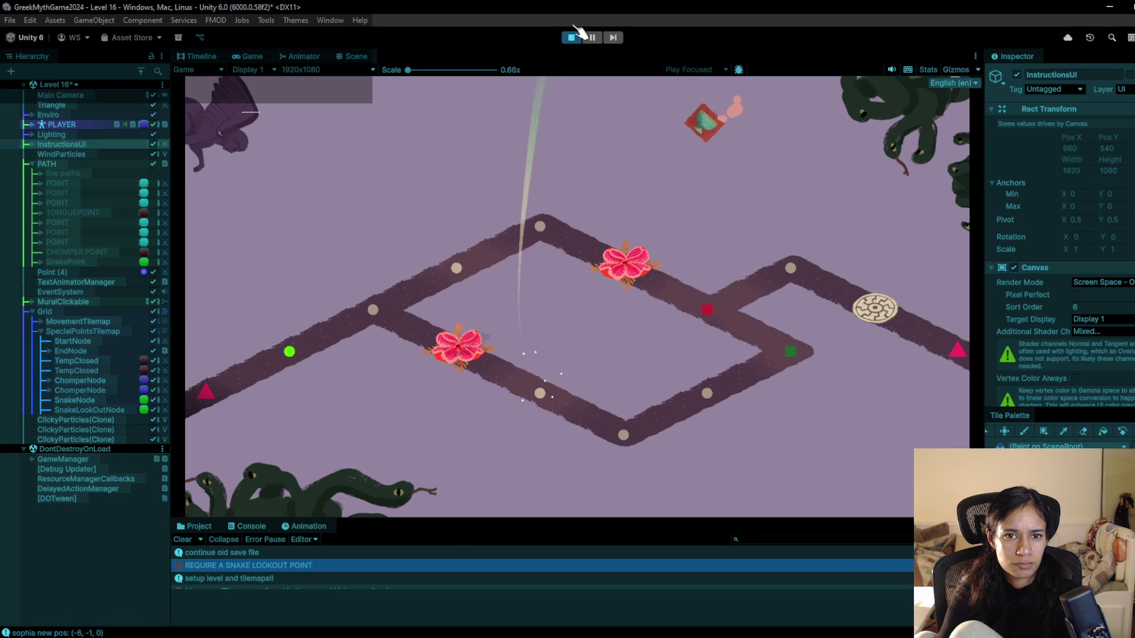
left_click(572, 37)
left_click(56, 86)
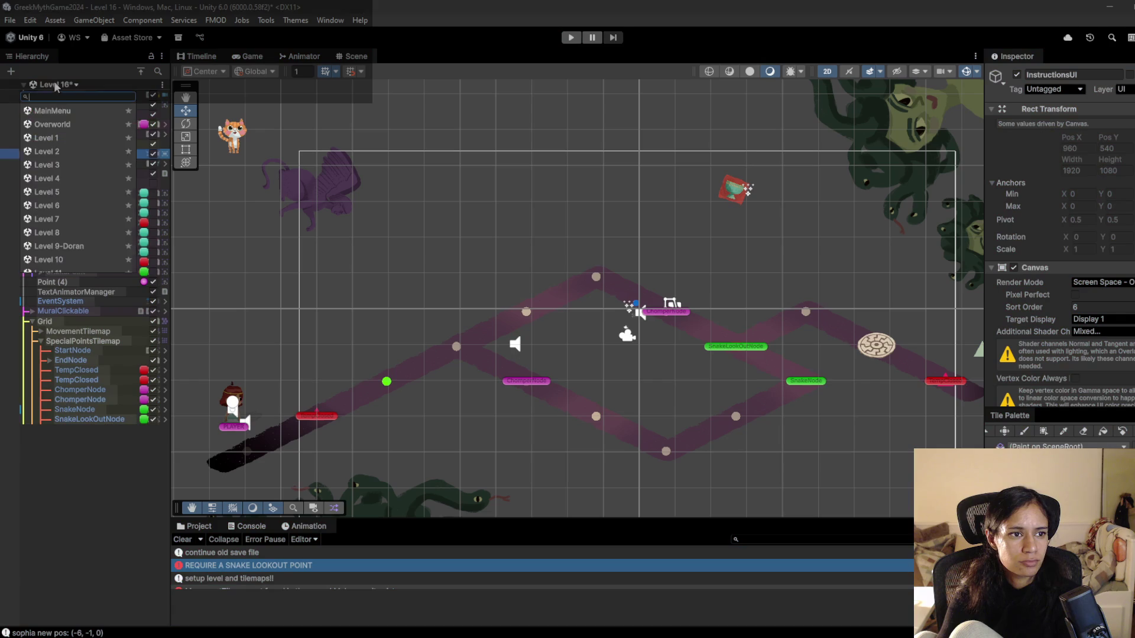
- Open Level 2, saving Level 16, and paint a ChomperNode on SpecialPointsTilemap beside the flowerbed
left_click(71, 152)
left_click(578, 352)
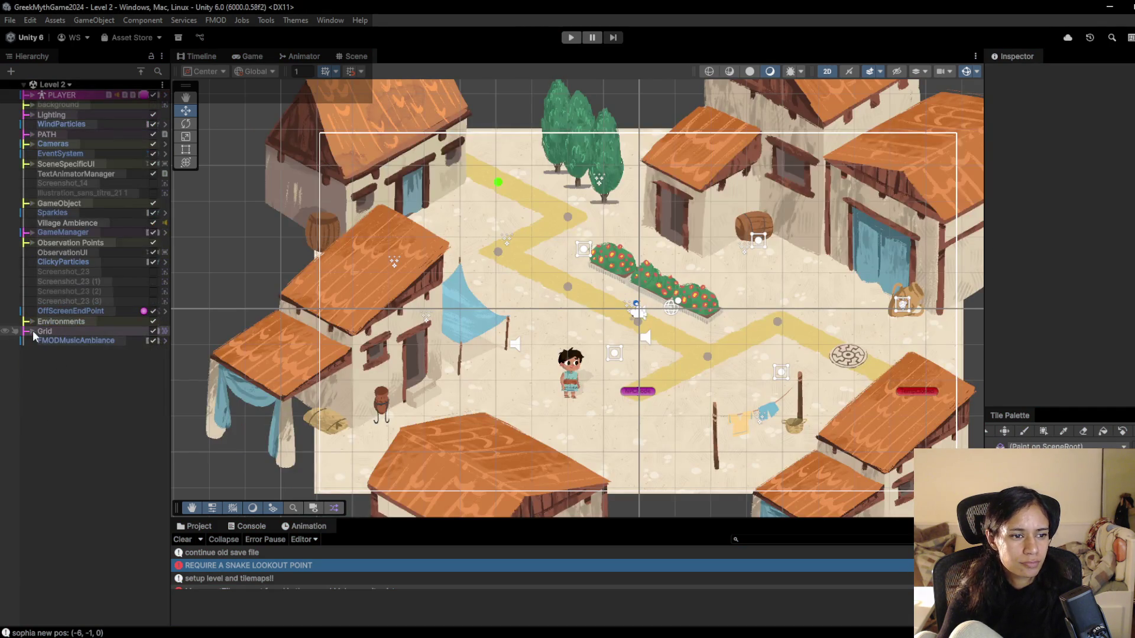
left_click(32, 332)
left_click(41, 351)
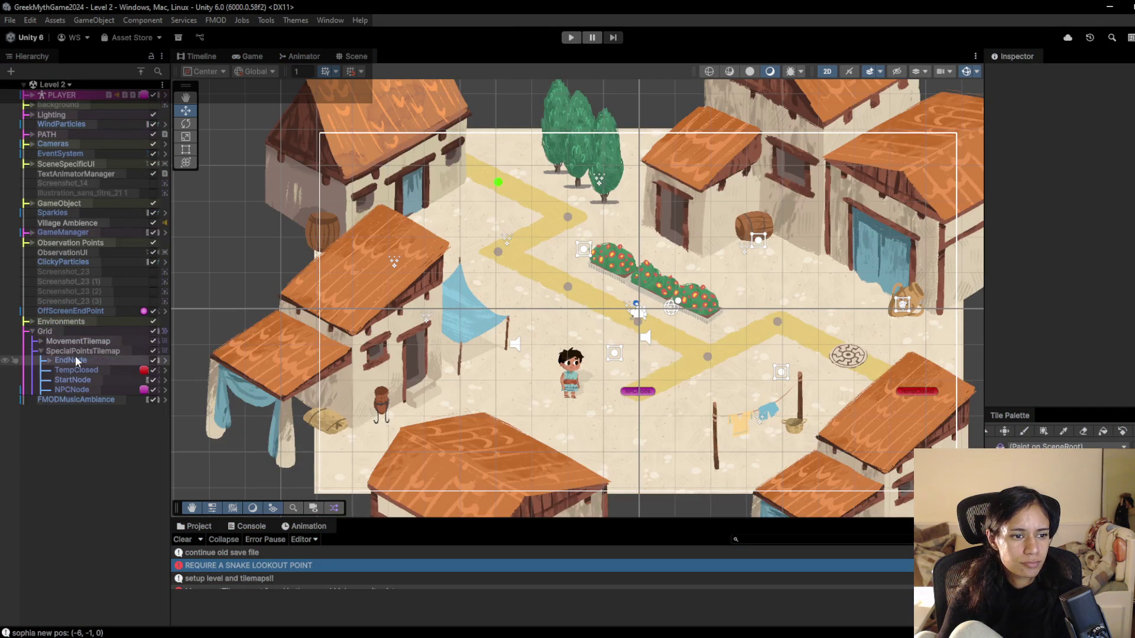
left_click(84, 352)
left_click(1024, 431)
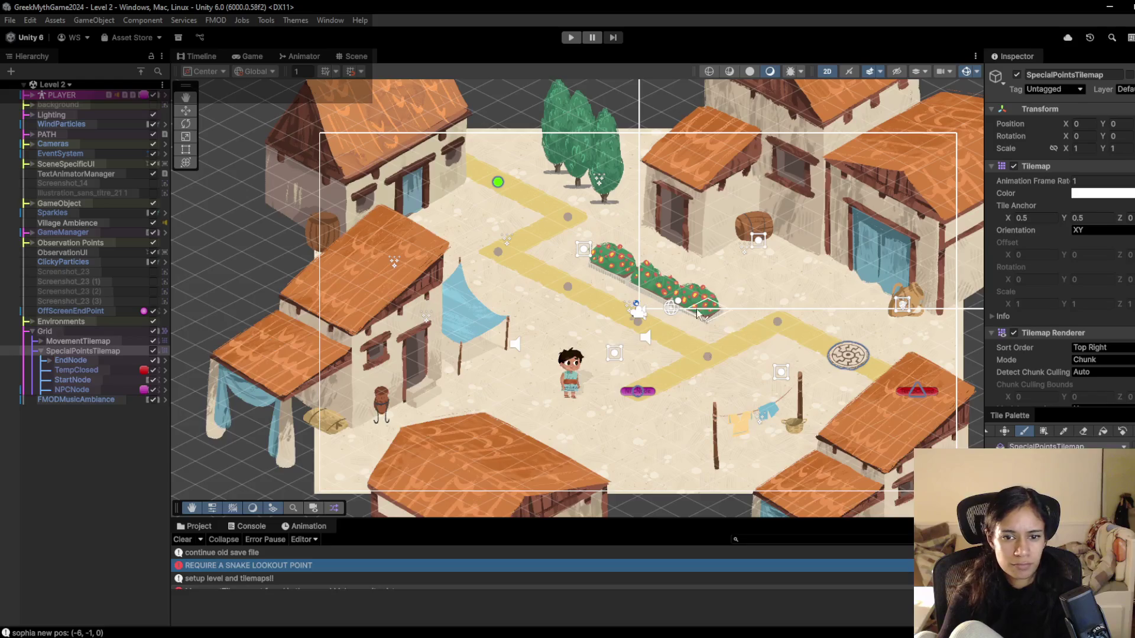
scroll(697, 313, "up", 3)
left_click(619, 329)
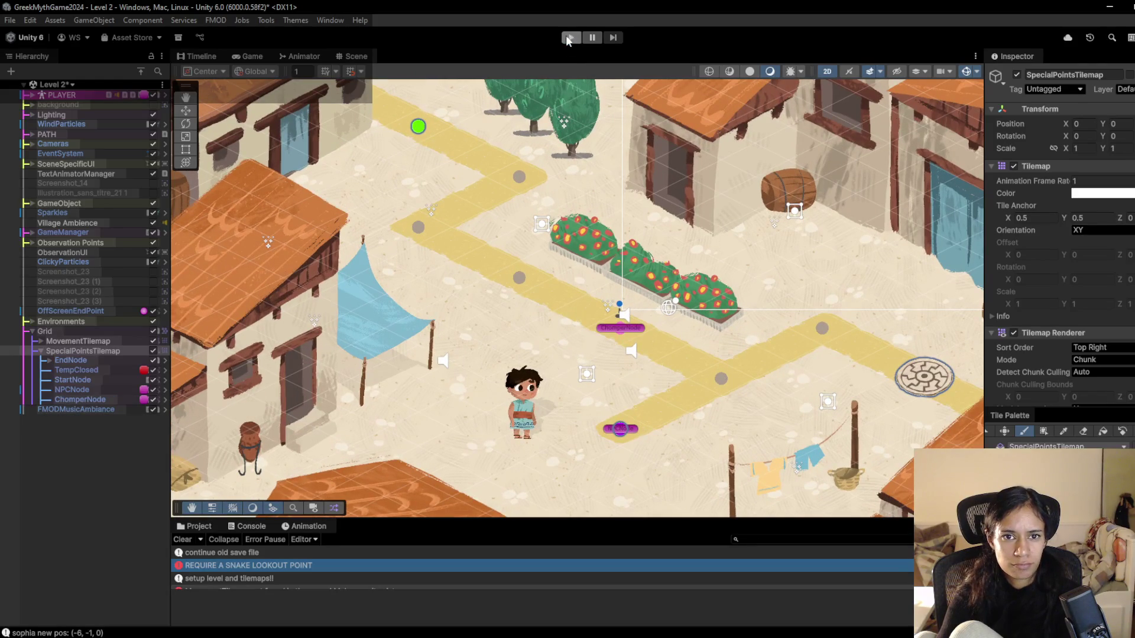
- Playtest Level 2 by walking the player down past the new vine, then stop
left_click(570, 38)
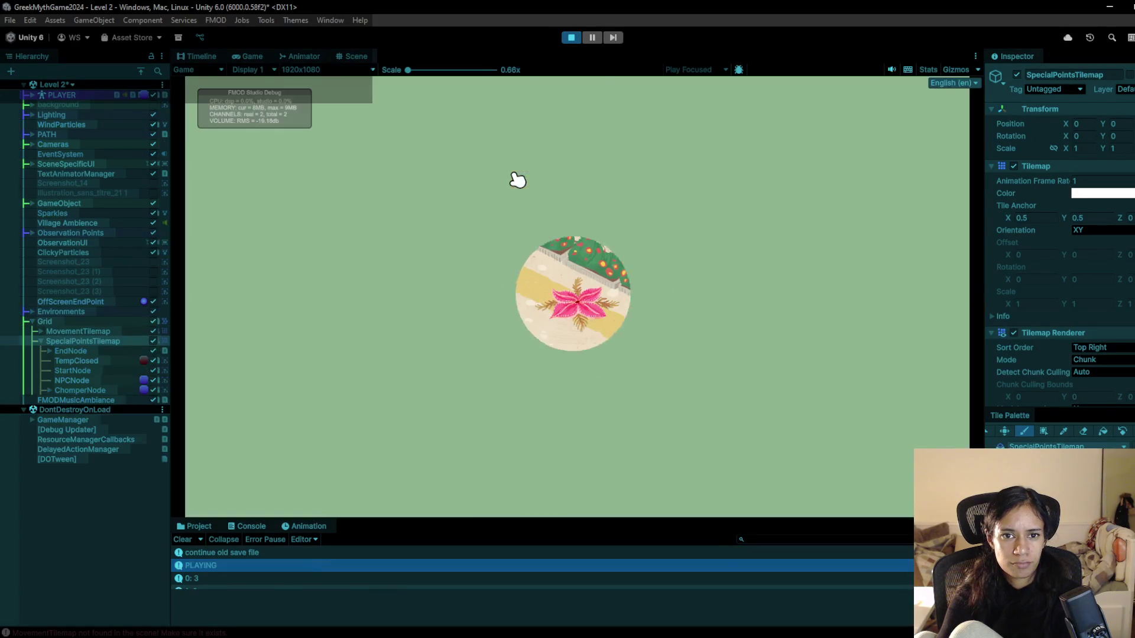
left_click(414, 223)
left_click(488, 262)
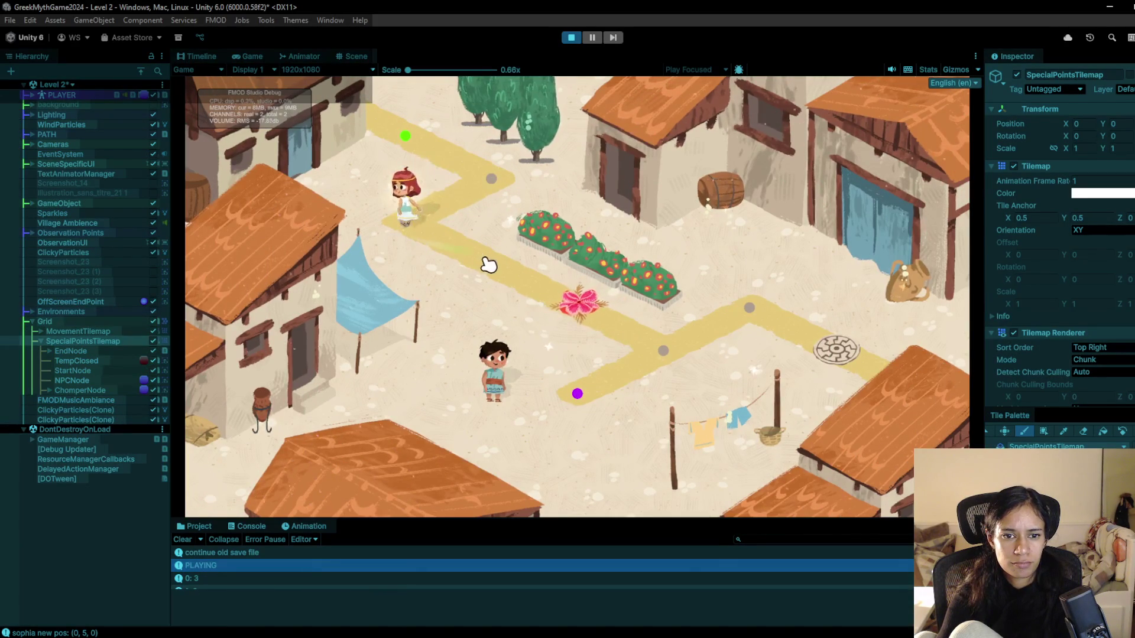
left_click(571, 37)
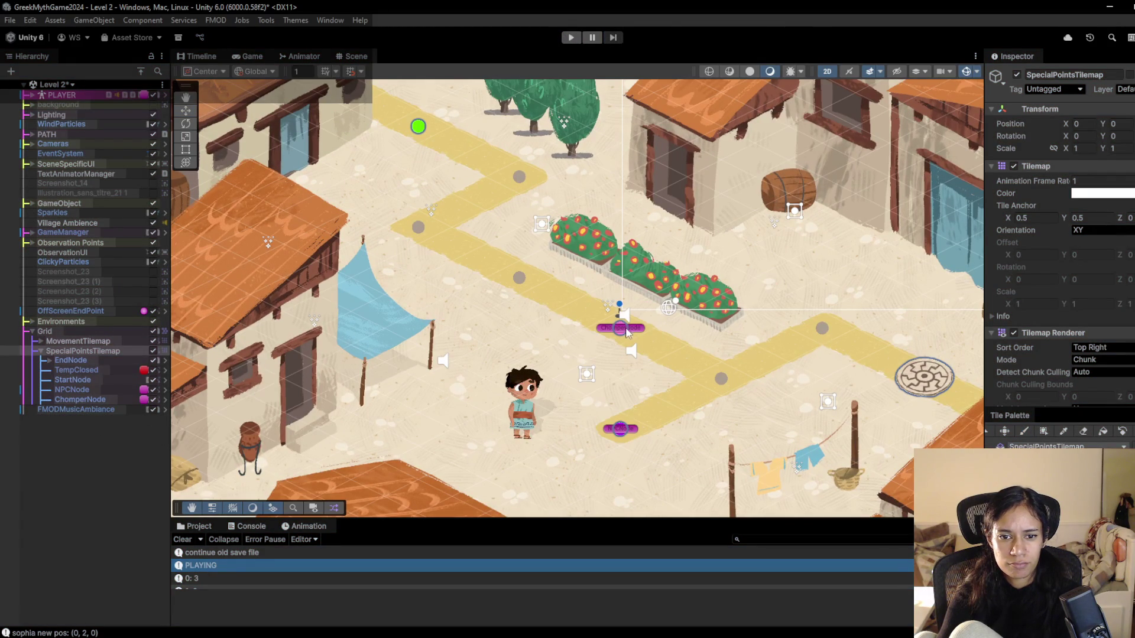
- Move the ChomperNode from beside the flowerbed to the upper path further left, and mute audio
left_click(148, 351)
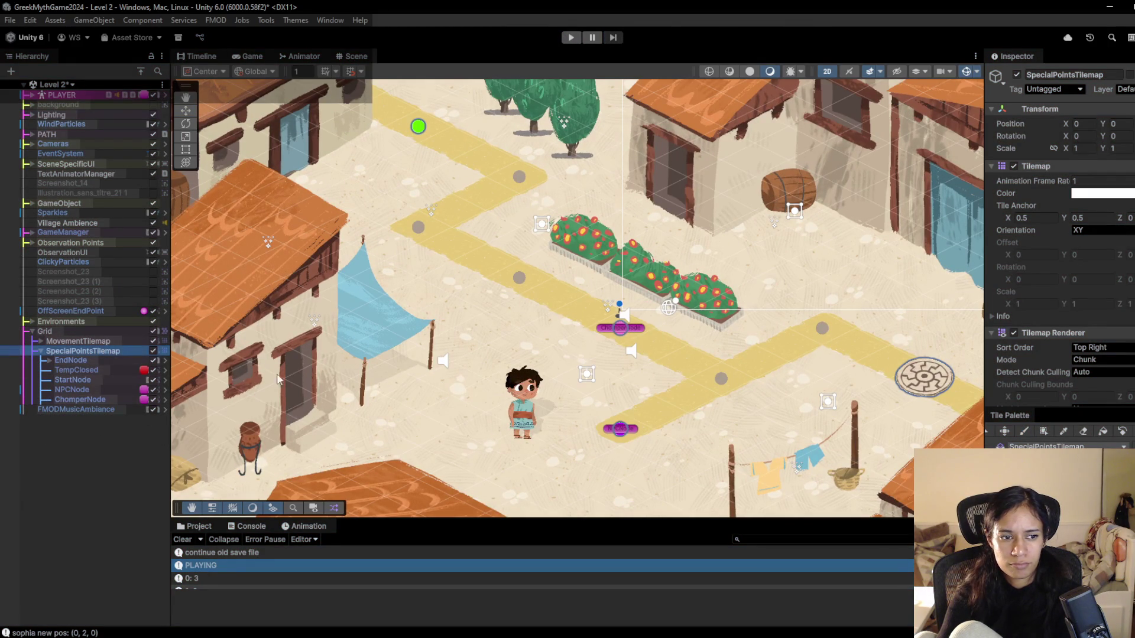
key("b")
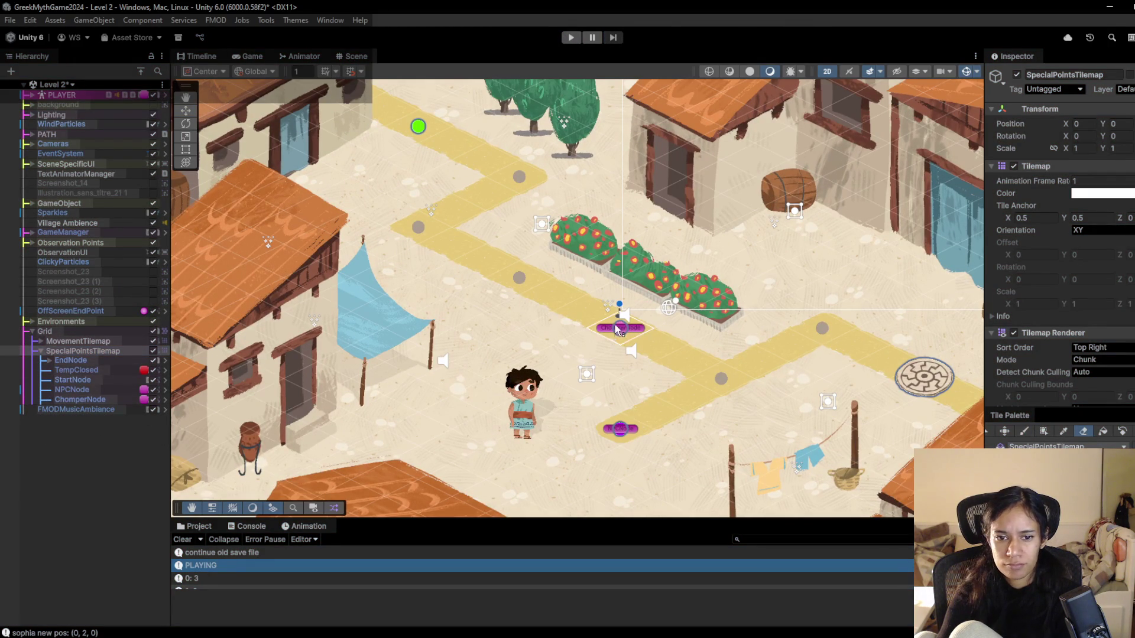
left_click(618, 330)
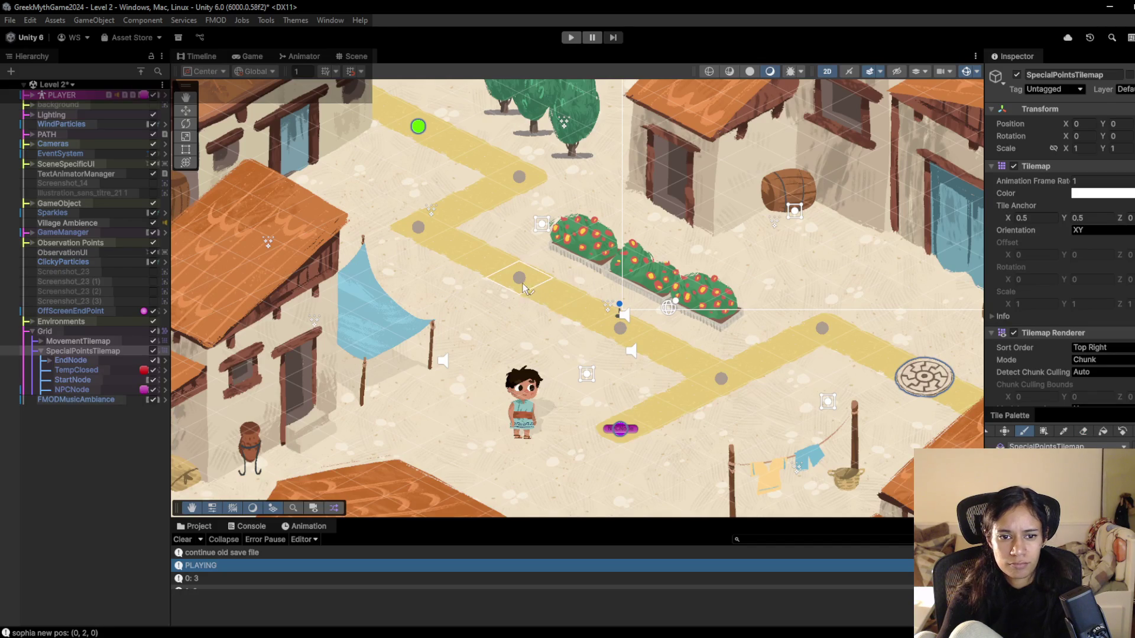
left_click(523, 286)
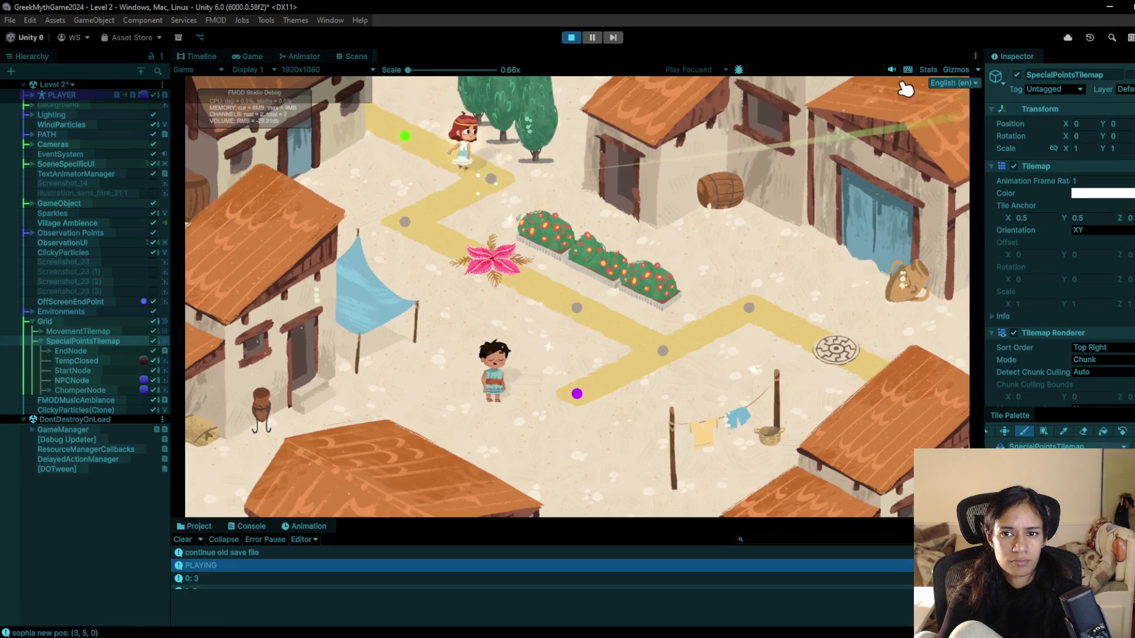
left_click(891, 69)
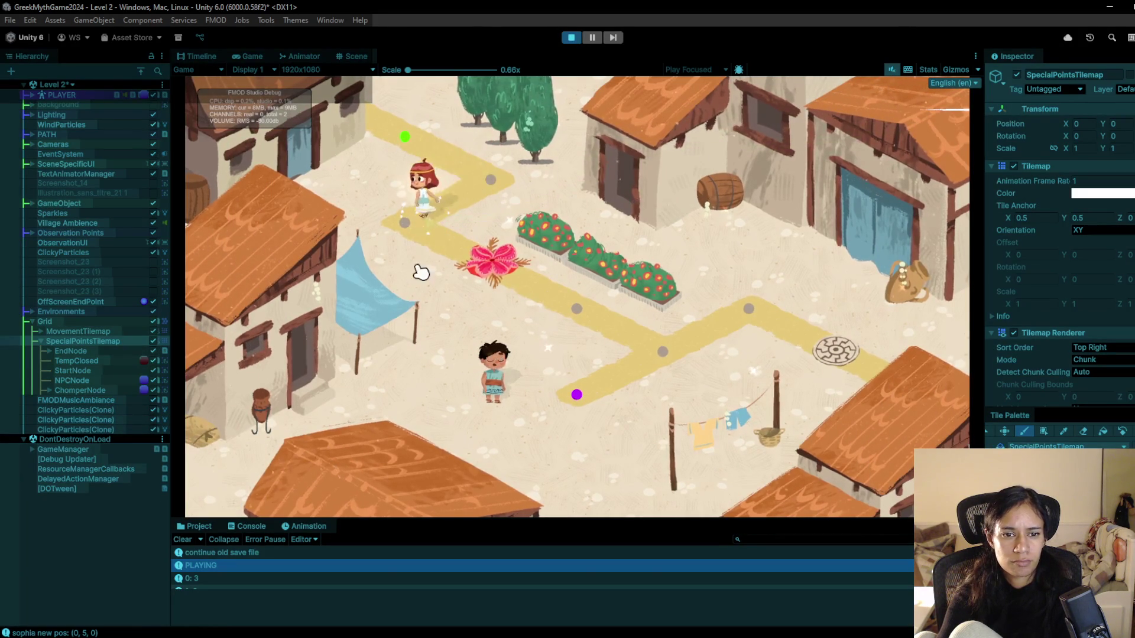